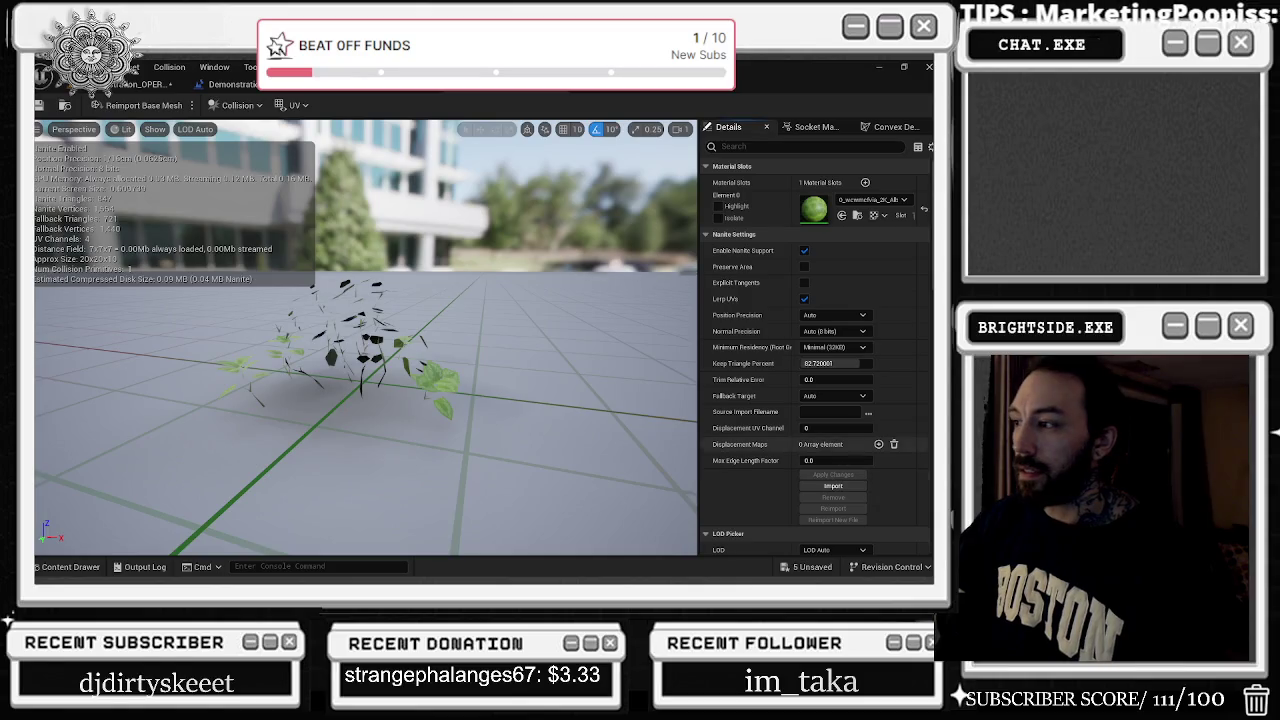
Lower the plant mesh's Nanite Keep Triangle Percent to about 63 and apply the change
left_click(837, 476)
left_click_drag(830, 363, 812, 363)
left_click(837, 477)
mouse_move(812, 363)
left_mouse_down()
mouse_move(832, 363)
mouse_move(810, 363)
left_mouse_up()
key("alt+Tab")
key("alt+Tab")
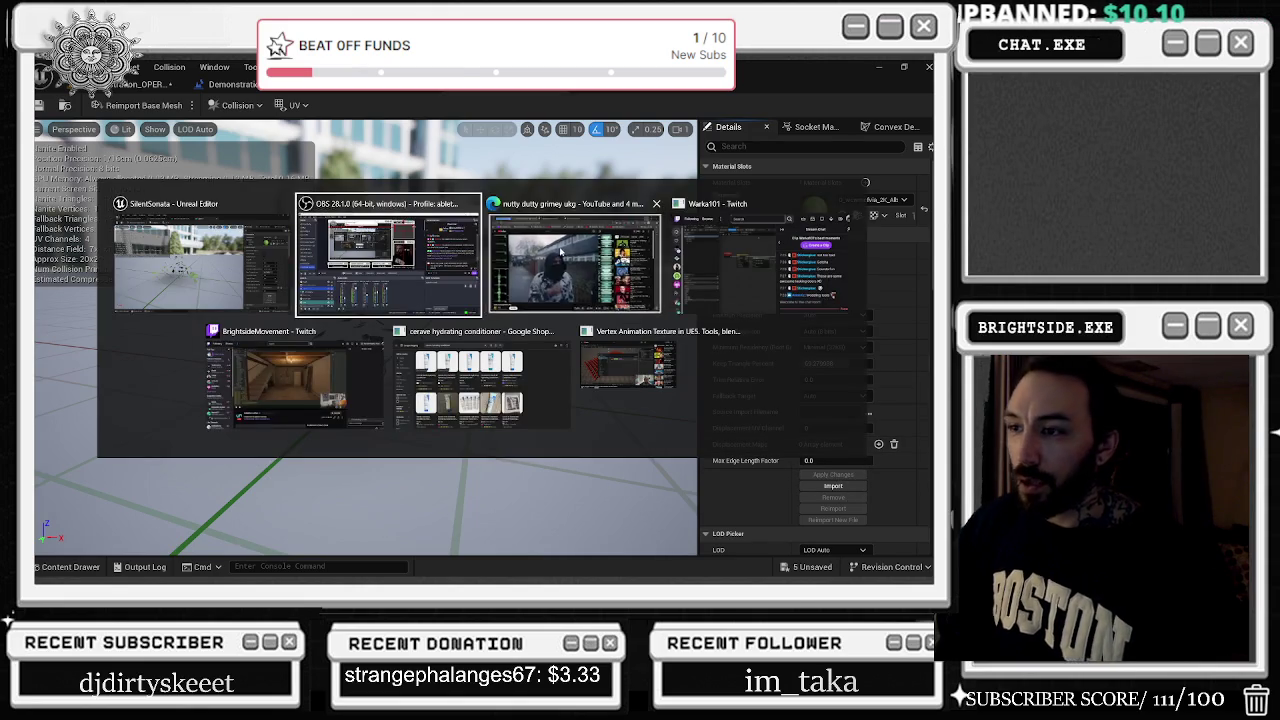
Pause YouTube and open the DeerDenRadio stream from the twitch.tv/warka101 followed channels
key("space")
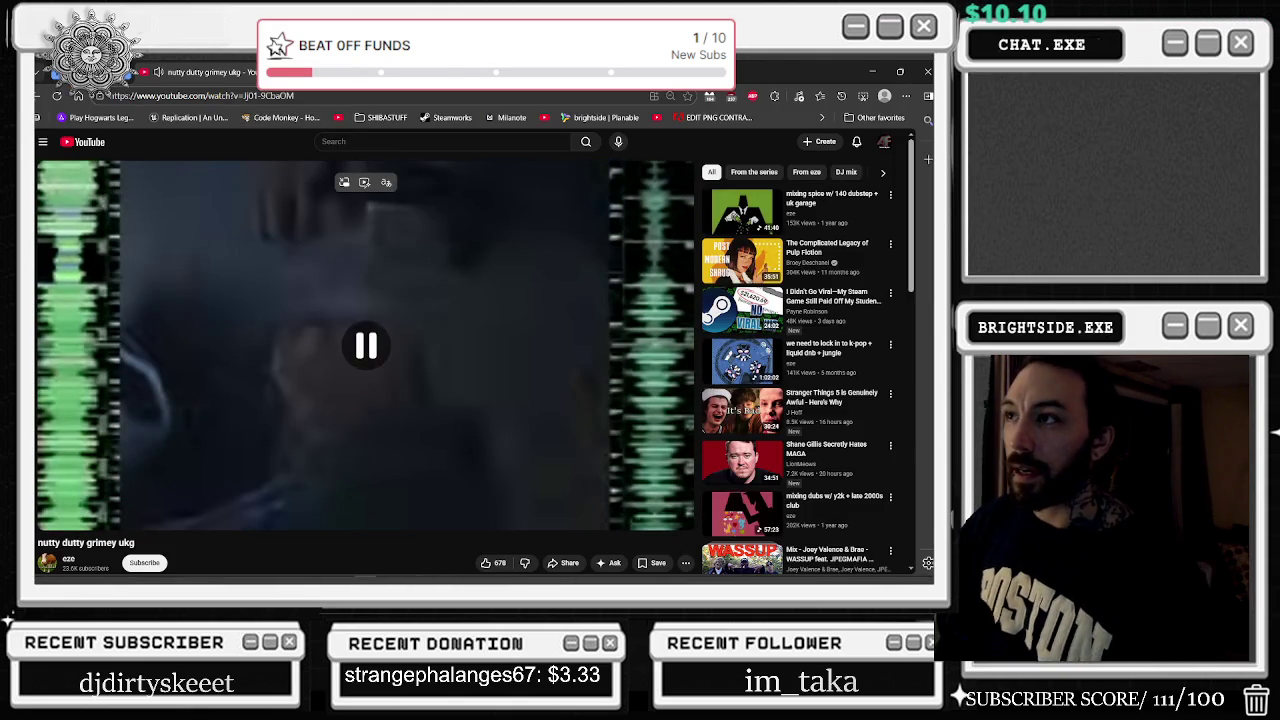
type("twitch.tv/warka101")
key("Return")
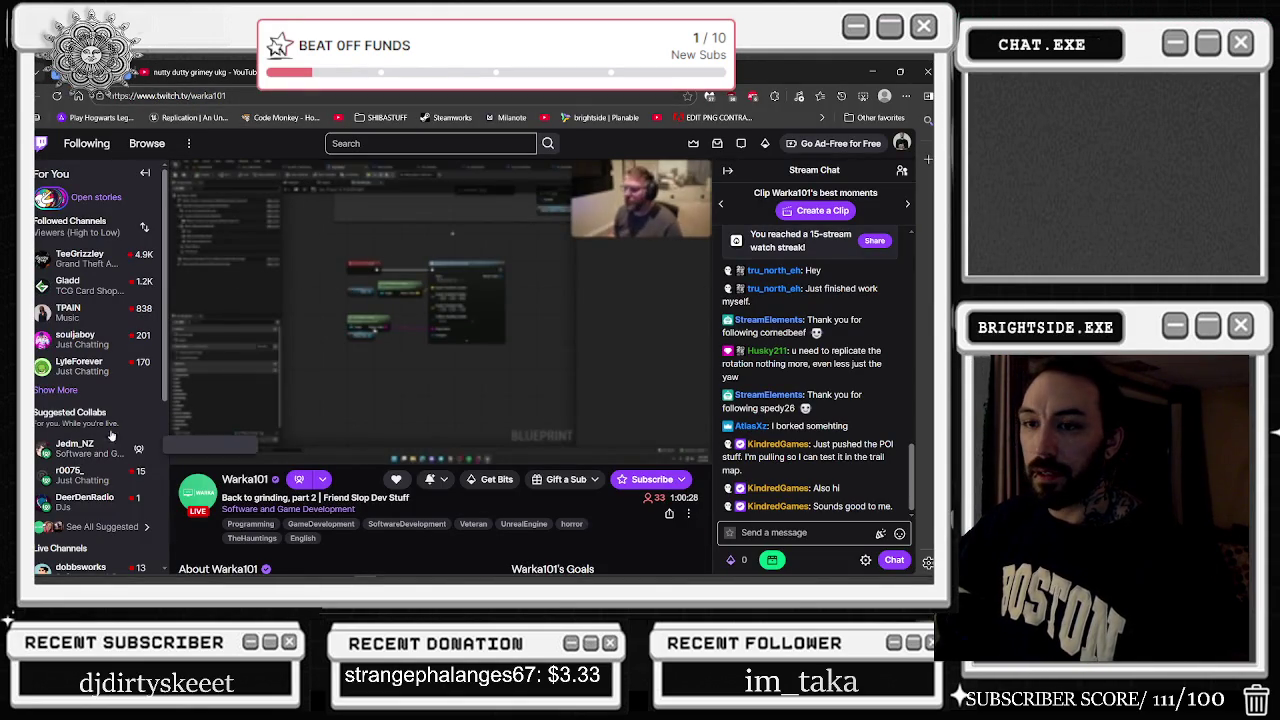
left_click(55, 390)
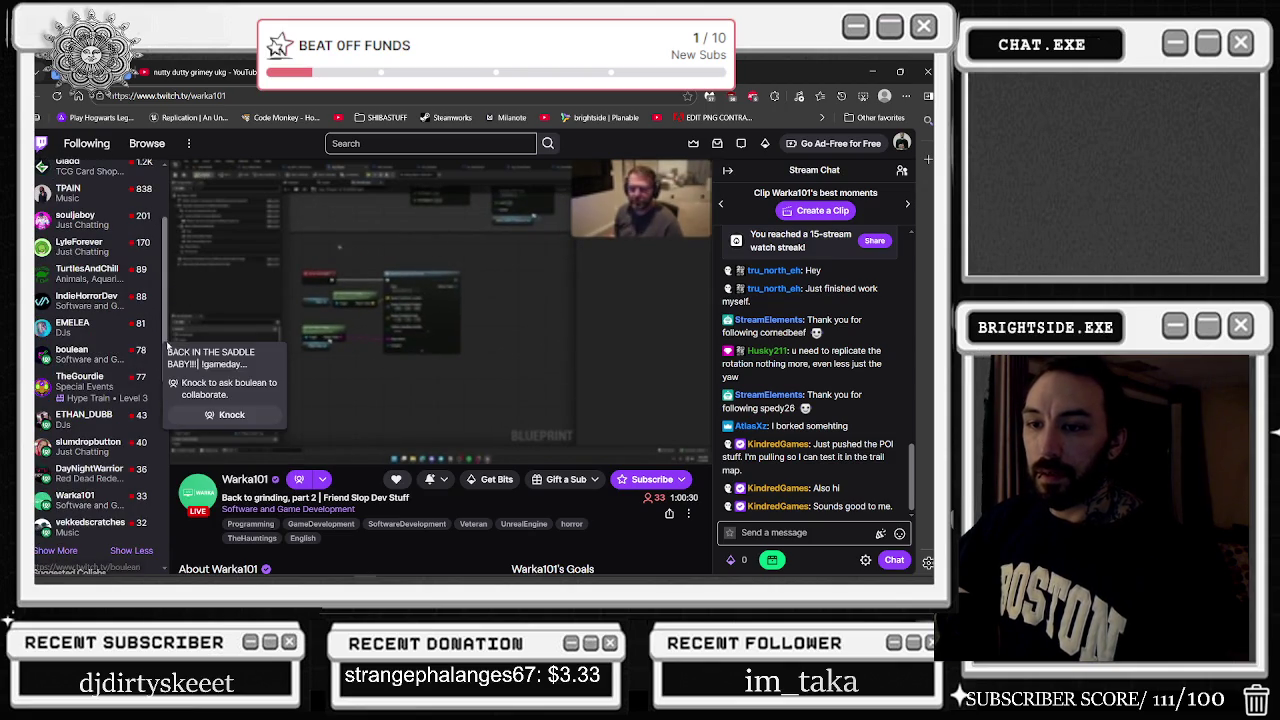
scroll(136, 470, "down", 3)
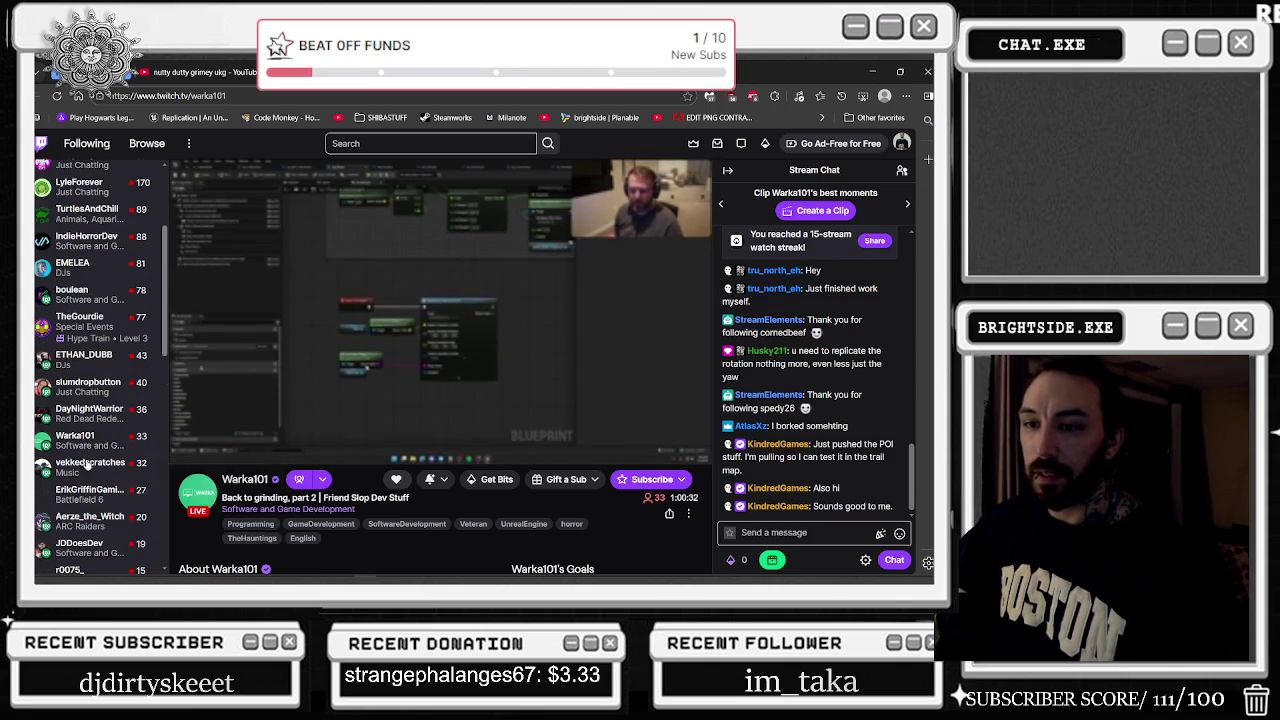
scroll(105, 462, "down", 3)
scroll(103, 460, "down", 2)
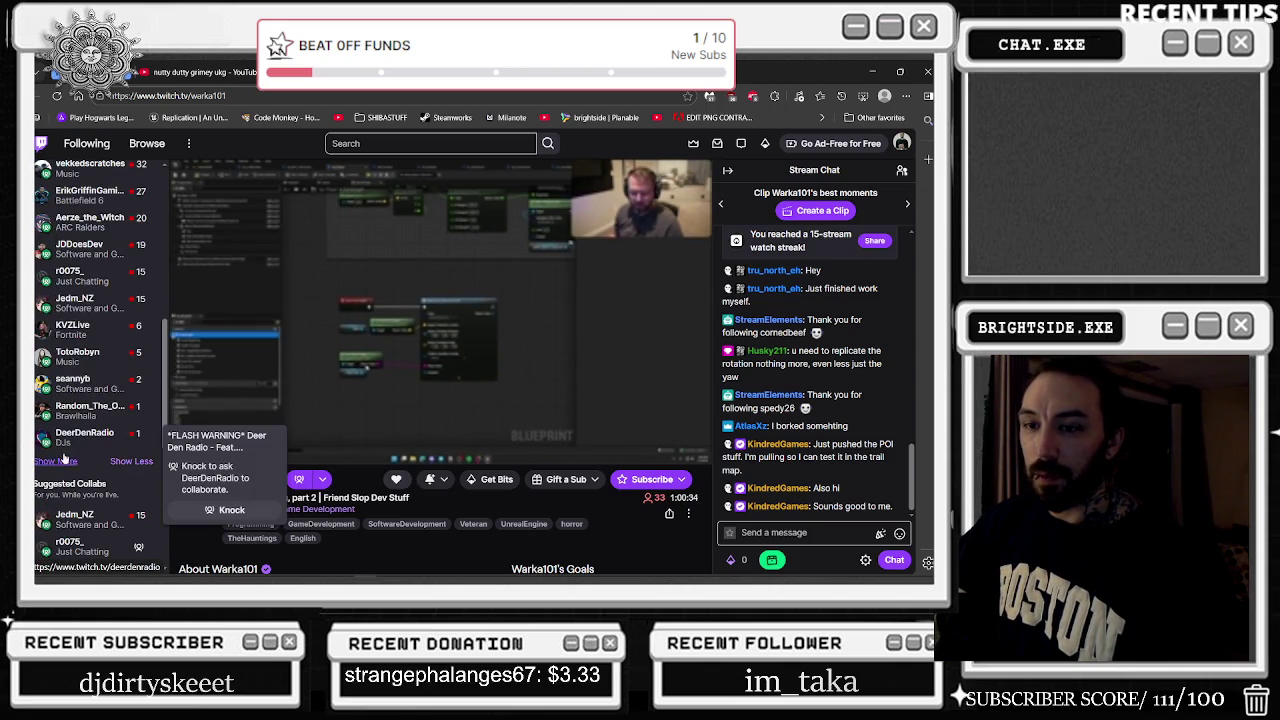
left_click(84, 437)
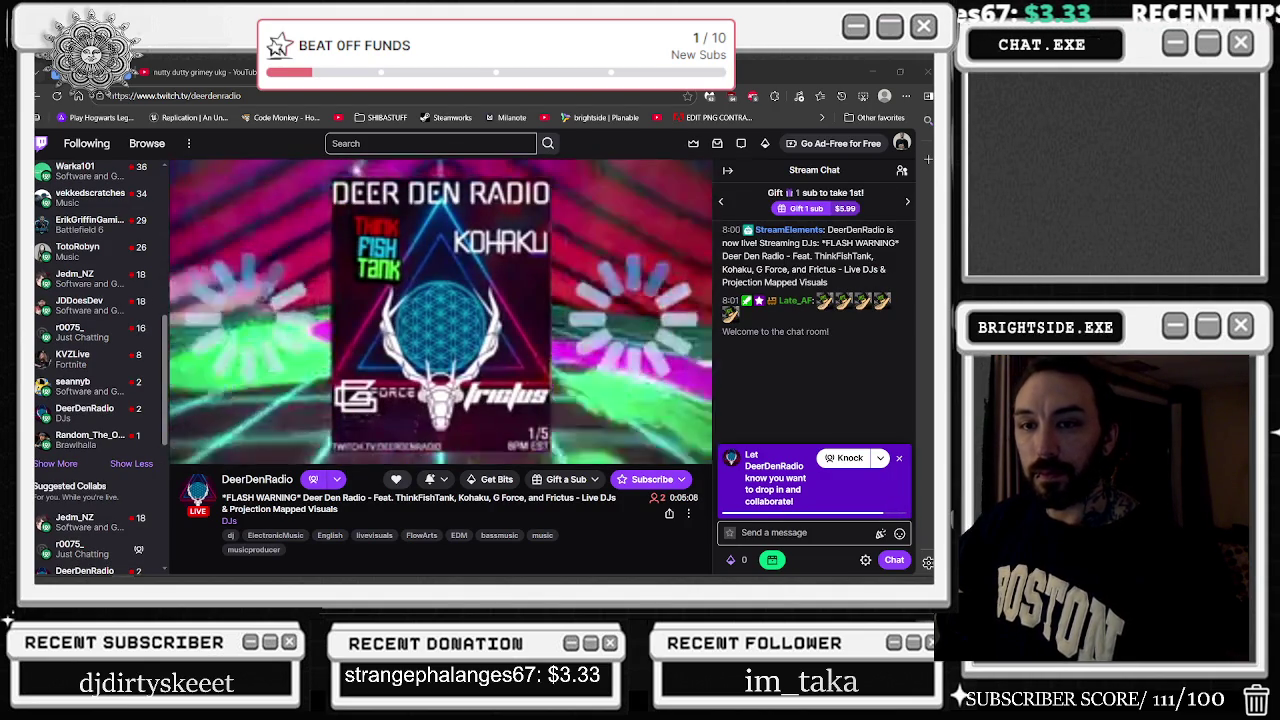
Set the stream volume to 54% and return to Unreal Engine
mouse_move(201, 448)
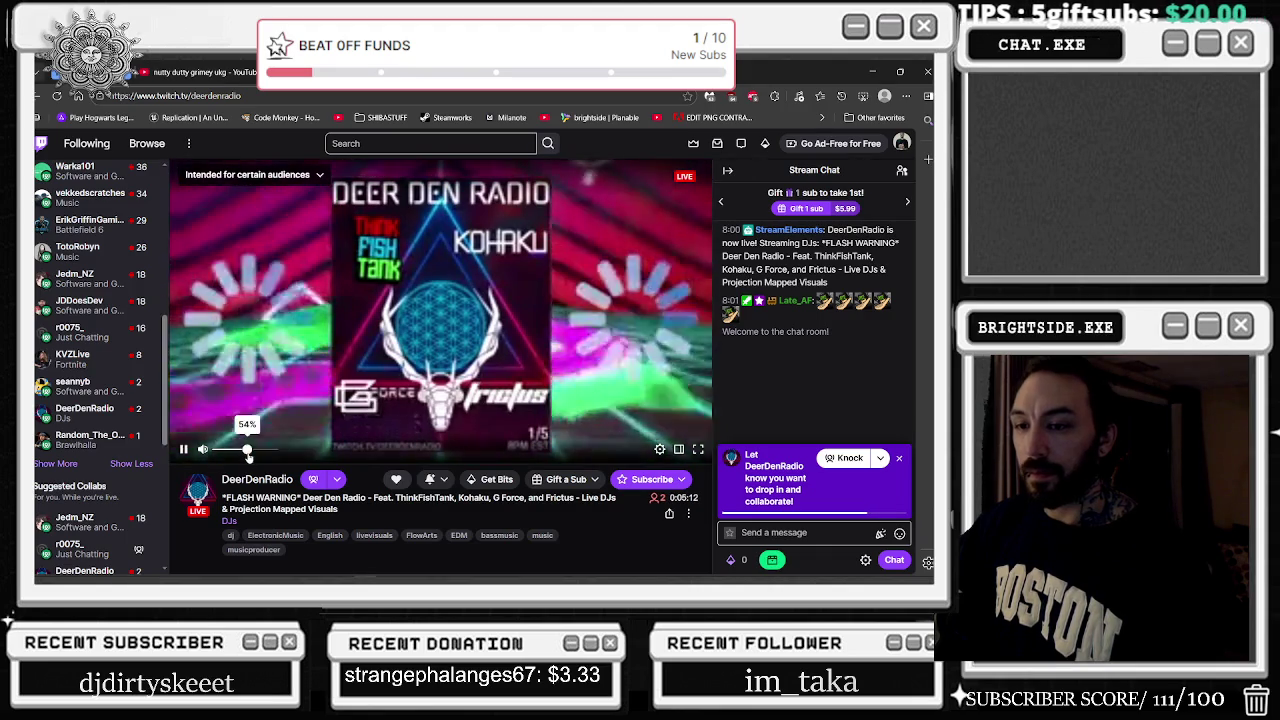
left_click(248, 450)
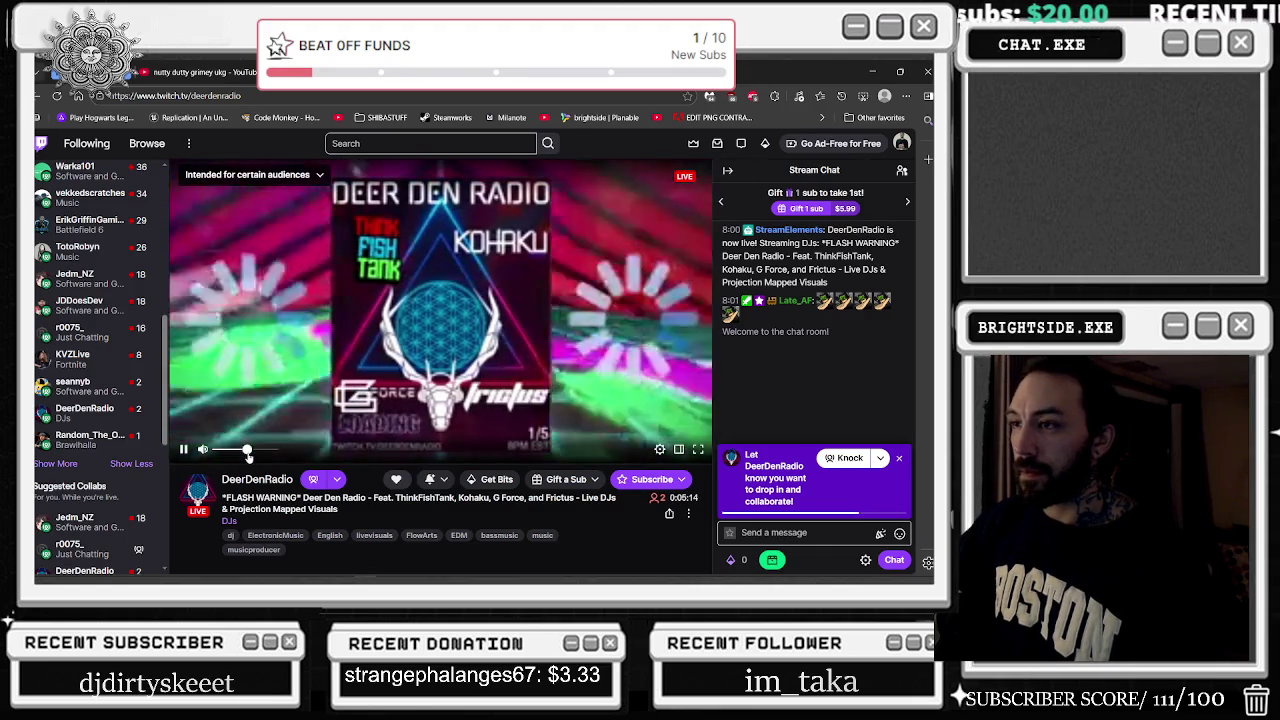
key("alt+Tab")
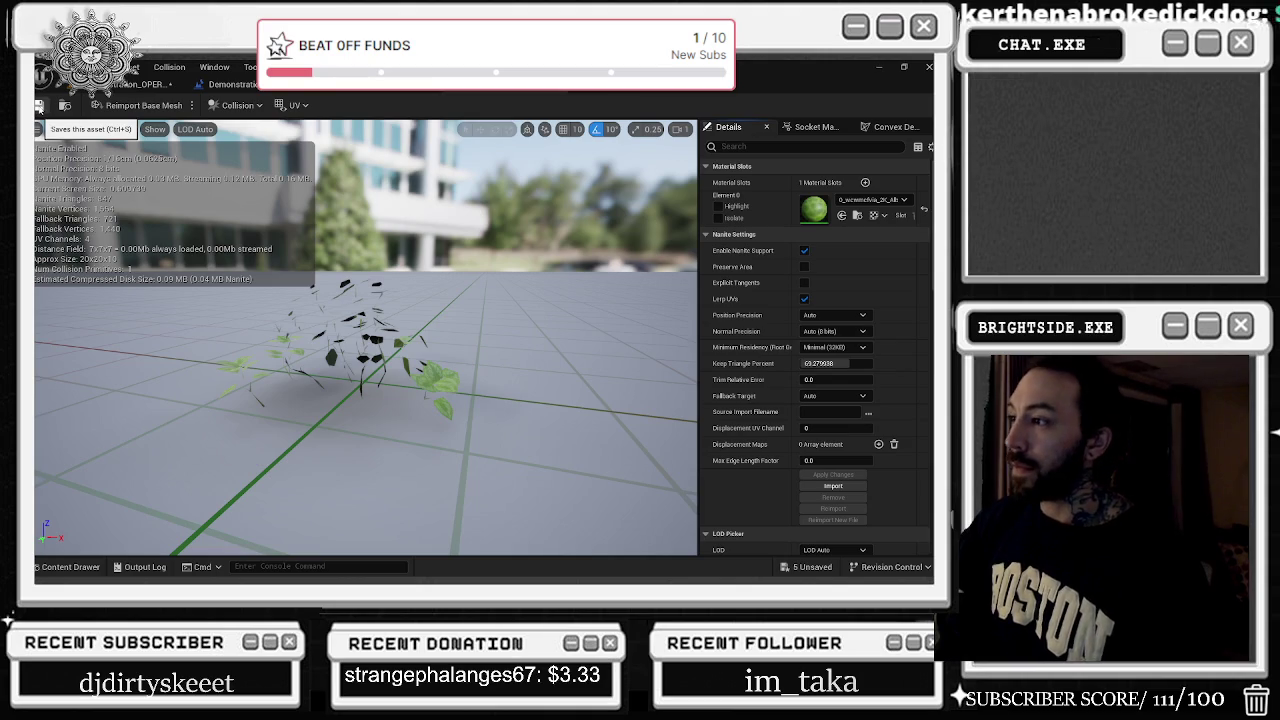
Save the foliage mesh, then uncheck Enable Nanite Support on the ivy-covered armchair mesh
left_click(39, 108)
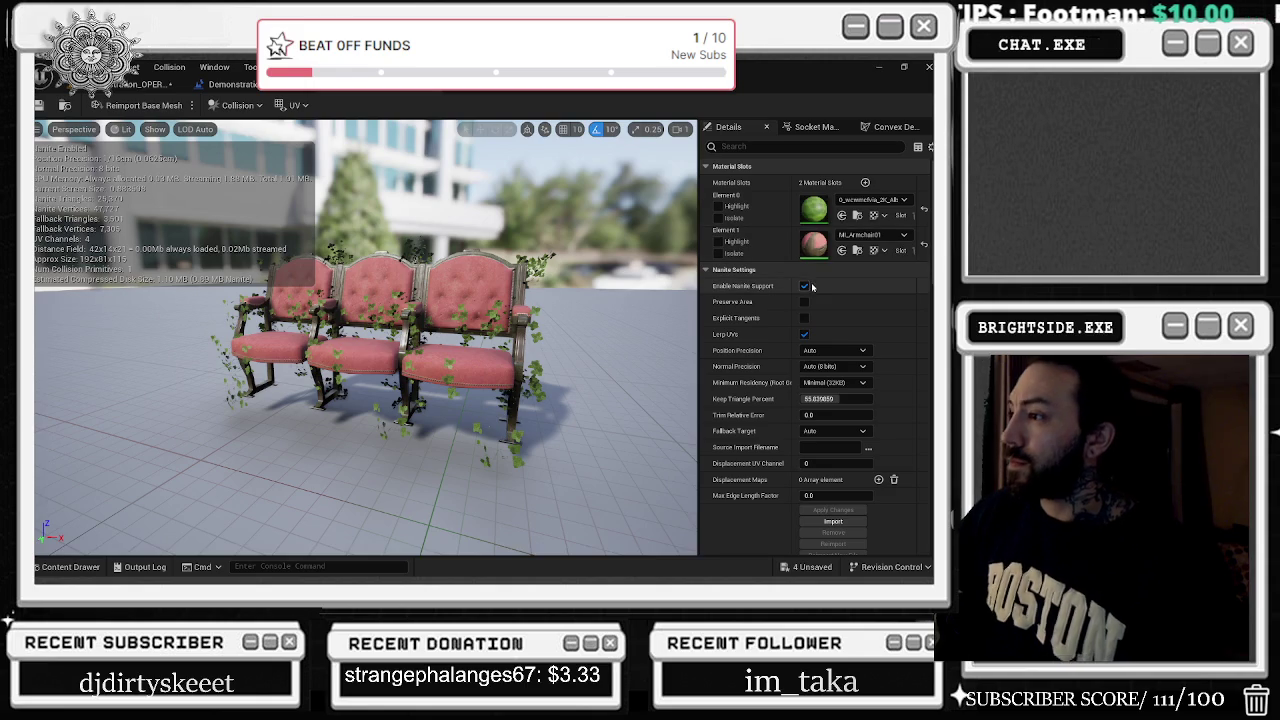
left_click(806, 287)
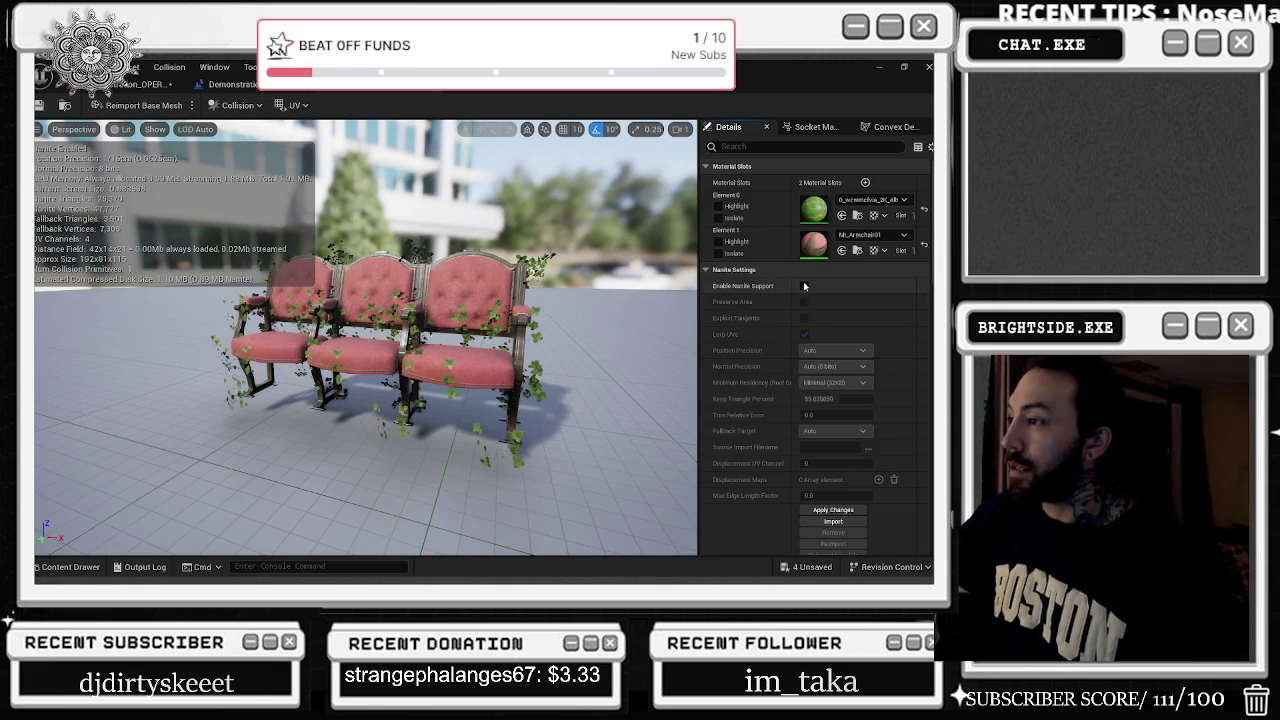
left_click(804, 286)
scroll(885, 368, "down", 2)
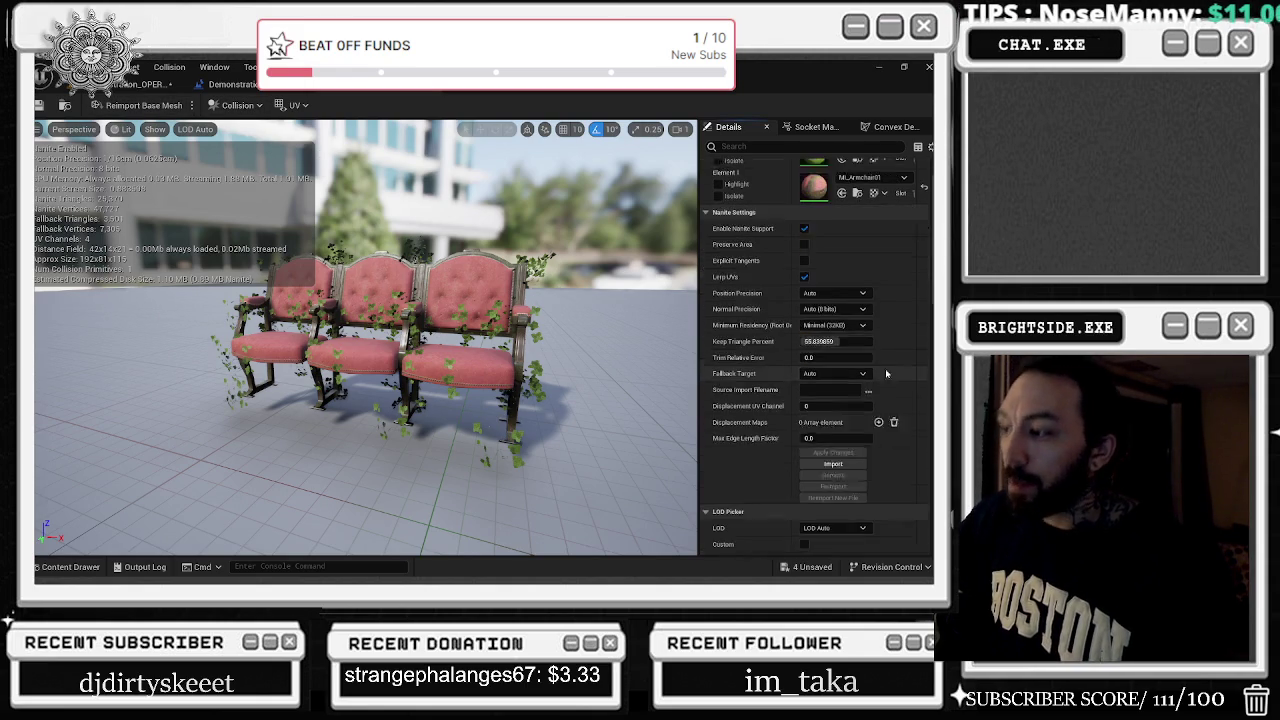
scroll(885, 326, "up", 1)
left_click(804, 248)
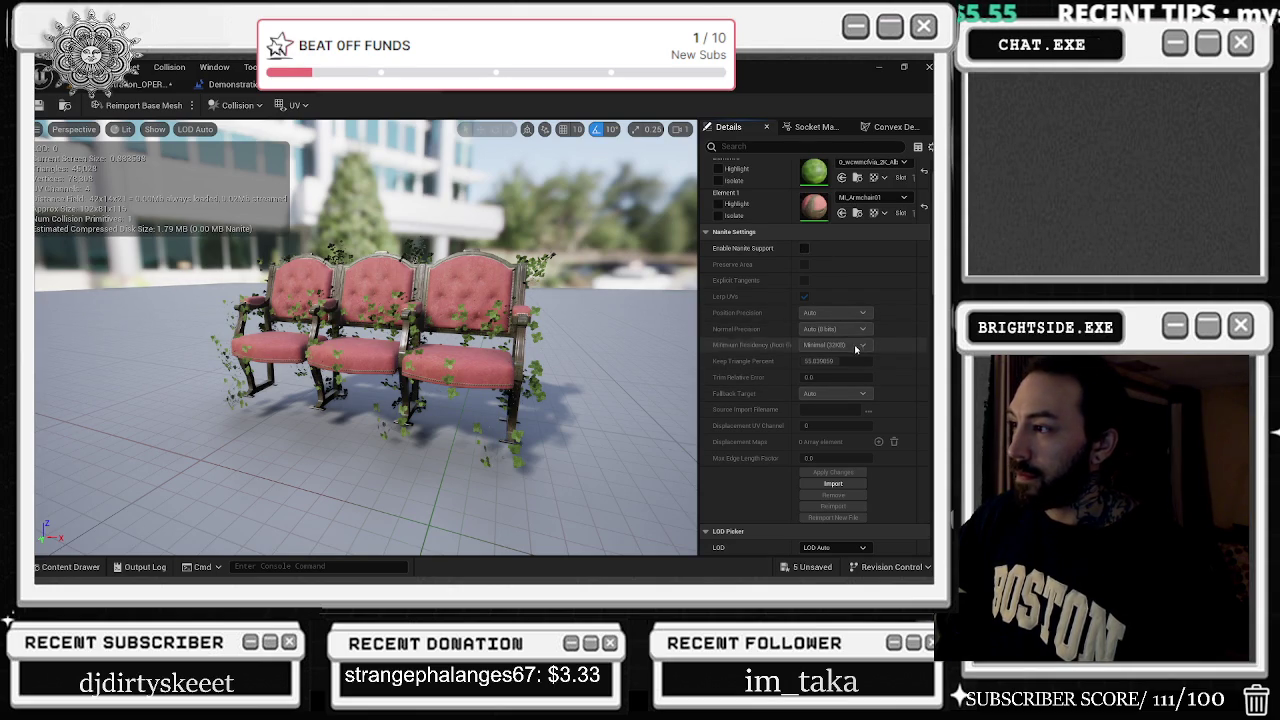
Scroll down the armchair mesh's Details and expand its Mesh import settings
scroll(860, 364, "down", 2)
scroll(860, 364, "down", 1)
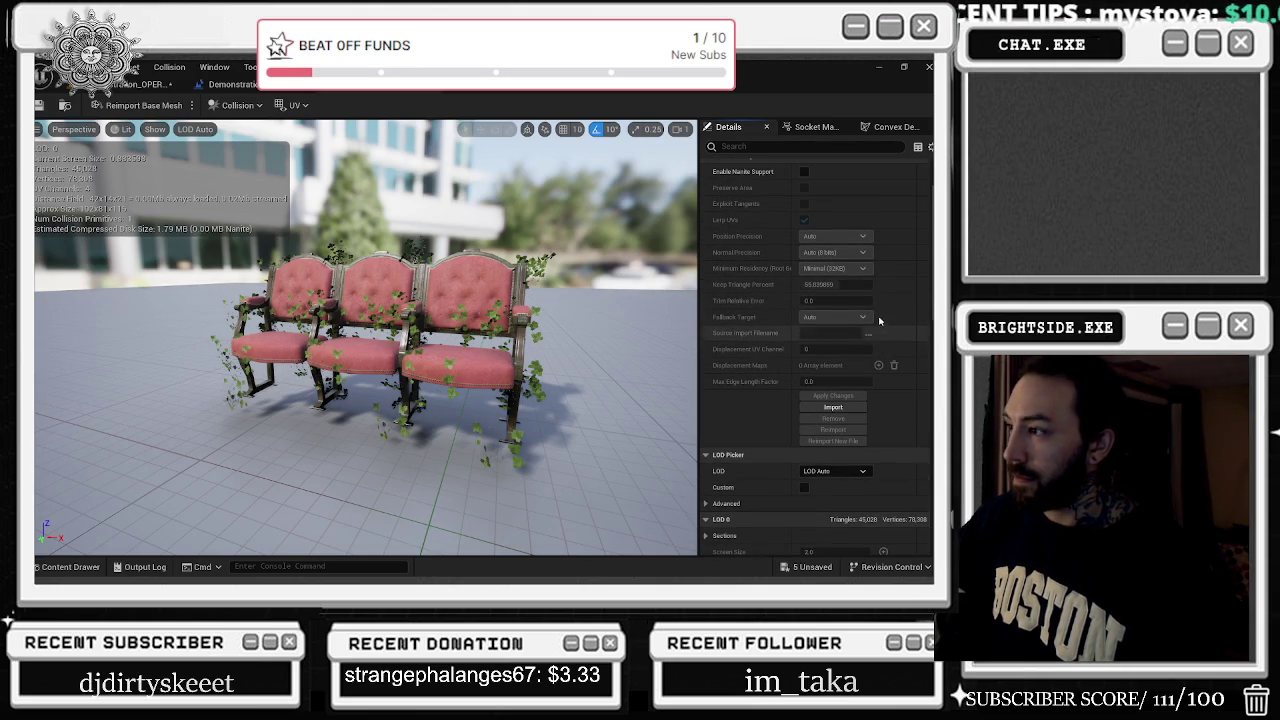
scroll(885, 316, "down", 3)
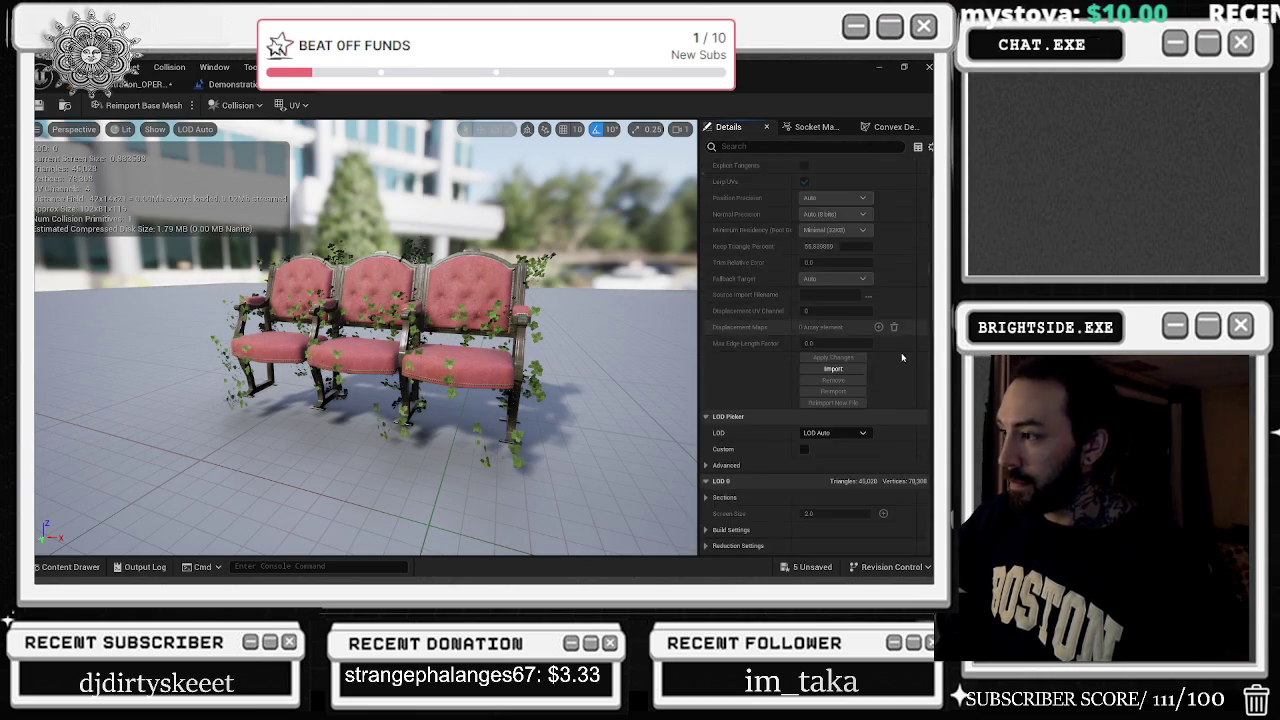
scroll(901, 361, "down", 15)
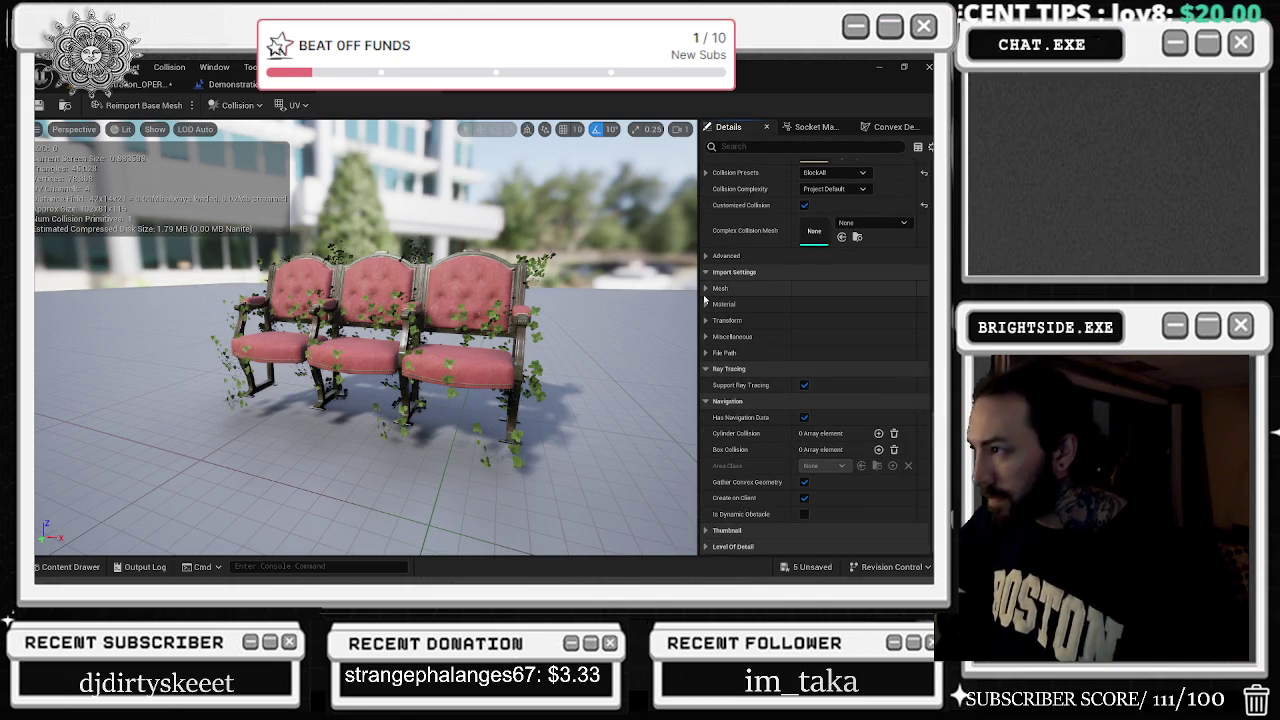
left_click(706, 289)
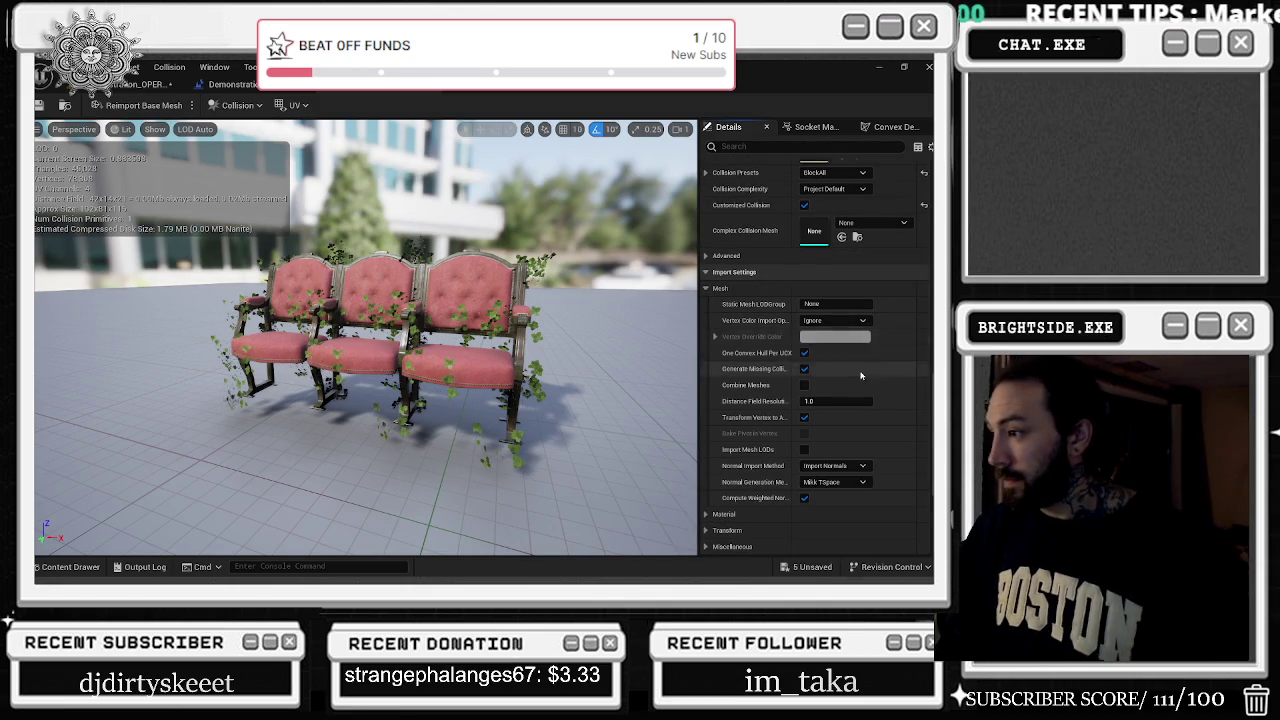
Expand the Level Of Detail settings, then switch to the Demonstration_OPERA_MAIN Event Graph
scroll(800, 371, "down", 2)
scroll(720, 470, "down", 5)
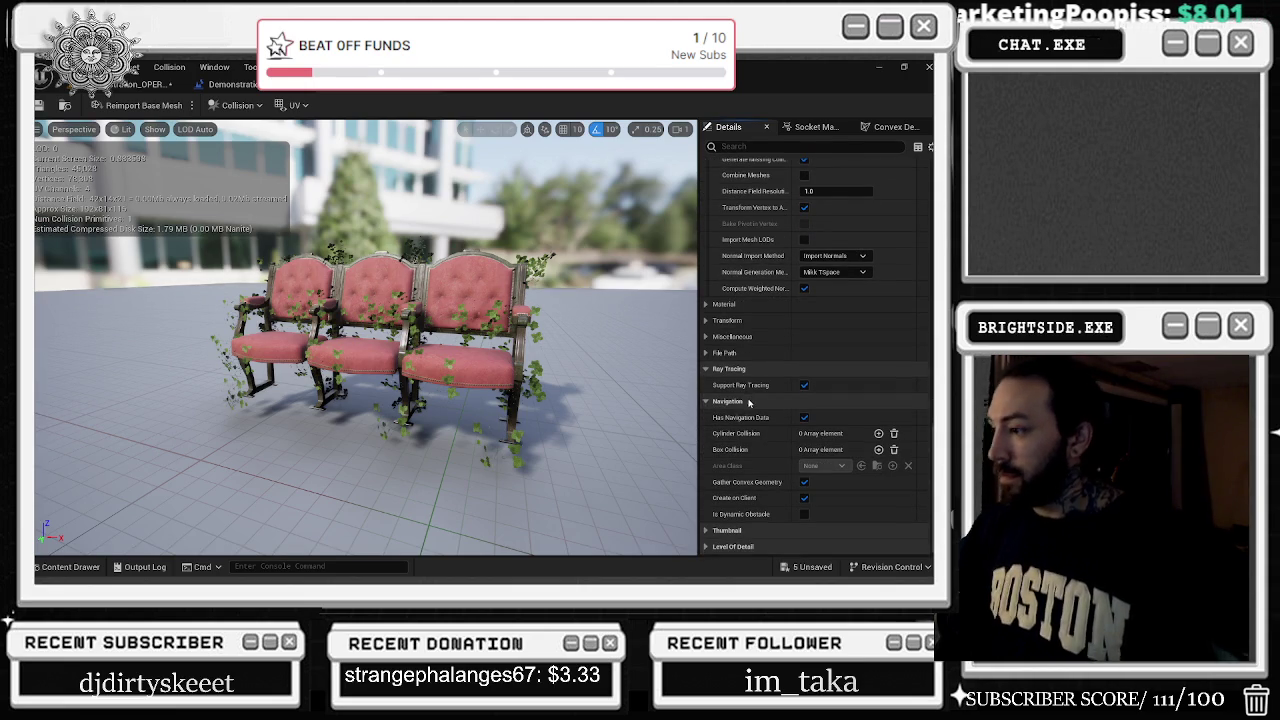
left_click(716, 547)
scroll(789, 482, "down", 2)
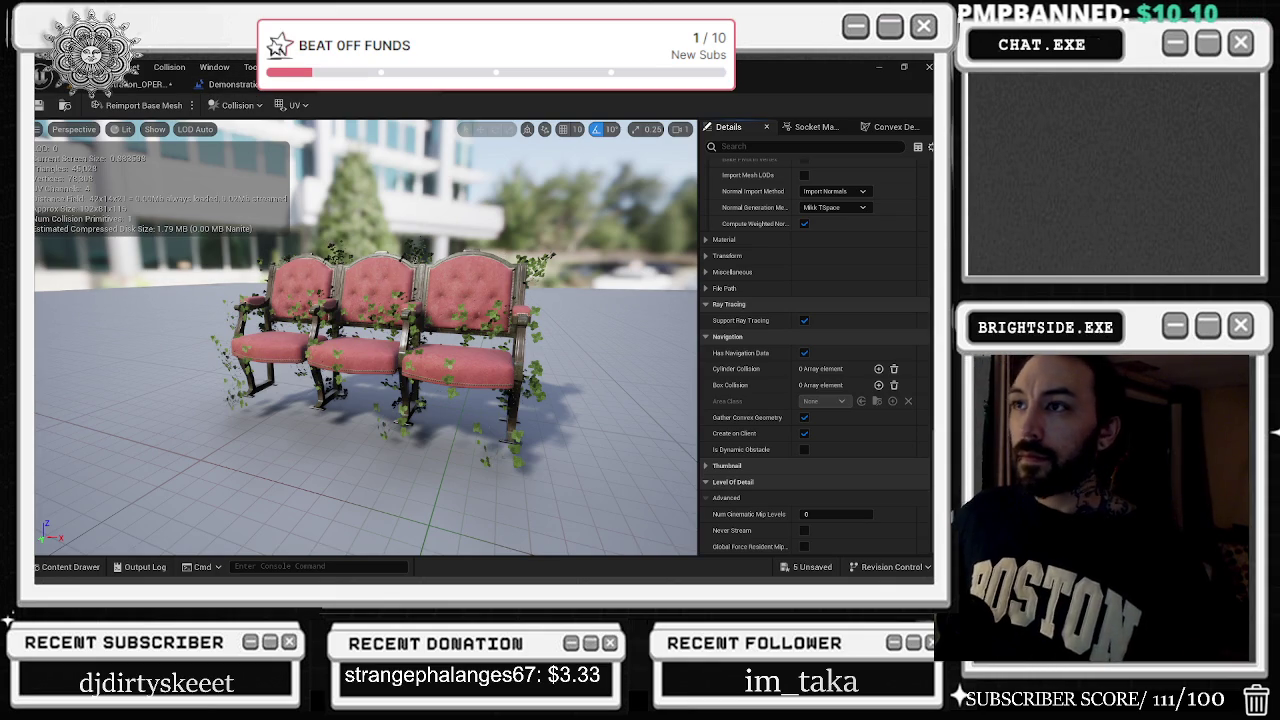
left_click(445, 84)
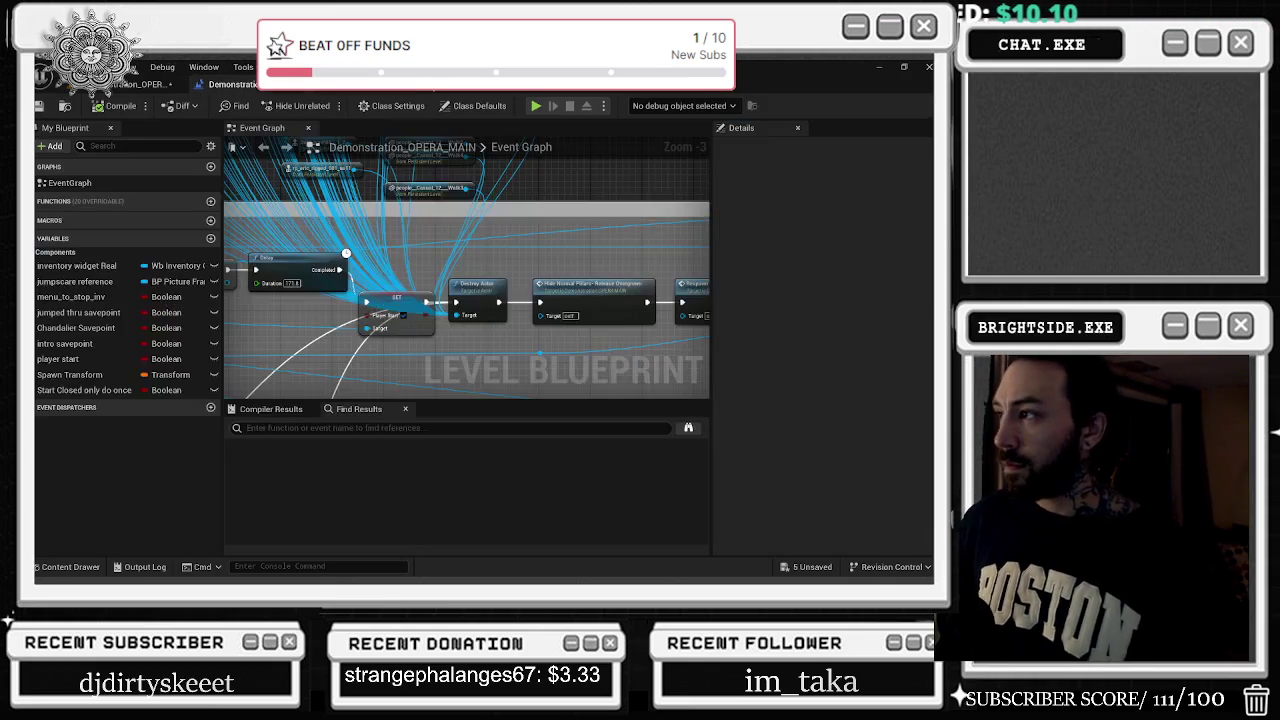
Switch the opera level viewport from Lit to Quad Overdraw and face the camera toward the stage
left_click(150, 84)
mouse_move(327, 381)
left_mouse_down()
mouse_move(345, 381)
mouse_move(327, 381)
left_mouse_up()
left_click(140, 131)
left_click(150, 150)
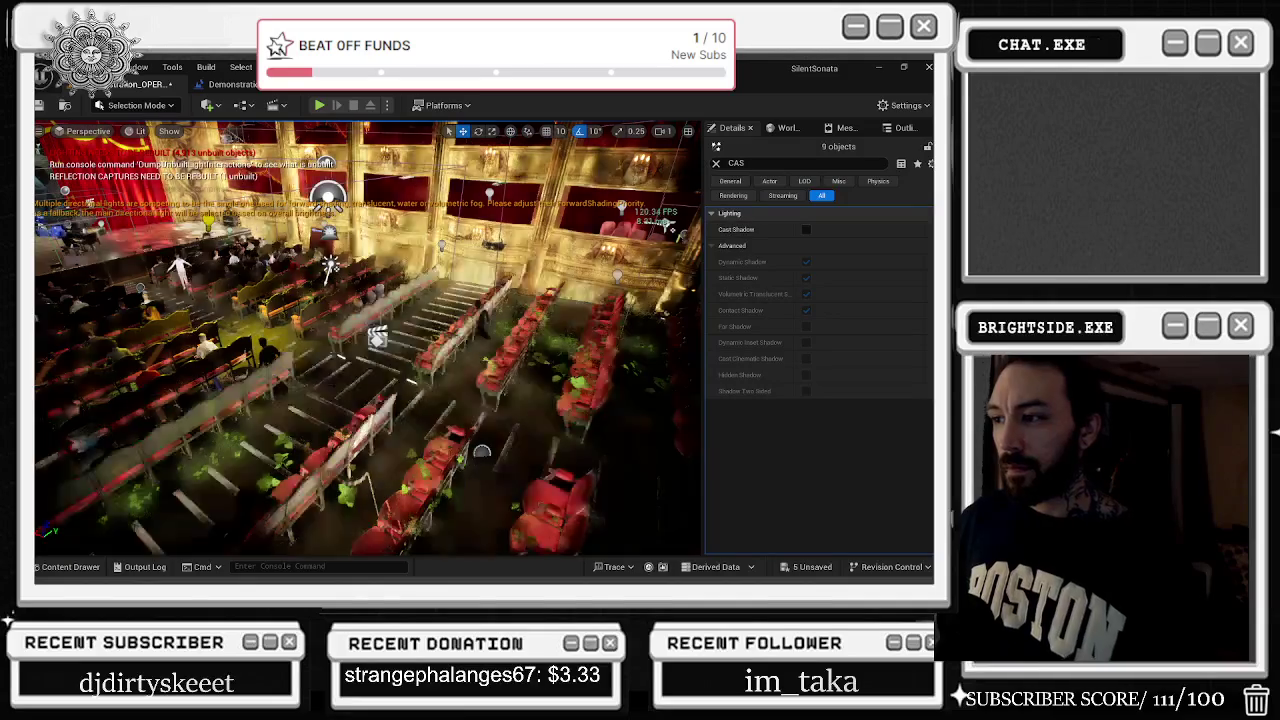
left_click(140, 131)
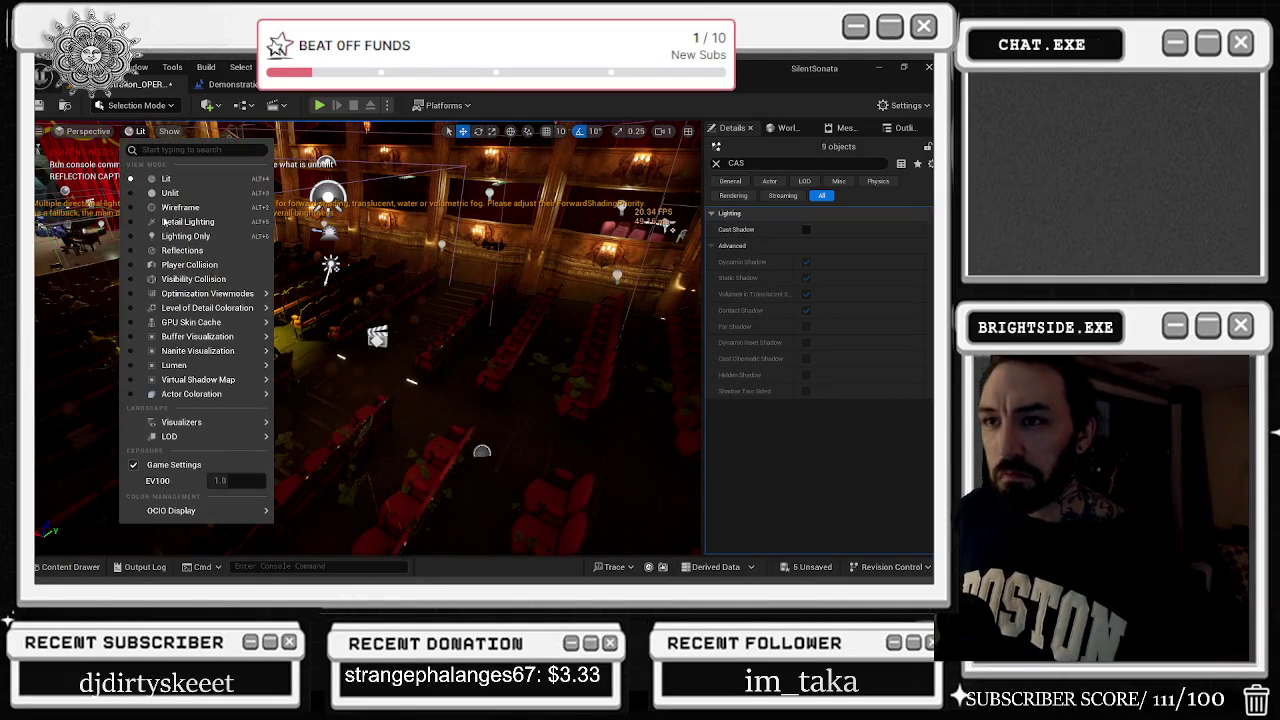
mouse_move(203, 293)
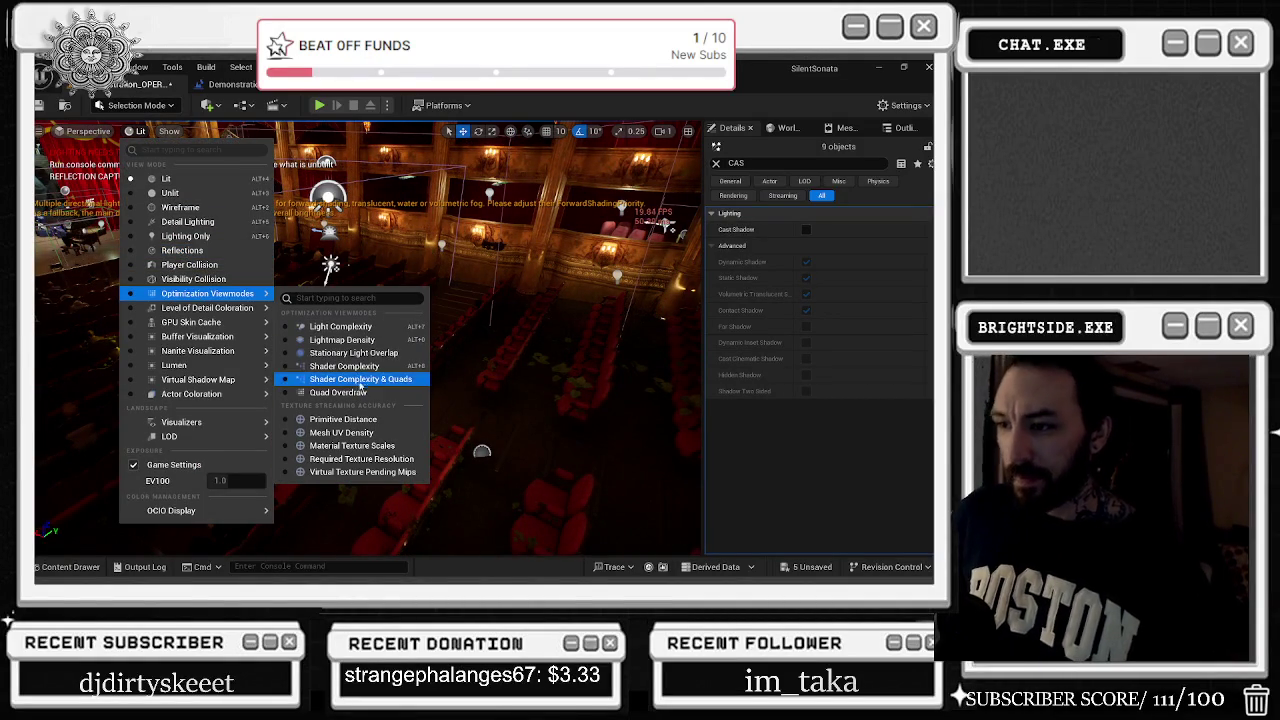
left_click(340, 392)
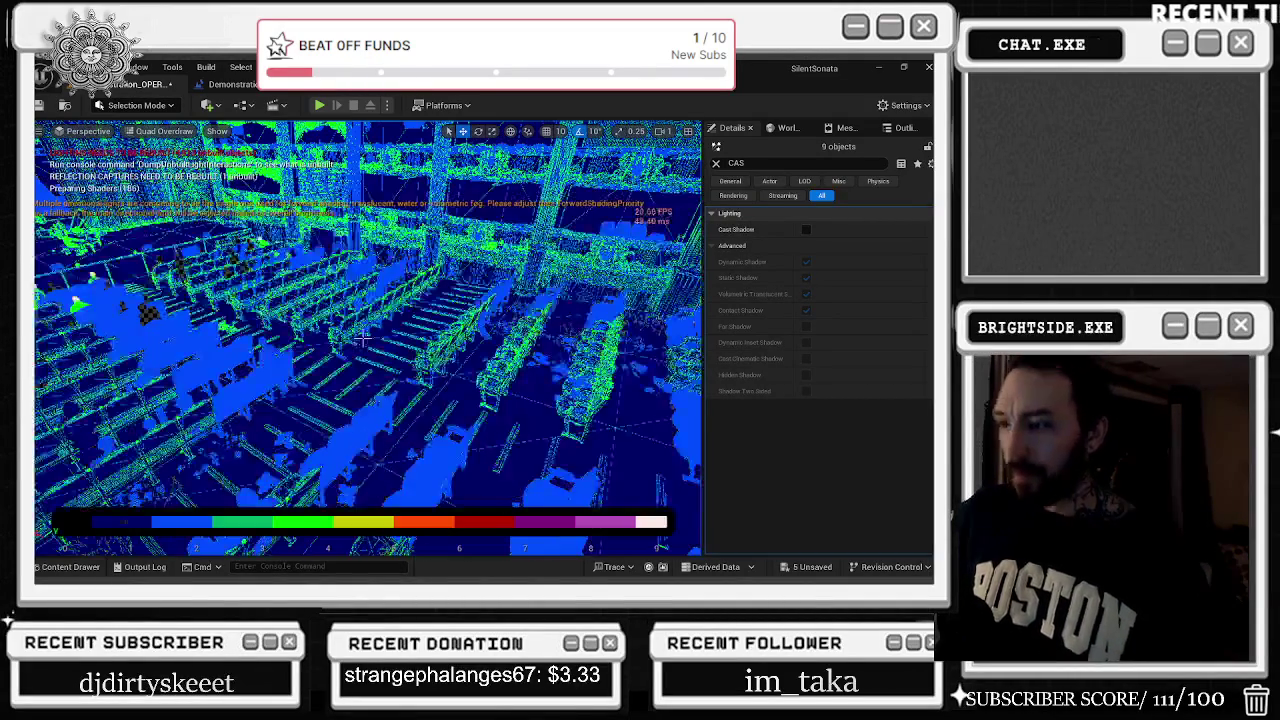
left_click_drag(362, 338, 362, 340)
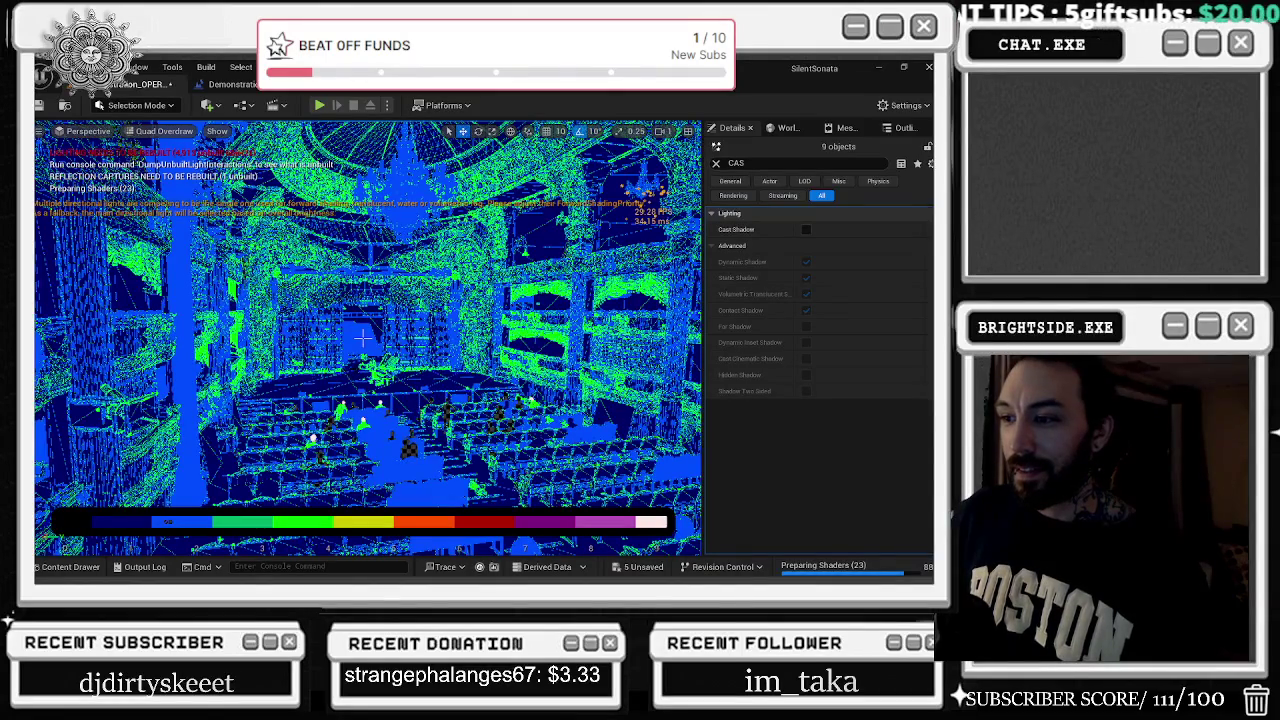
key("alt+Tab")
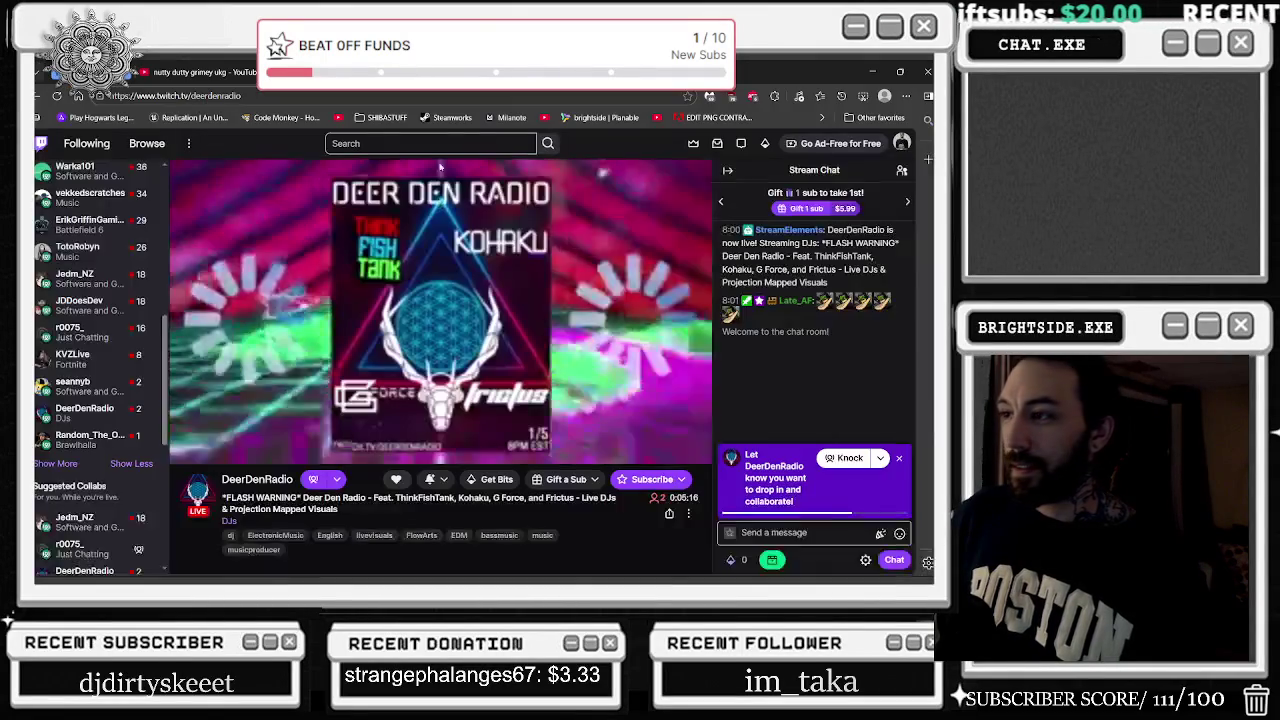
Google 'WHAT DOES QUAD OVERDRAW MEAN IN UNREAL ENGINE' and expand the full AI Overview
key("ctrl+t")
type("WH")
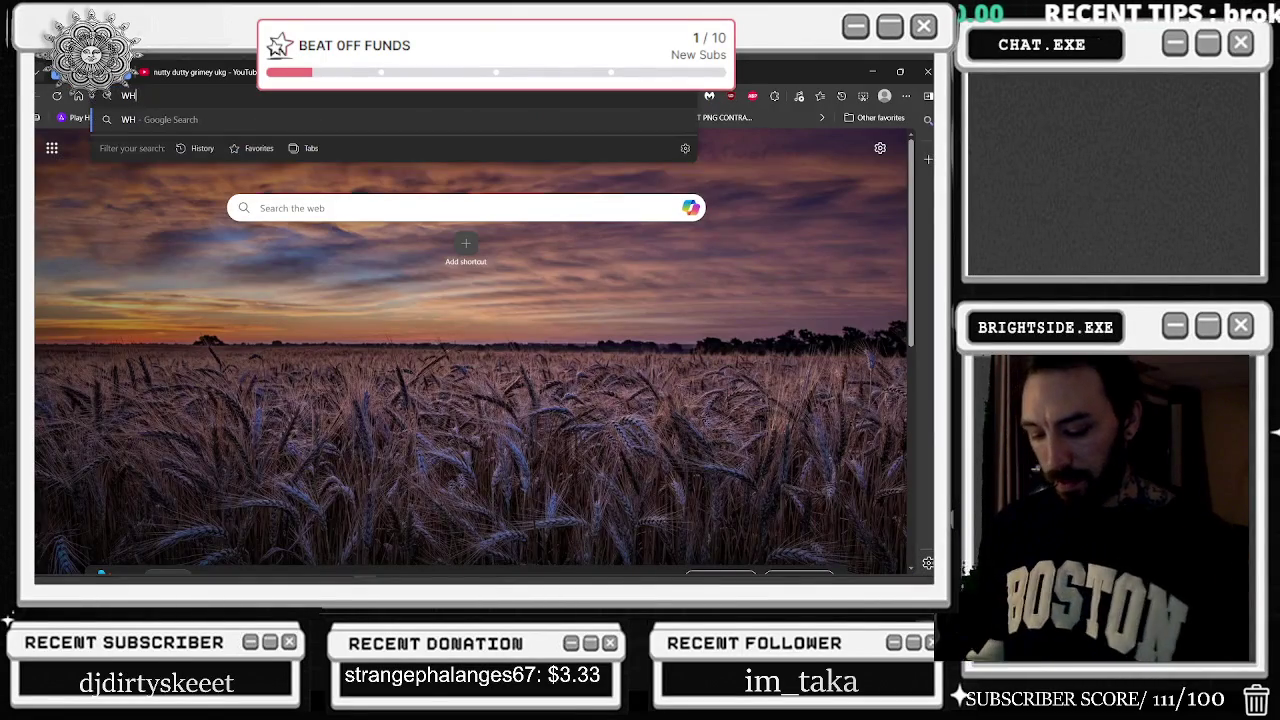
type("AT DOES QUAD OVERDR")
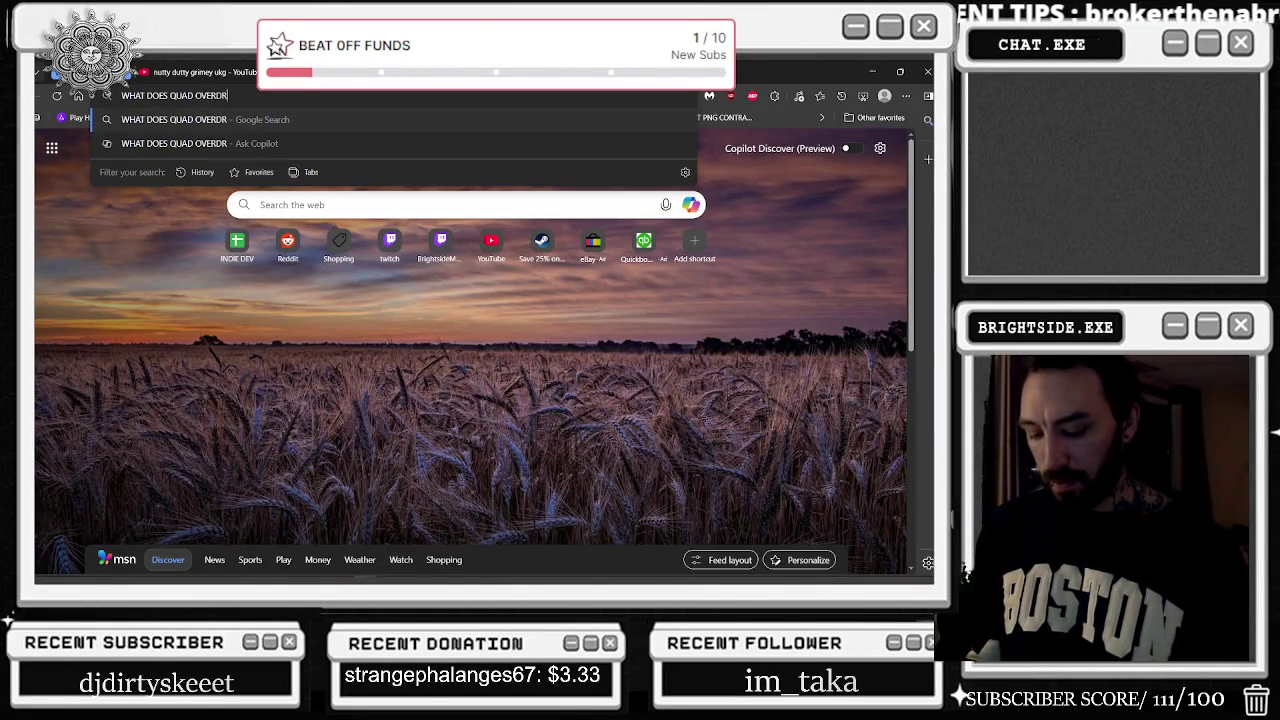
type("AW MEAN IN UNR")
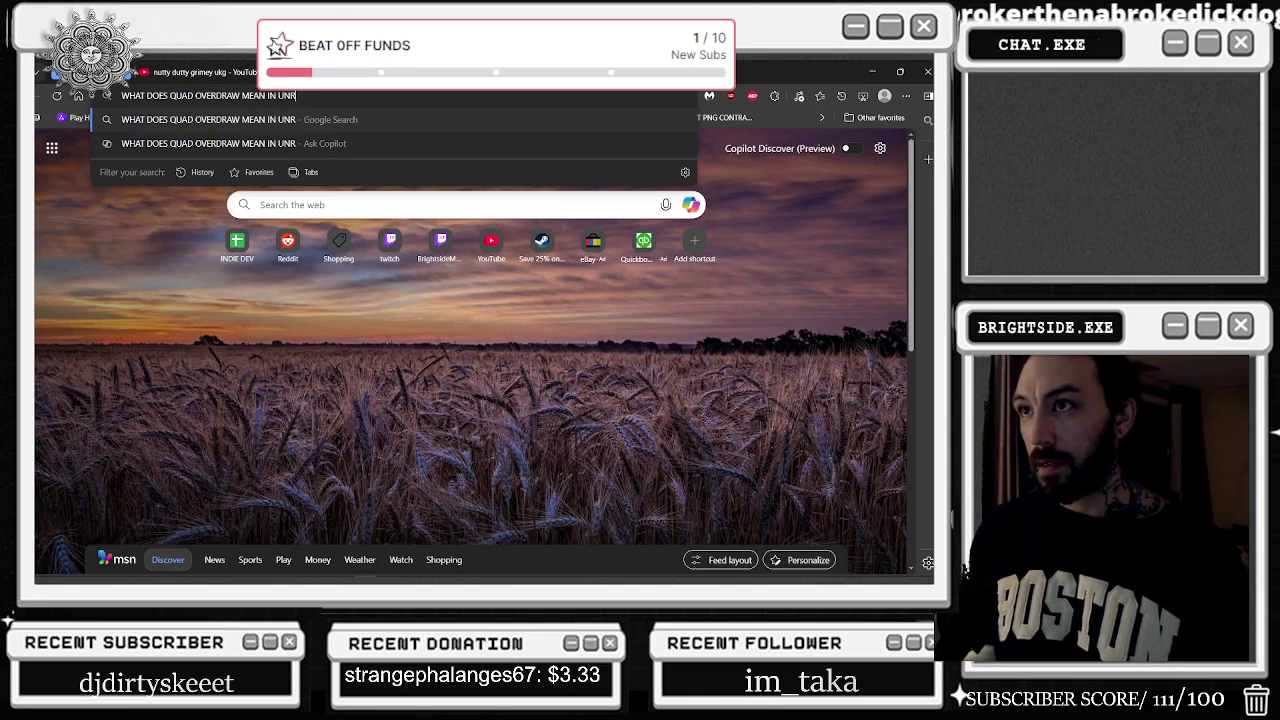
type("EAL ENGINE")
key("Return")
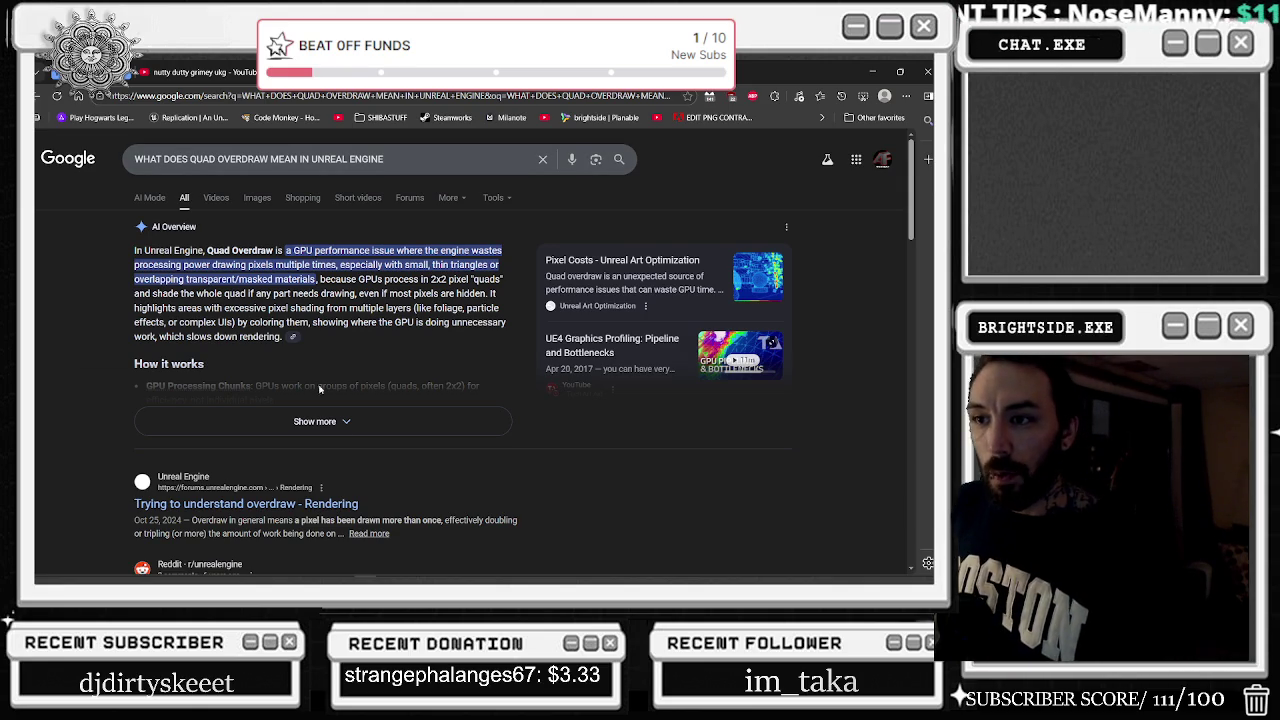
left_click(314, 421)
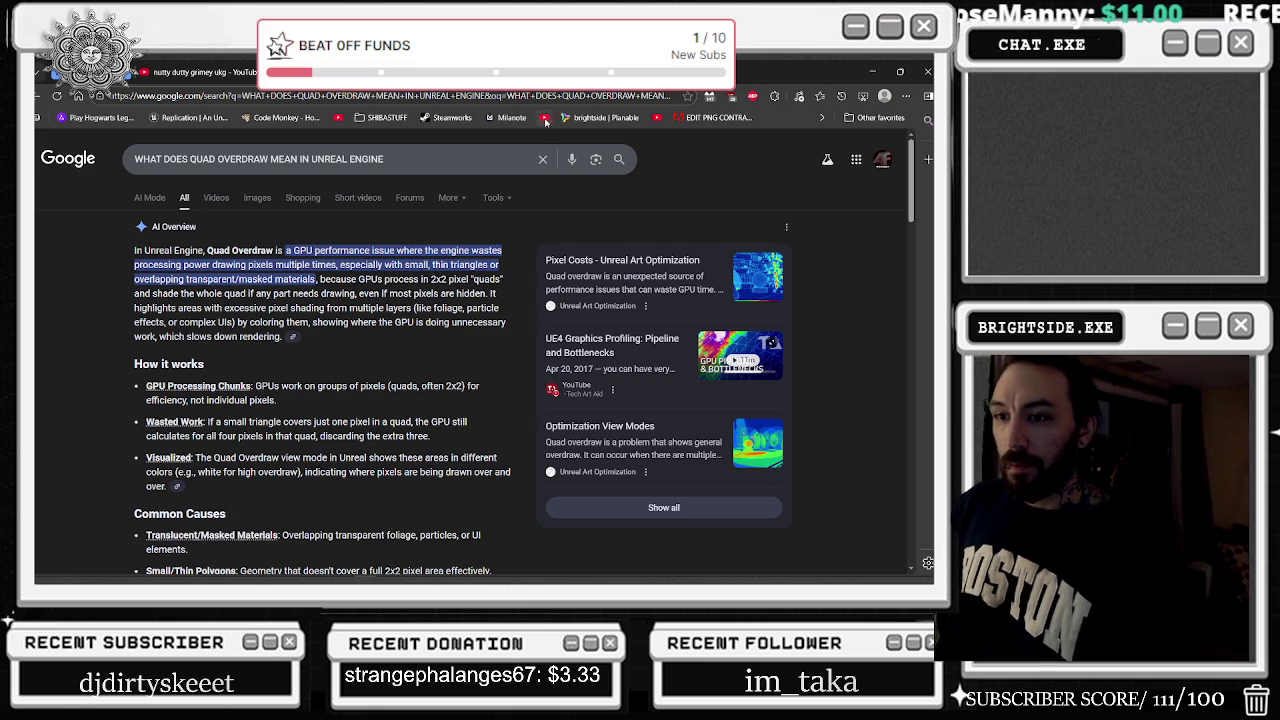
left_click(826, 77)
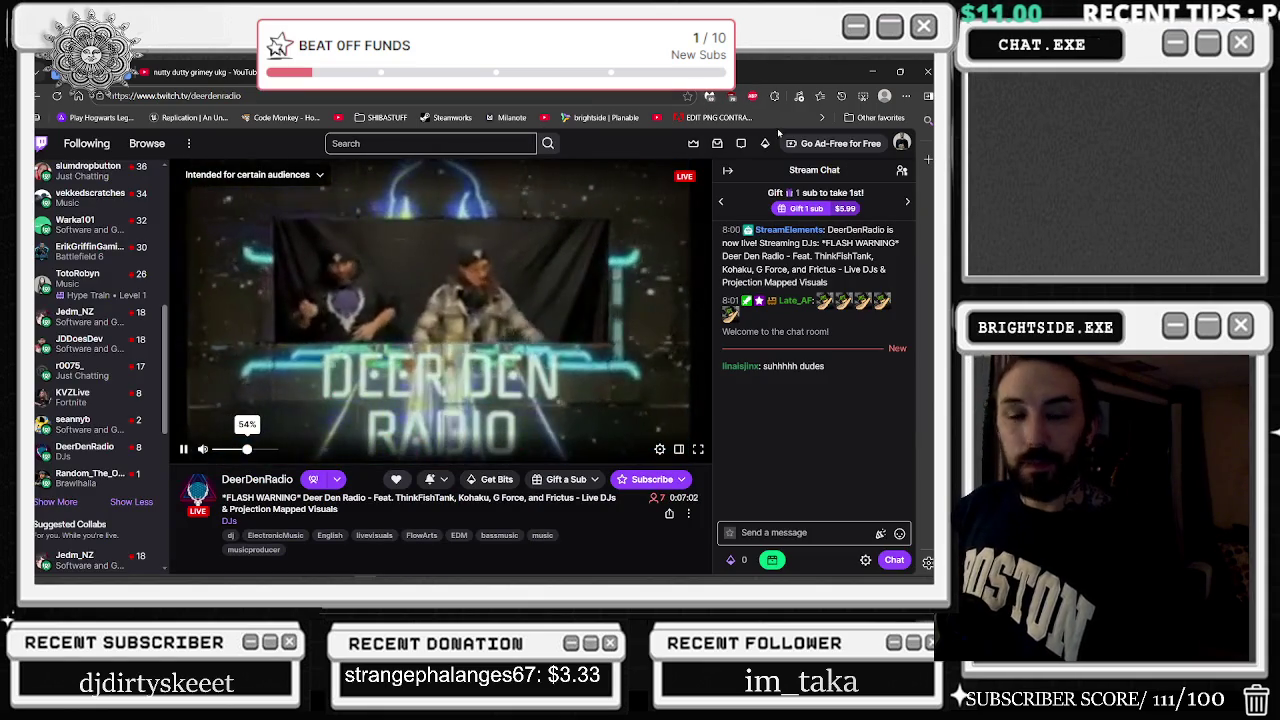
Return to the Unreal Editor's quad overdraw view and select an object in the opera ceiling
key("alt+Tab")
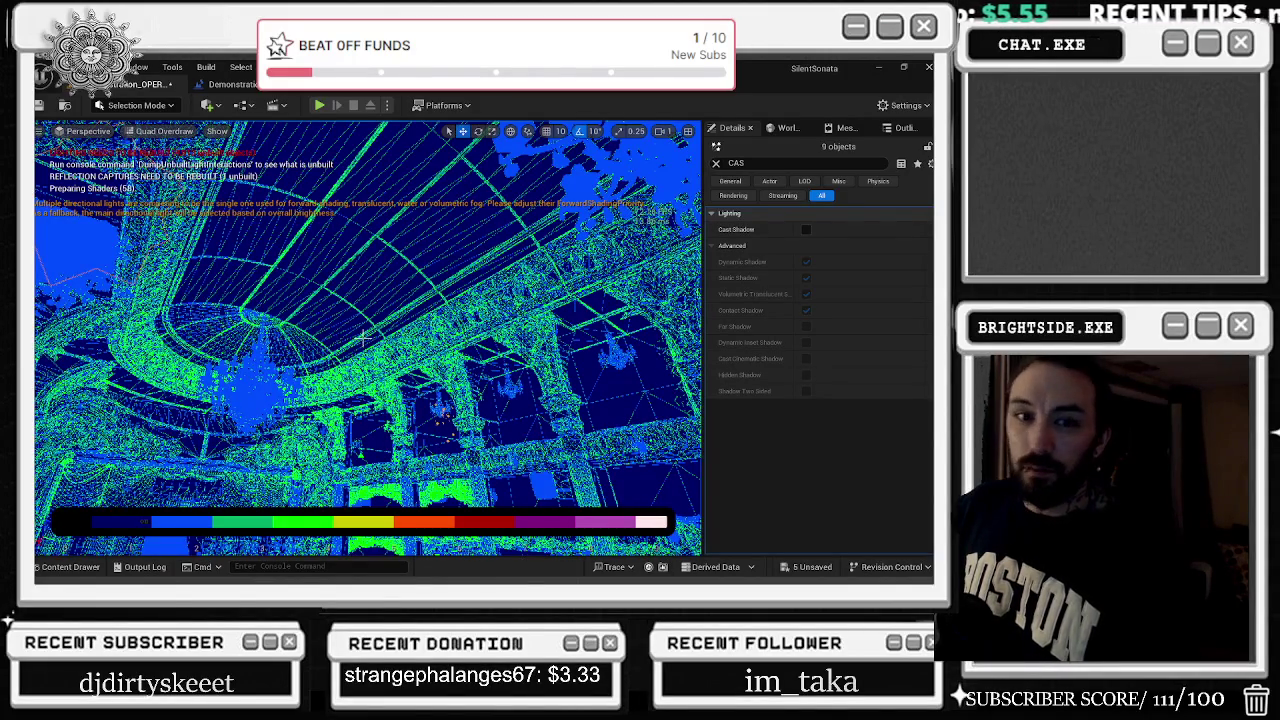
key("alt+Tab")
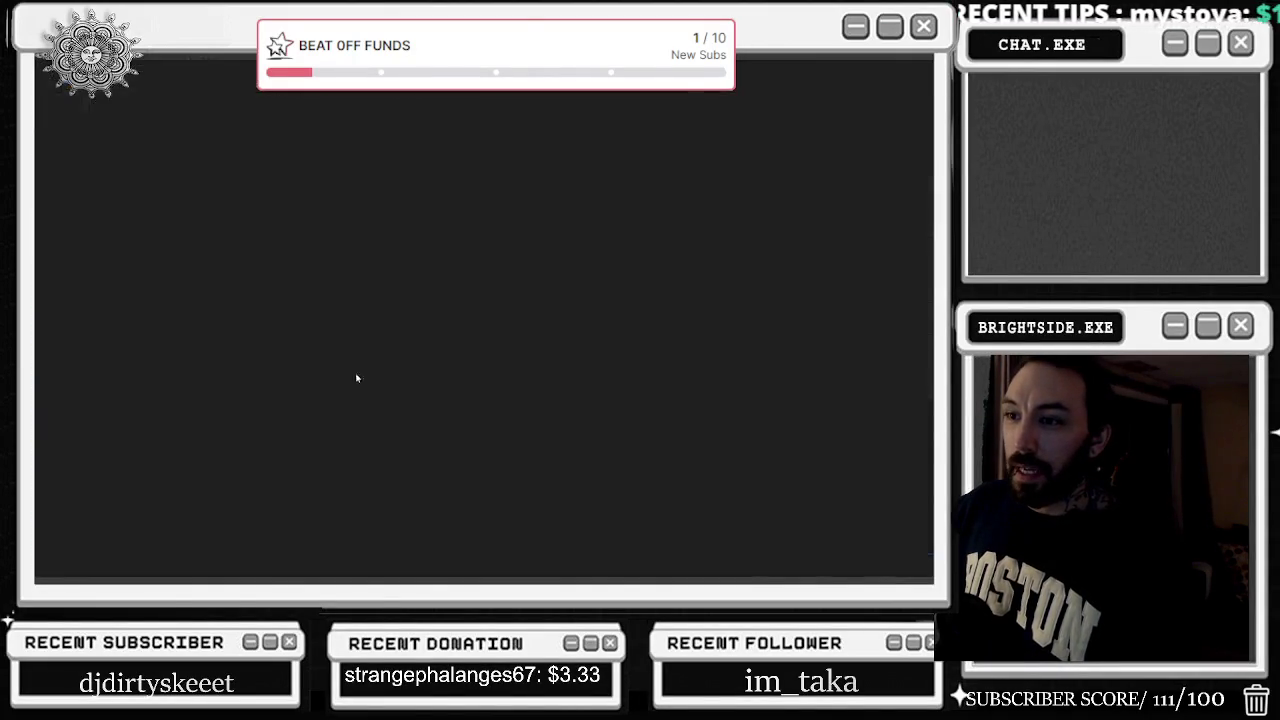
left_click(356, 377)
key("alt+Tab")
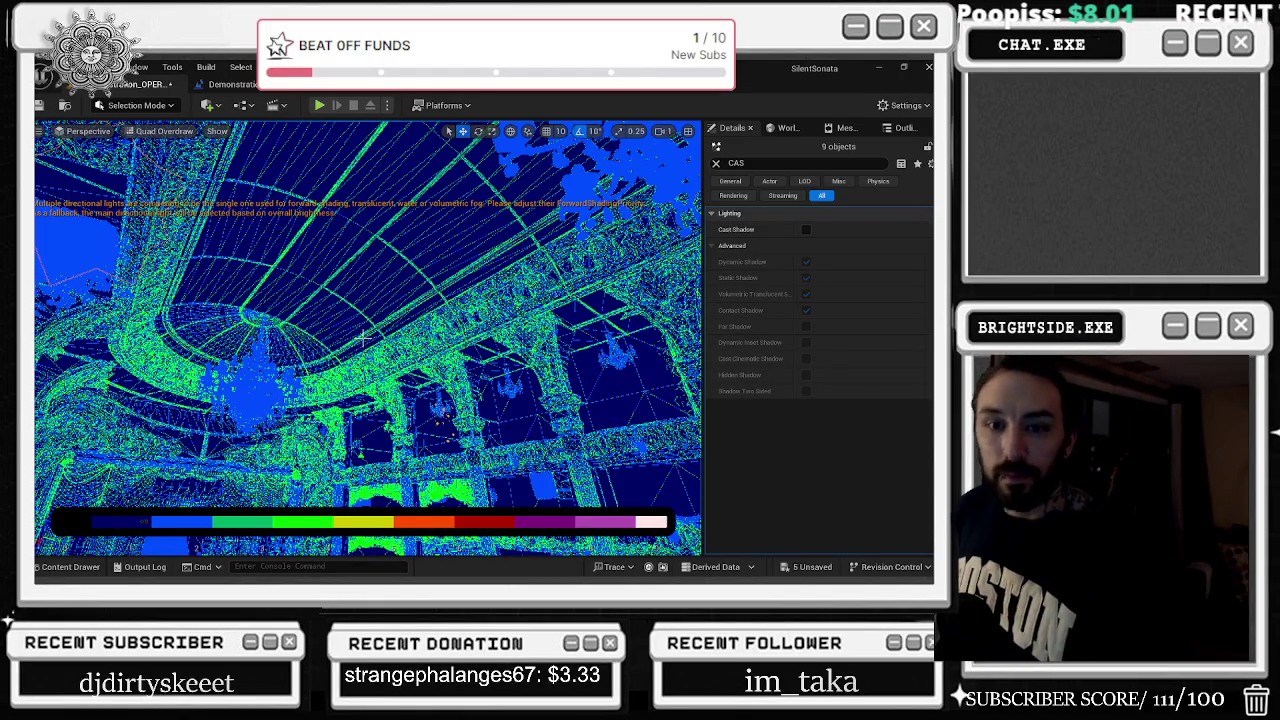
left_click(234, 386)
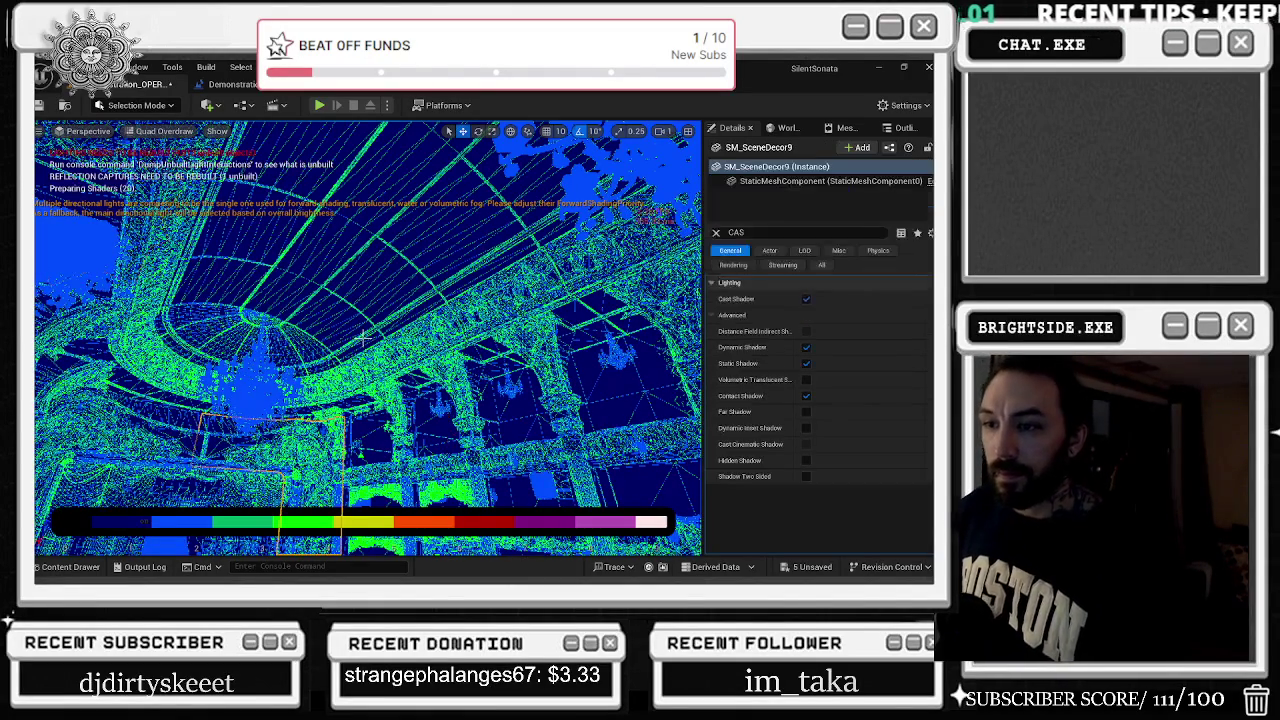
Zoom in on the chandelier's overdraw, then switch to Wireframe (Alt+2) and Unlit (Alt+3)
left_click_drag(363, 338, 363, 338)
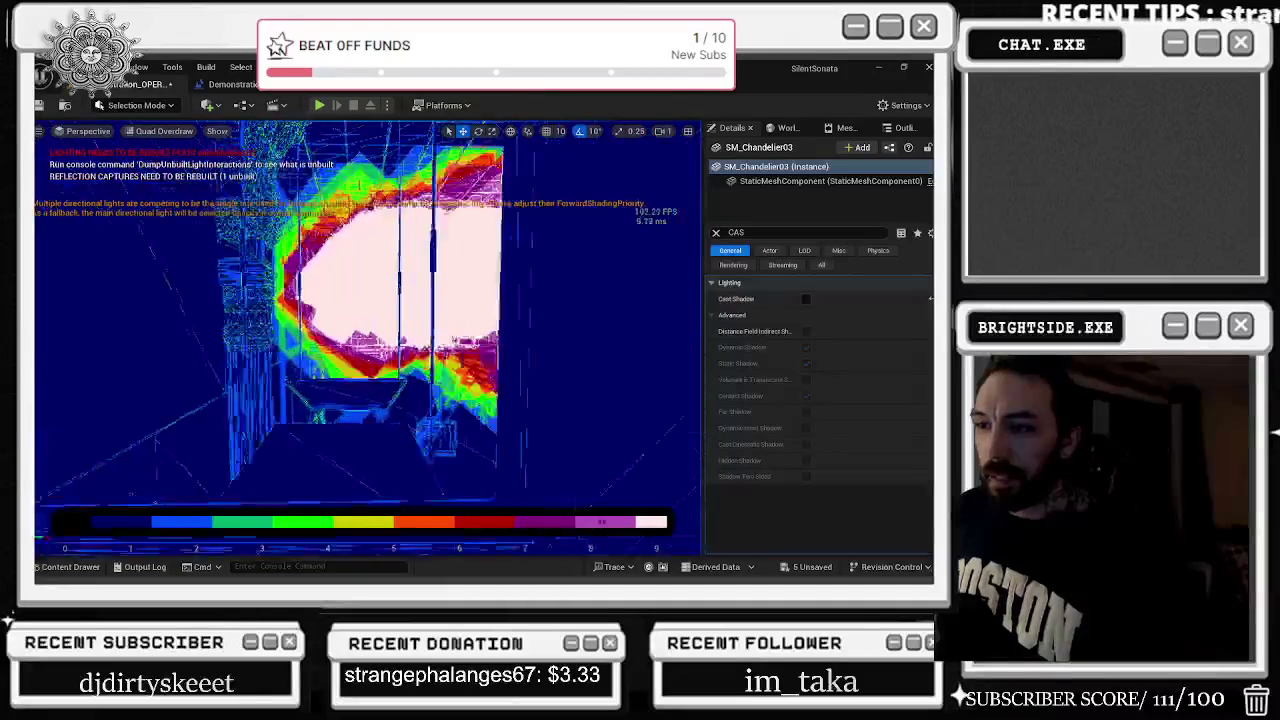
scroll(368, 340, "up", 10)
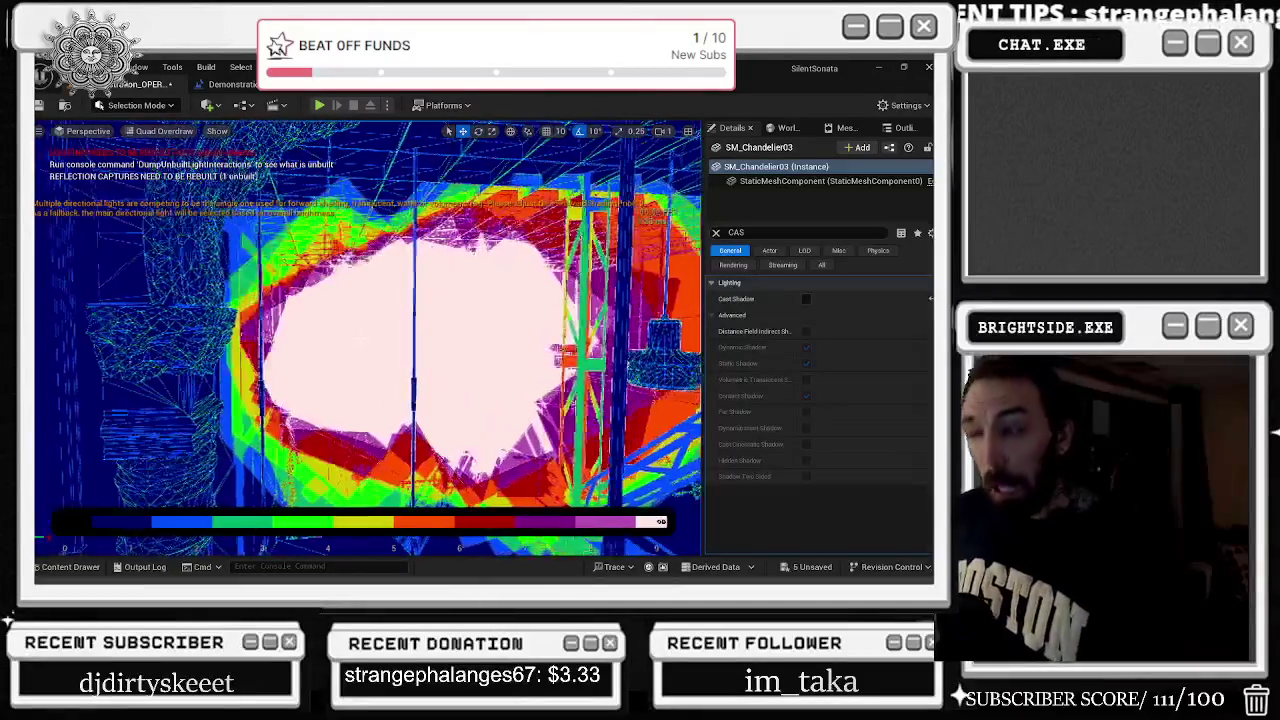
scroll(363, 338, "down", 10)
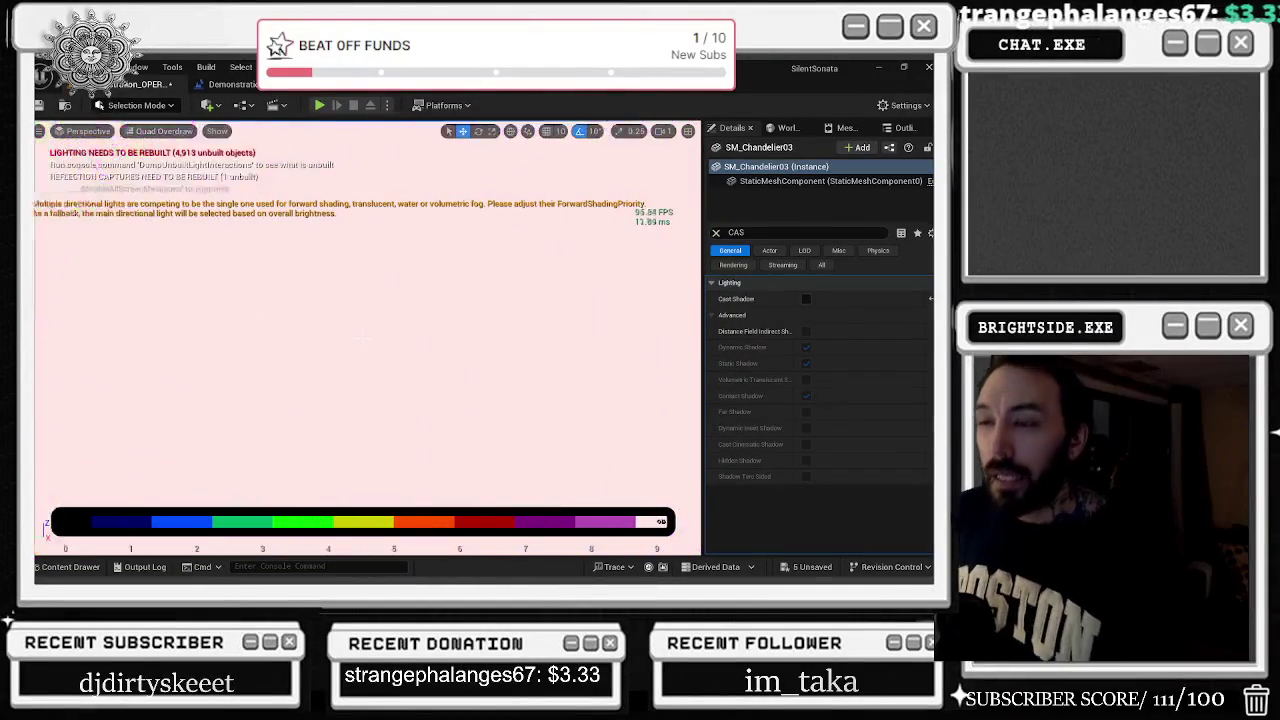
scroll(368, 338, "down", 5)
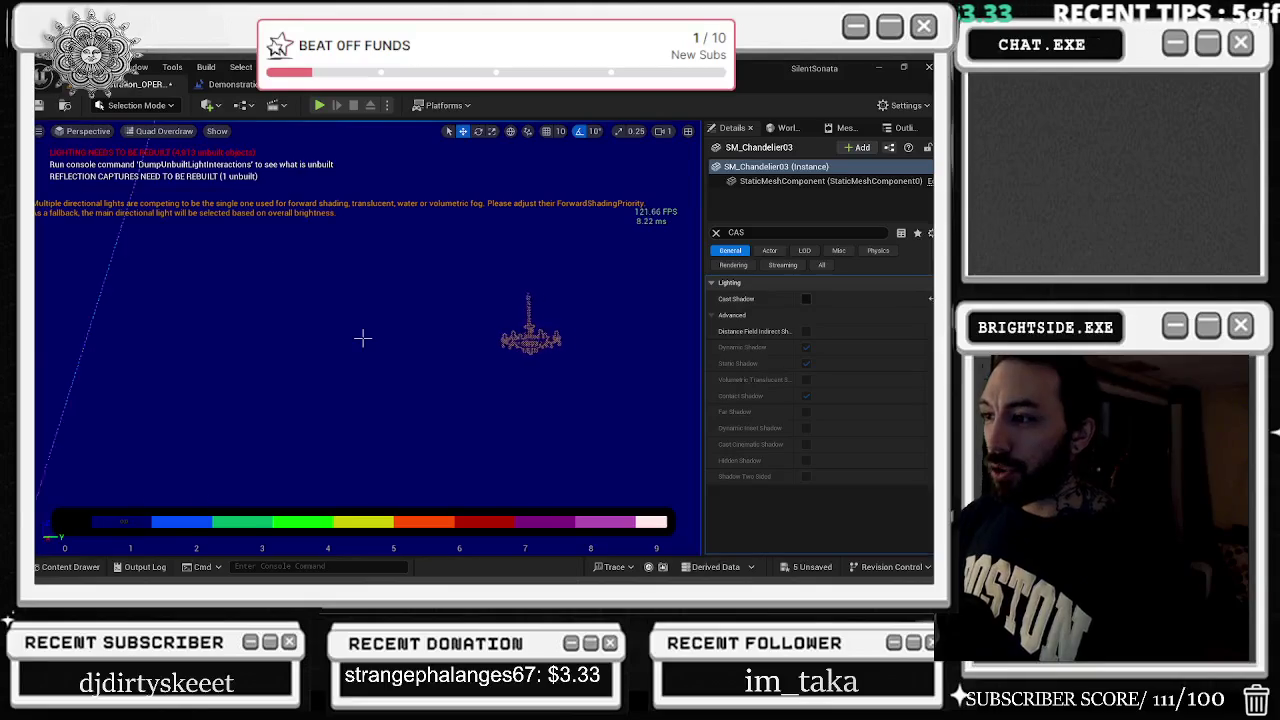
key("alt+2")
key("alt+3")
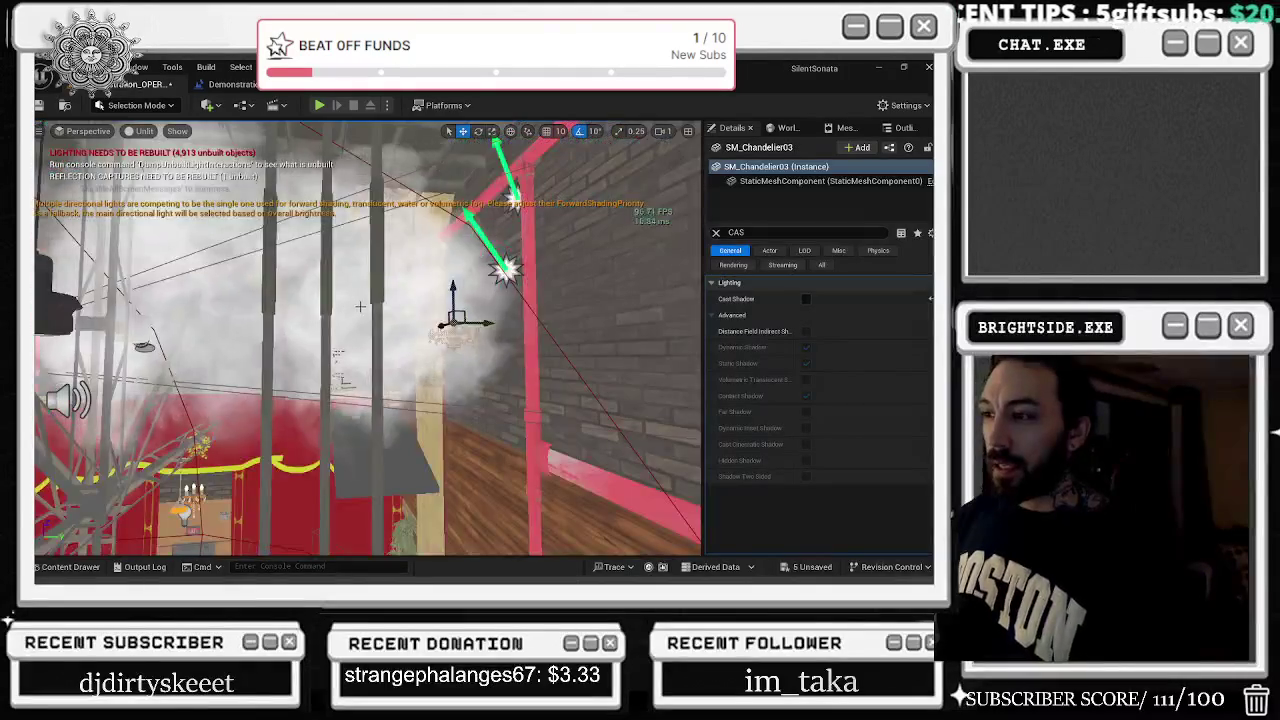
Set P_Steam_Lit3's Desired Max Draw Distance to 50000 using a 'MAX' Details search
left_click(507, 267)
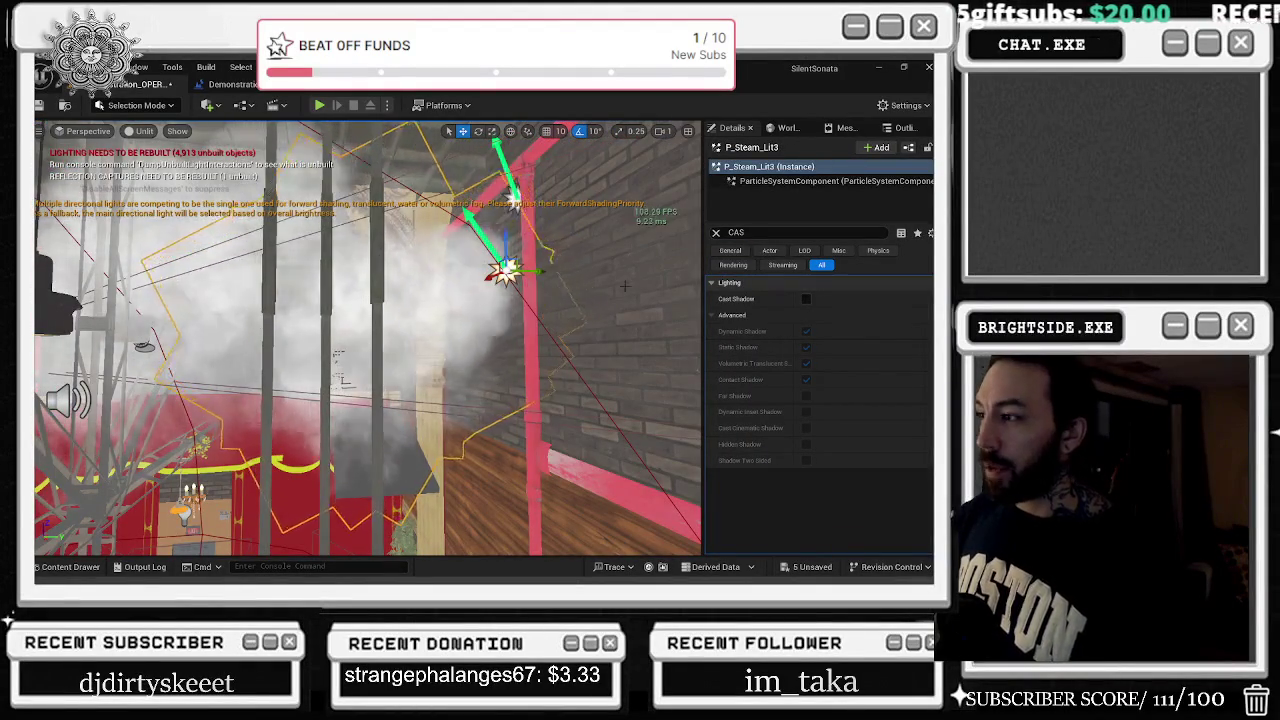
left_click(770, 233)
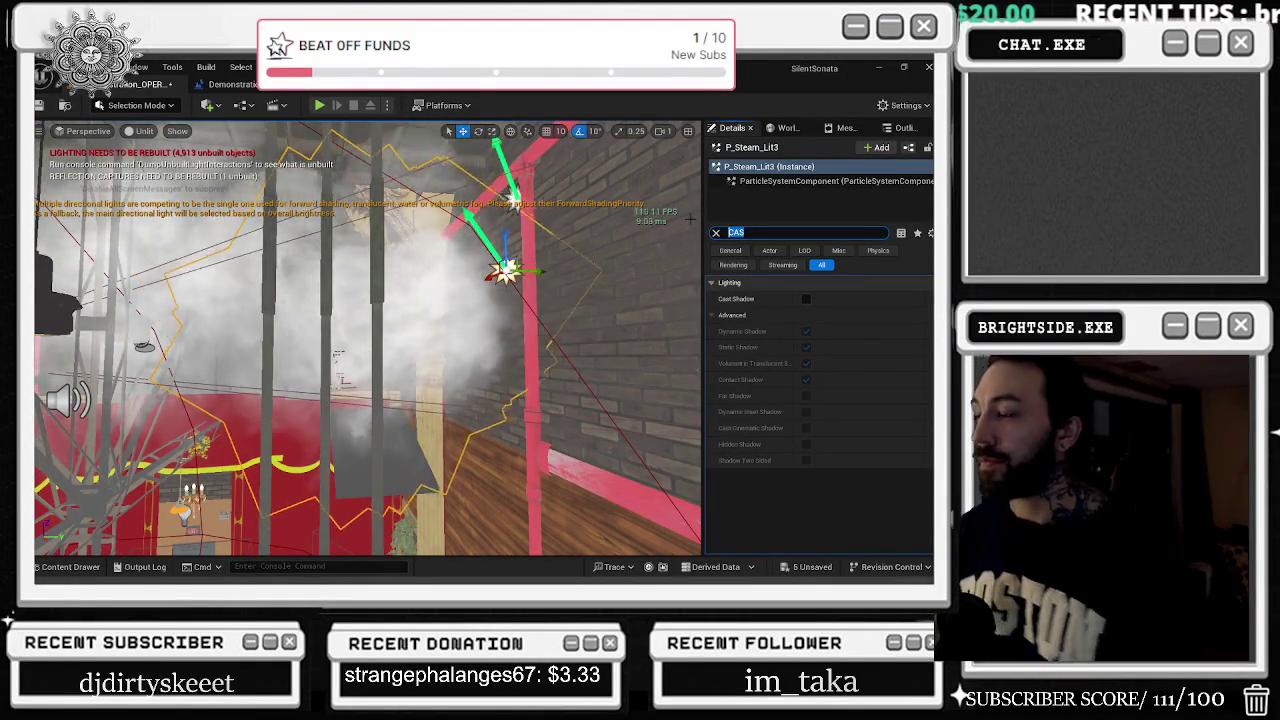
type("MAX")
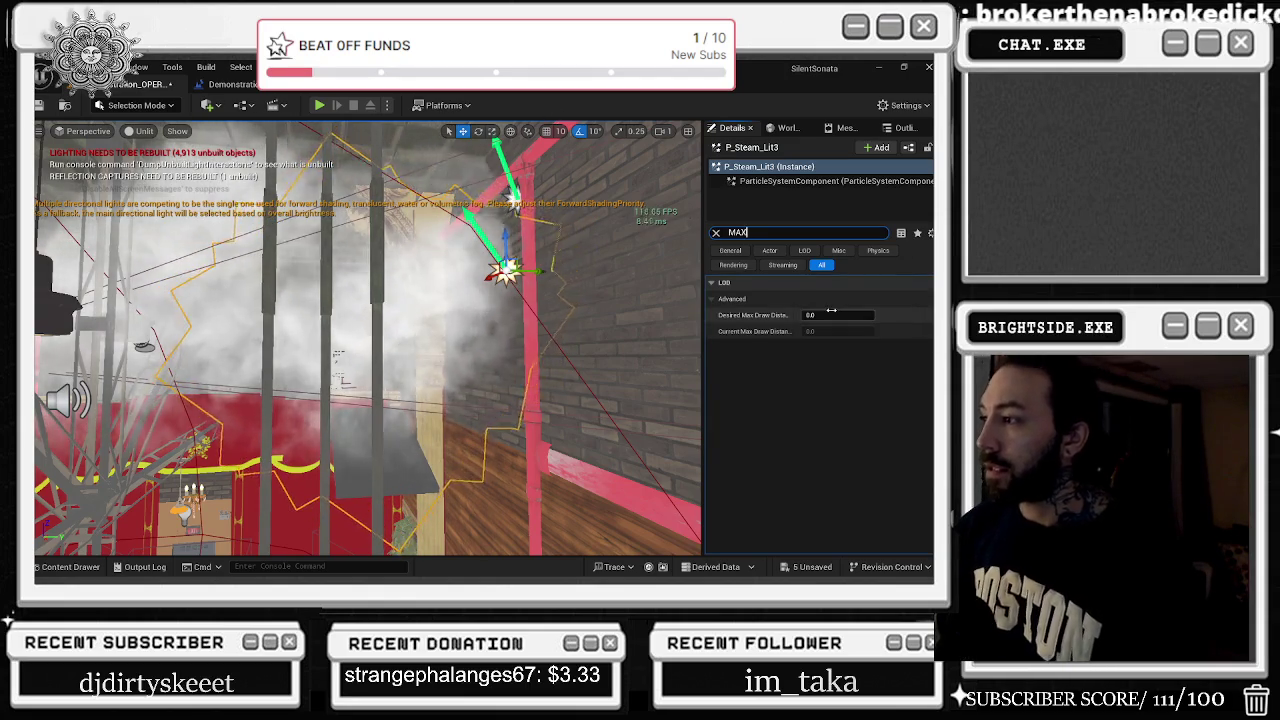
left_click(836, 314)
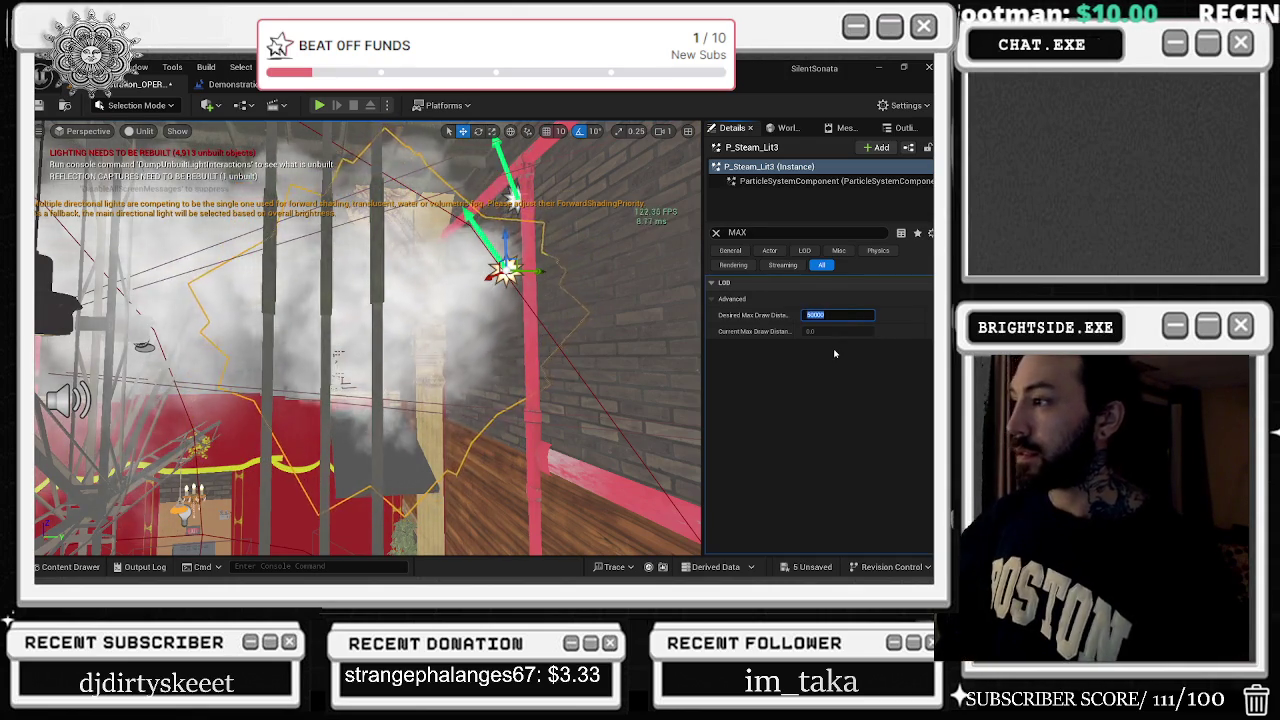
type("50000")
key("Return")
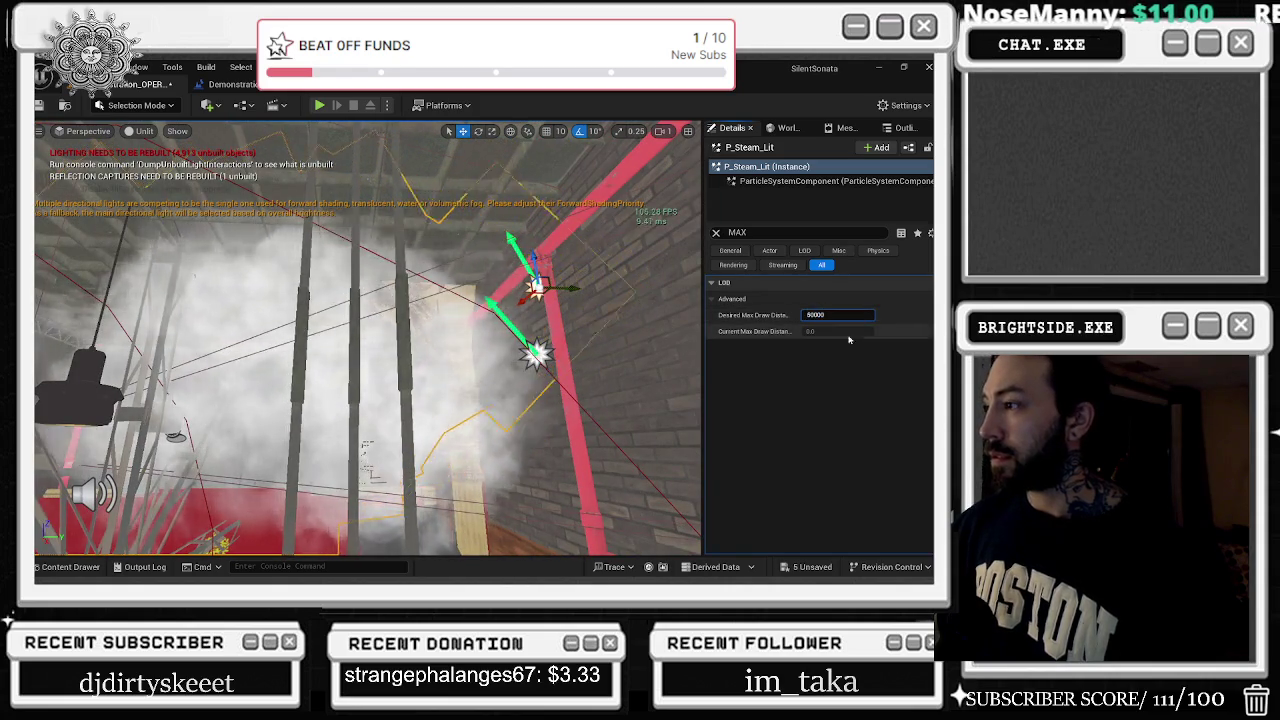
Apply the 50000 draw distance to P_Steam_Lit as well and clear the property search
key("ctrl+z")
left_click(800, 181)
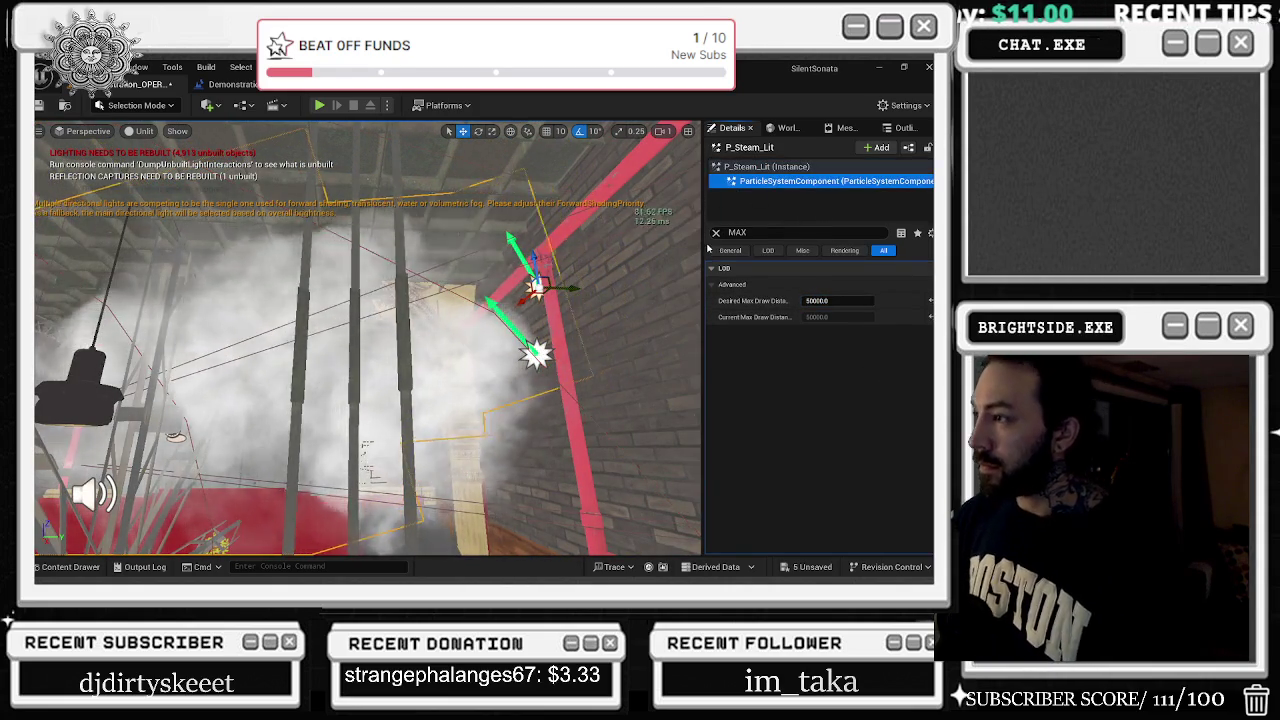
left_click(716, 233)
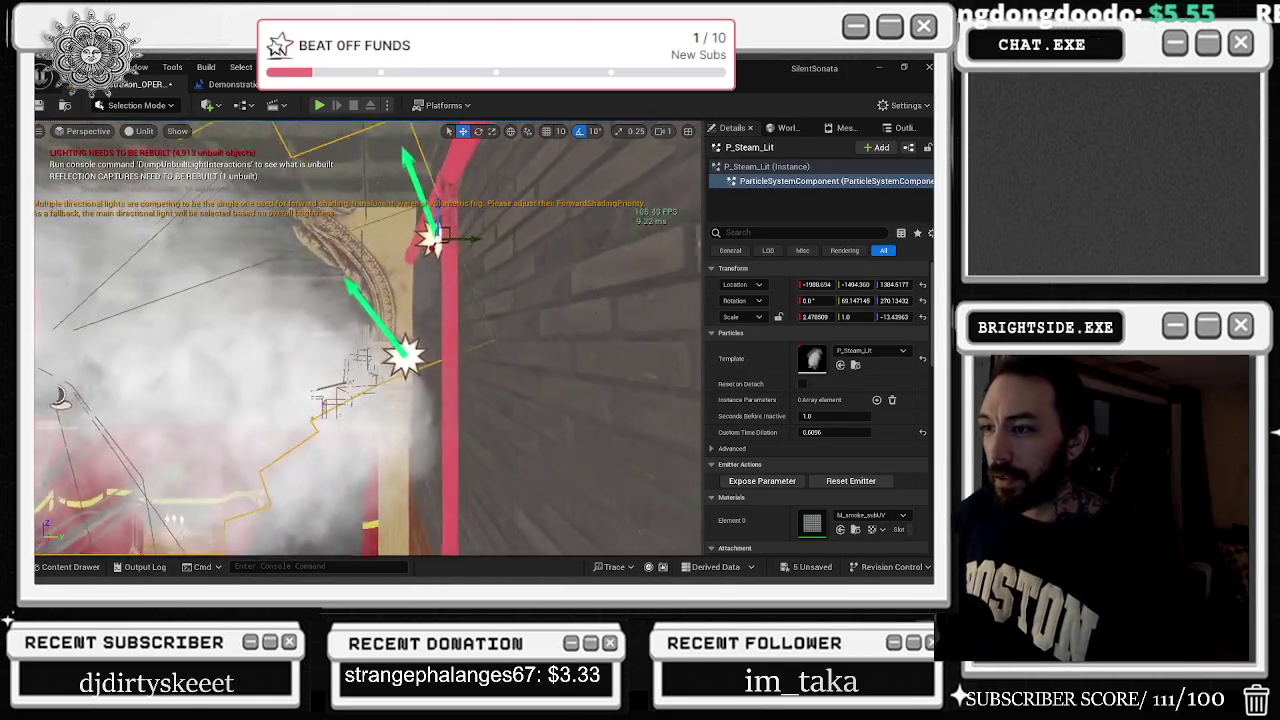
Select P_Steam_Lit3 and P_Steam_Lit together beside the red pillar and delete them
left_click(403, 356)
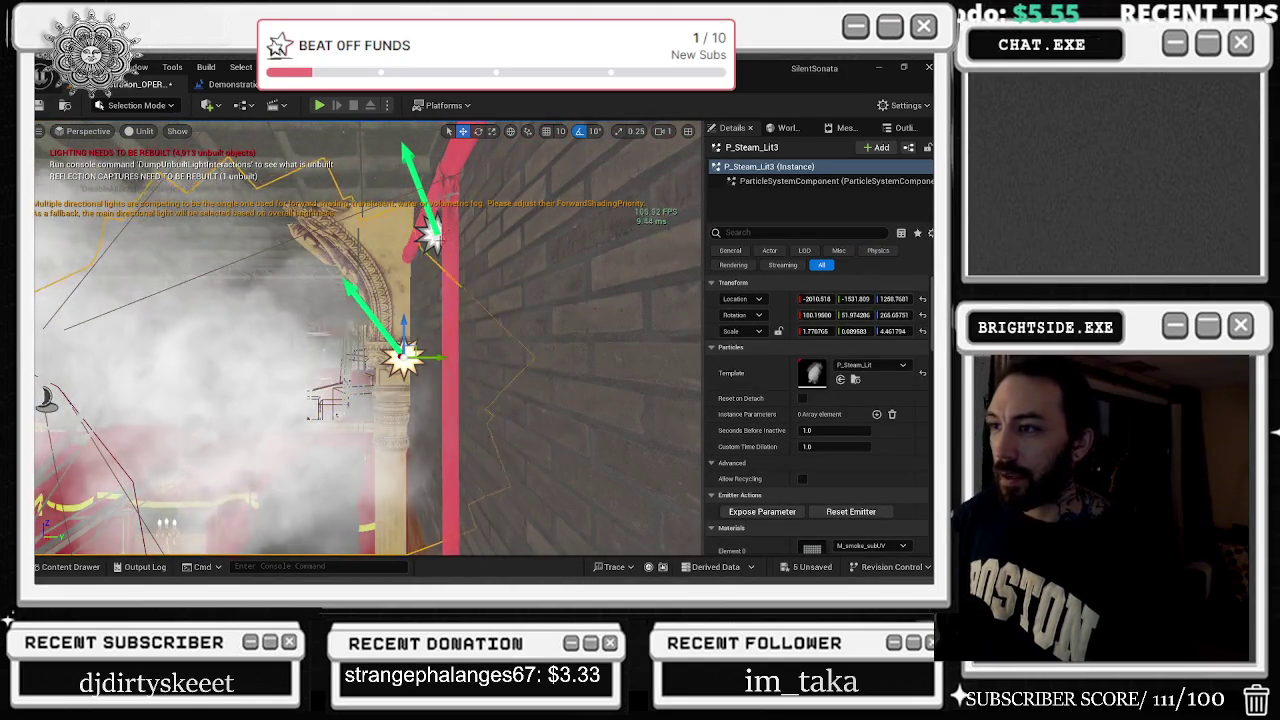
left_click(455, 300, "ctrl")
left_click(430, 236)
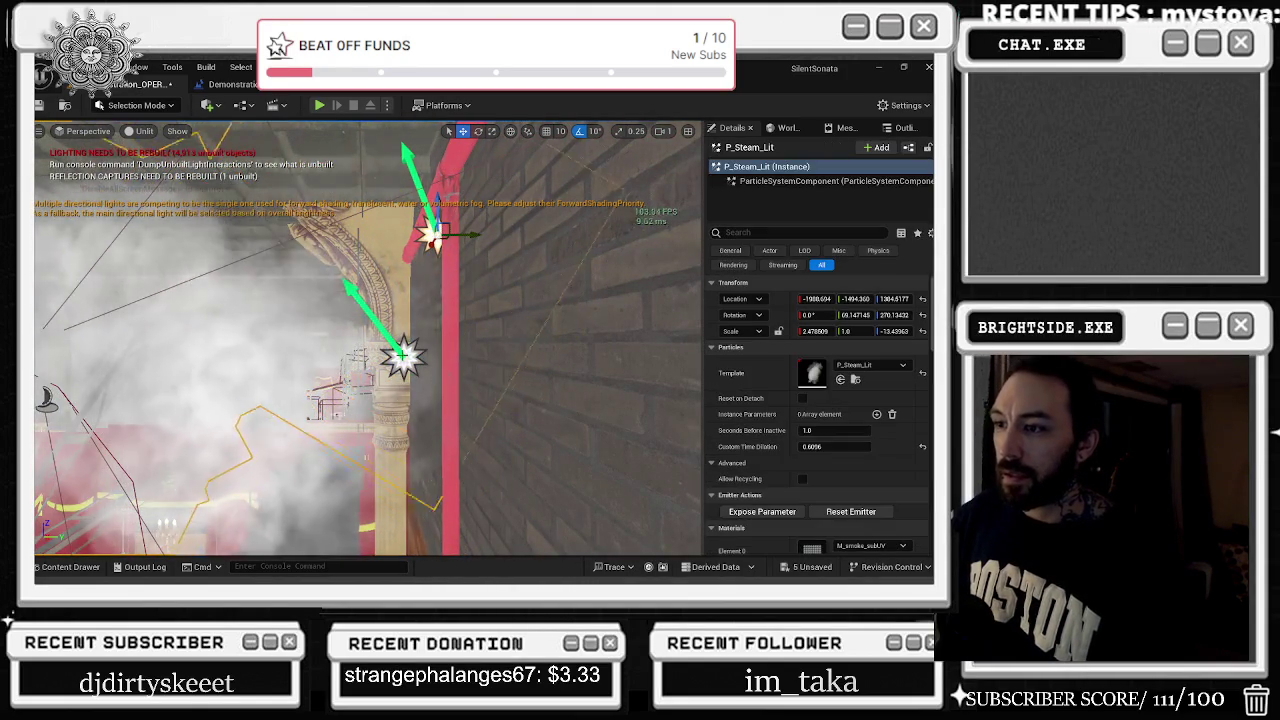
left_click(403, 356, "ctrl")
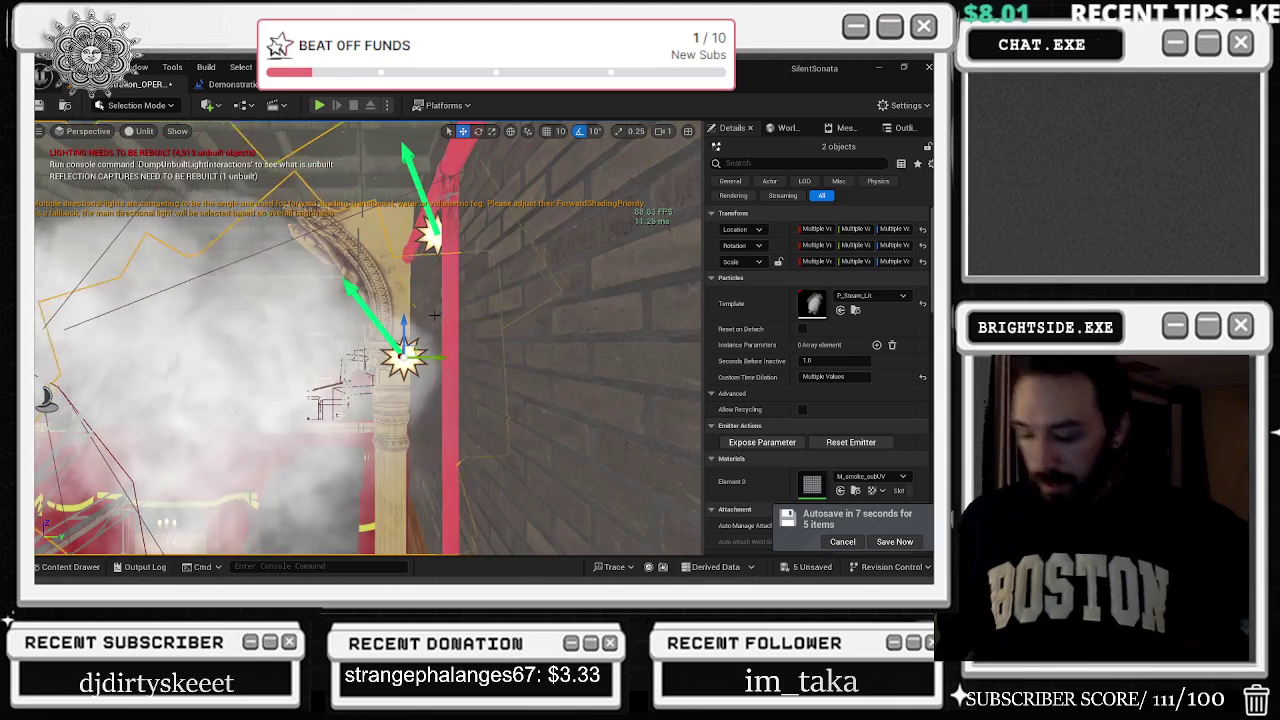
key("Delete")
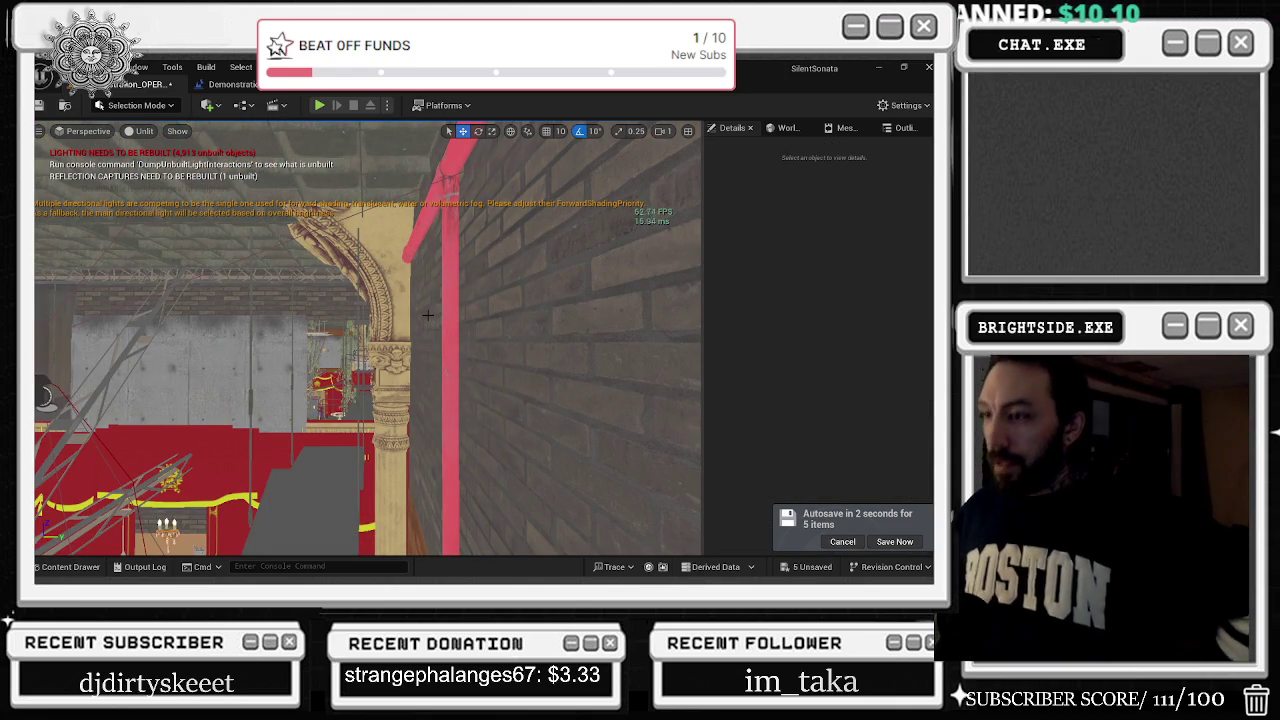
Restore the deleted steam emitters, then delete only the upper P_Steam_Lit emitter
mouse_move(434, 315)
left_mouse_down()
mouse_move(462, 315)
mouse_move(427, 315)
left_mouse_up()
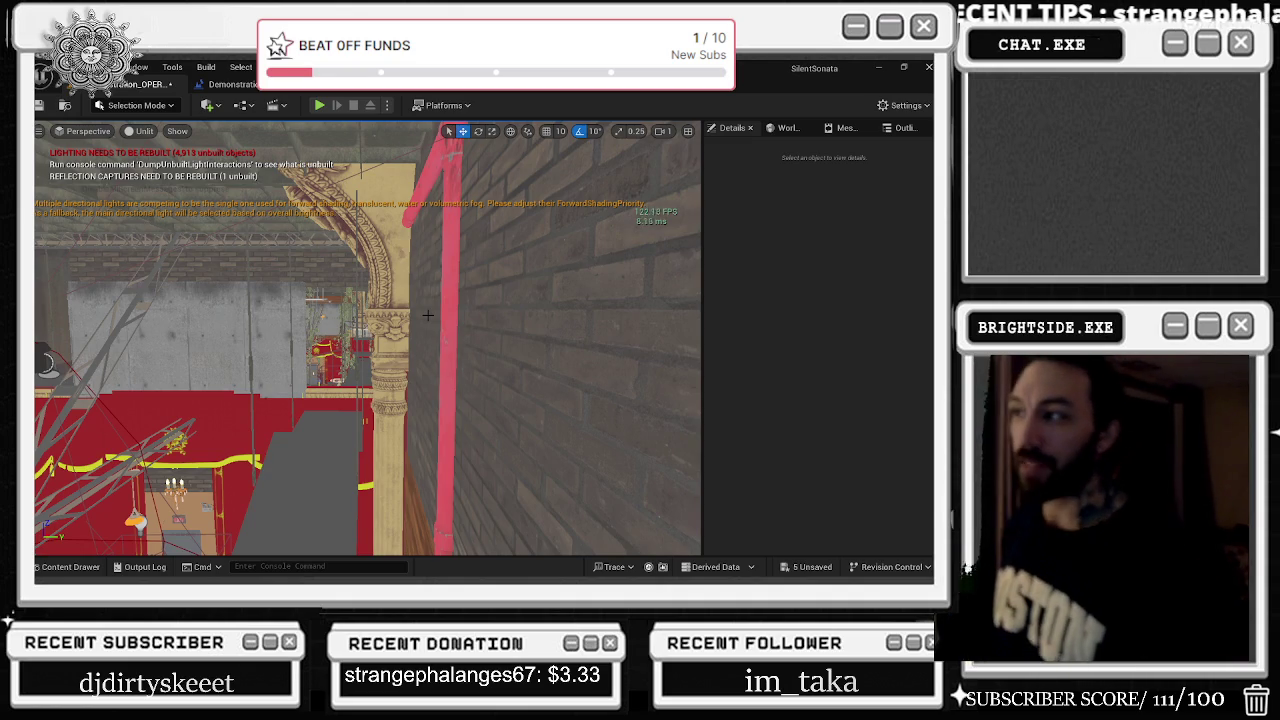
key("ctrl+z")
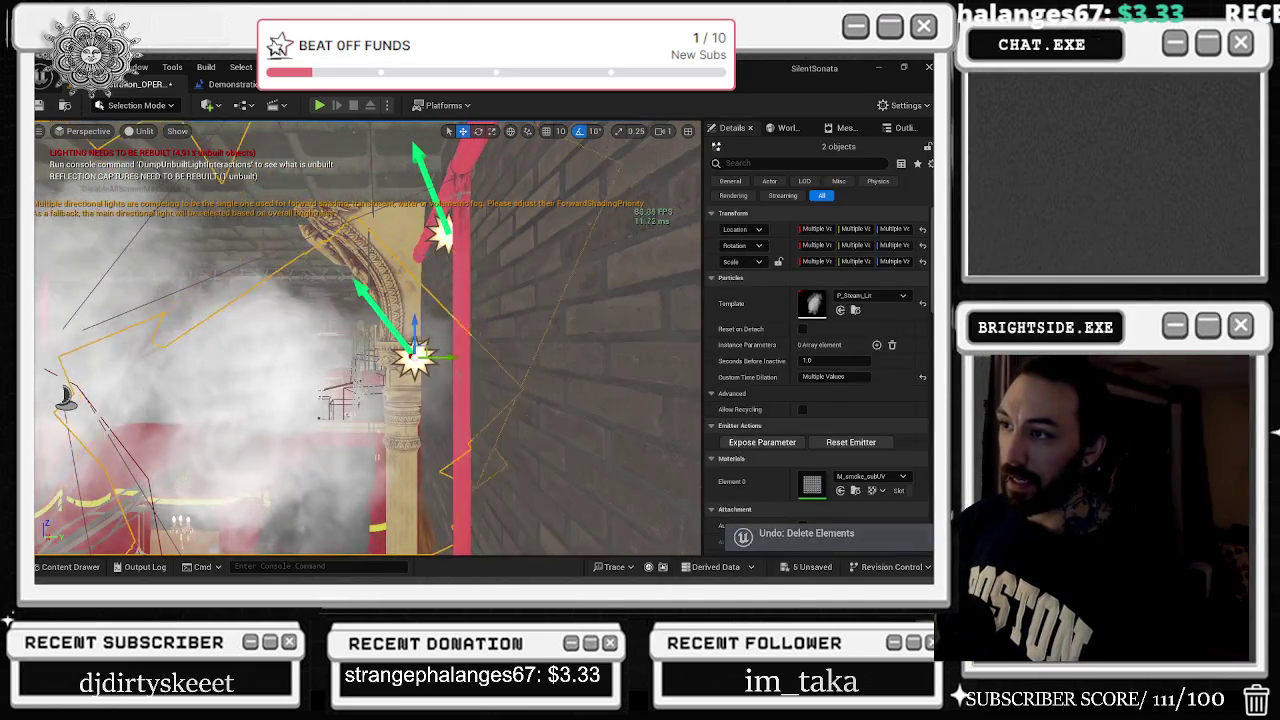
left_click(442, 234)
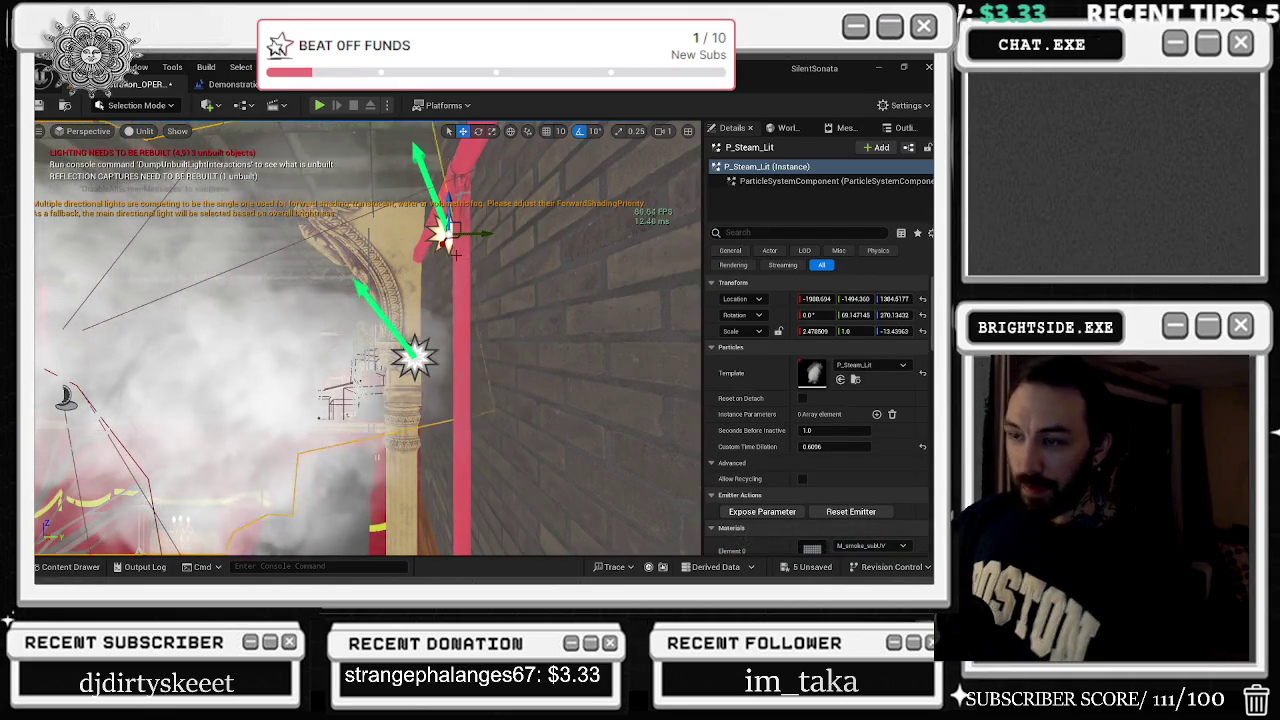
key("Delete")
Raise P_Steam_Lit3 higher up the pillar and orbit the view around it
left_click(414, 357)
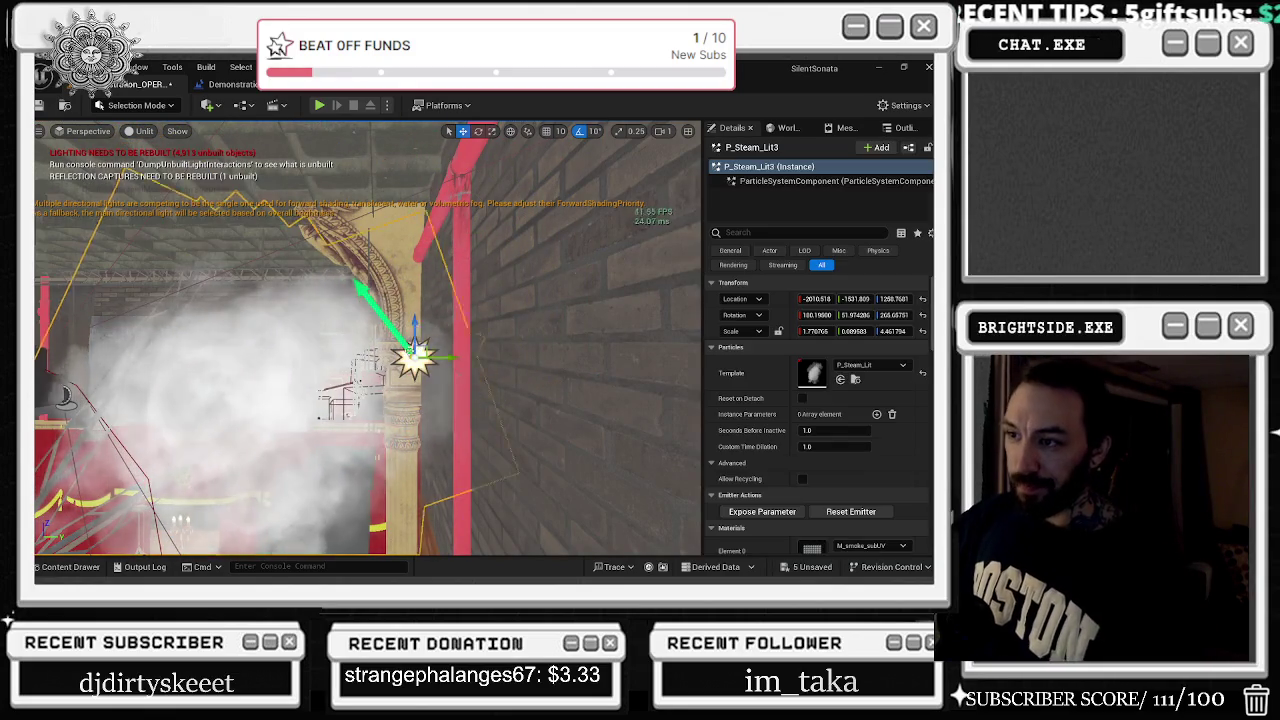
left_click_drag(416, 325, 419, 268)
left_click_drag(391, 341, 481, 308)
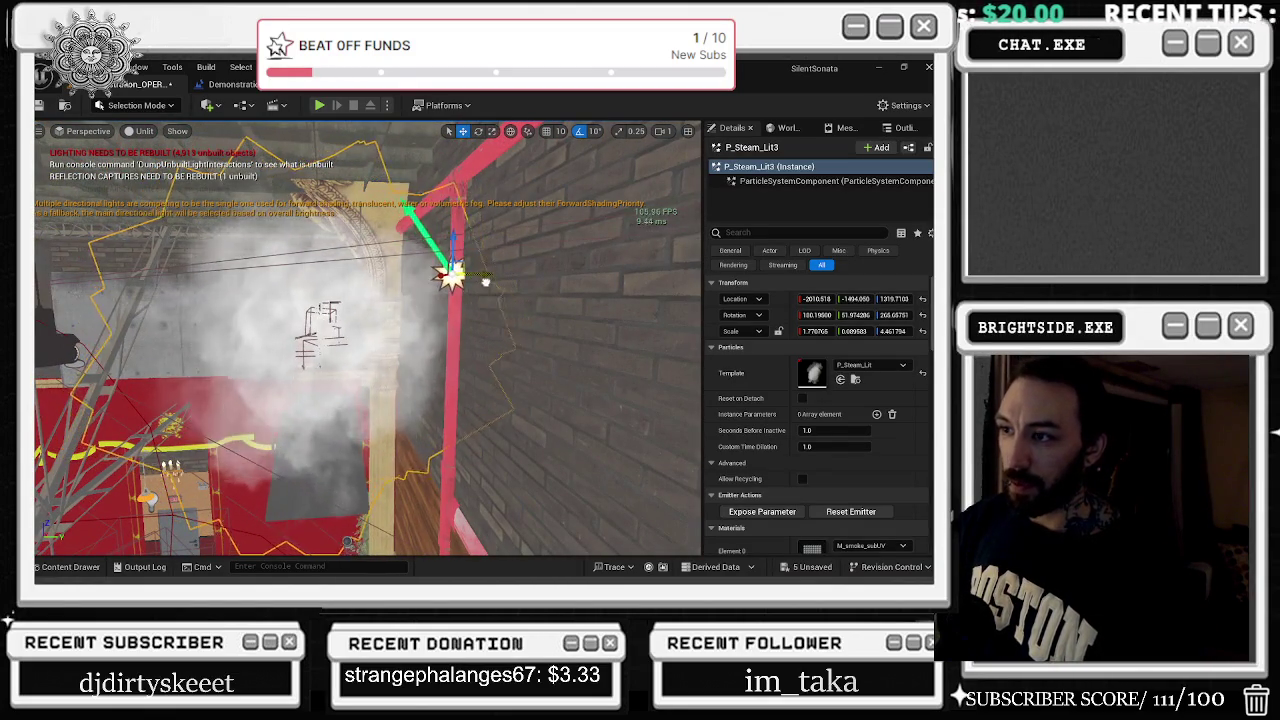
left_click_drag(470, 292, 560, 280)
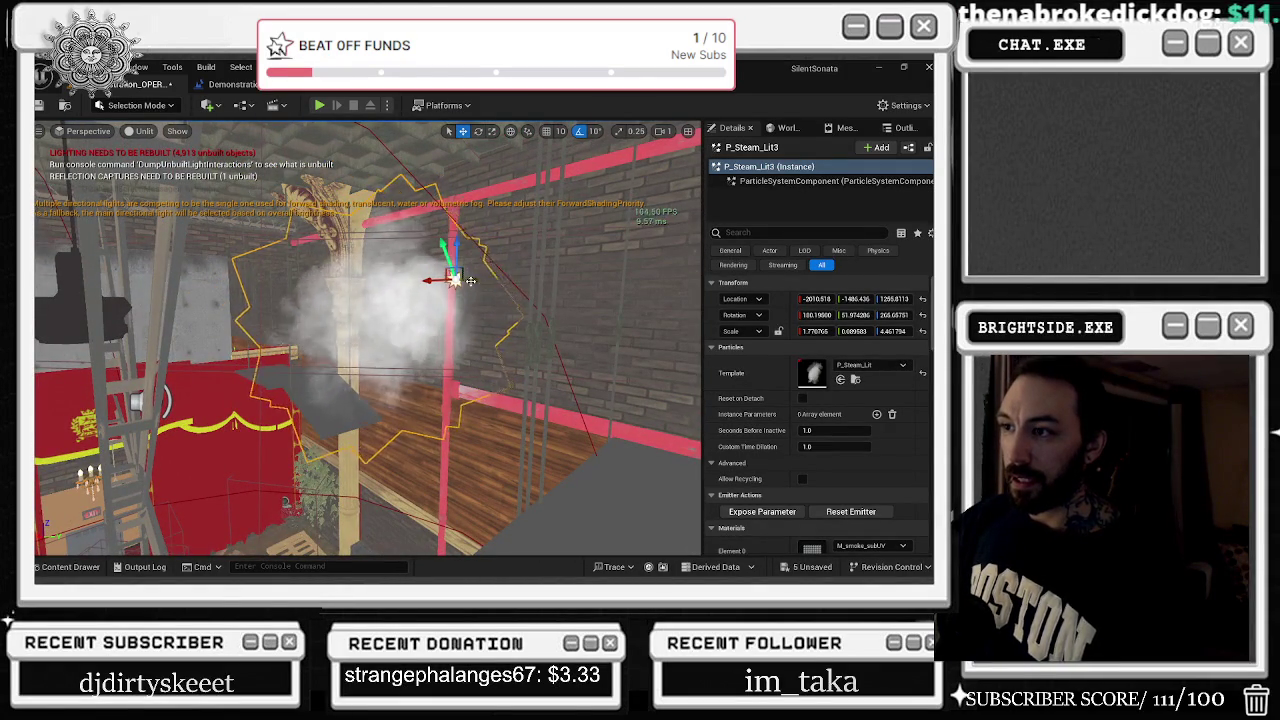
left_click_drag(560, 280, 665, 266)
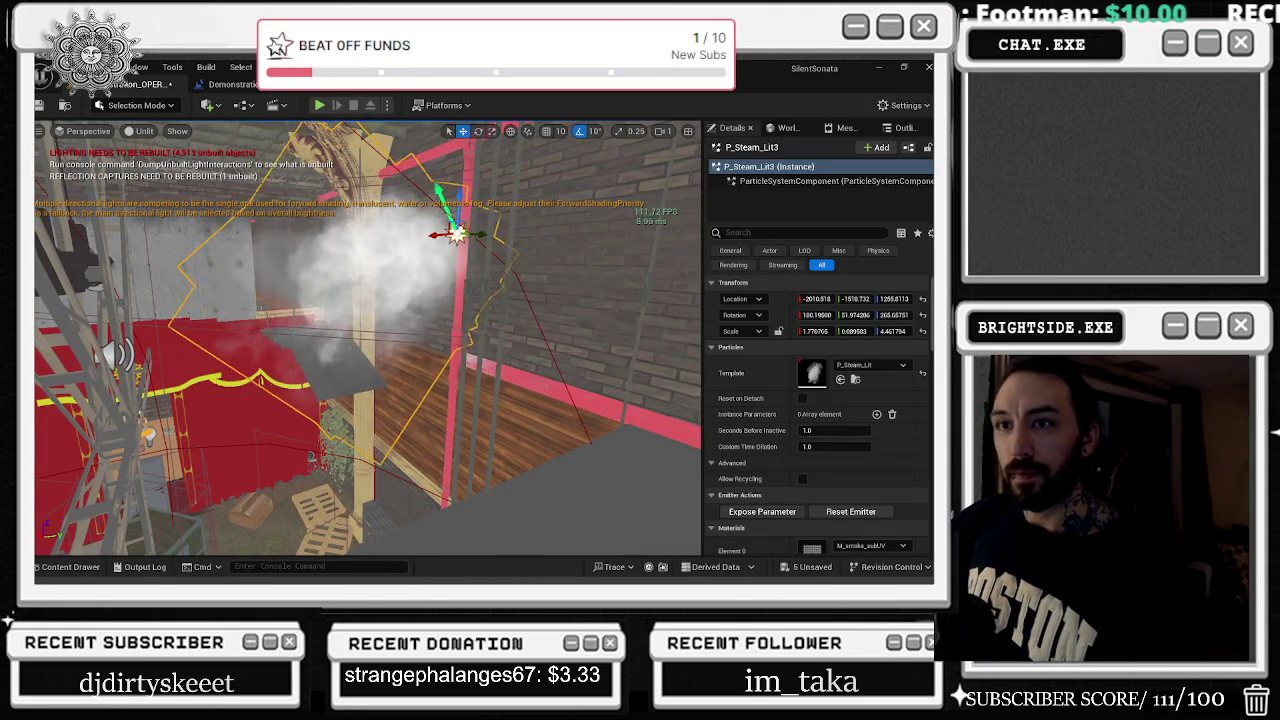
left_click_drag(665, 266, 680, 264)
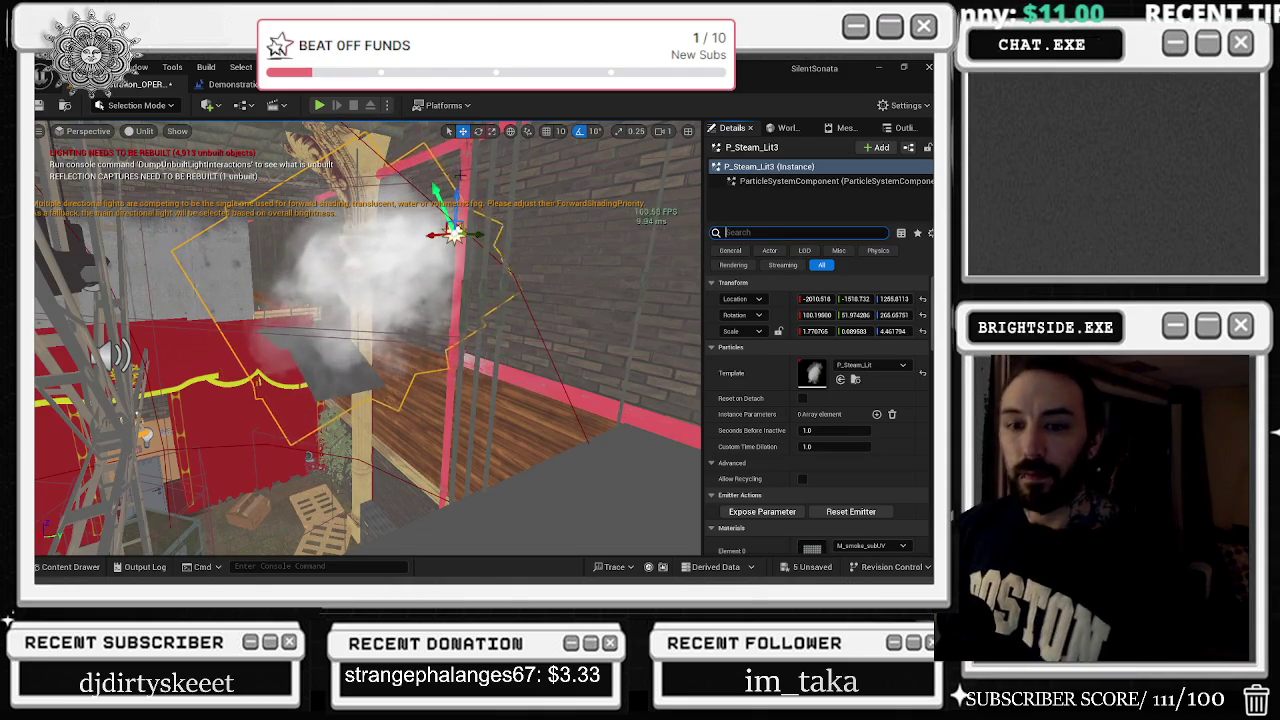
left_click(143, 131)
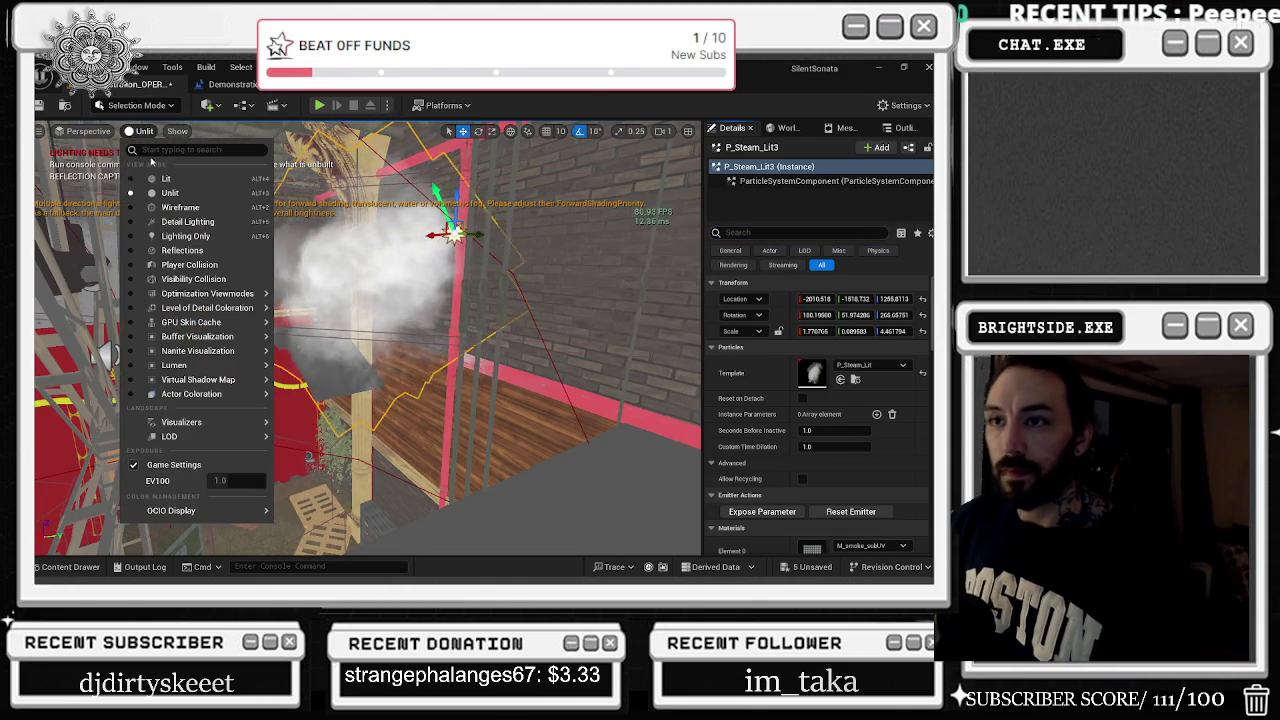
Show the level in Nanite Overview and survey the stage curtain and audience pews
mouse_move(235, 314)
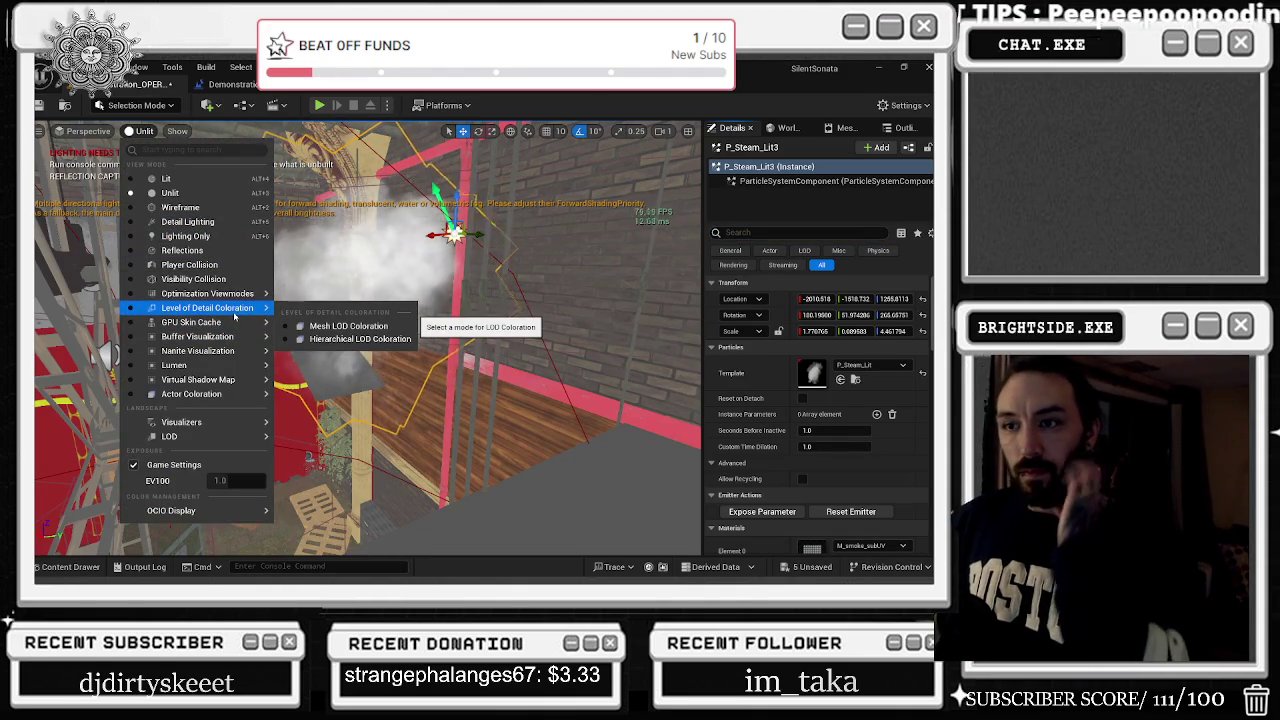
mouse_move(235, 351)
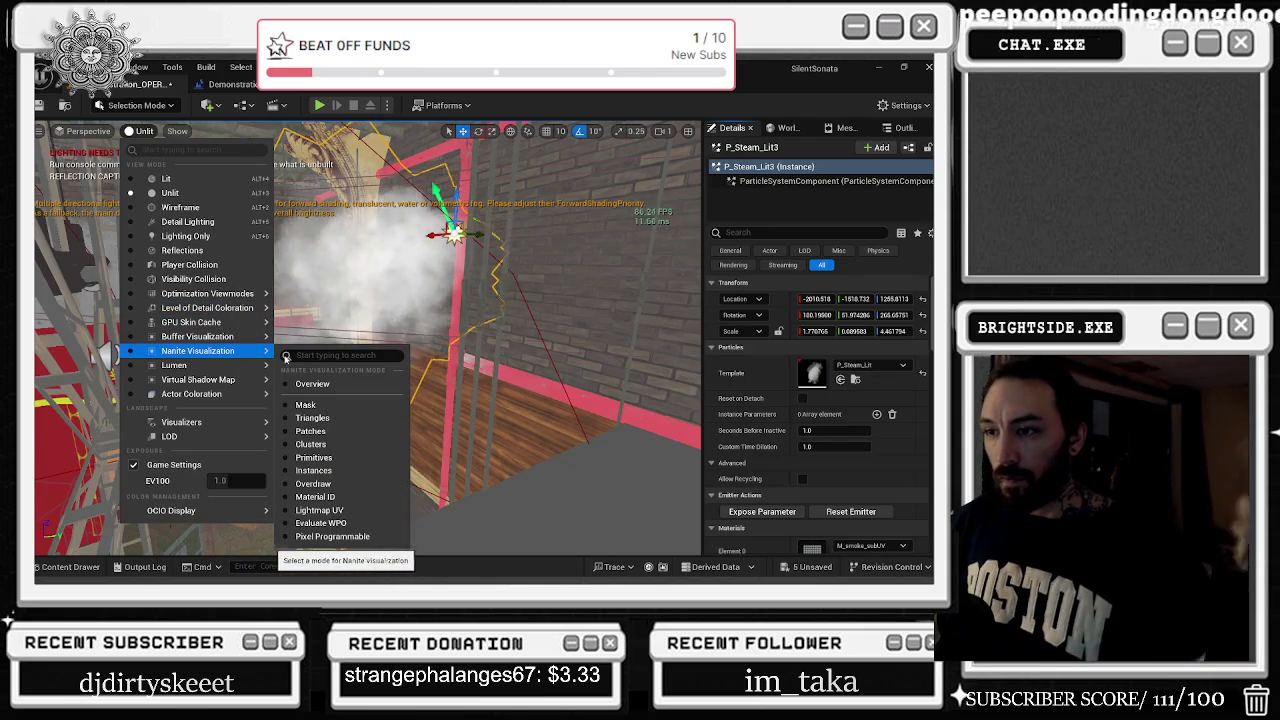
left_click(339, 388)
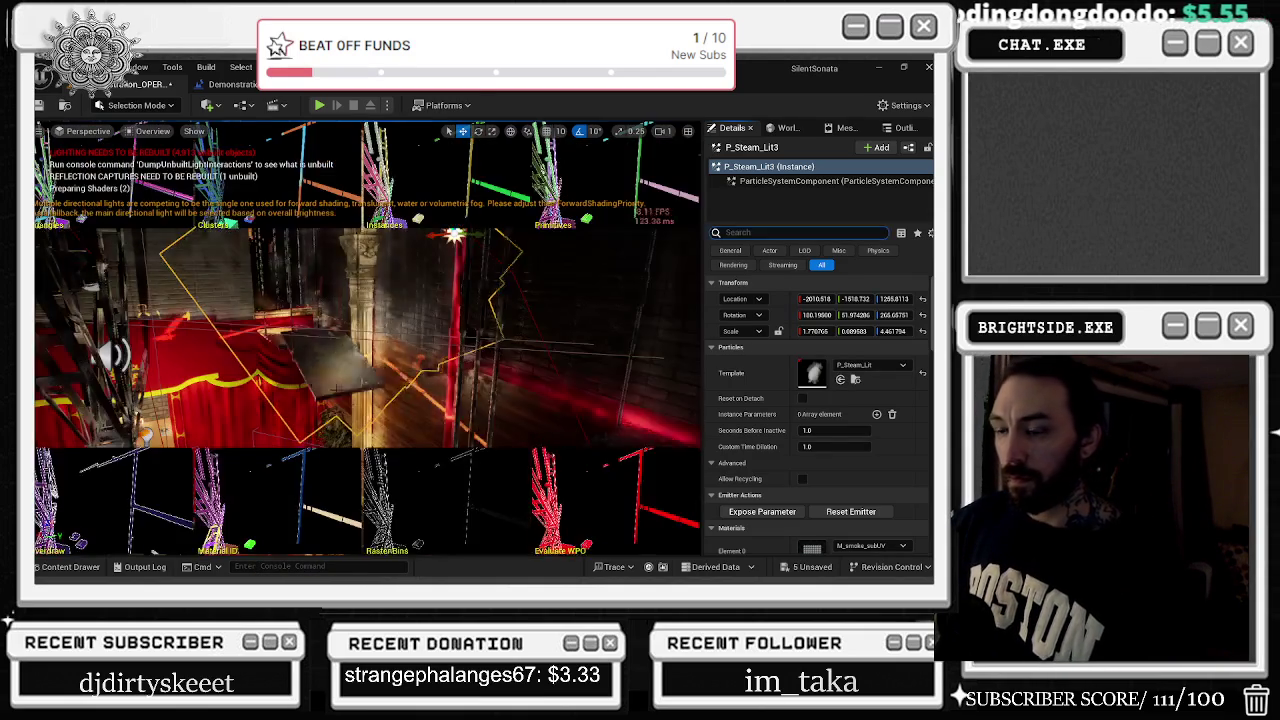
mouse_move(52, 490)
left_mouse_down()
mouse_move(140, 470)
mouse_move(42, 481)
left_mouse_up()
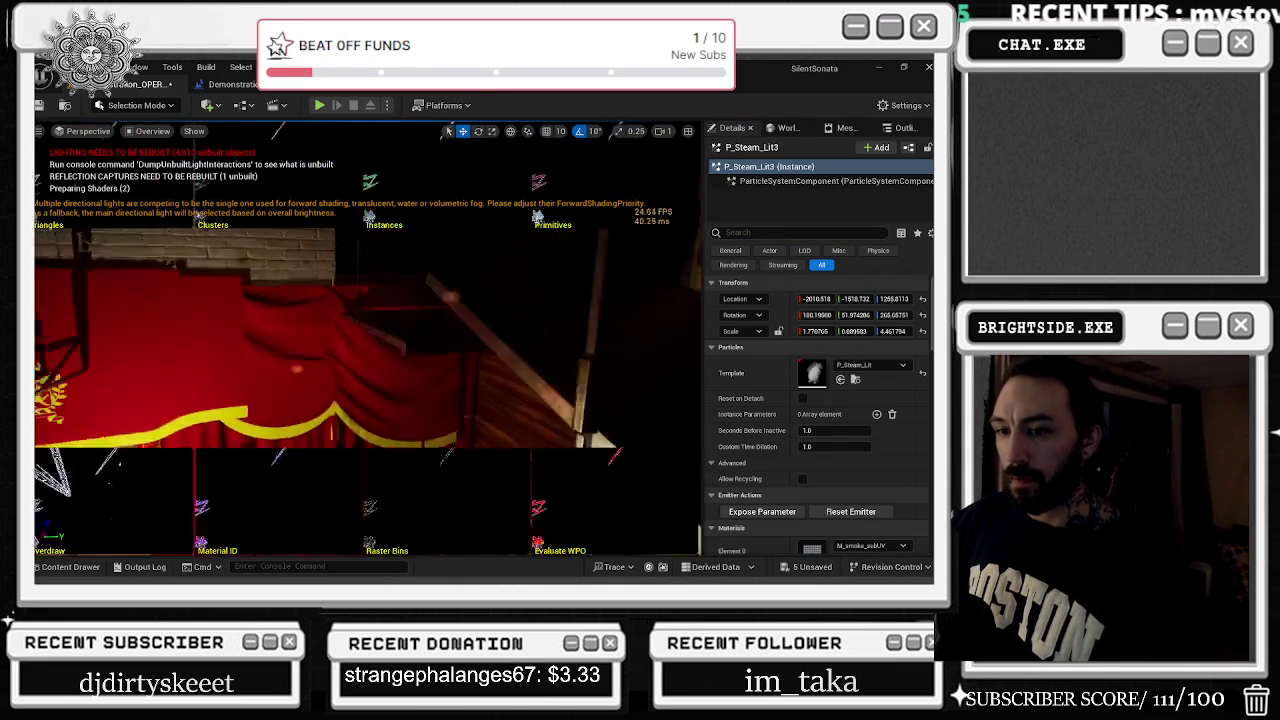
mouse_move(62, 525)
left_mouse_down()
mouse_move(125, 490)
mouse_move(143, 545)
left_mouse_up()
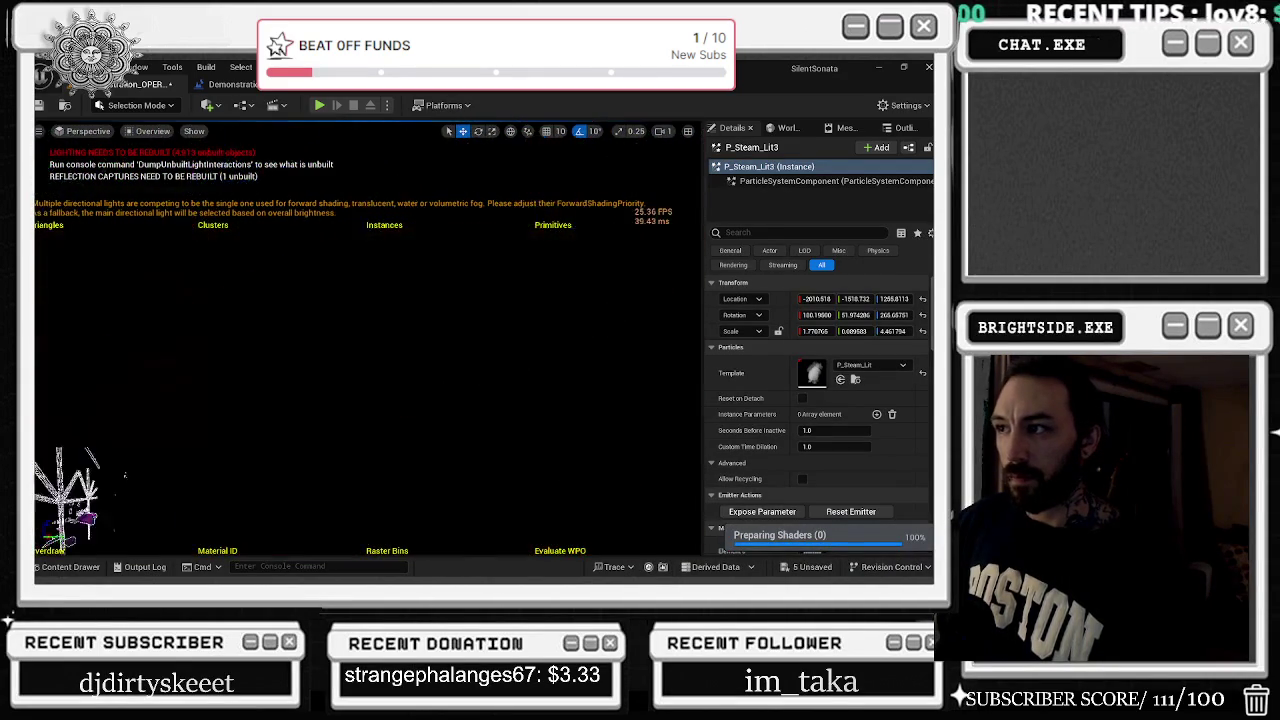
left_click_drag(142, 545, 142, 545)
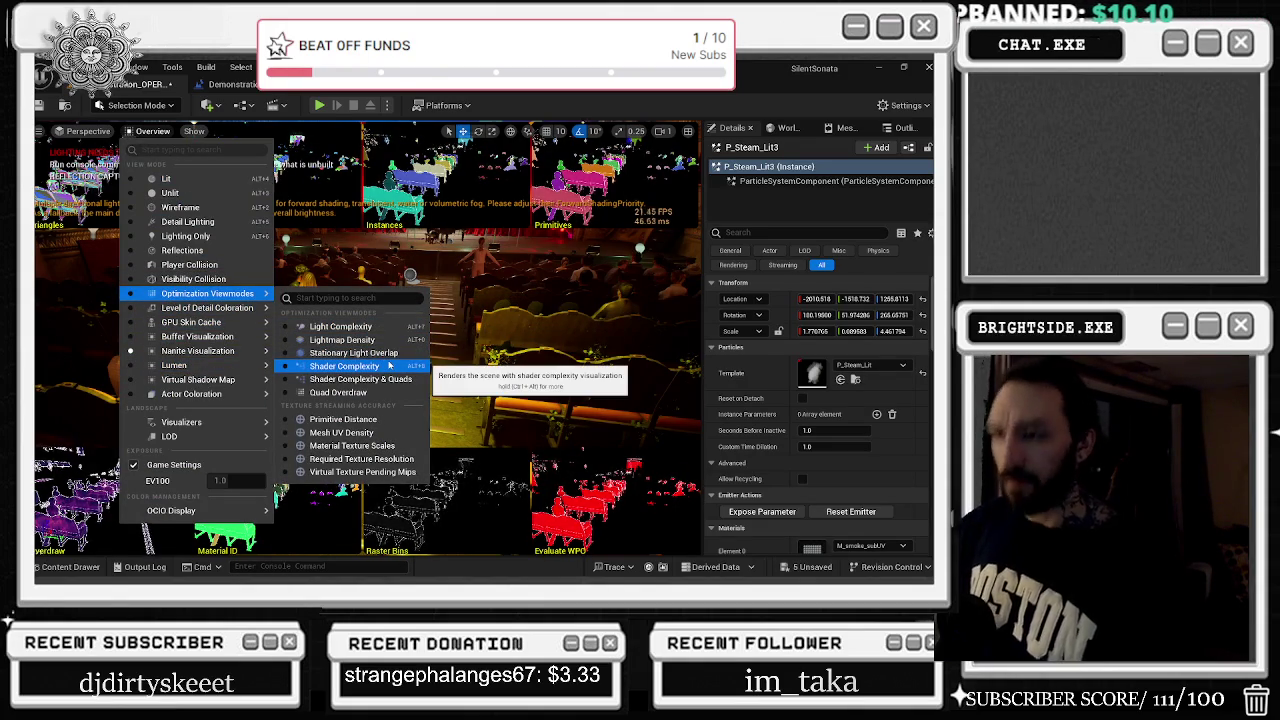
Switch to Shader Complexity and fly past the seated figure to frame P_Steam_Lit3
left_click(389, 366)
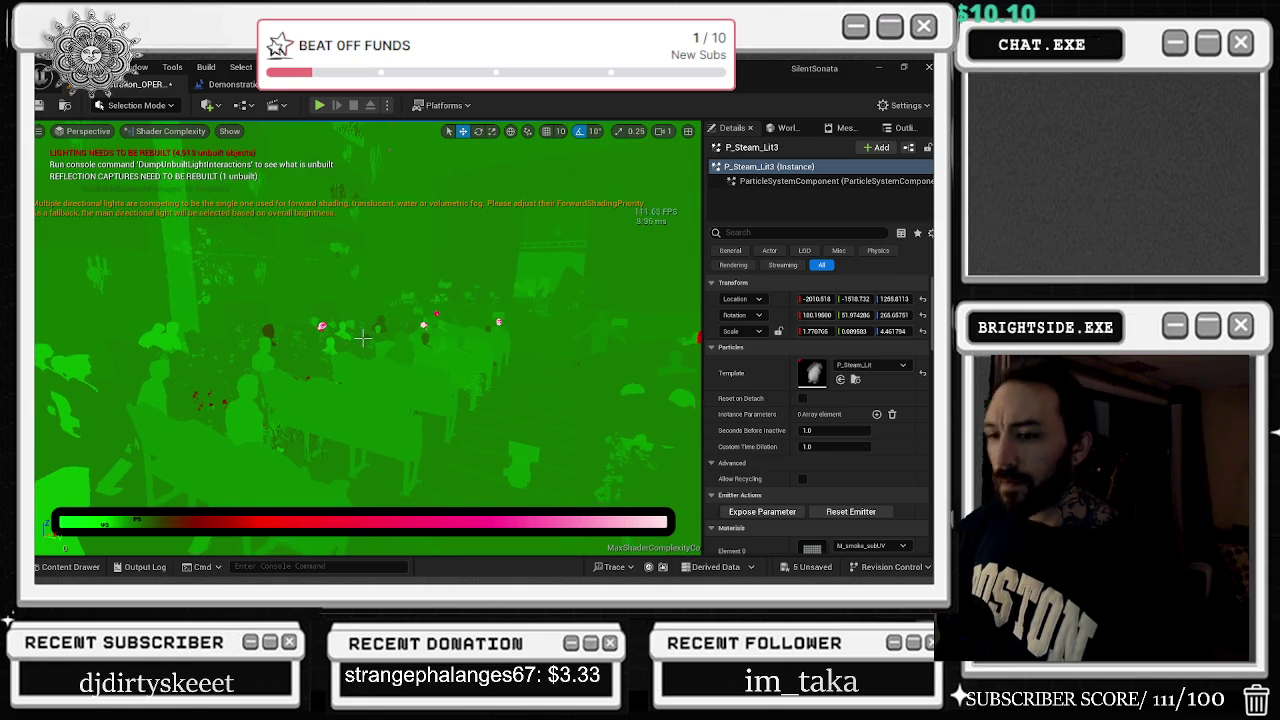
key("Up")
key("Up")
key("Up")
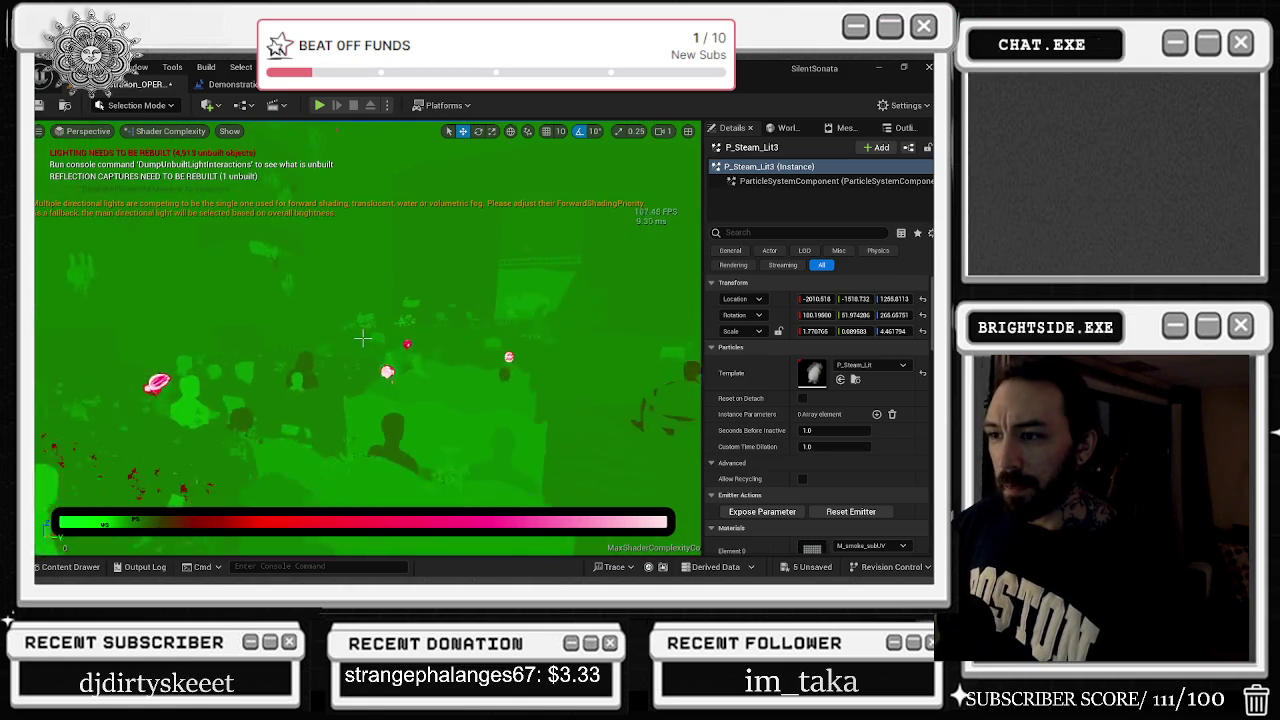
key("Up")
key("Up")
key("Up")
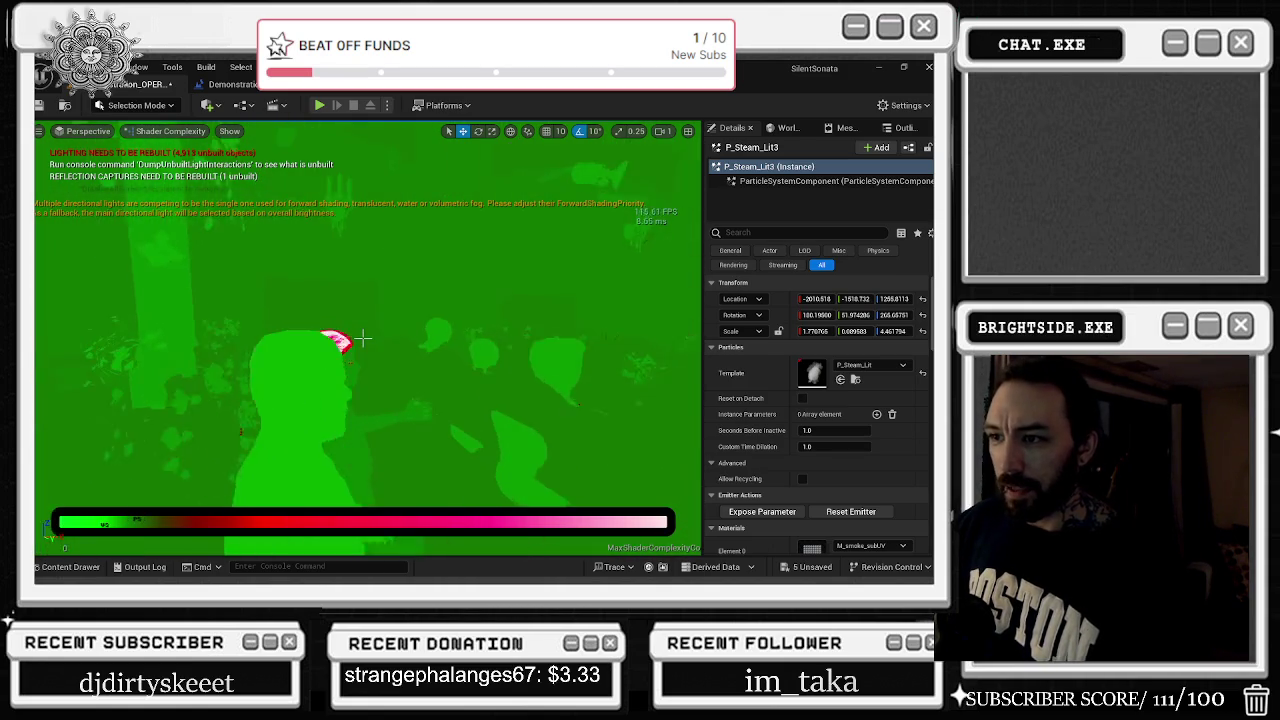
key("Up")
key("Up")
key("Up")
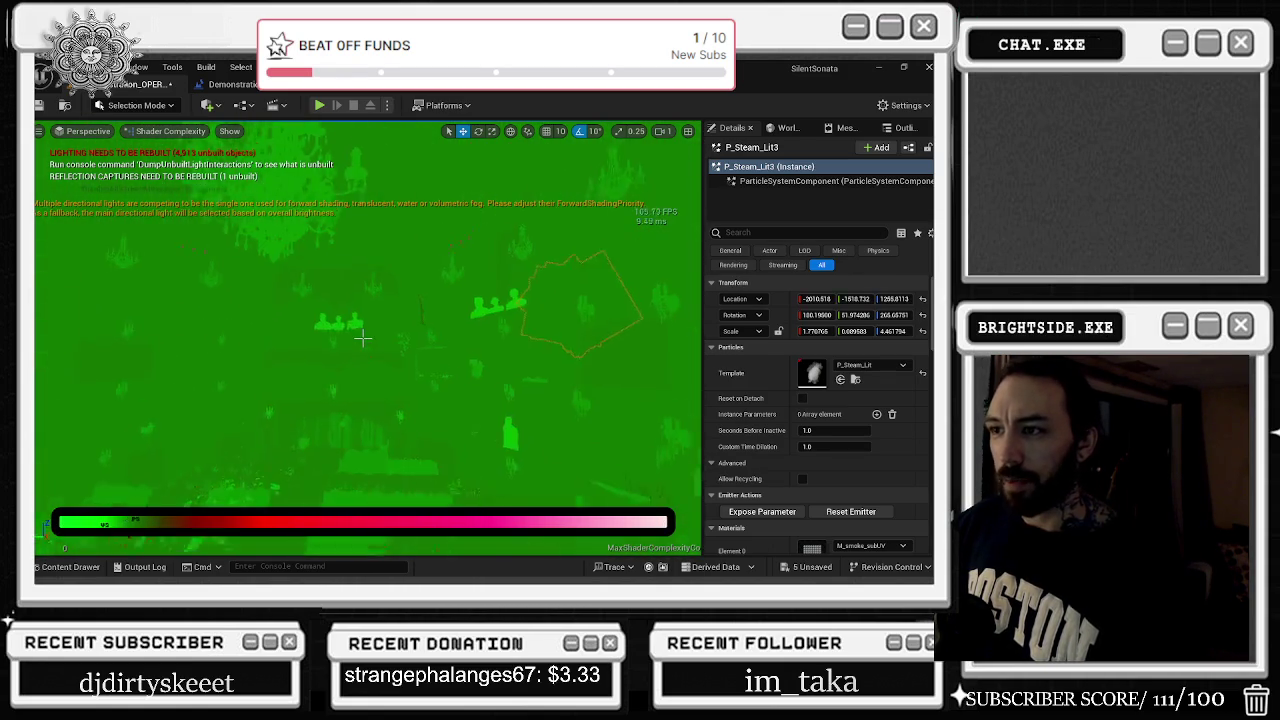
key("f")
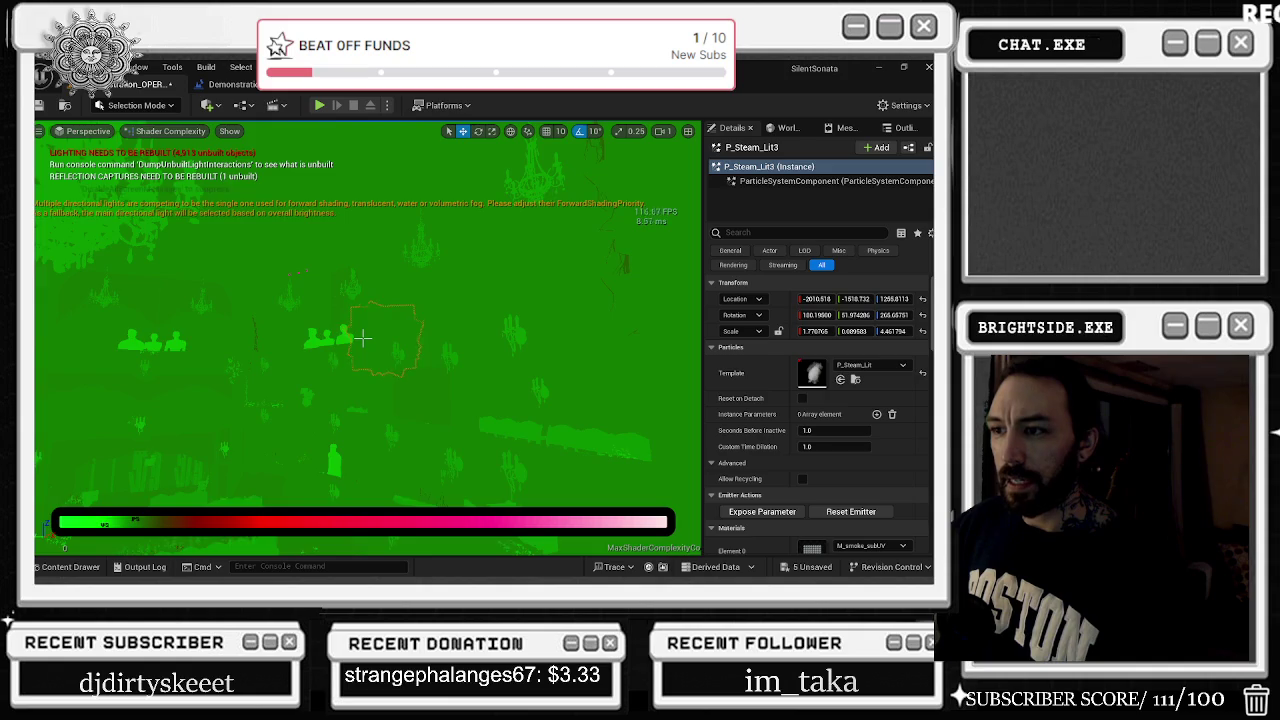
Fly around the pillars, ladder and vines, then frame P_Steam_Lit3 large in view
key("Up")
key("Up")
key("Up")
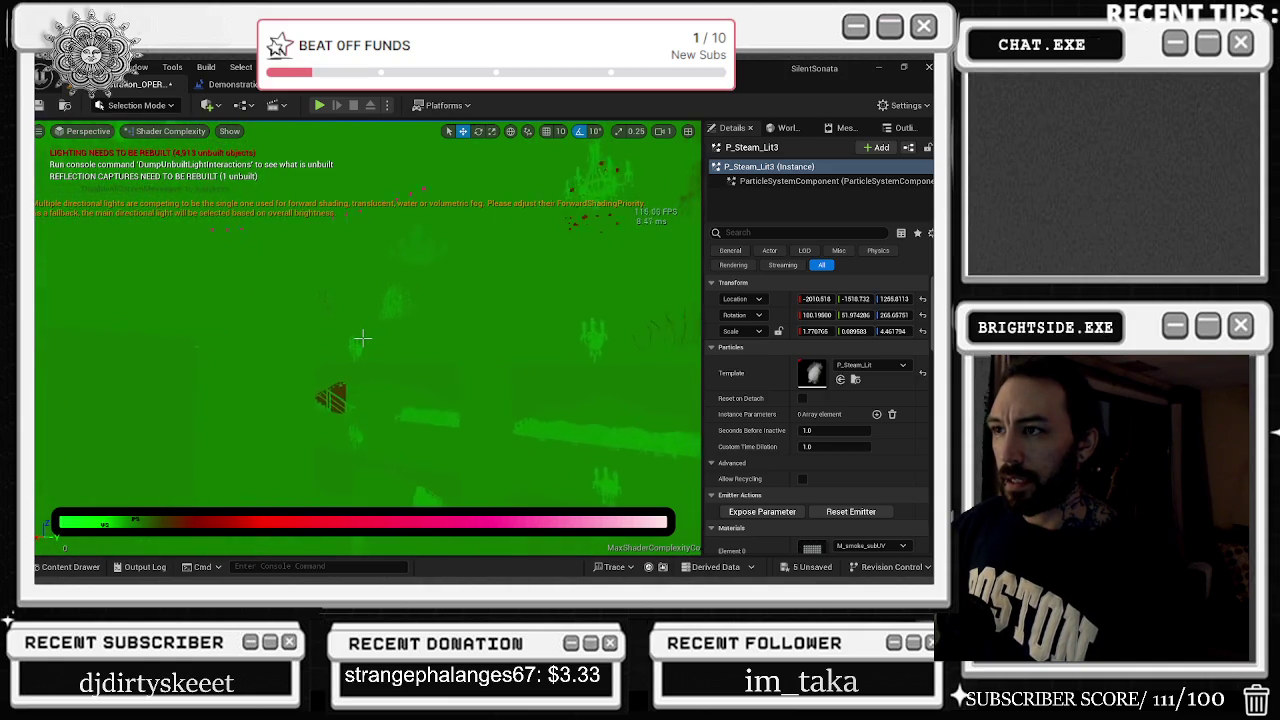
key("Up")
key("Up")
key("Up")
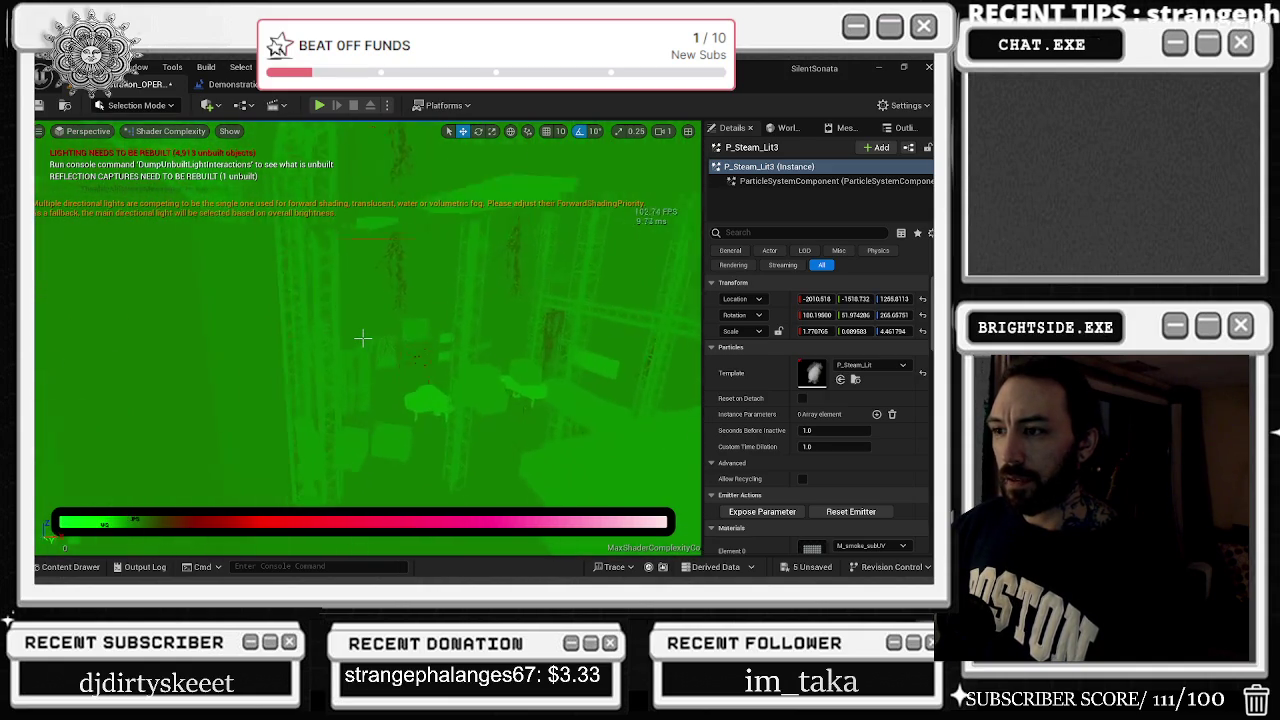
key("Down")
key("Down")
key("Down")
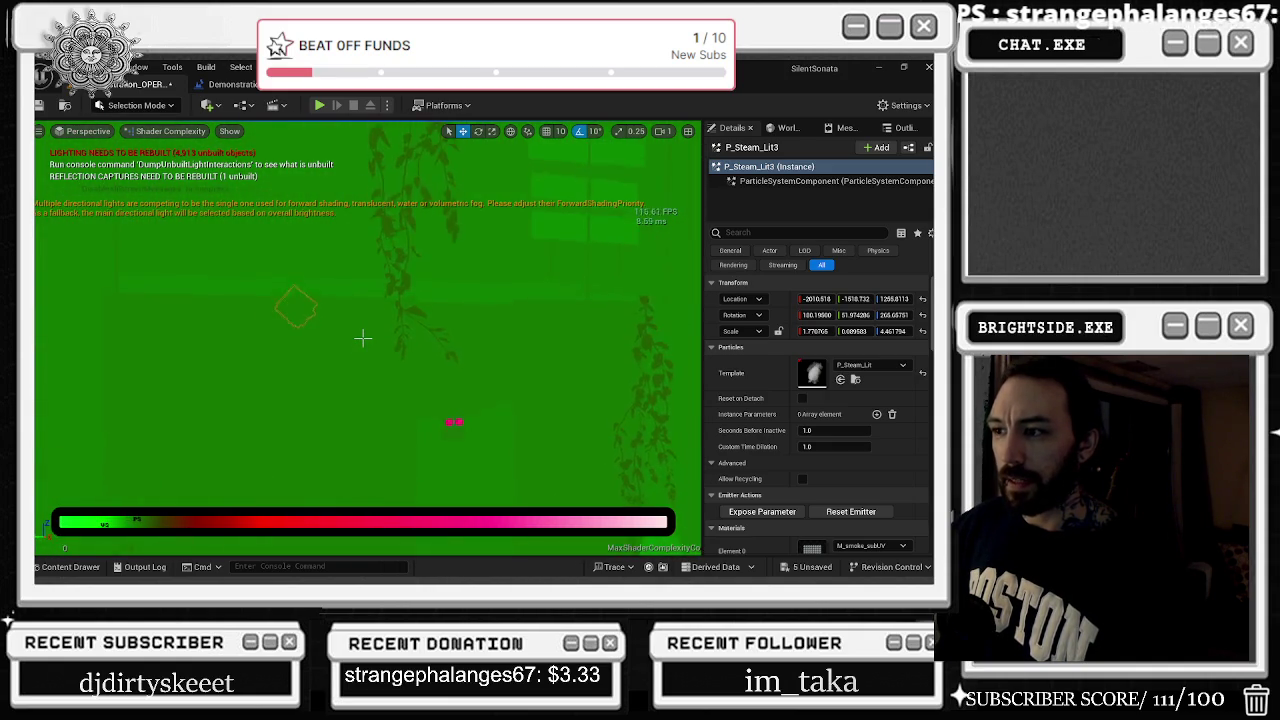
key("Down")
key("Down")
key("Down")
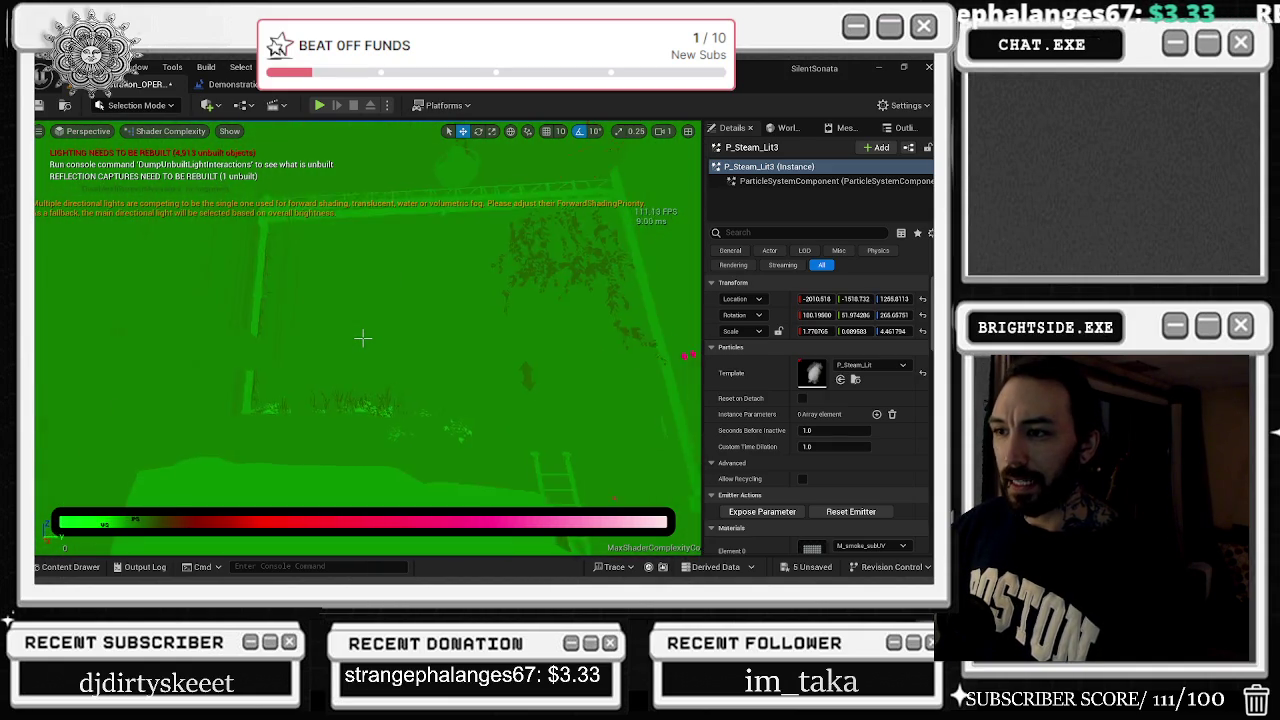
key("Down")
key("Down")
key("Down")
key("Down")
key("Down")
key("Down")
key("Down")
key("Down")
key("Down")
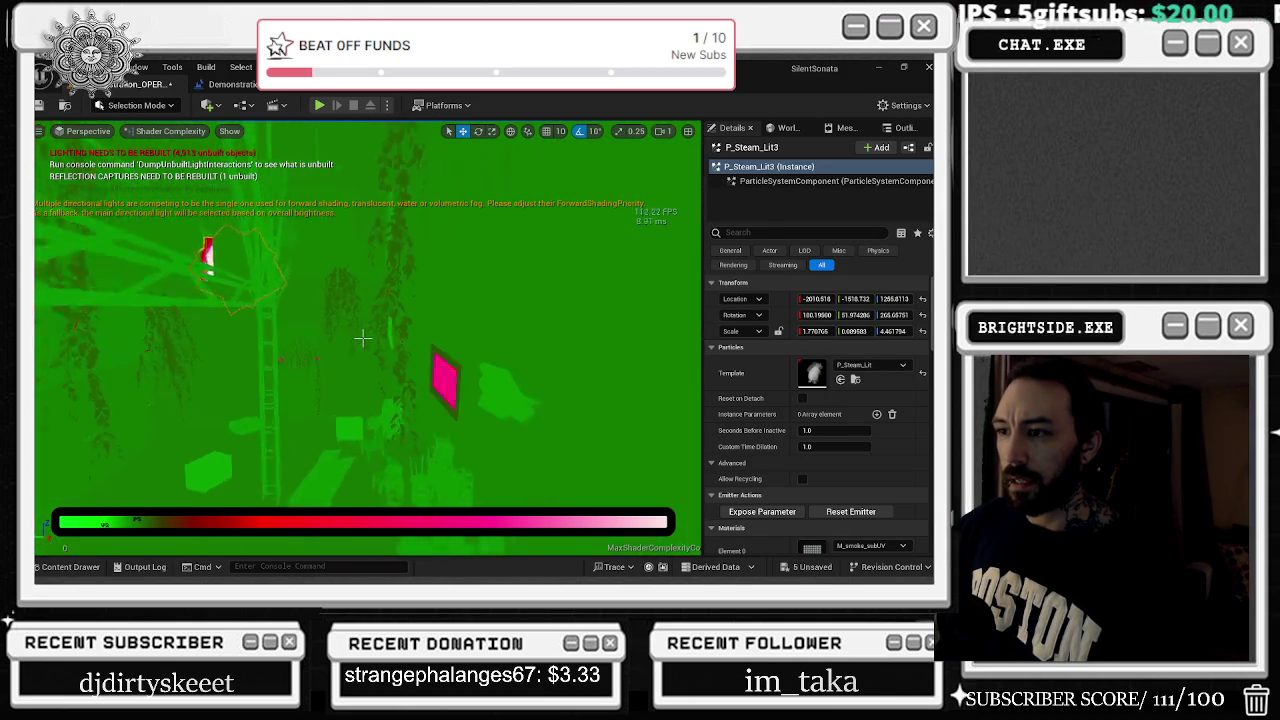
key("f")
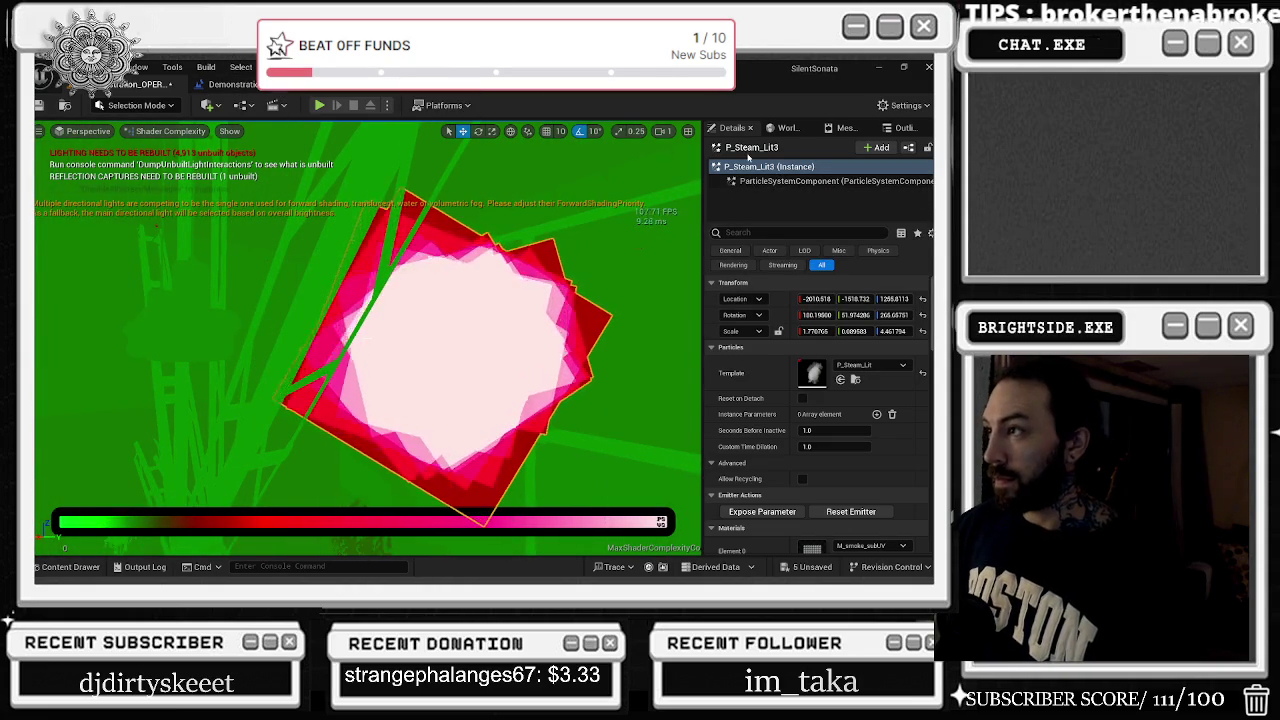
left_click(170, 132)
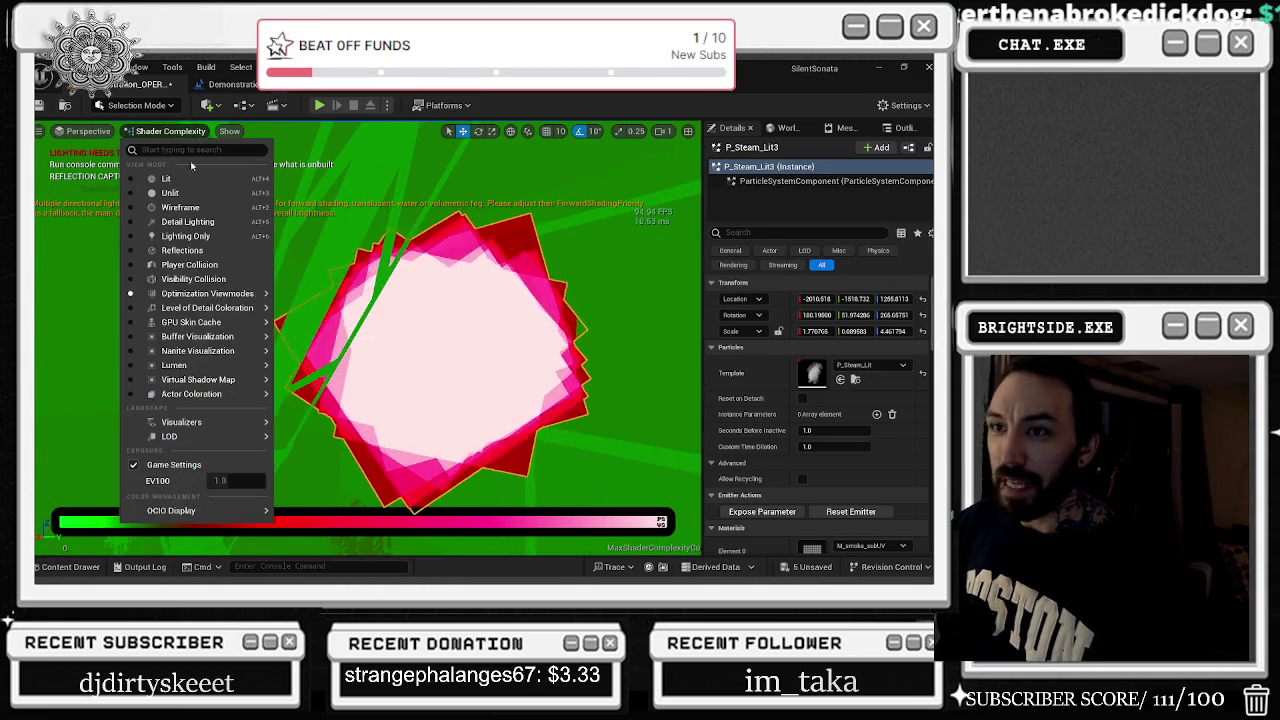
Check the Stationary Light Overlap view, then cycle wireframe, unlit and lit rendering
mouse_move(207, 293)
left_click(335, 352)
left_click_drag(536, 353, 363, 339)
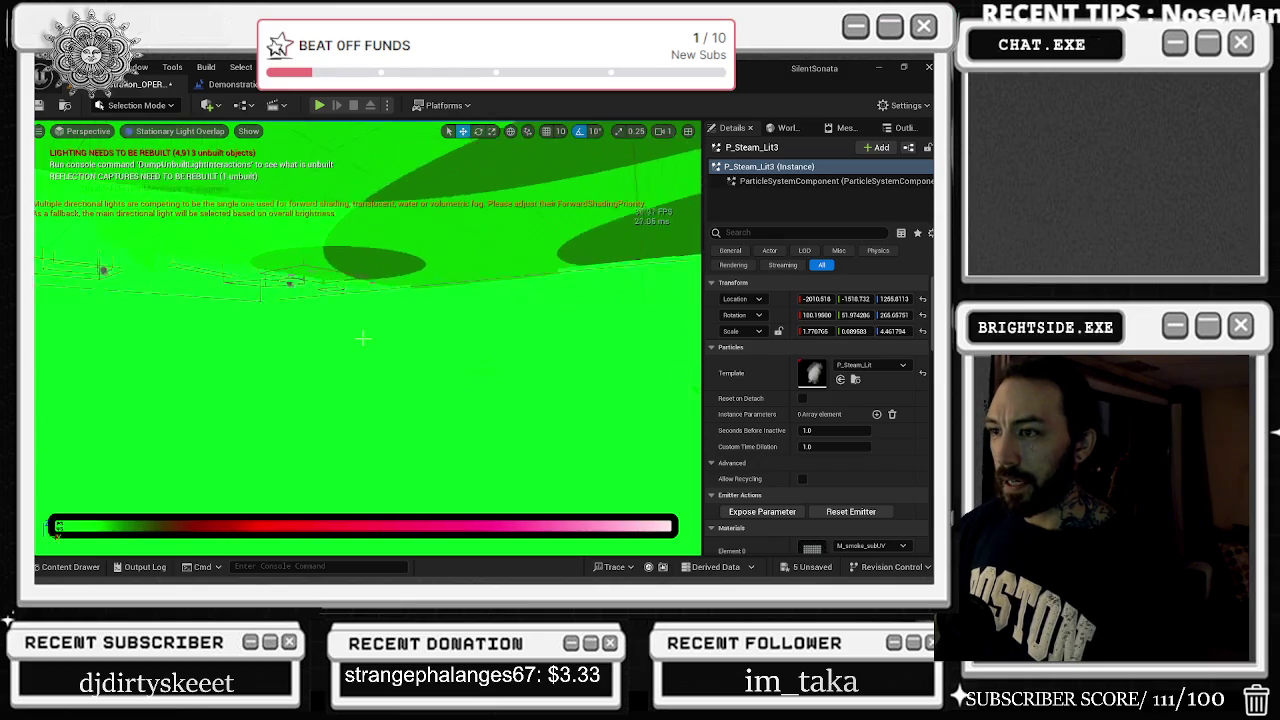
key("alt+2")
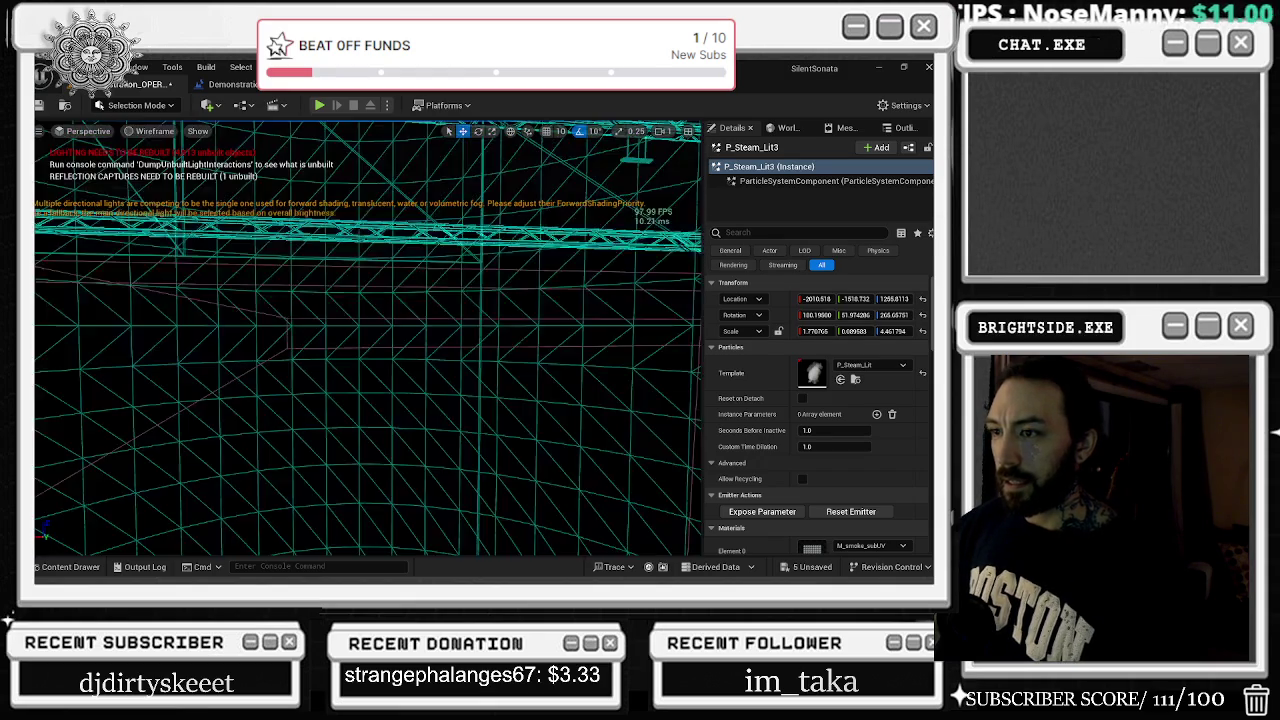
key("alt+3")
key("alt+4")
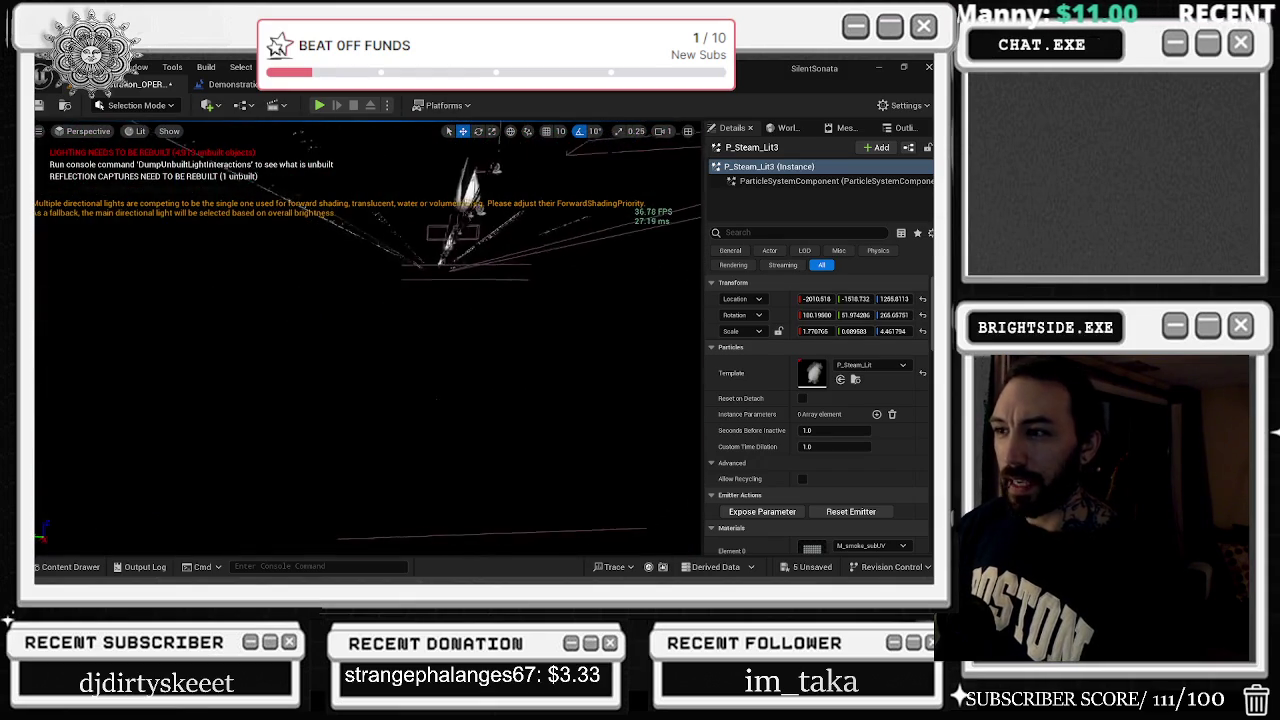
Show Stationary Light Overlap again, then return the viewport to Shader Complexity
mouse_move(133, 146)
left_mouse_down()
mouse_move(165, 152)
mouse_move(133, 146)
left_mouse_up()
left_click(169, 131)
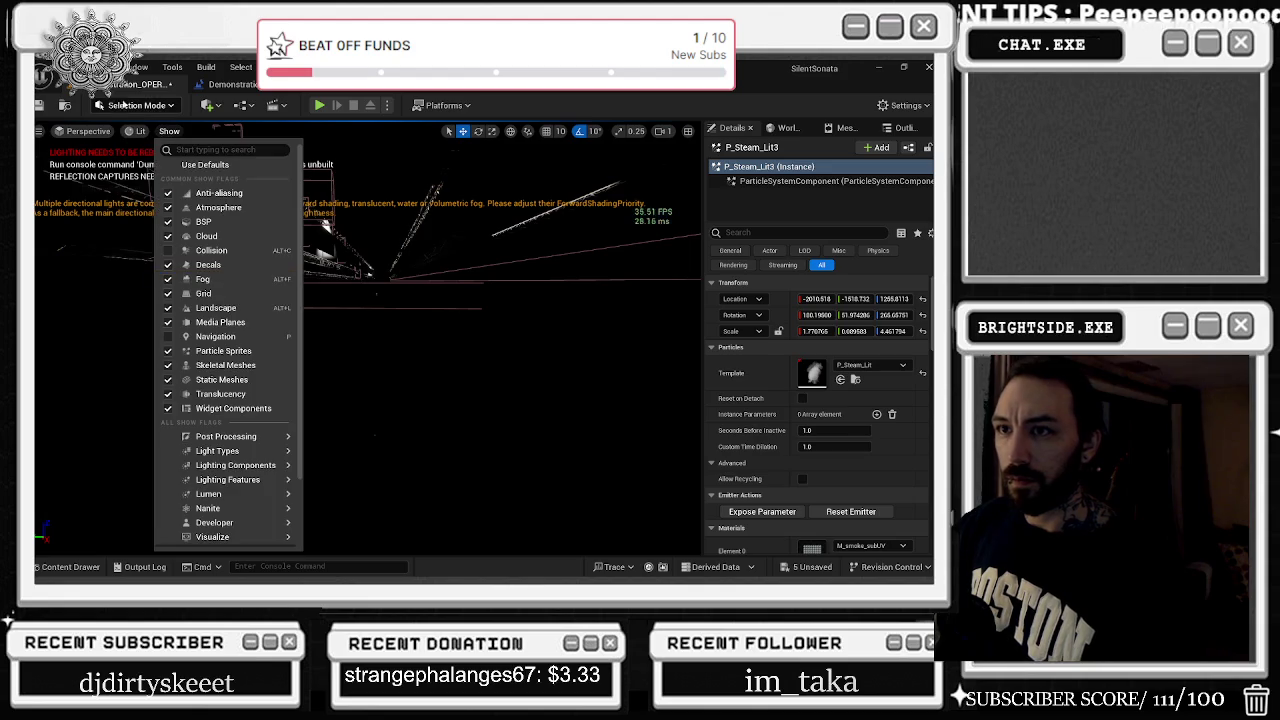
left_click(137, 131)
mouse_move(222, 294)
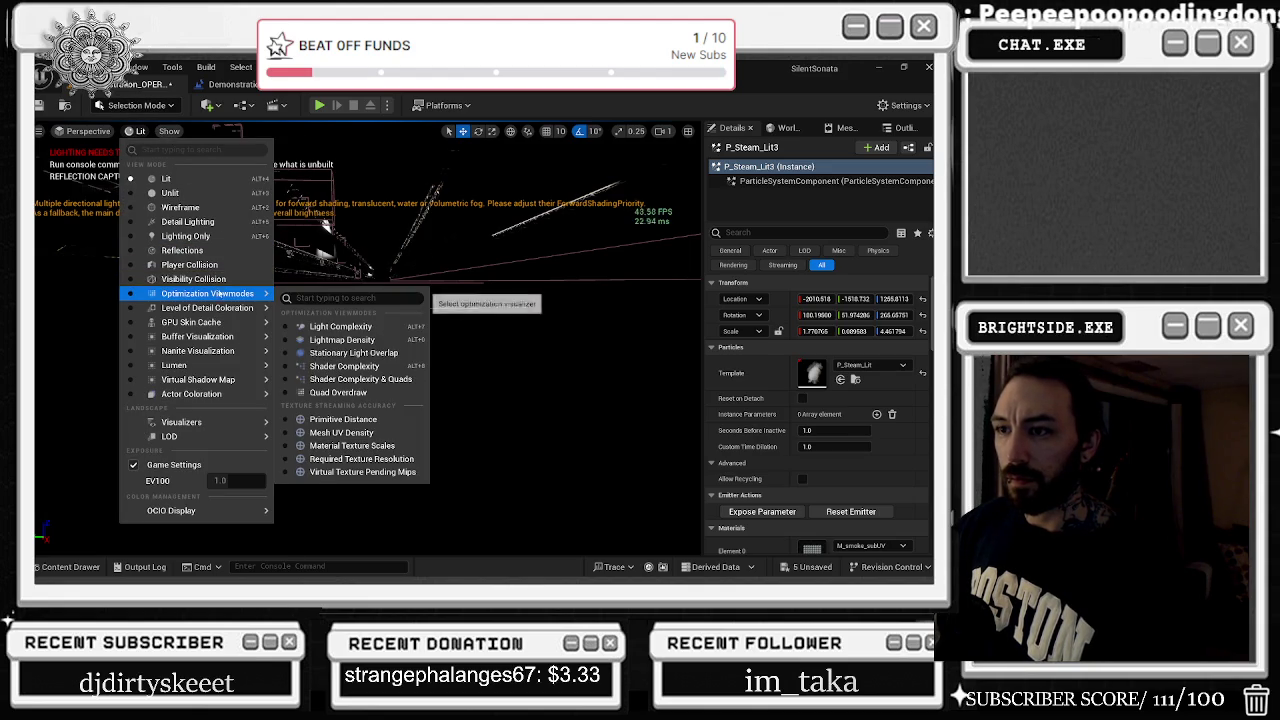
left_click(358, 353)
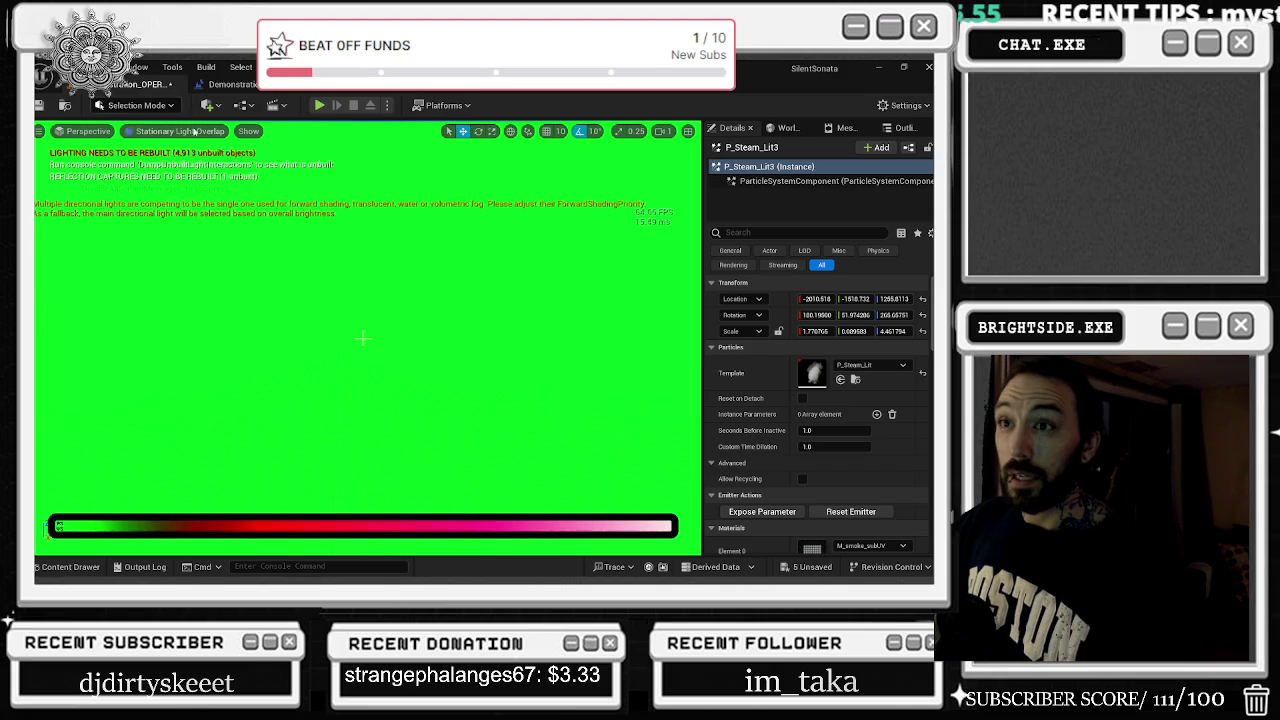
left_click(191, 129)
mouse_move(222, 294)
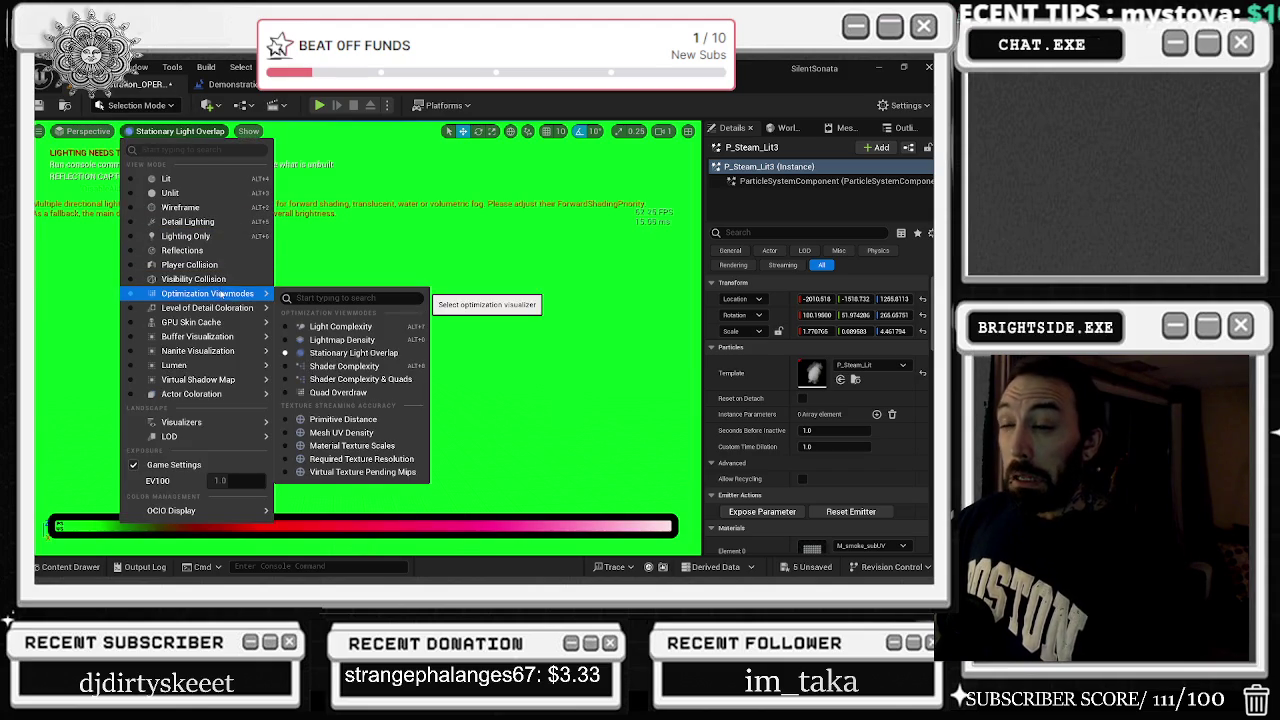
left_click(370, 368)
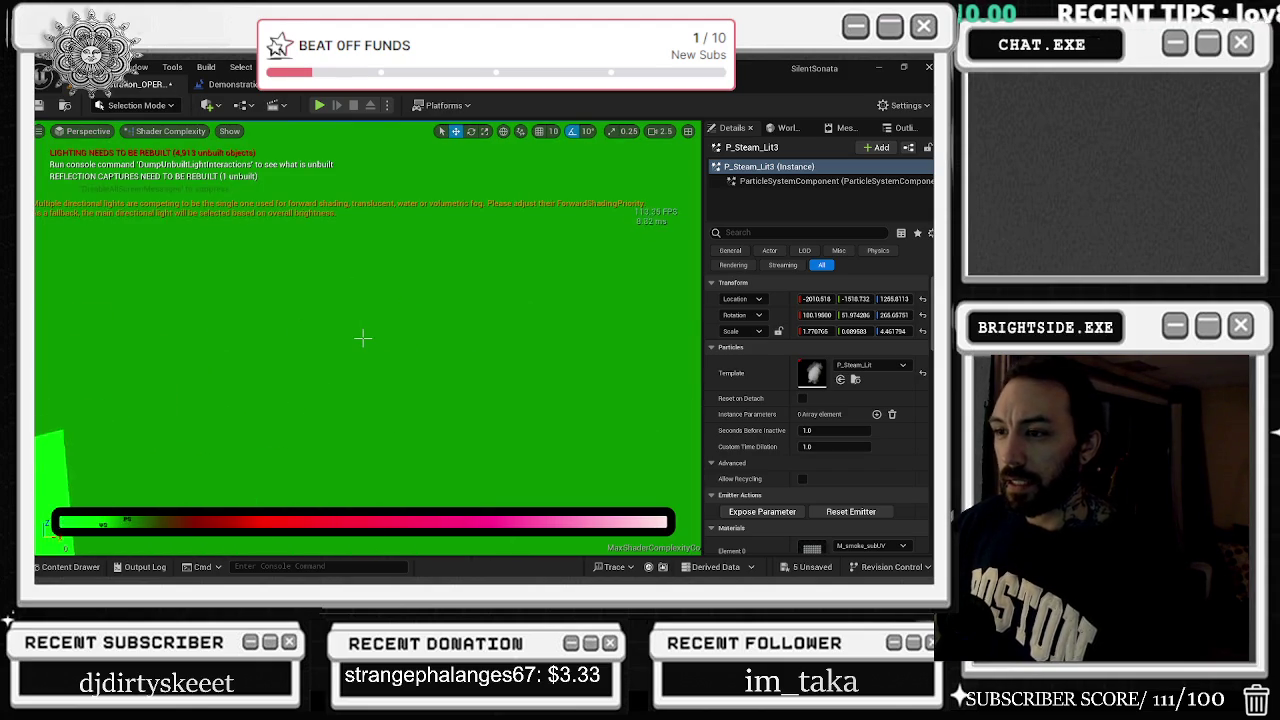
Jump to camera bookmarks 1 and 2, select the blue steam emitter, and switch to Unlit
key("1")
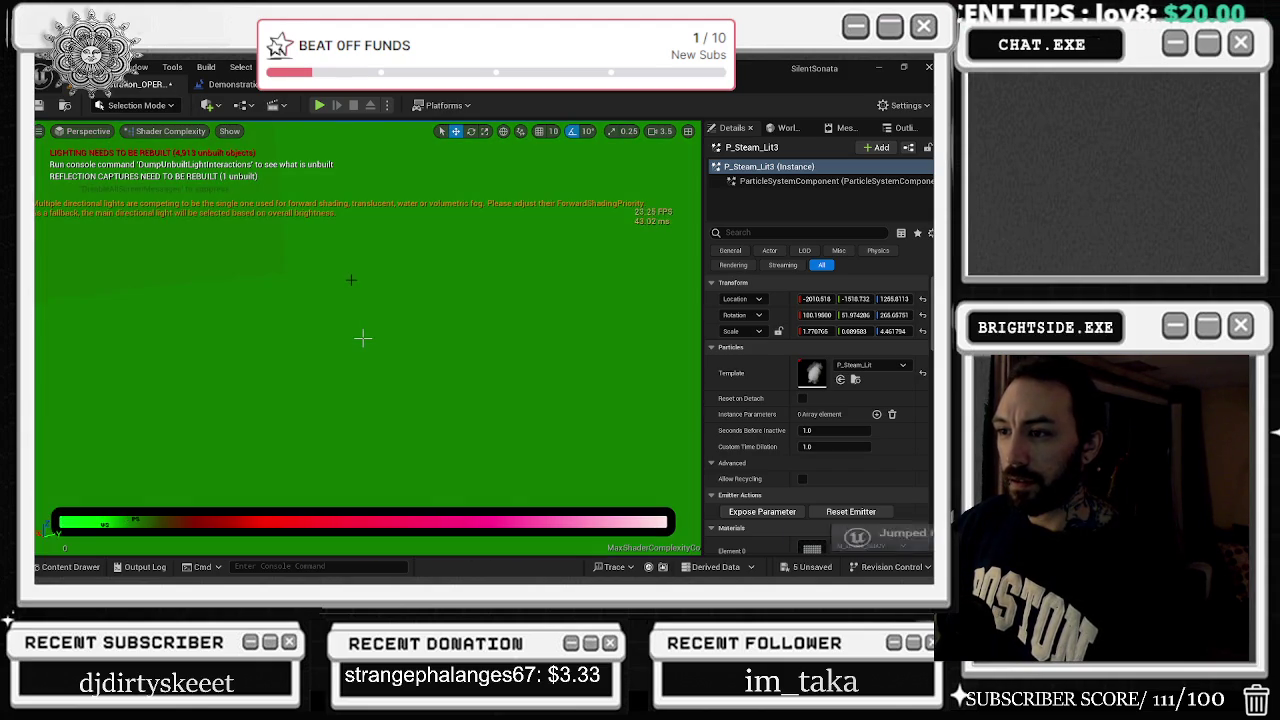
key("2")
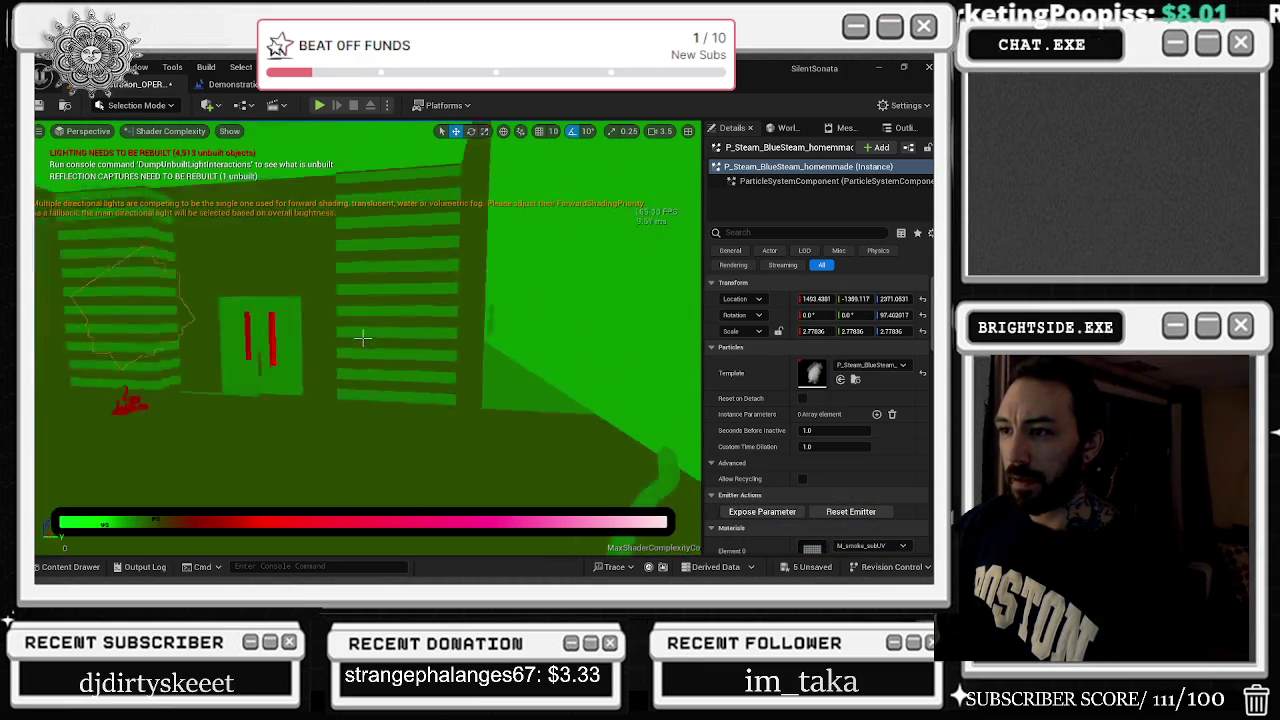
left_click(362, 339)
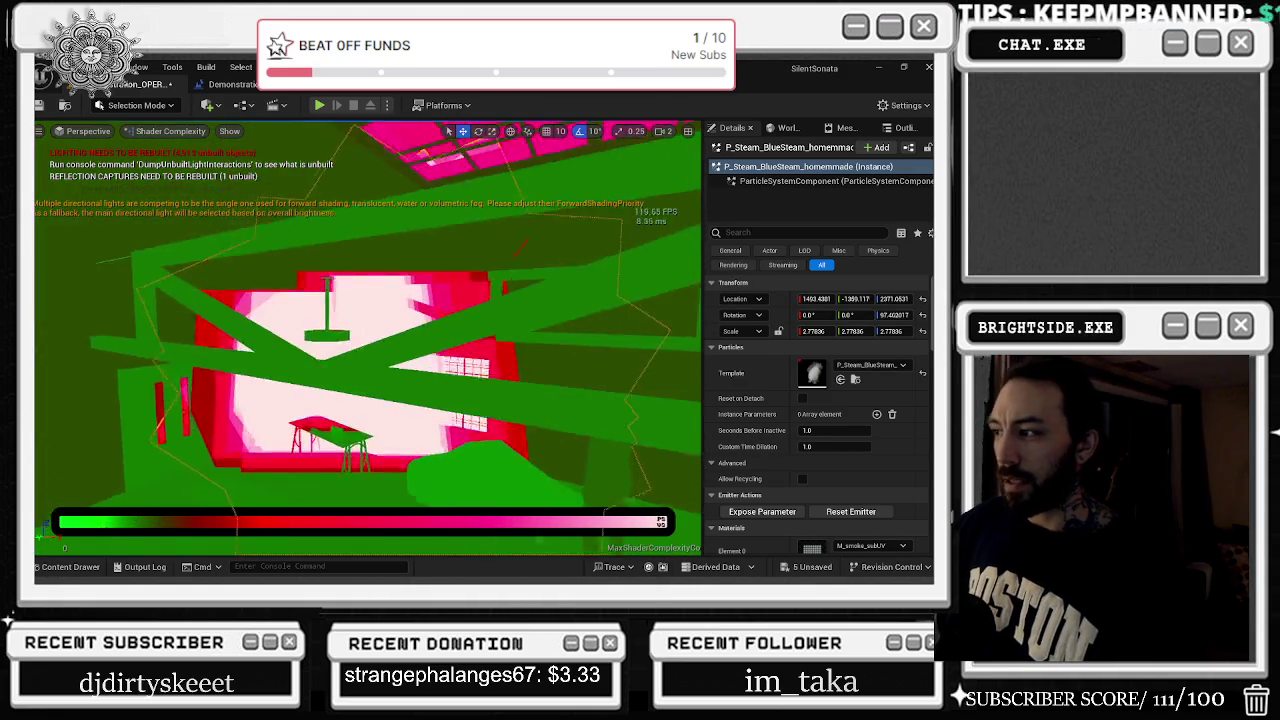
key("alt+2")
key("alt+3")
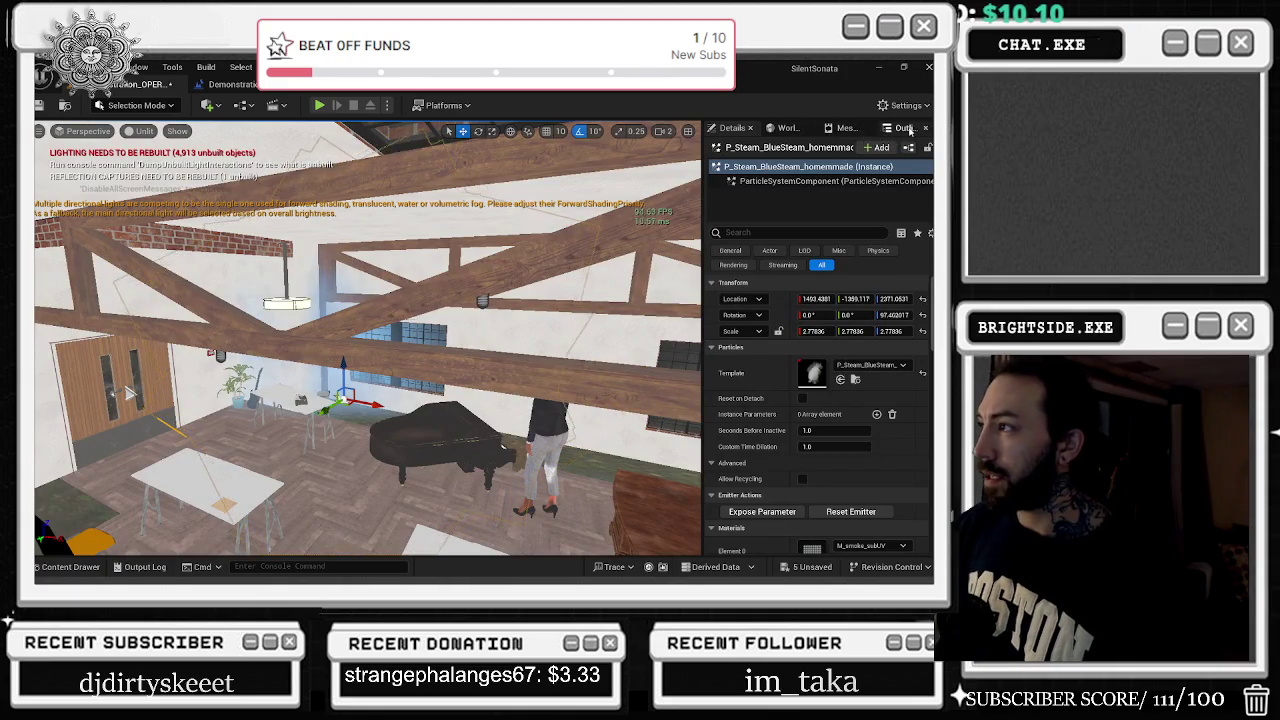
Filter the Outliner to emitters and rename P_Steam_Lit3 to P_Steam_Lit_need
left_click(900, 128)
left_click(826, 266)
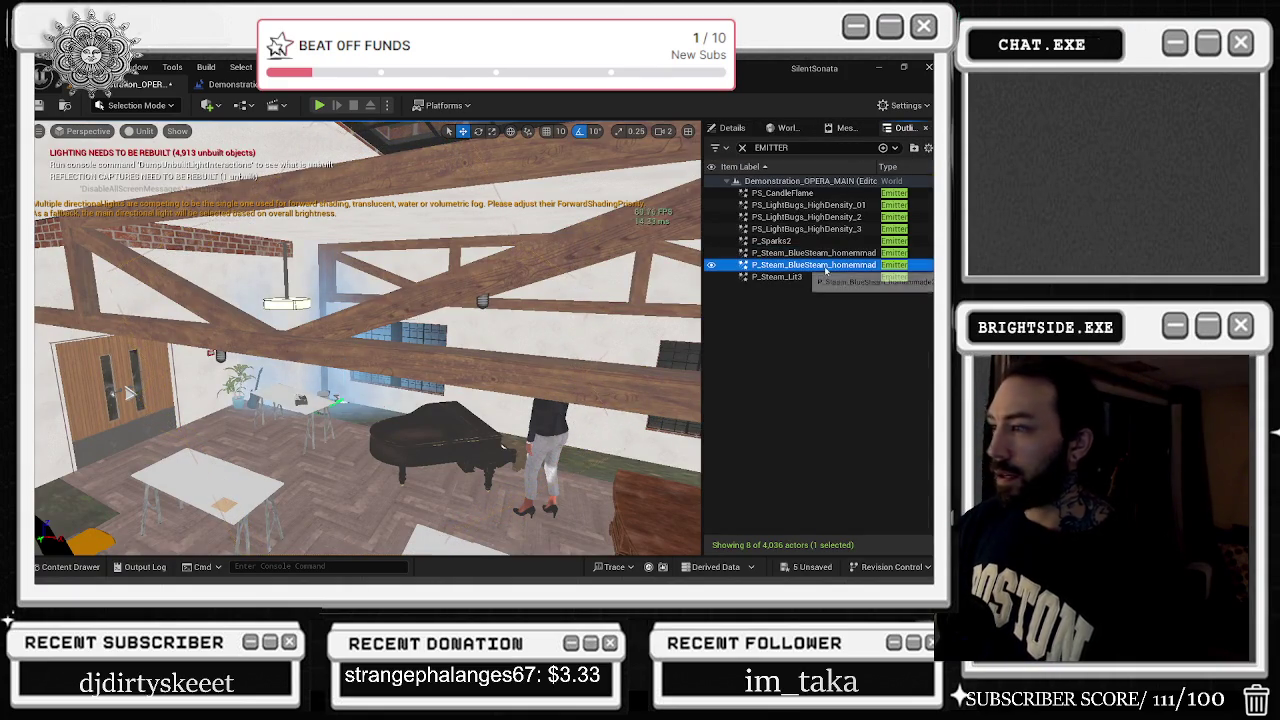
key("f")
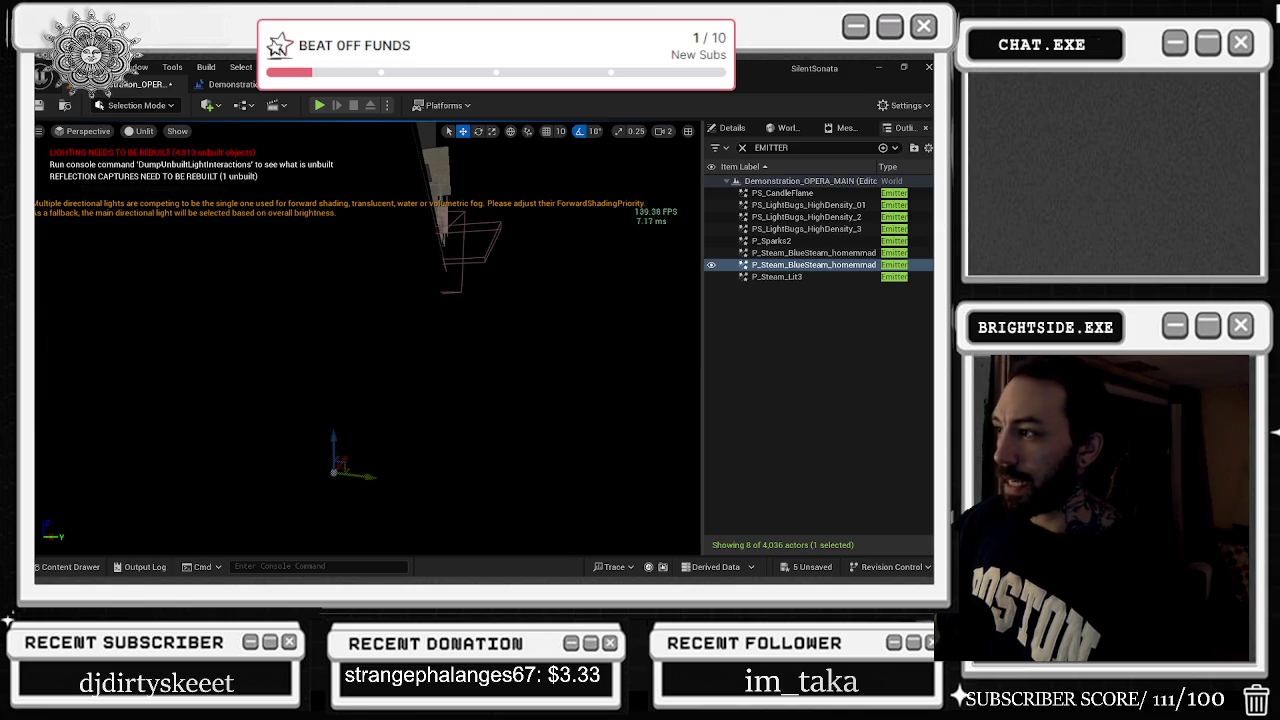
left_click(780, 277)
key("f")
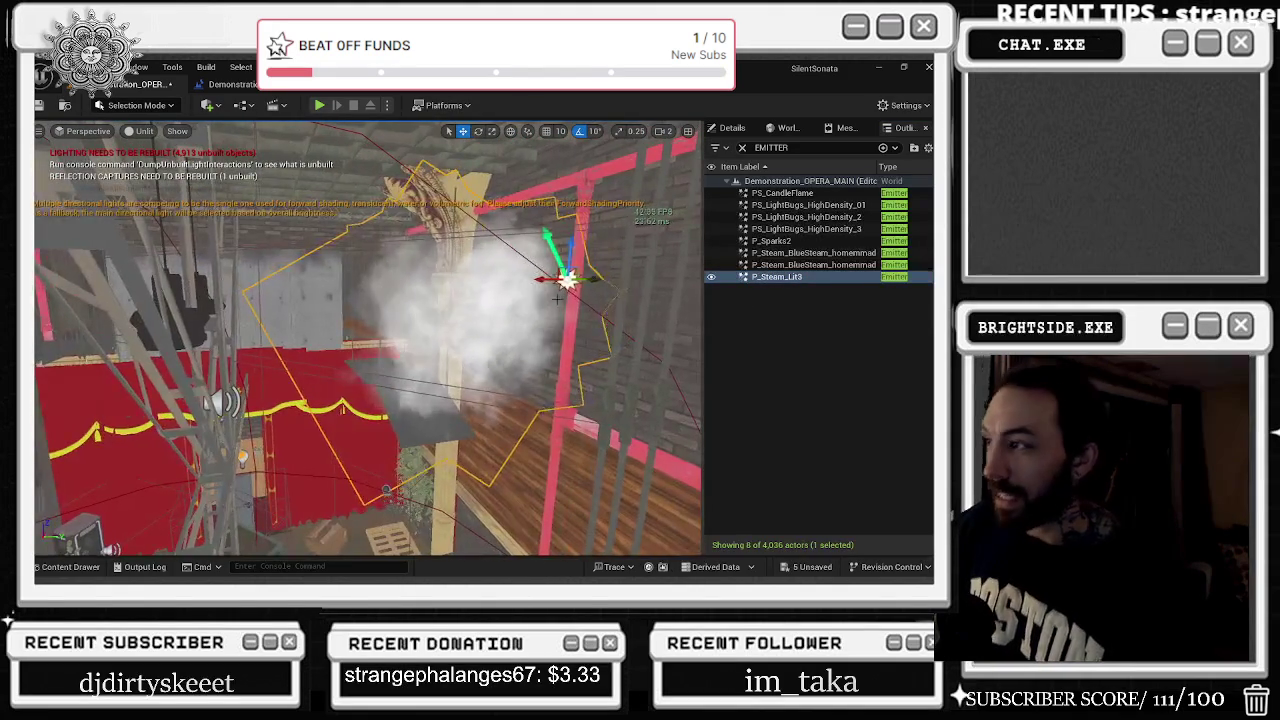
key("F2")
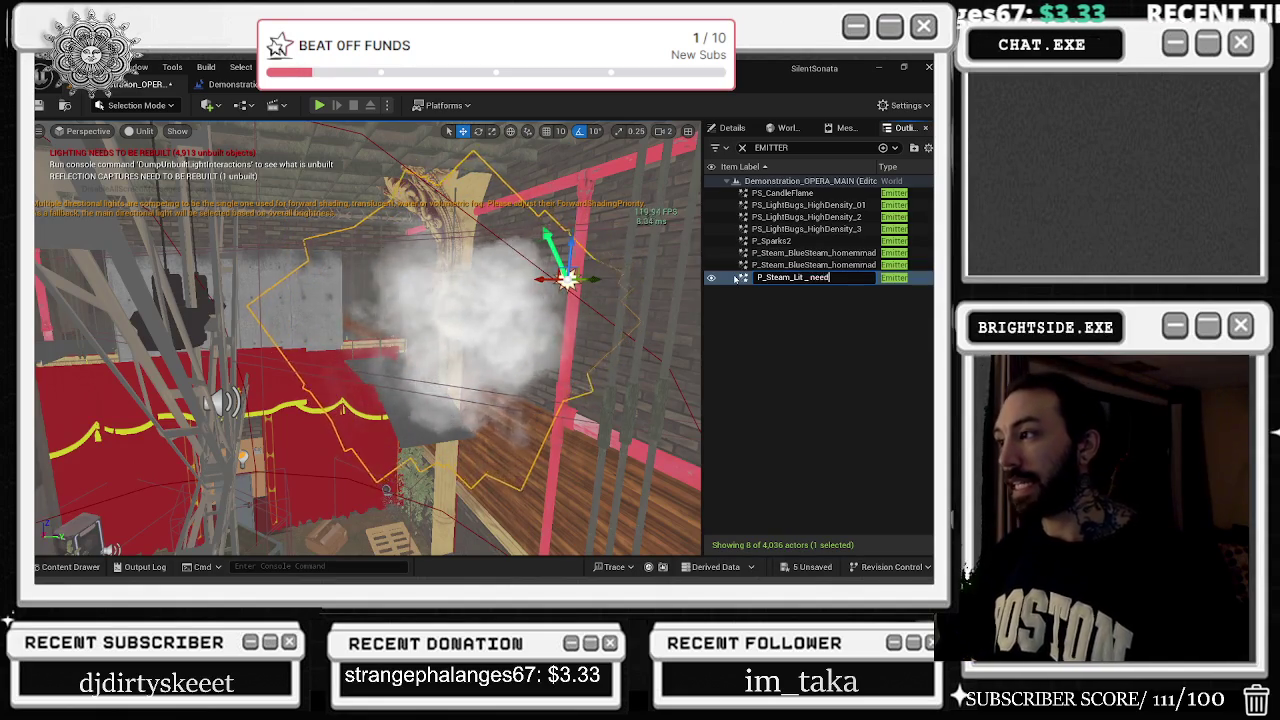
key("Return")
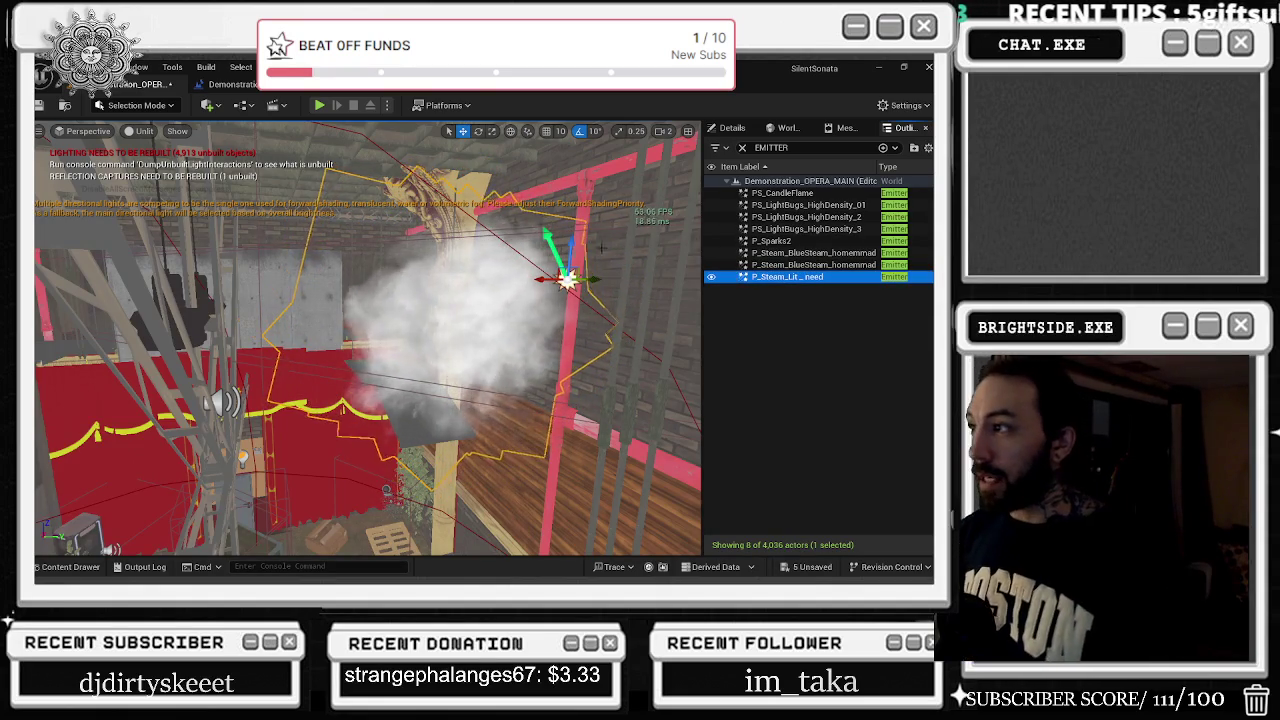
Focus the camera on PS_CandleFlame, PS_LightBugs_HighDensity_01 and P_Sparks2 in turn
left_click(782, 192)
key("f")
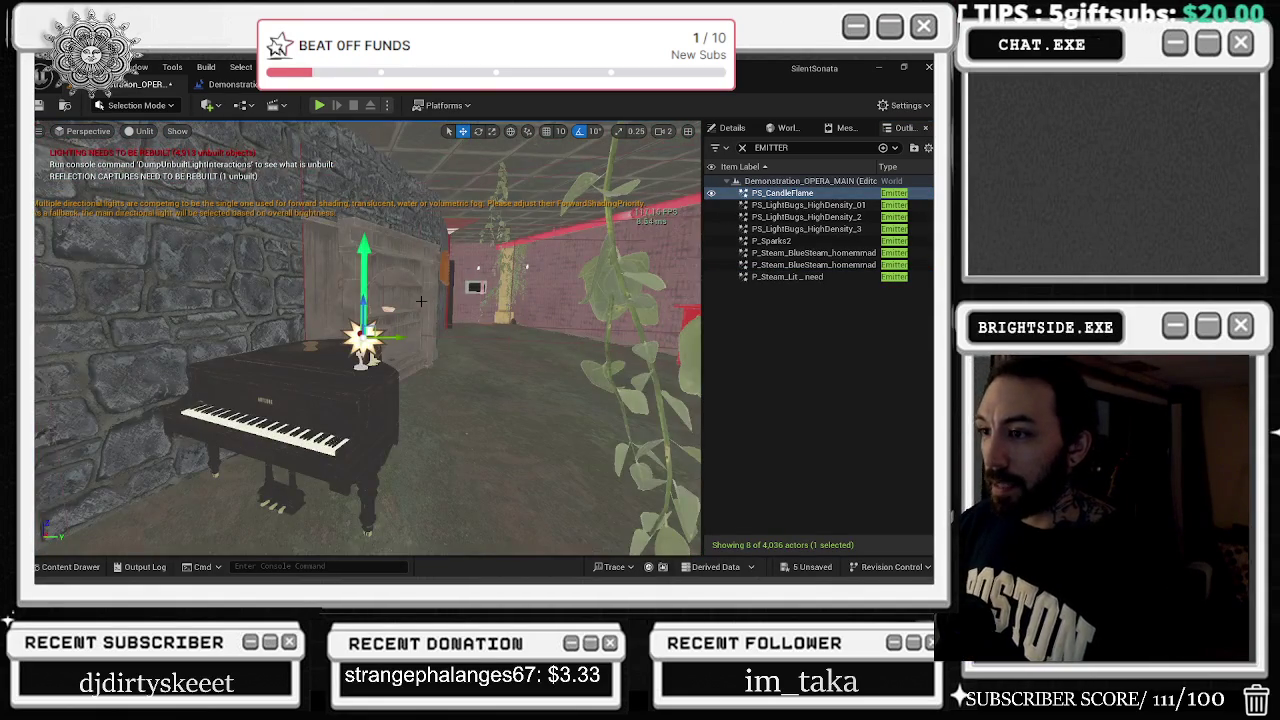
left_click(760, 204)
key("f")
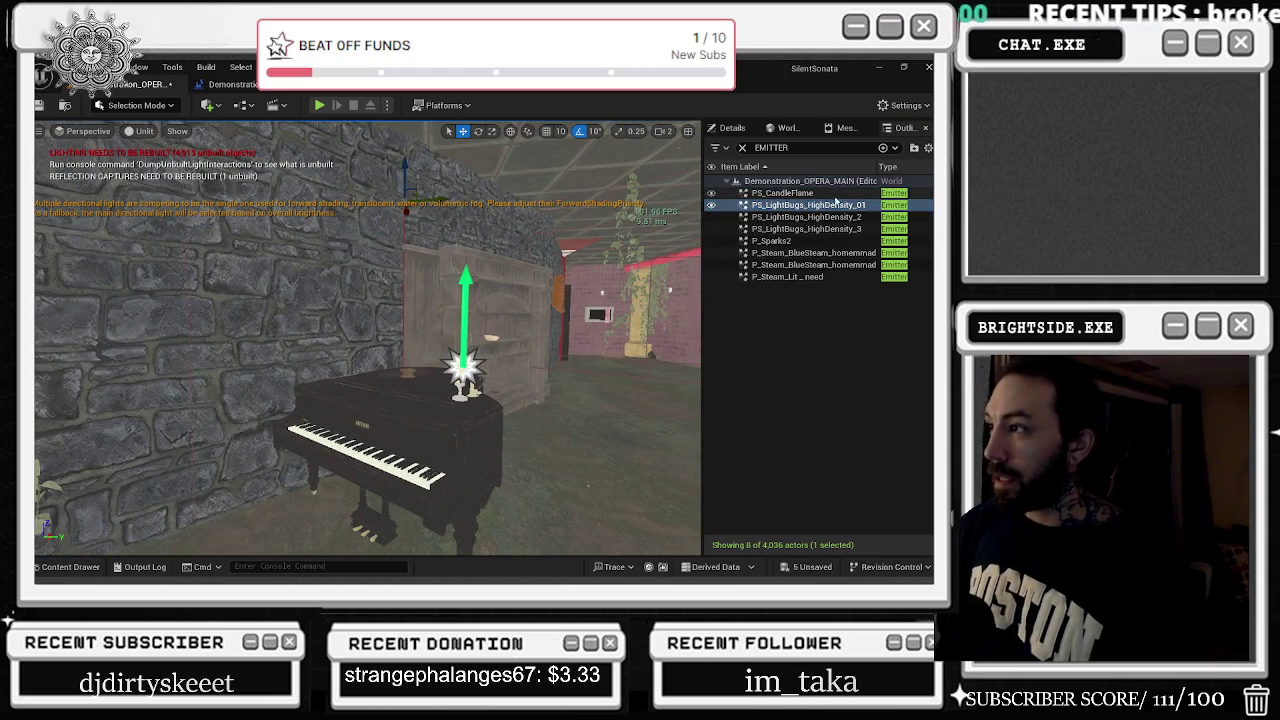
left_click(770, 240)
key("f")
key("f")
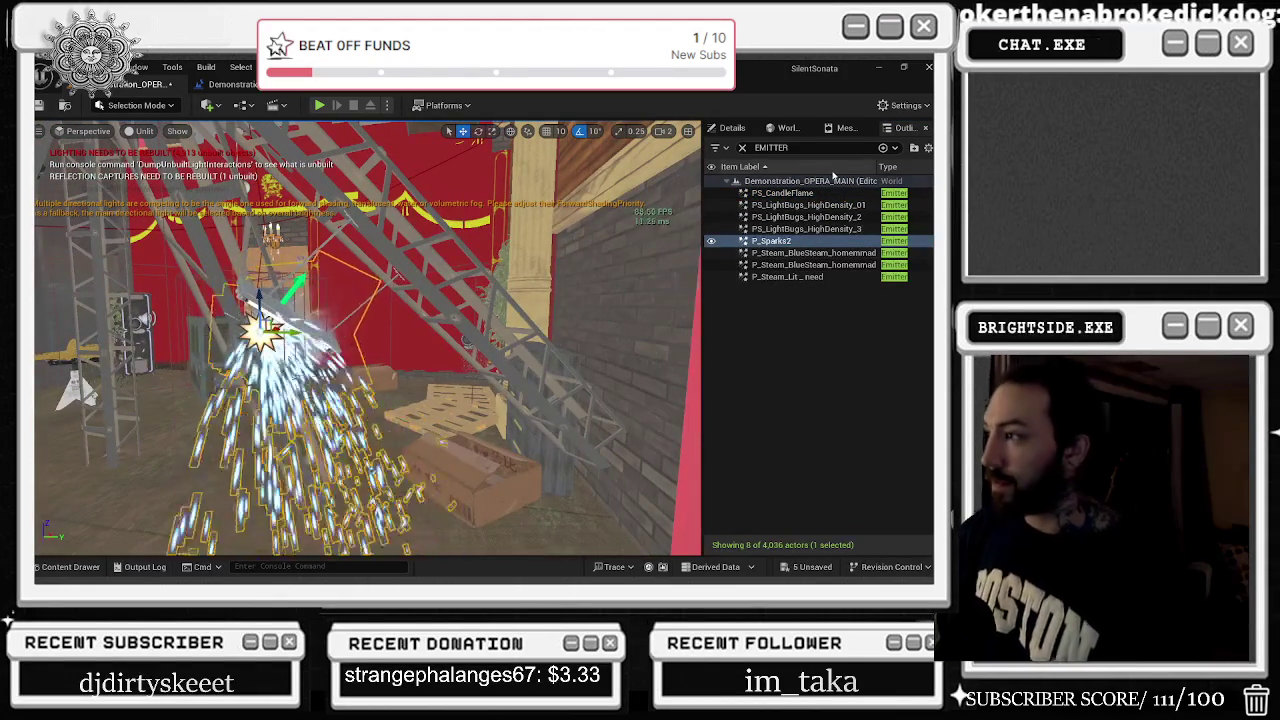
left_click(830, 205)
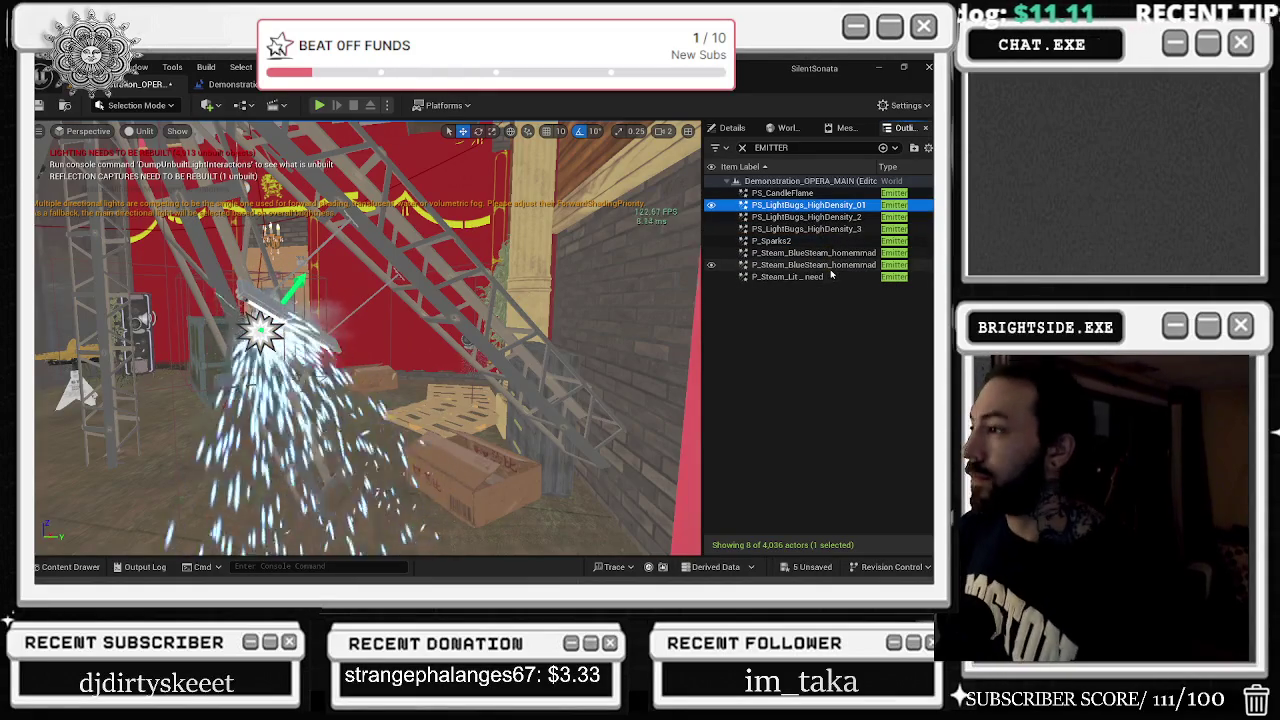
left_click(812, 253)
left_click(210, 105)
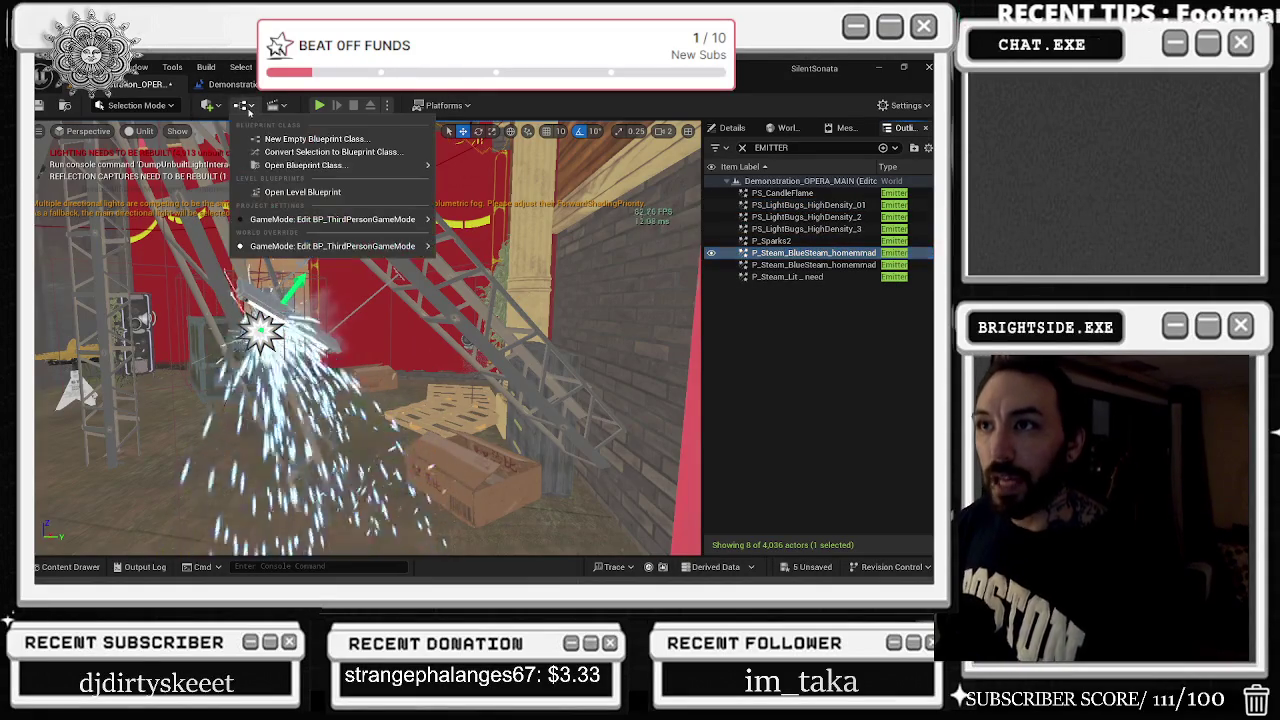
Open the Level Blueprint and pan to the Create Level Sequence Player nodes
left_click(305, 191)
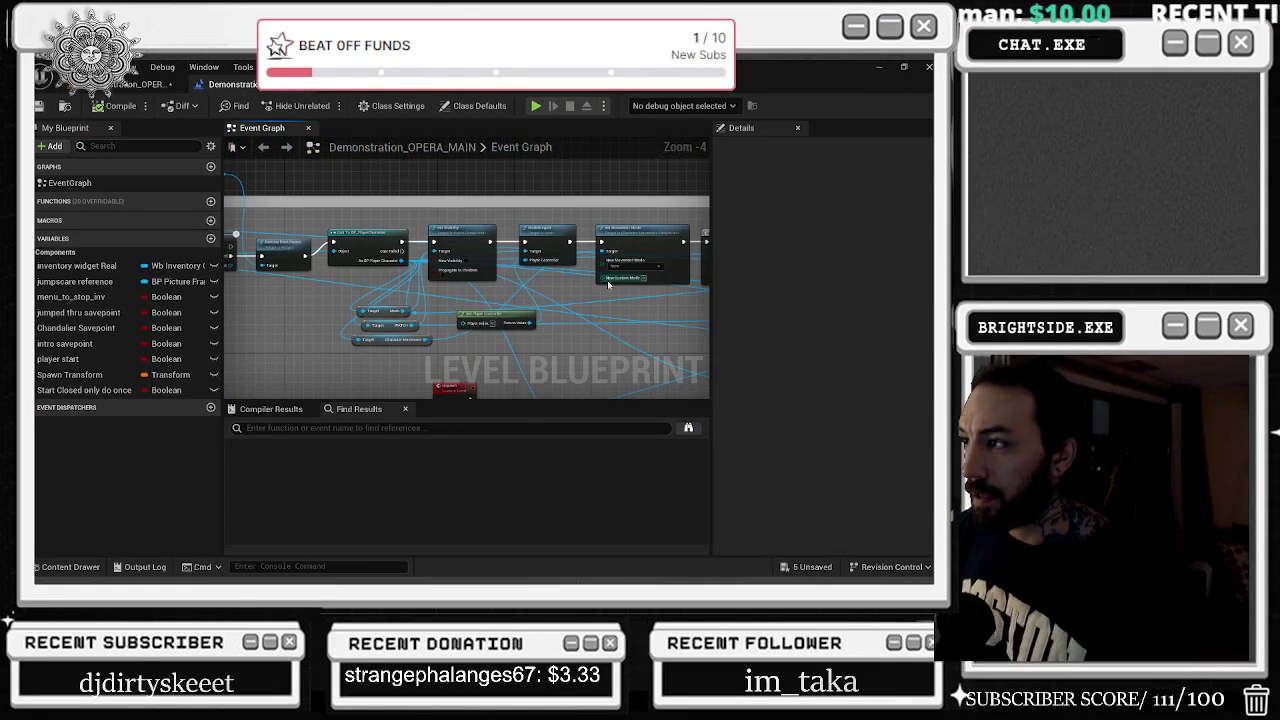
left_click_drag(602, 309, 703, 318)
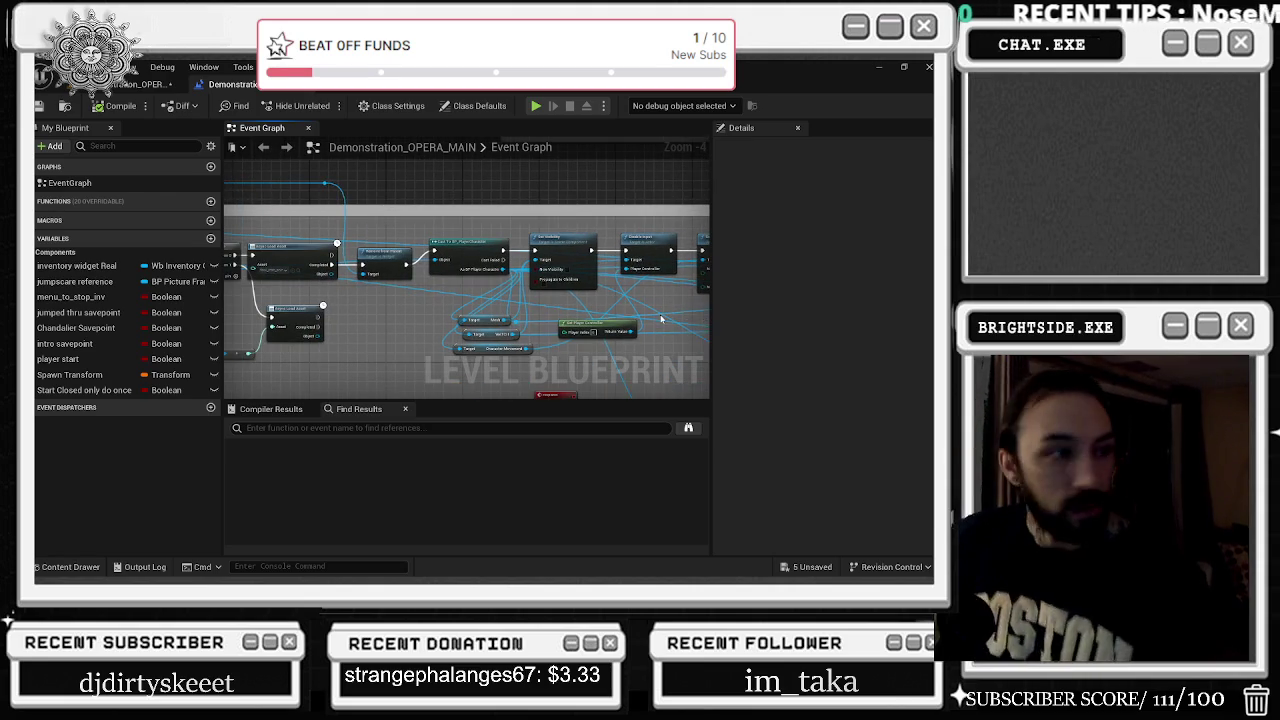
mouse_move(614, 305)
left_mouse_down()
mouse_move(474, 308)
mouse_move(590, 280)
left_mouse_up()
scroll(550, 222, "up", 2)
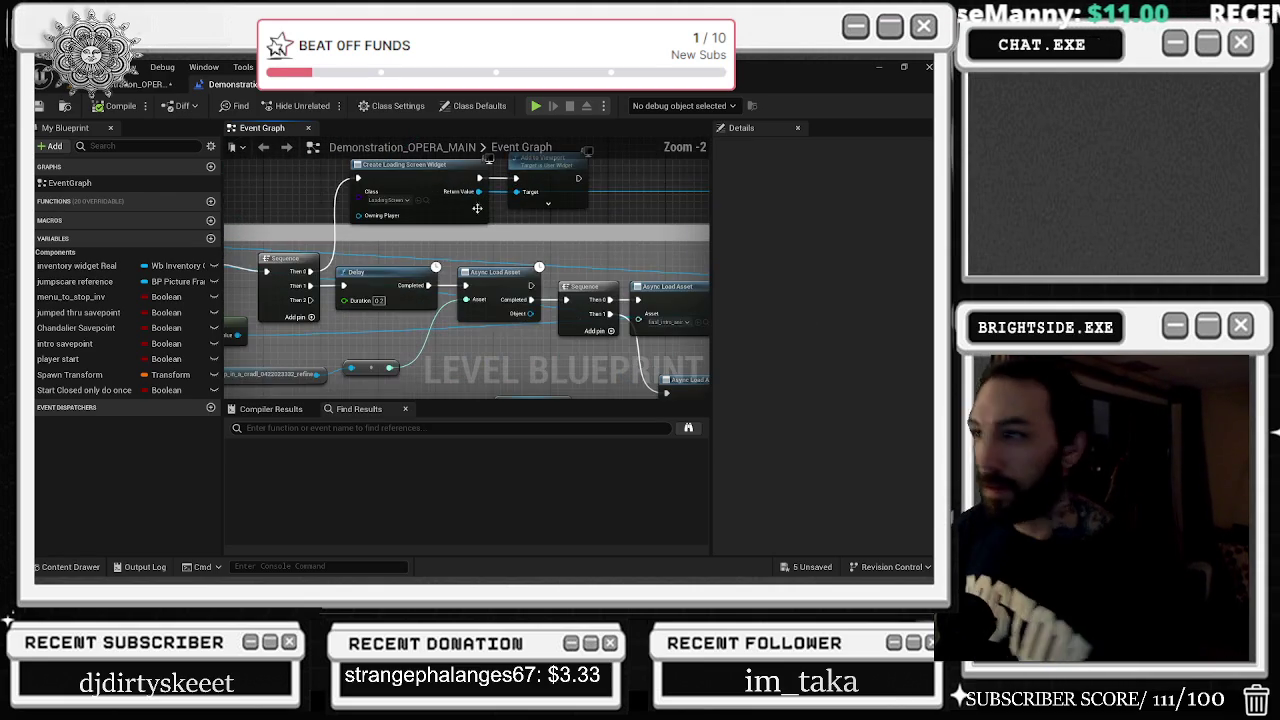
left_click(426, 200)
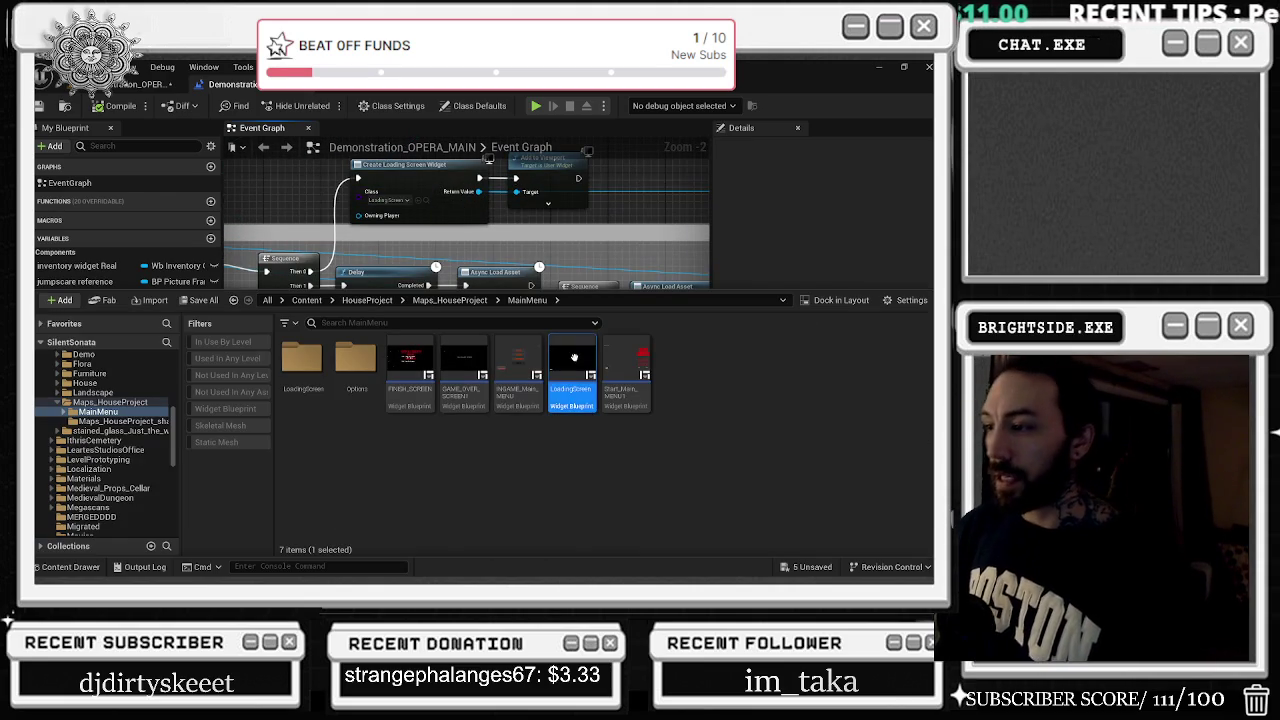
left_click_drag(592, 264, 432, 207)
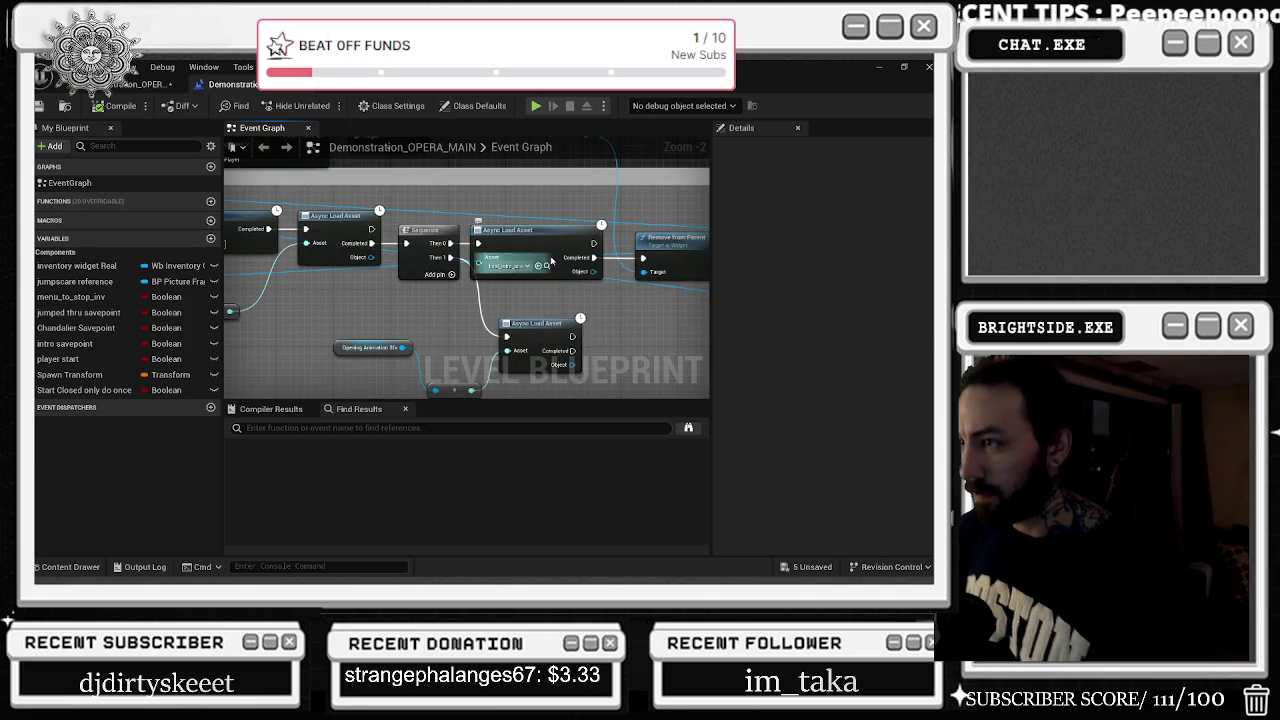
mouse_move(547, 262)
left_mouse_down()
mouse_move(640, 310)
mouse_move(687, 360)
left_mouse_up()
left_click_drag(506, 337, 485, 323)
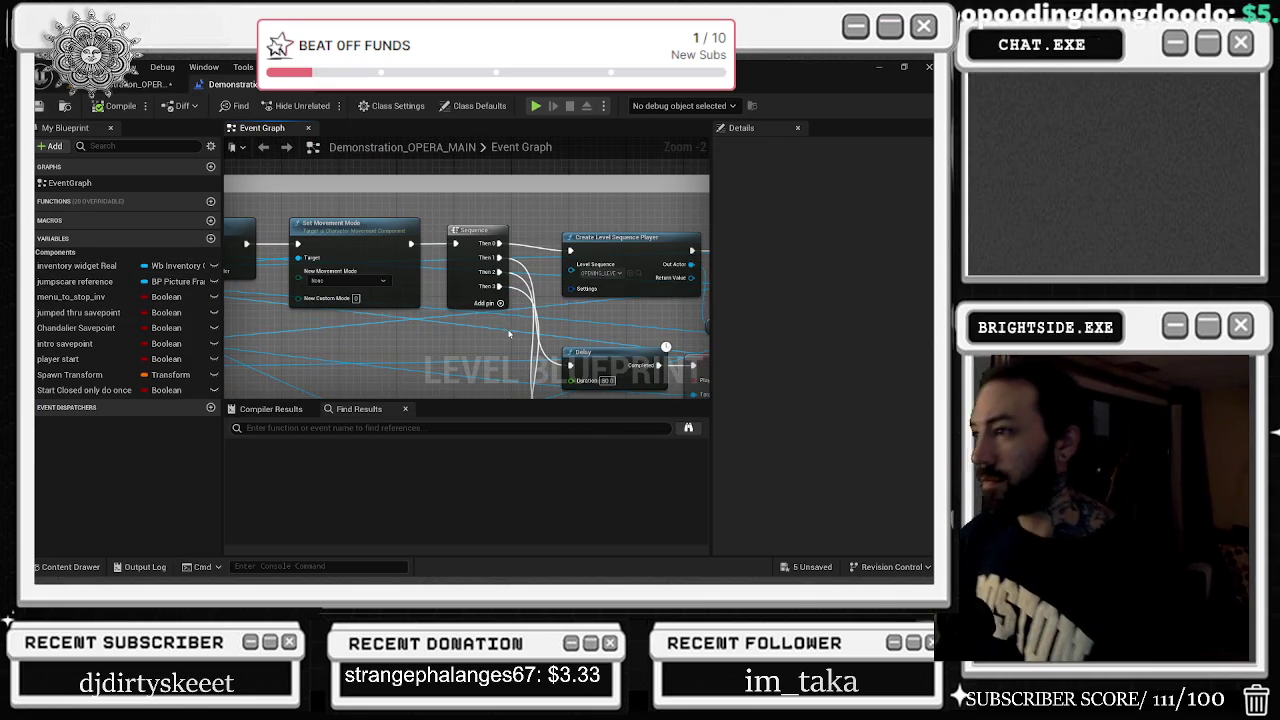
scroll(528, 313, "down", 2)
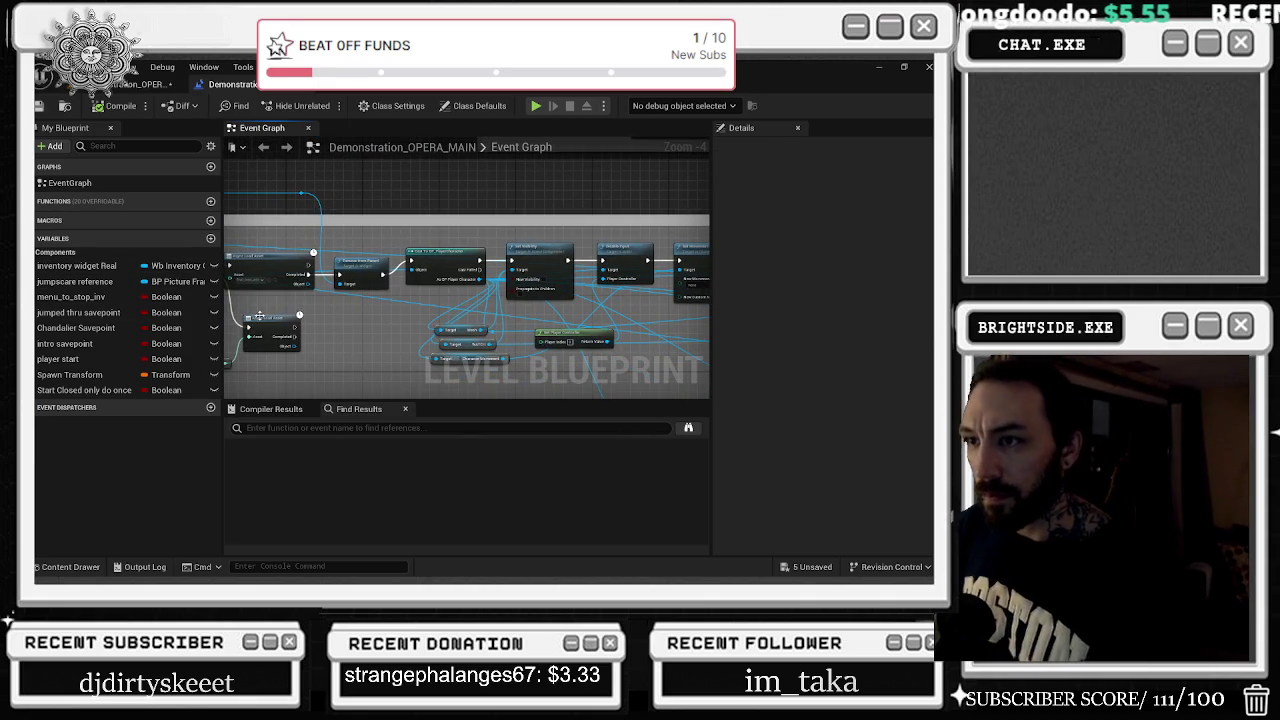
Drag a pin connection and check the opera chase sequence and load-node assets
mouse_move(800, 290)
left_mouse_down()
mouse_move(771, 334)
mouse_move(428, 300)
mouse_move(465, 285)
left_mouse_up()
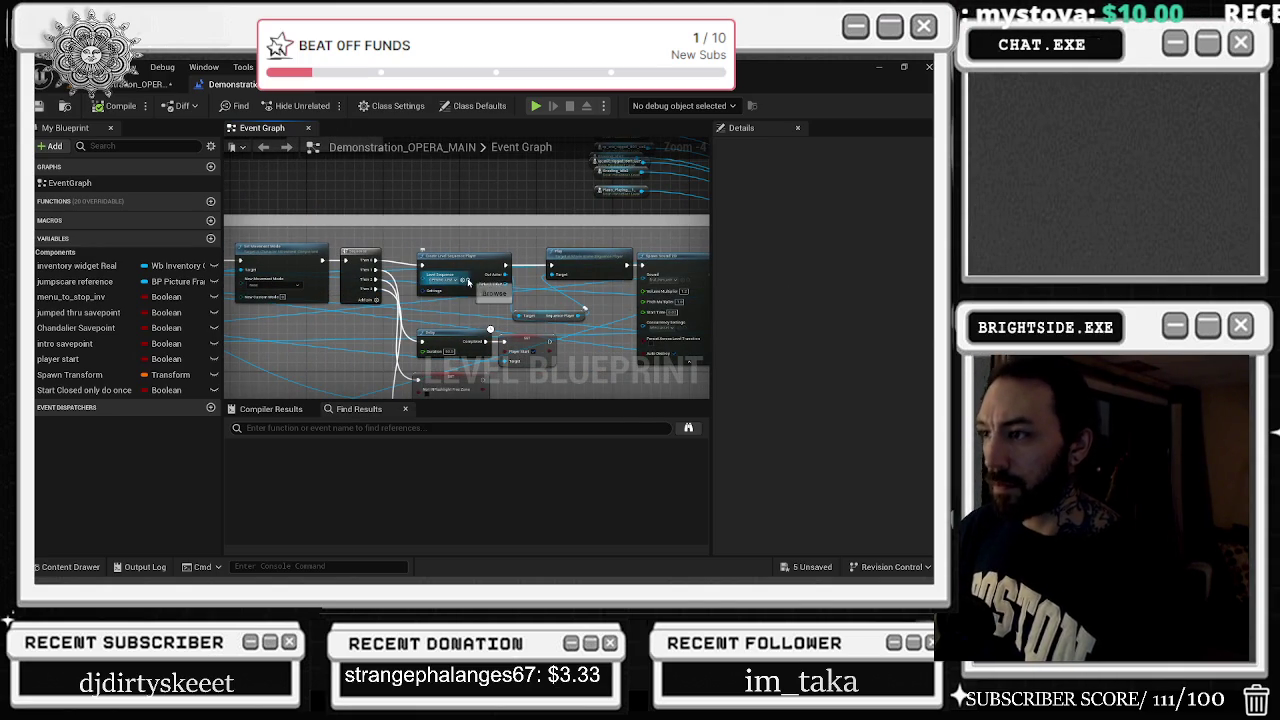
left_click(466, 281)
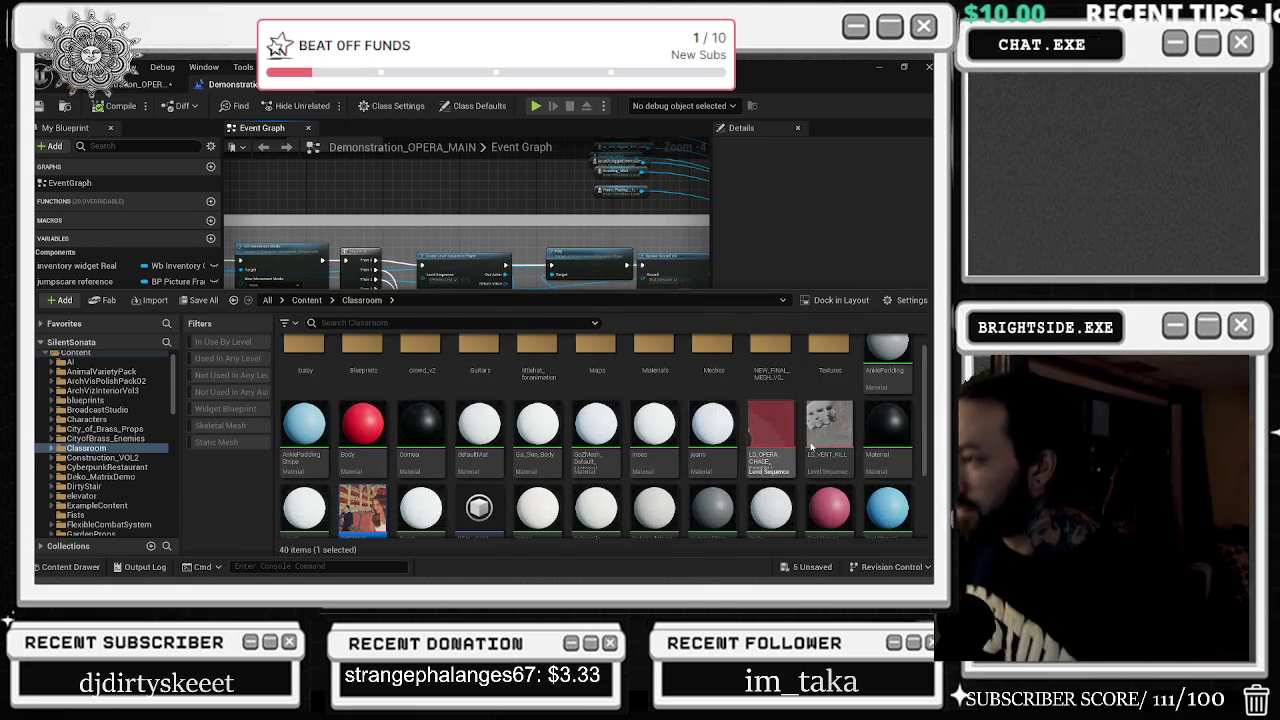
left_click(234, 184)
scroll(609, 287, "up", 1)
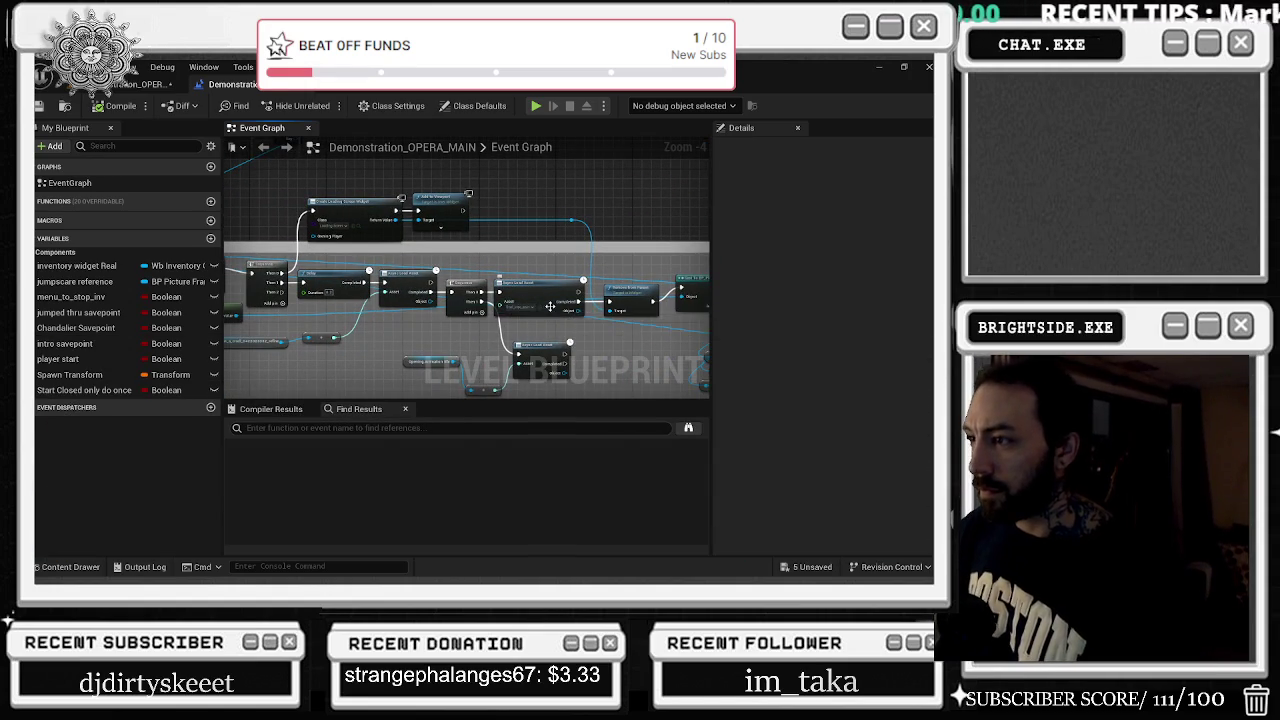
left_click(544, 312)
left_click(547, 264)
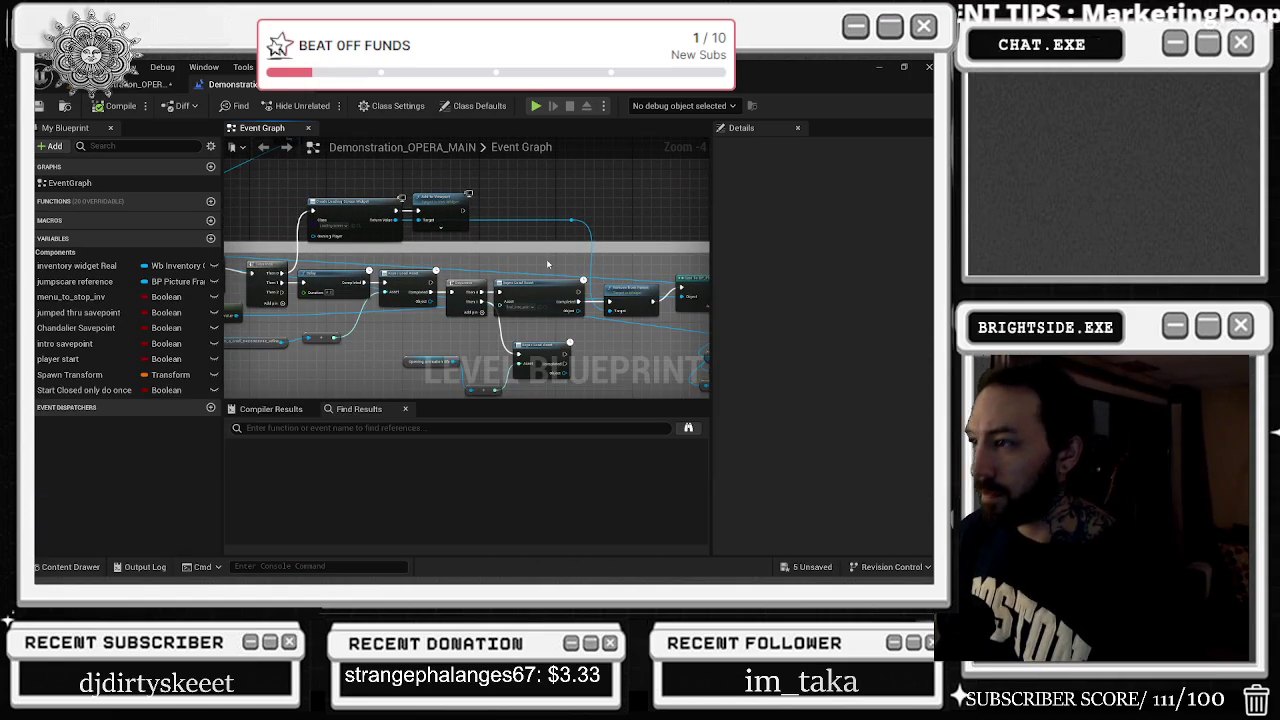
mouse_move(546, 272)
left_mouse_down()
mouse_move(498, 306)
mouse_move(720, 318)
mouse_move(597, 340)
mouse_move(507, 298)
mouse_move(476, 312)
left_mouse_up()
Search the action menu for 'spawn', then 'MOVE TO LOCA', and close it without adding a node
type("s")
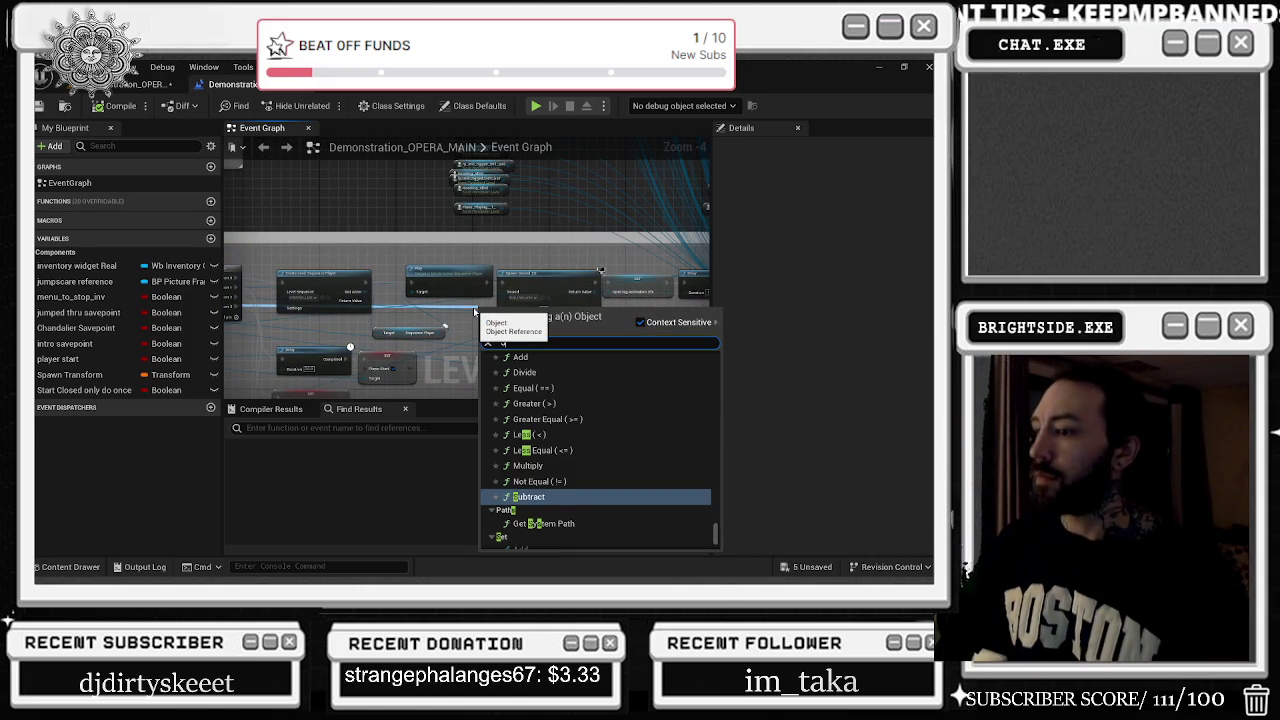
type("pawn")
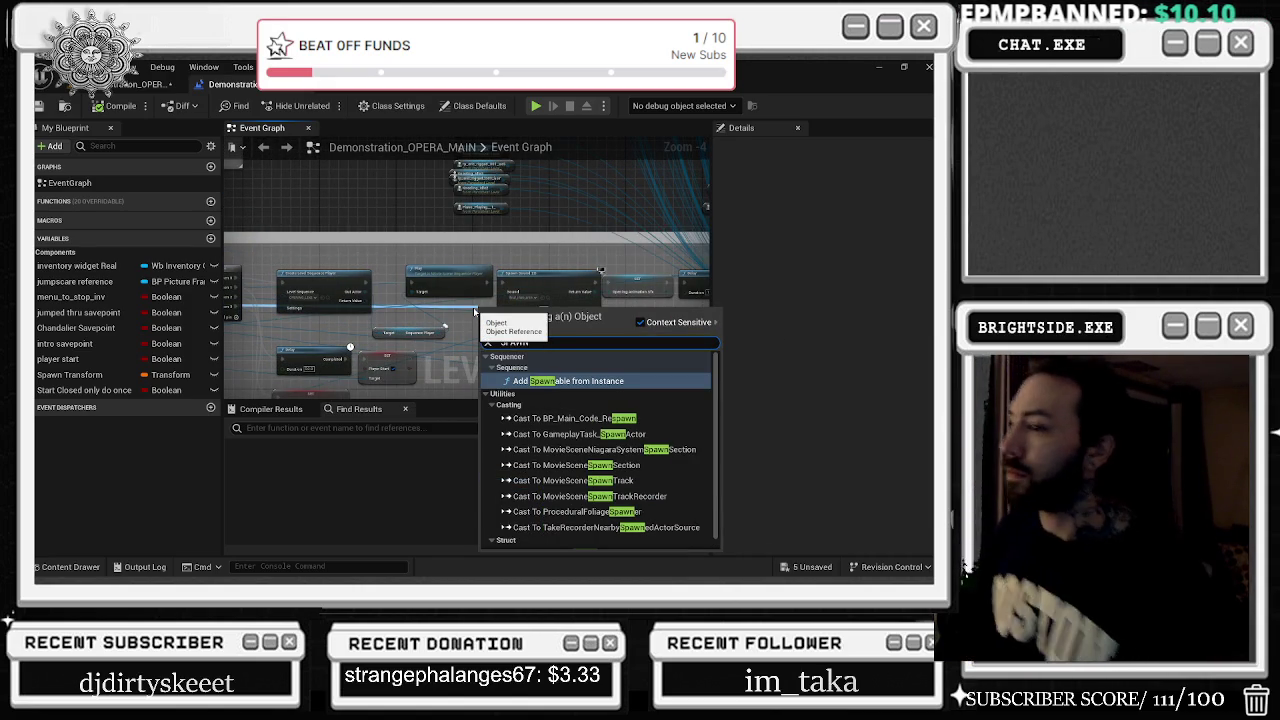
scroll(575, 490, "down", 1)
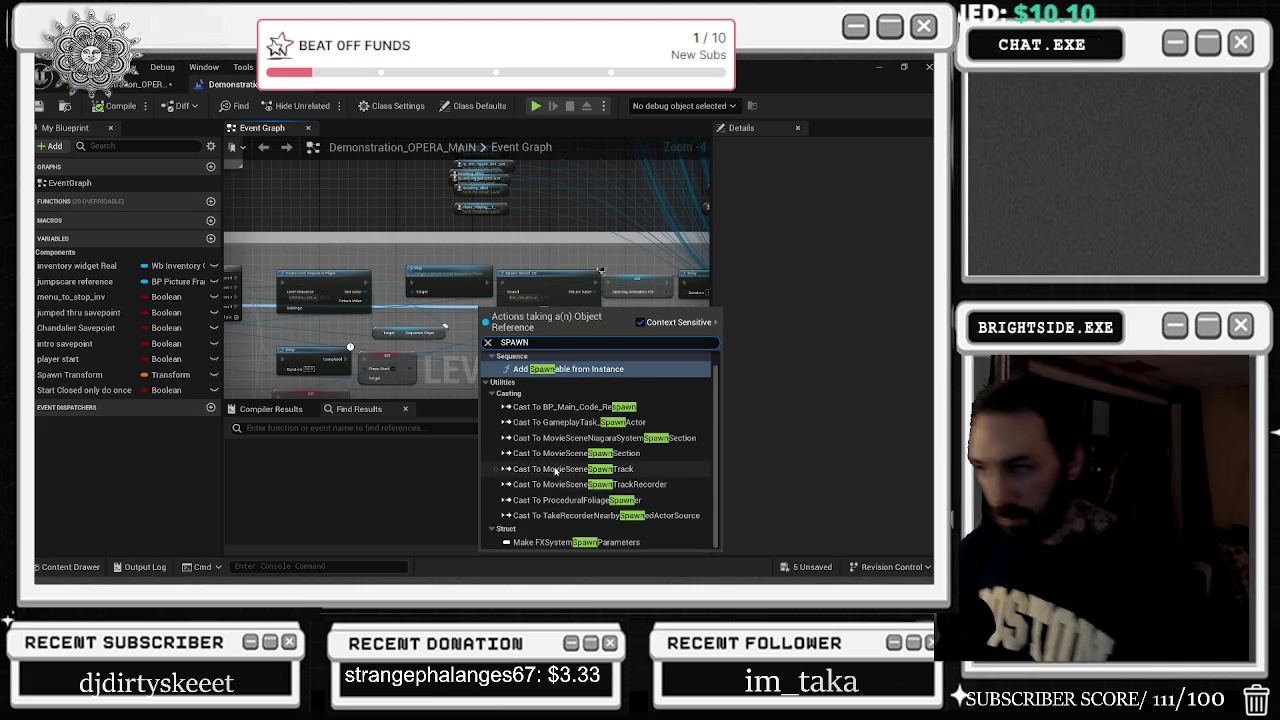
key("BackSpace")
key("BackSpace")
key("BackSpace")
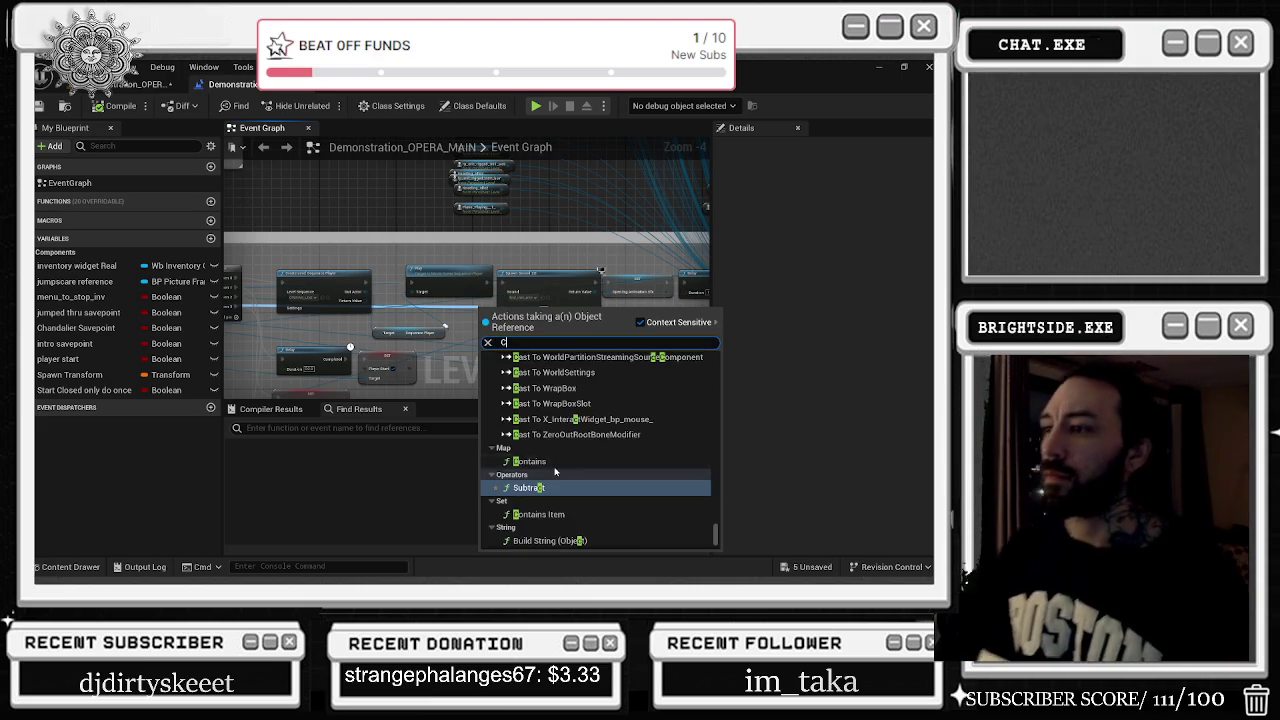
type("MOVE TO LOCA")
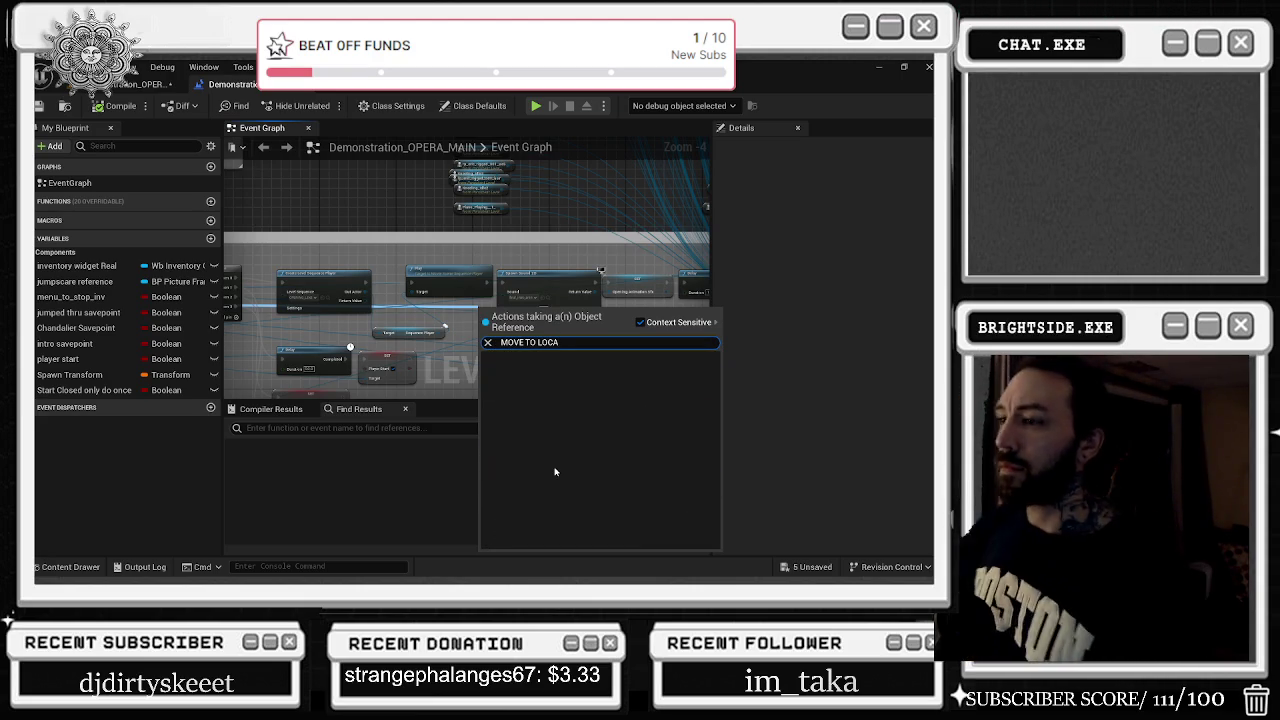
left_click(316, 257)
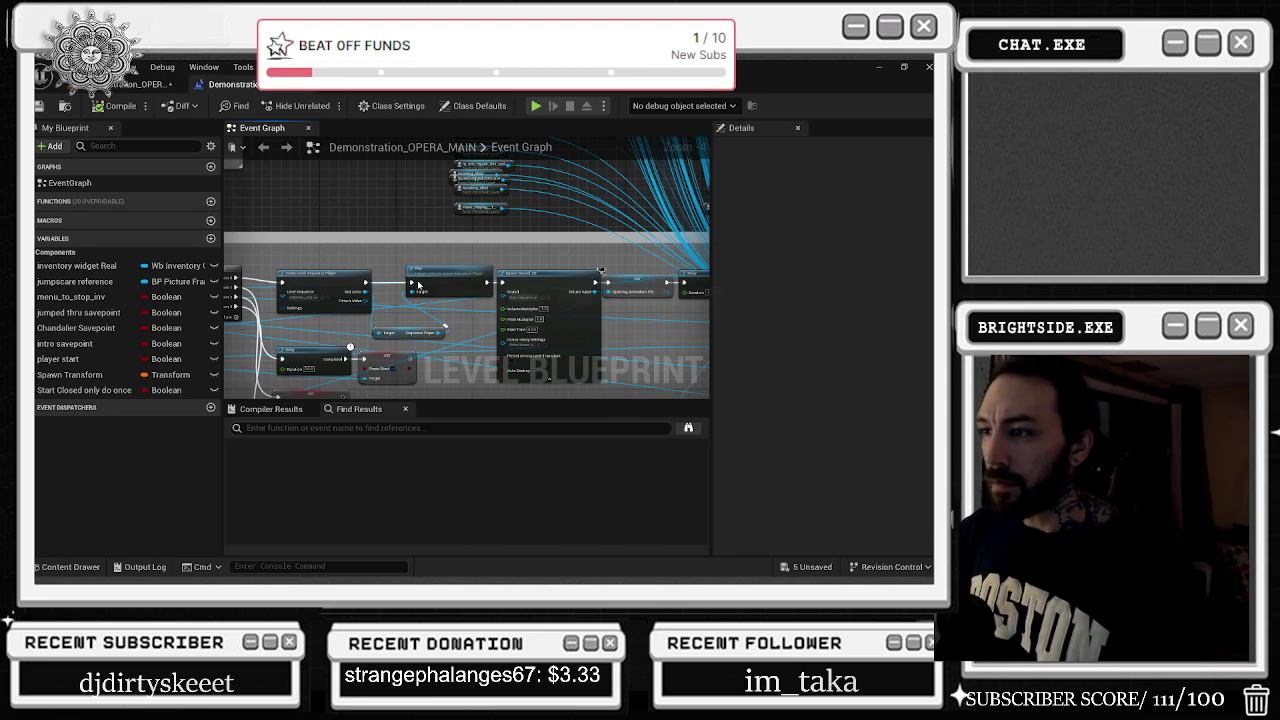
Move the Target Sequence Player, SET Player_start and SET Not In Flashlight Free Zone nodes up
left_click(430, 330)
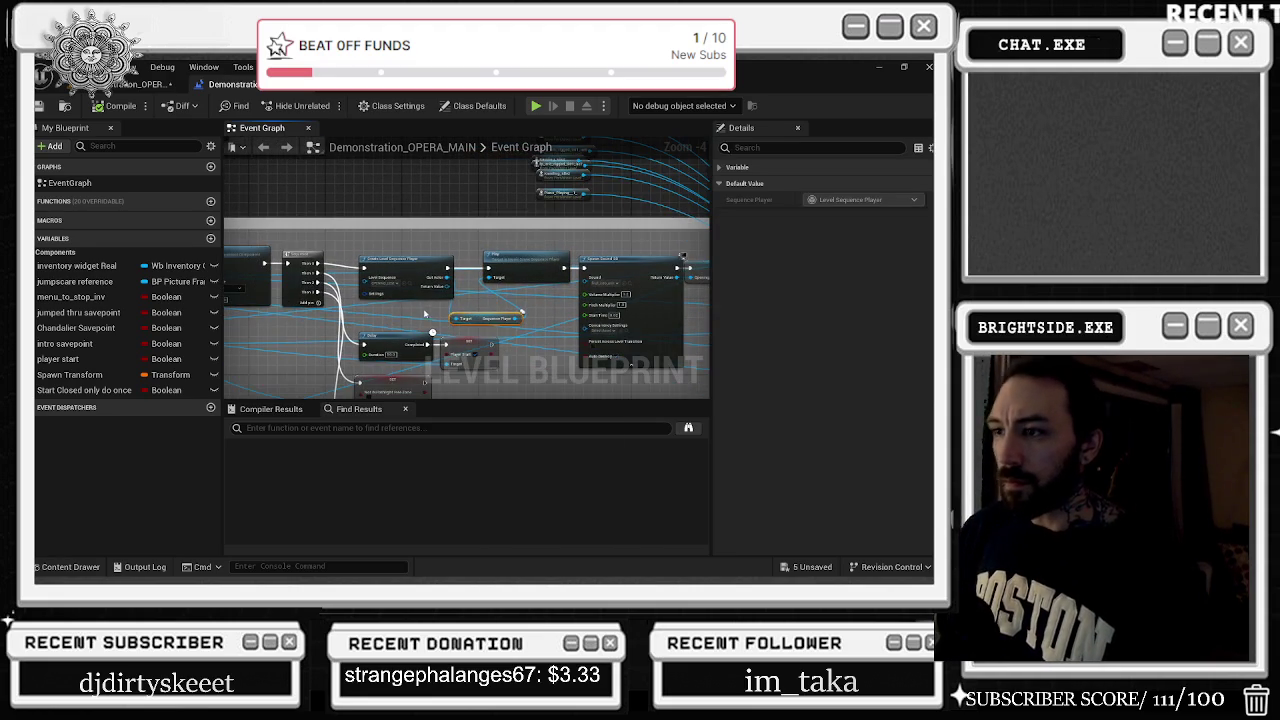
left_click(401, 261)
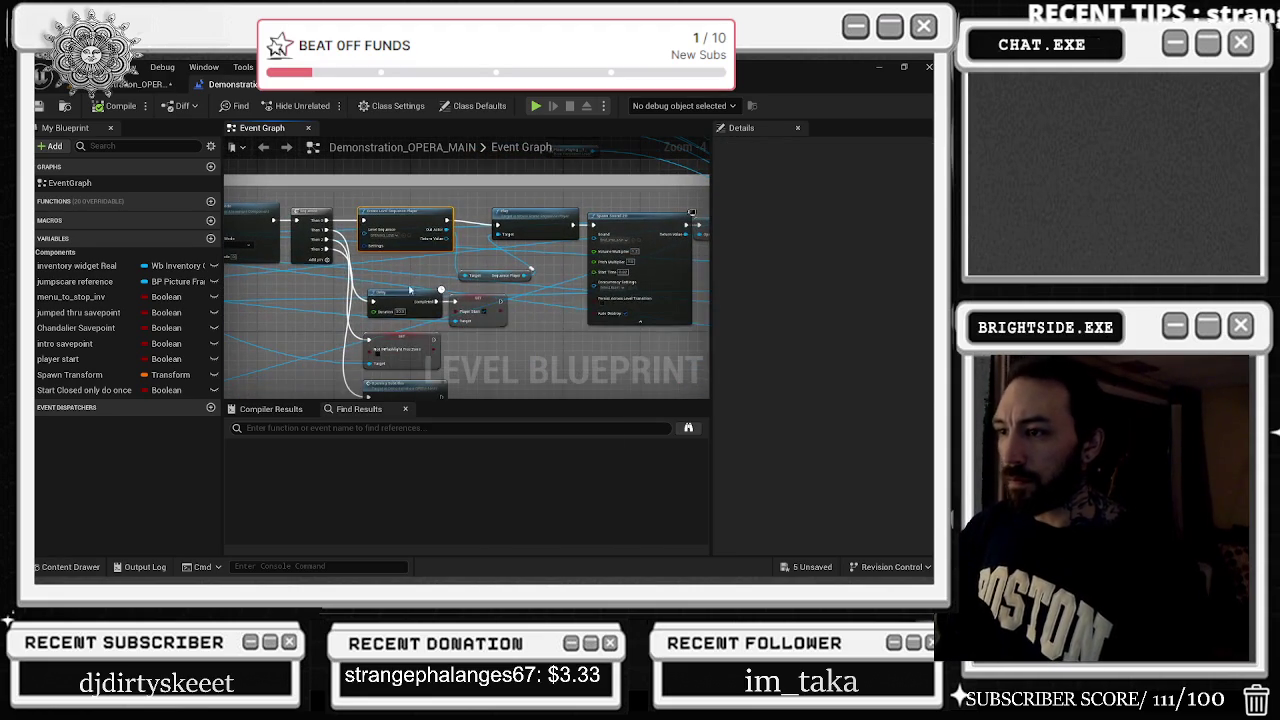
left_click_drag(493, 277, 488, 260)
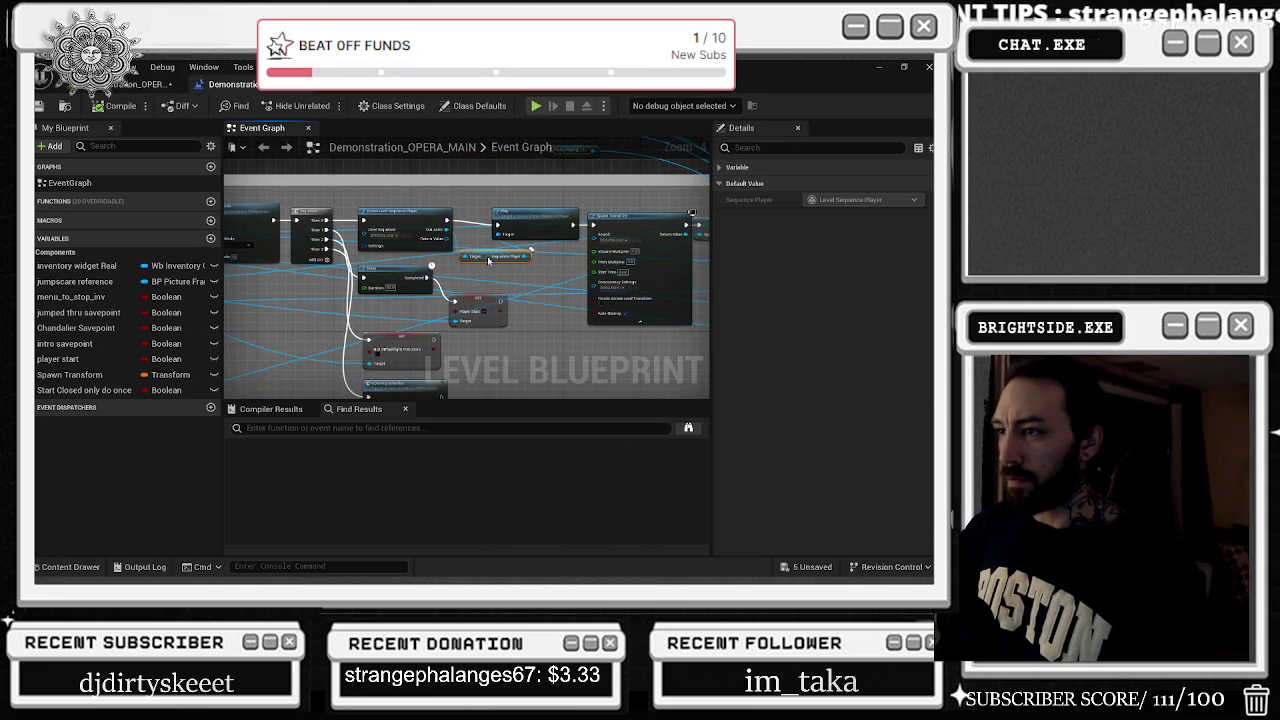
left_click_drag(474, 303, 474, 276)
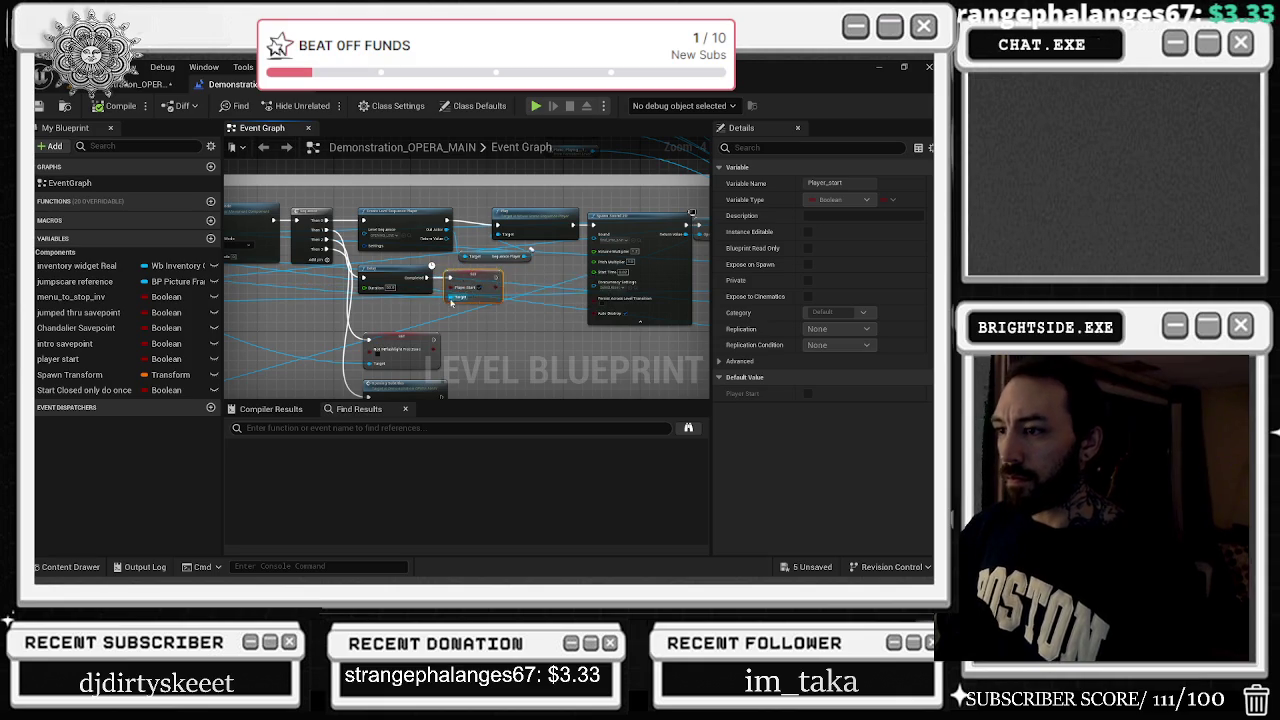
left_click_drag(440, 320, 430, 291)
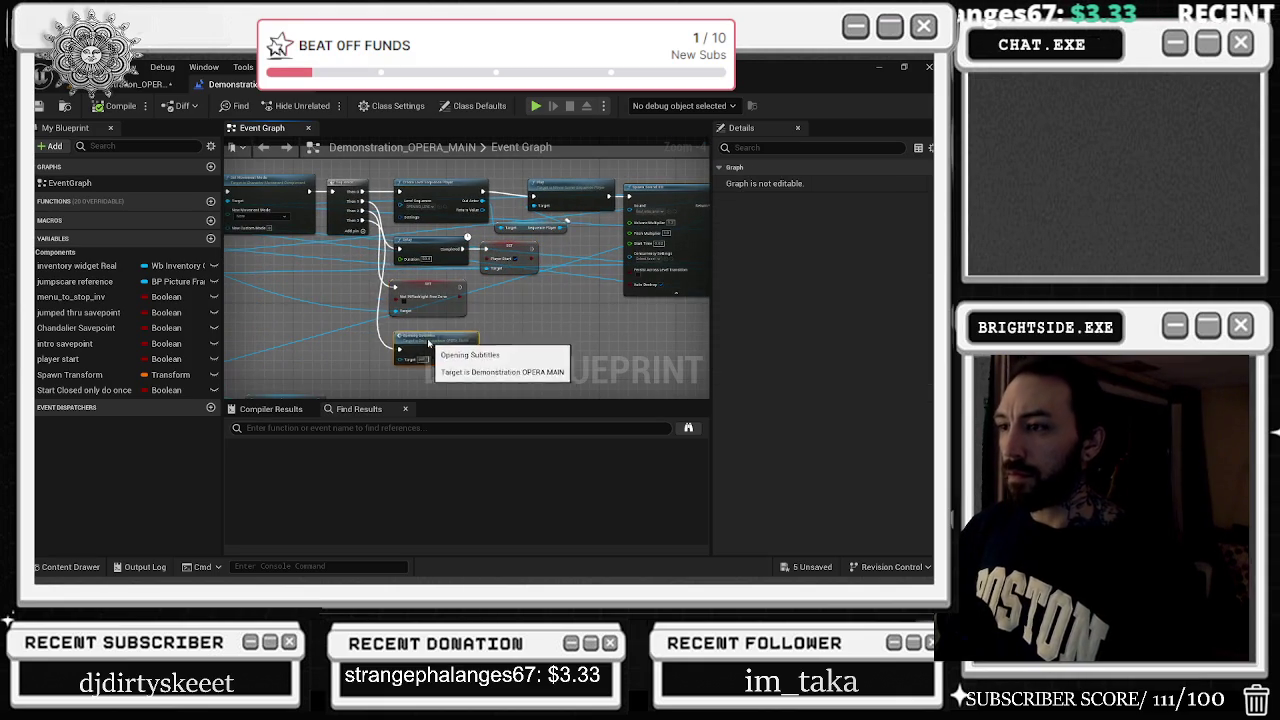
left_click(451, 331)
Open the Content Drawer and browse the Classroom folder's assets
scroll(440, 290, "up", 2)
key("ctrl+space")
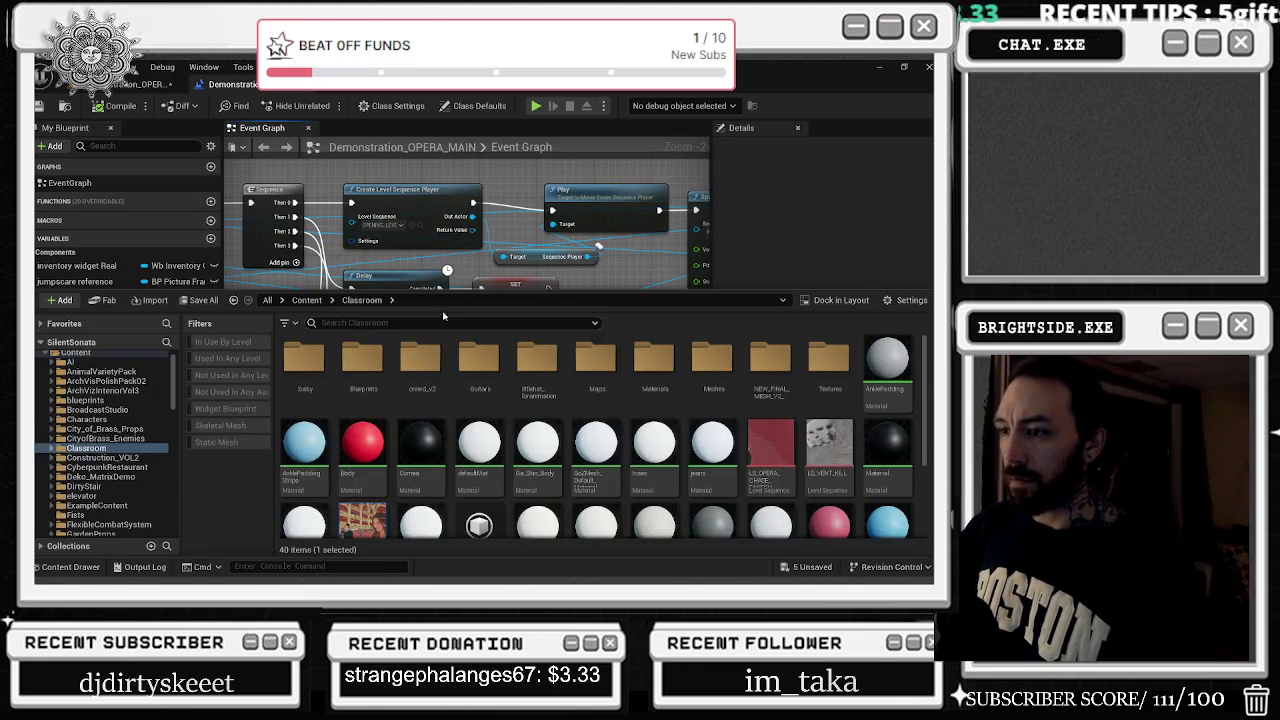
scroll(700, 450, "down", 1)
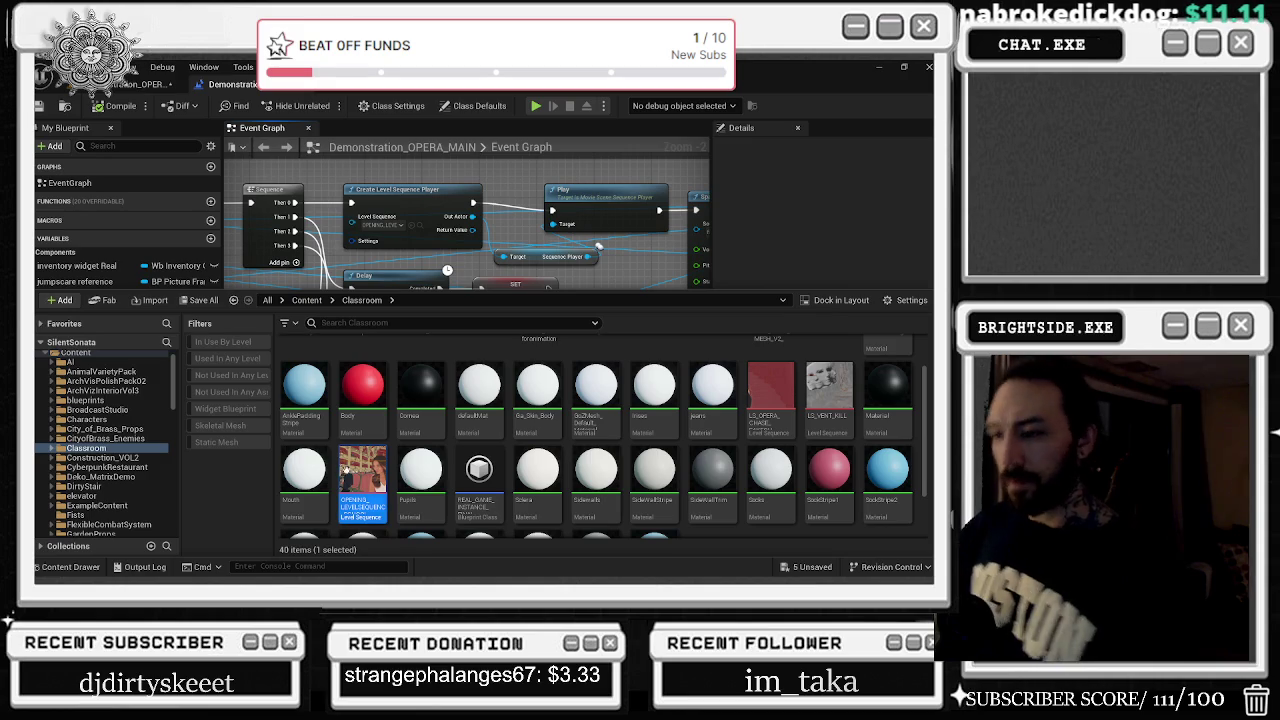
mouse_move(364, 467)
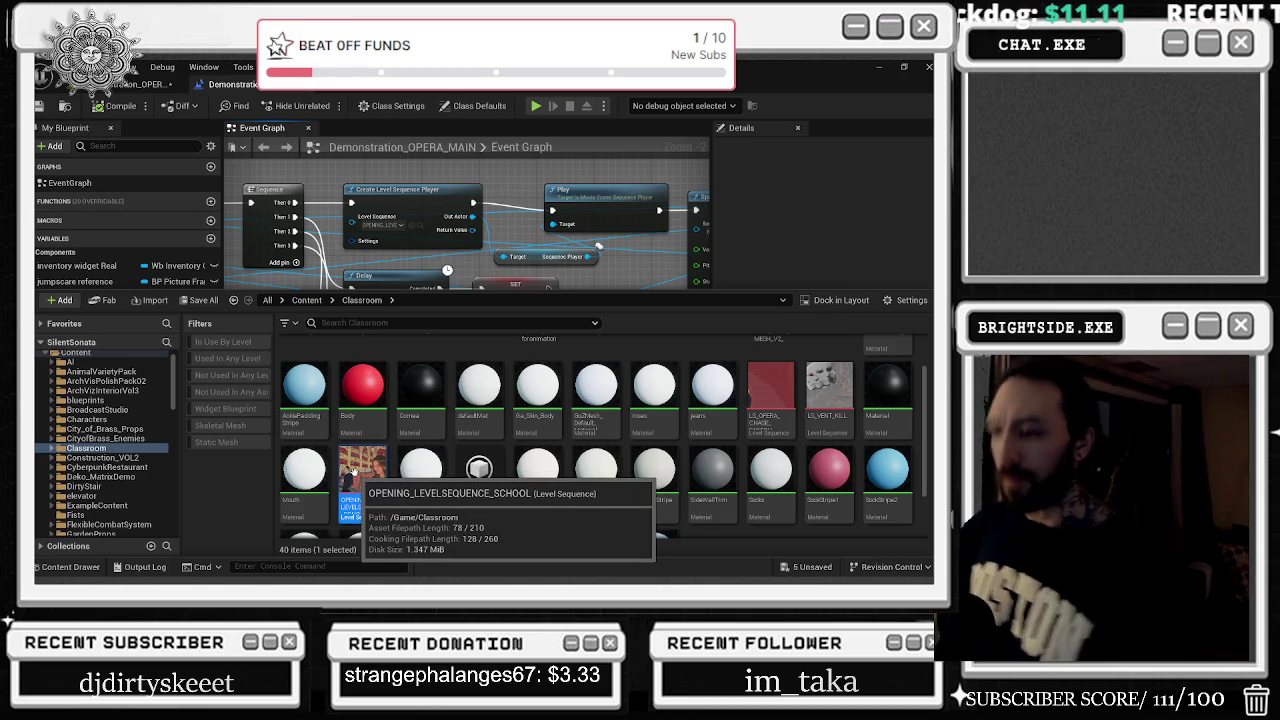
double_click(350, 467)
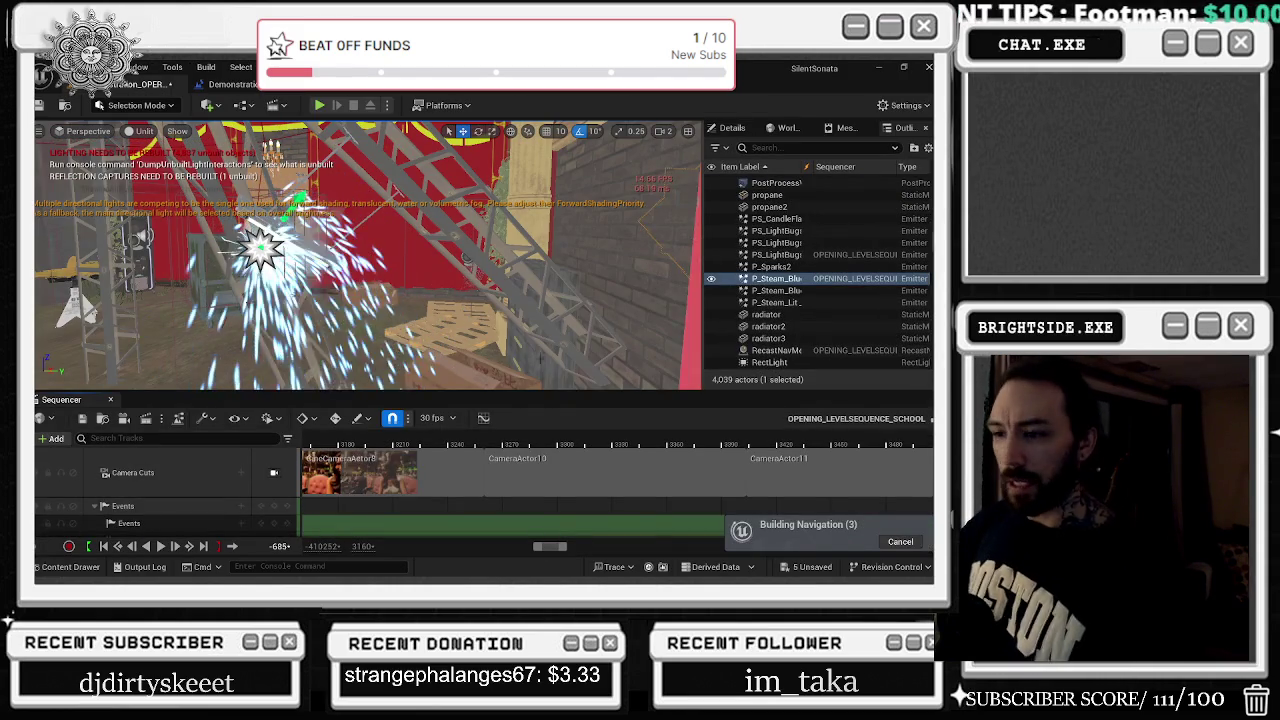
Collapse the Events, CameraActor14, CameraActor15, CameraActor9 and BP_Light5 tracks
scroll(94, 478, "down", 2)
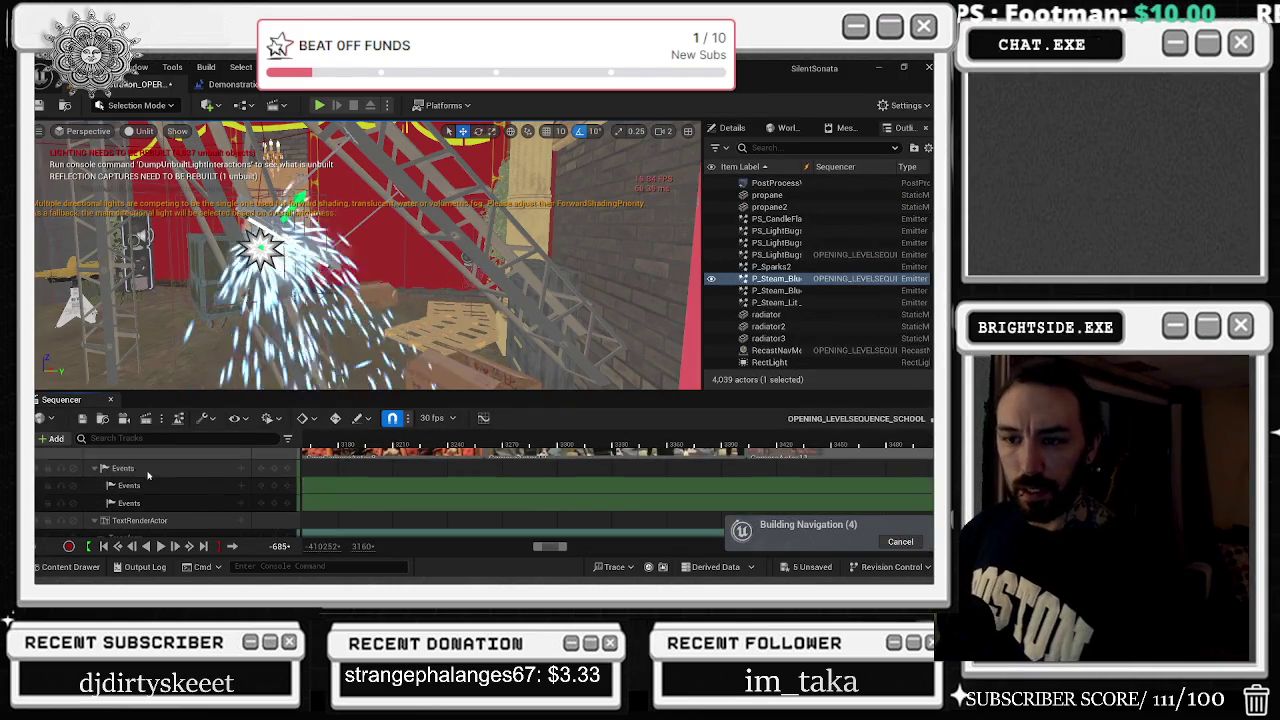
left_click(94, 469)
scroll(120, 510, "down", 3)
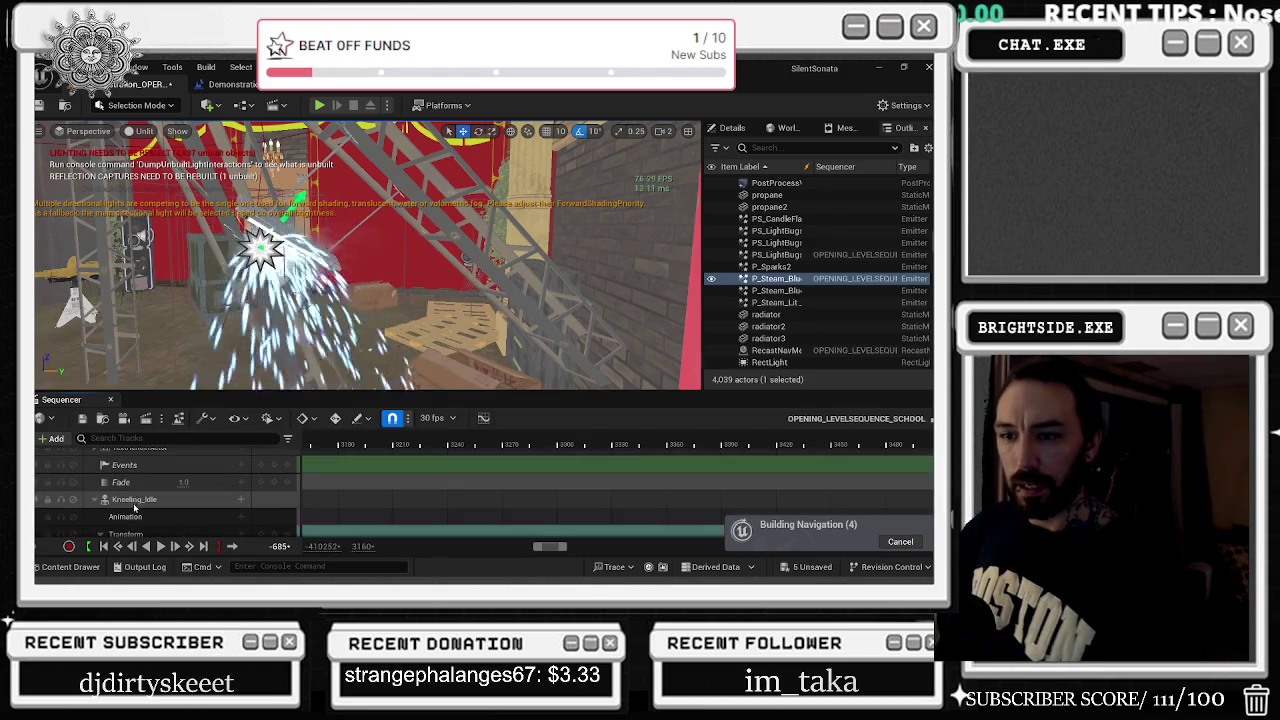
left_click(95, 516)
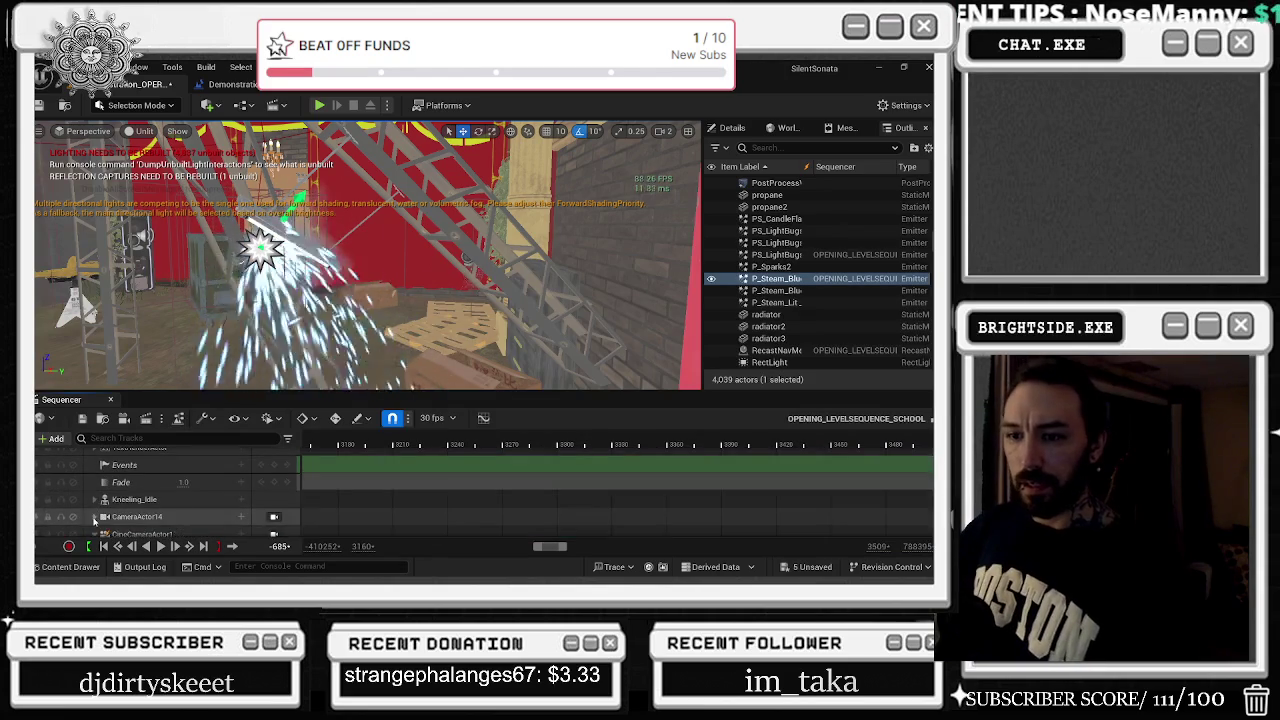
scroll(102, 520, "down", 3)
scroll(102, 520, "down", 5)
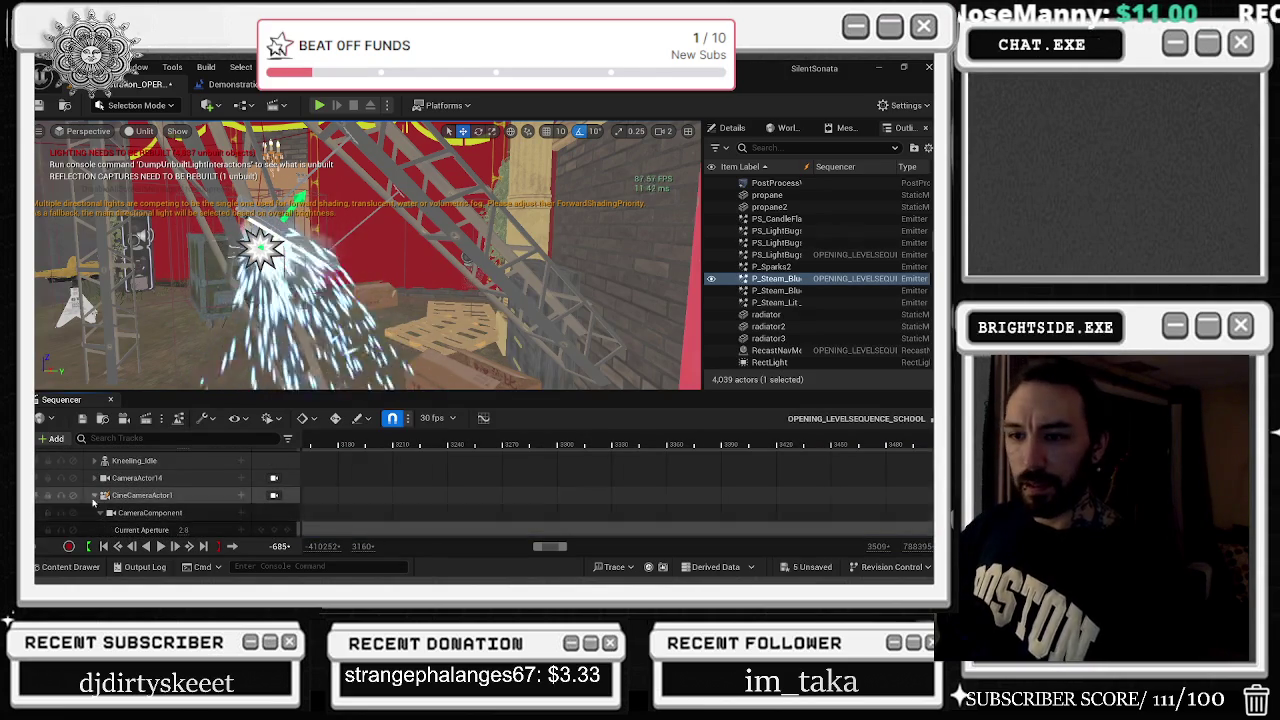
left_click(95, 491)
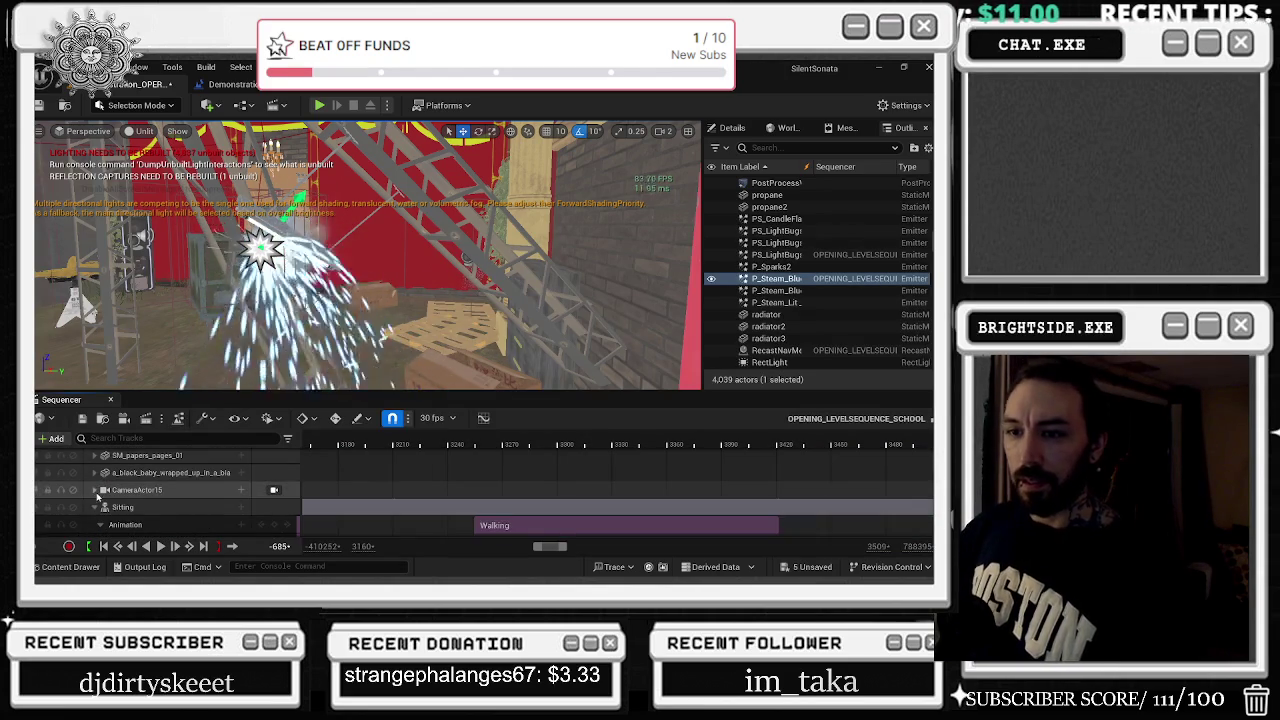
scroll(120, 499, "down", 6)
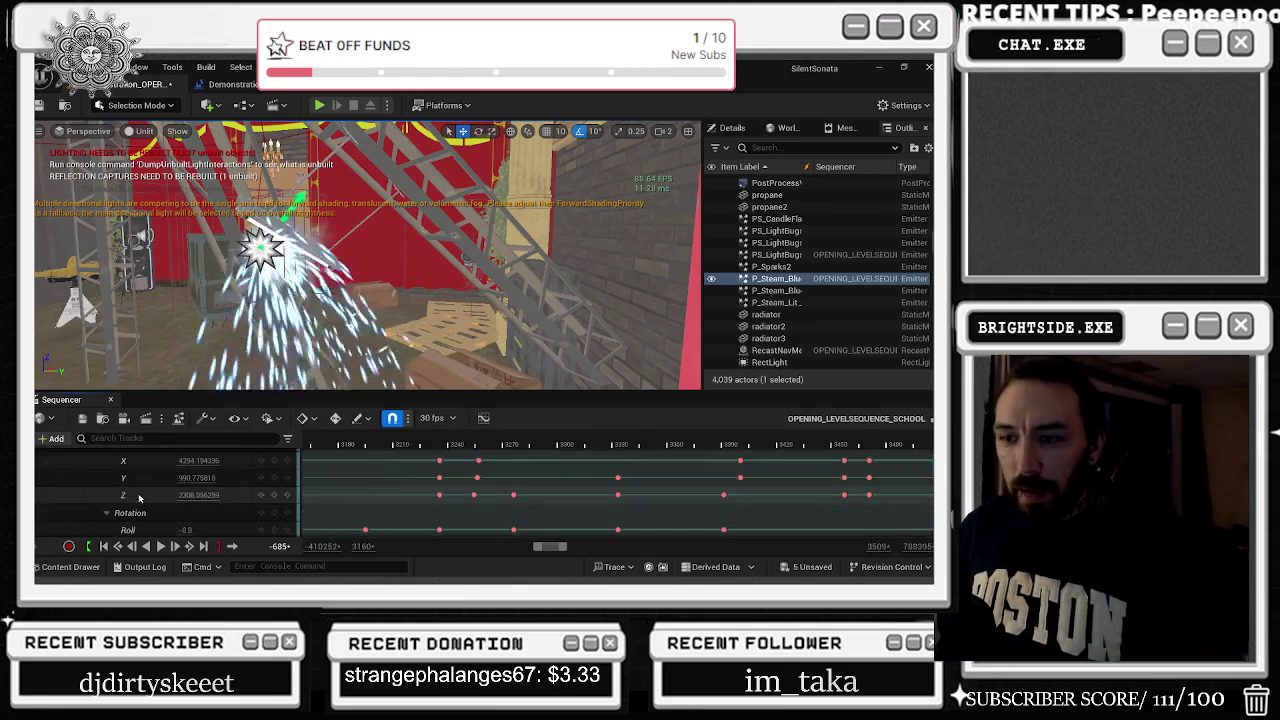
scroll(140, 499, "down", 3)
left_click(95, 465)
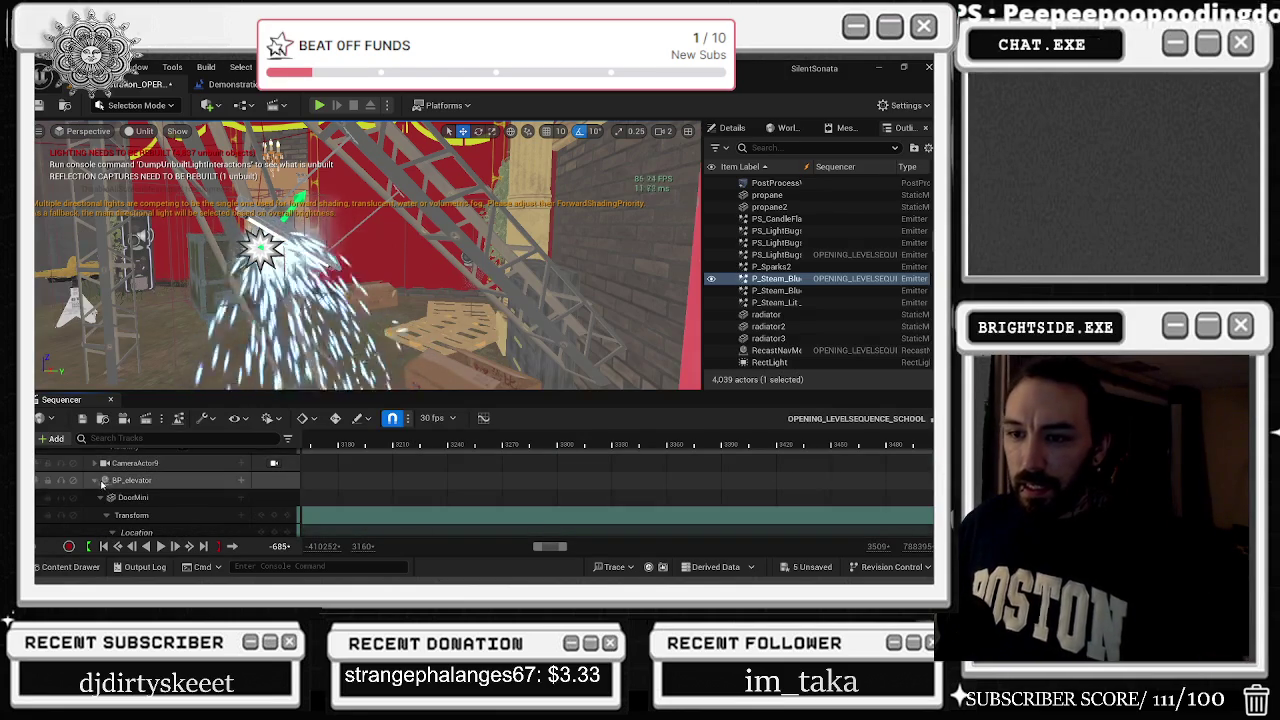
left_click(95, 497)
Review bp_grabbed_Flashlight, CameraActor10 and CameraActor11 tracks, then filter the list by 'PS'
scroll(96, 492, "down", 3)
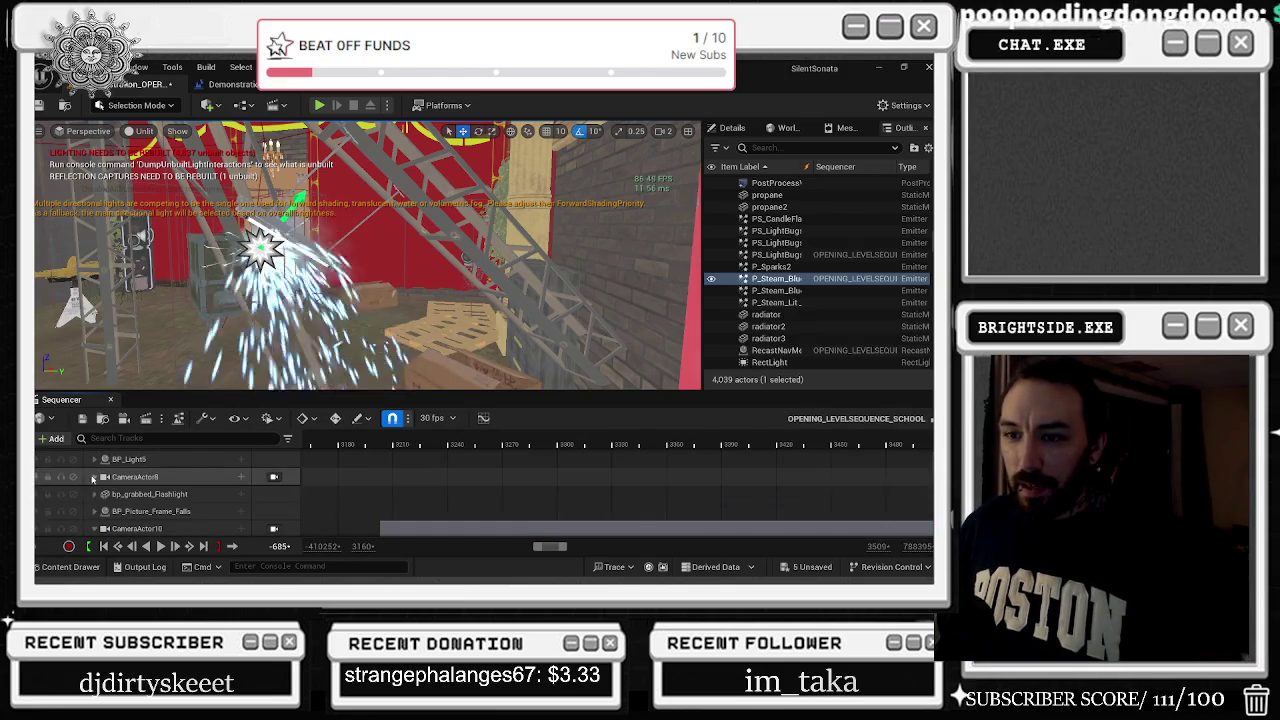
left_click(95, 494)
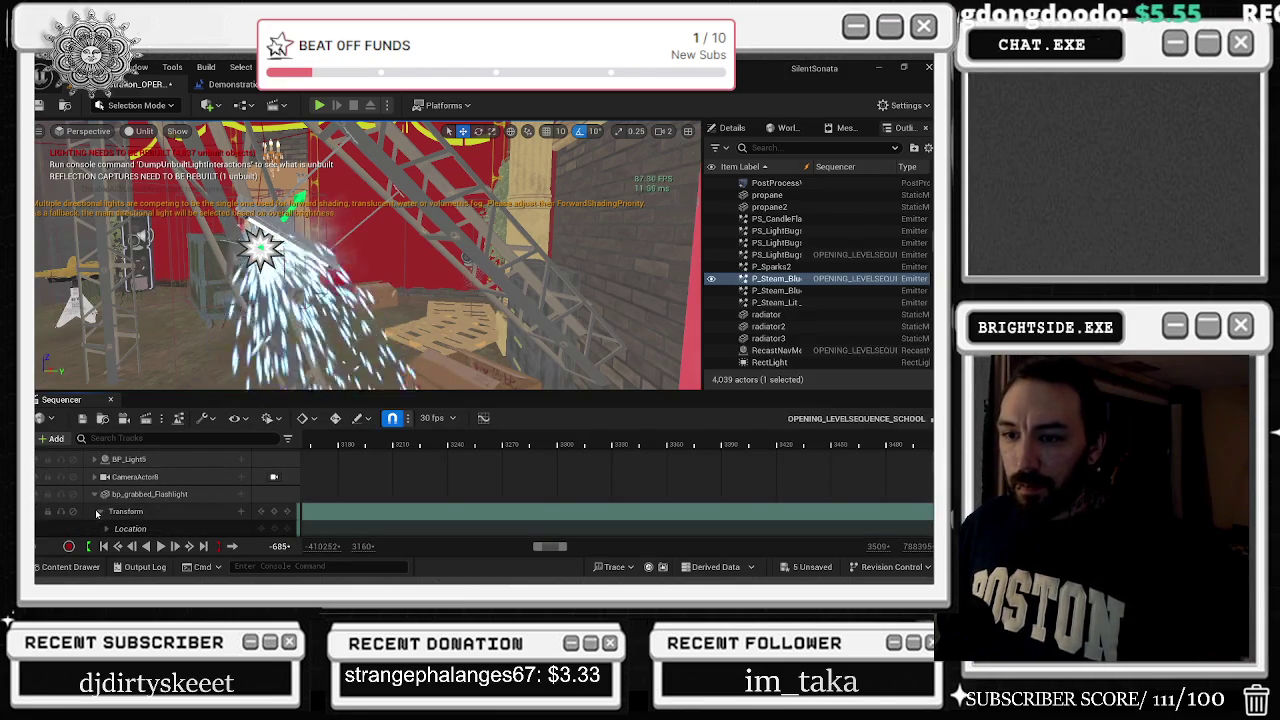
left_click(97, 512)
left_click(94, 494)
scroll(95, 495, "down", 2)
left_click(94, 469)
left_click(94, 469)
left_click(94, 505)
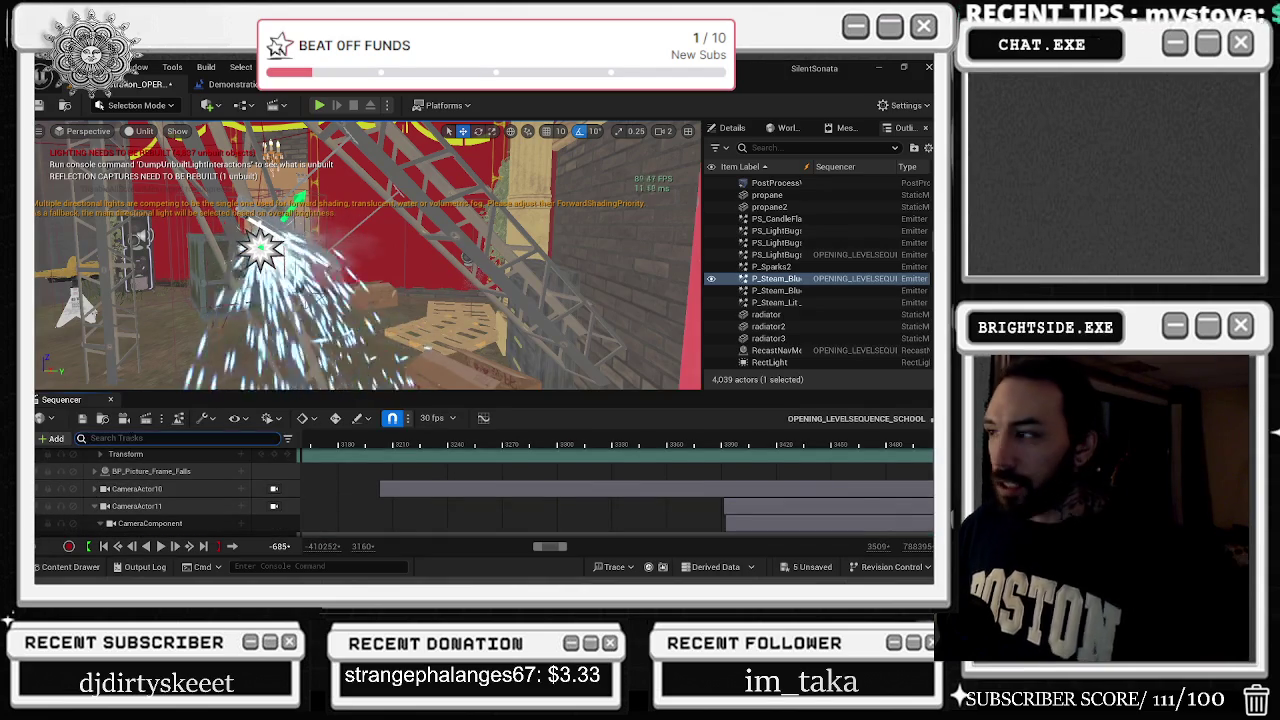
type("PS")
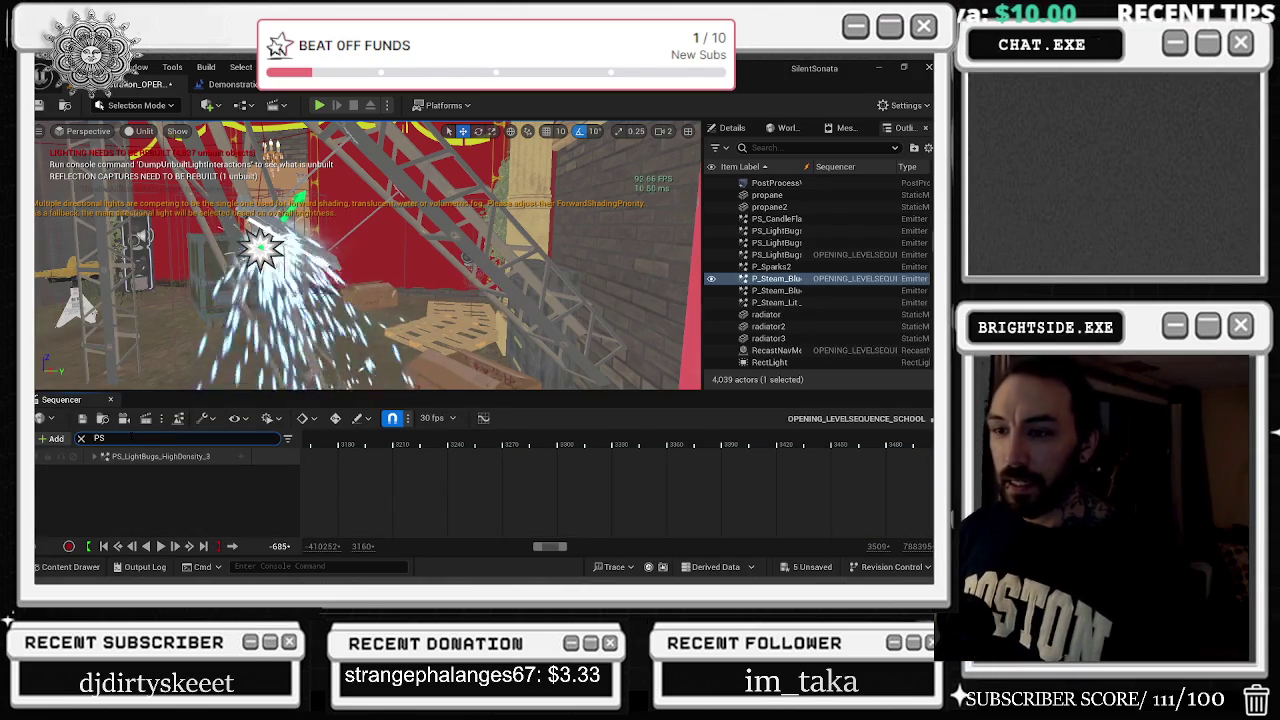
Expand the PS_LightBugs_HighDensity_3 track down to its Transform Location X, Y and Z channels
left_click(154, 458)
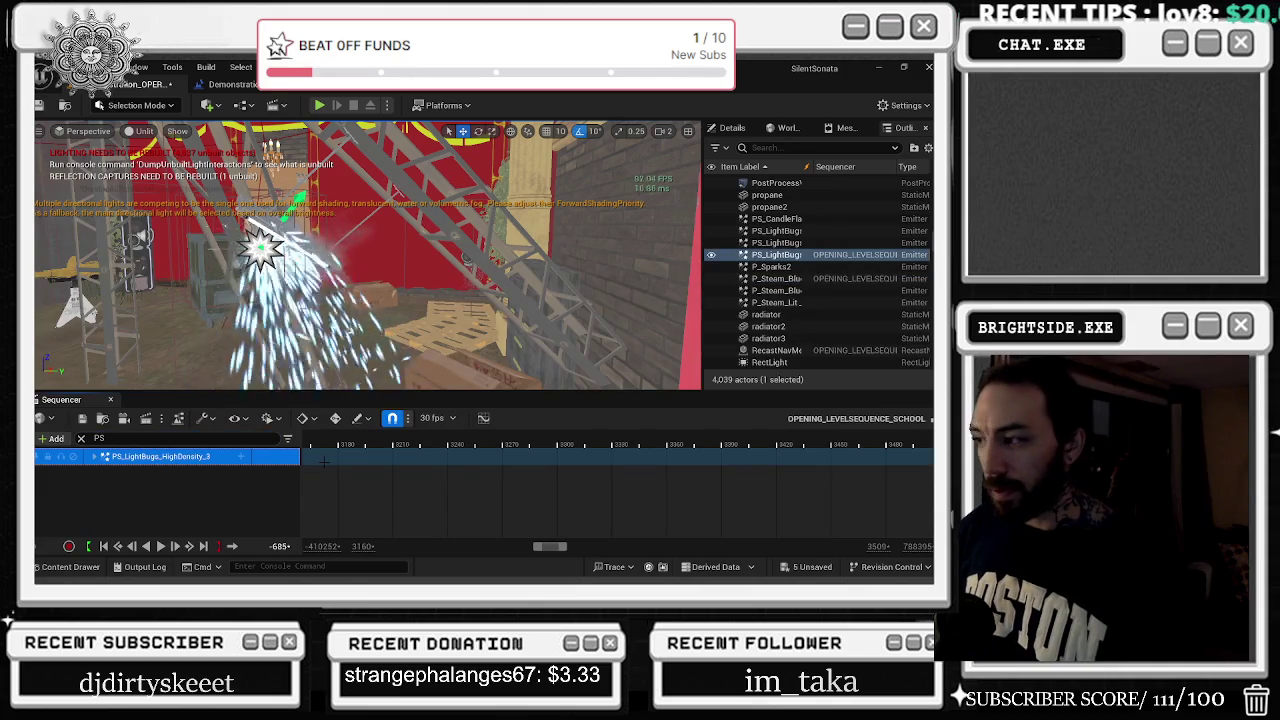
scroll(486, 461, "down", 10)
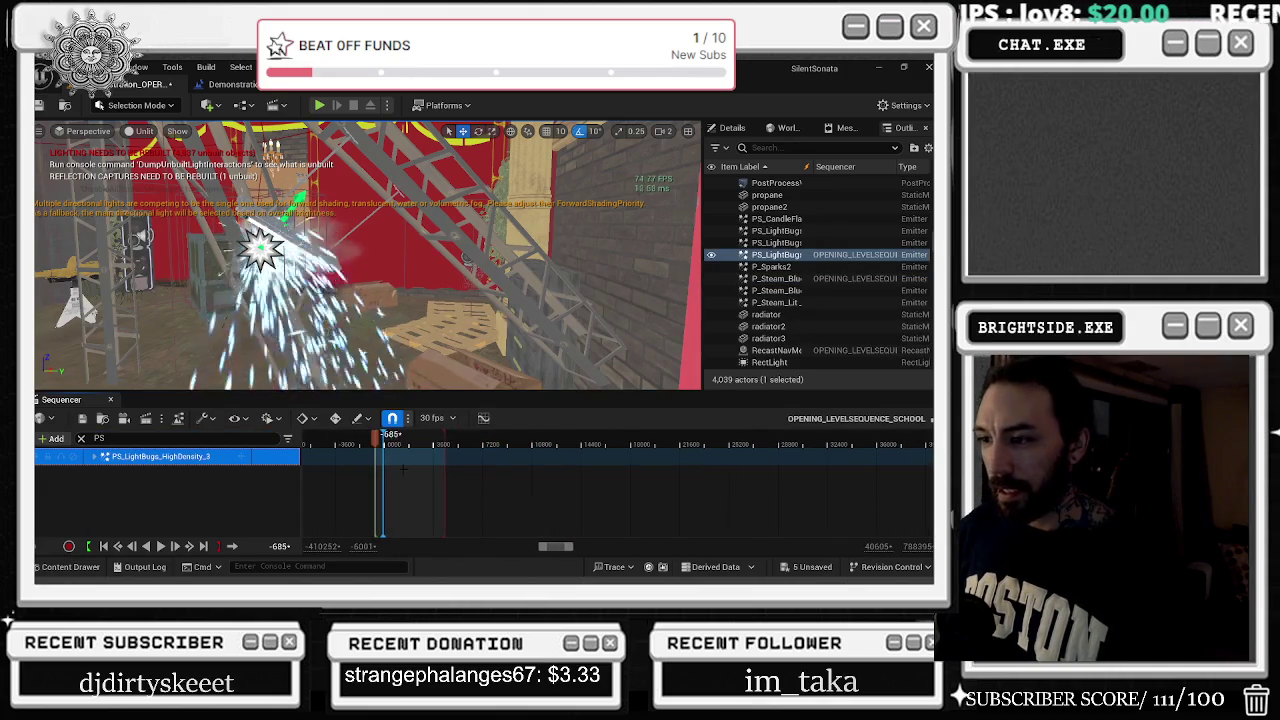
left_click(94, 457)
left_click(100, 472)
left_click(106, 489)
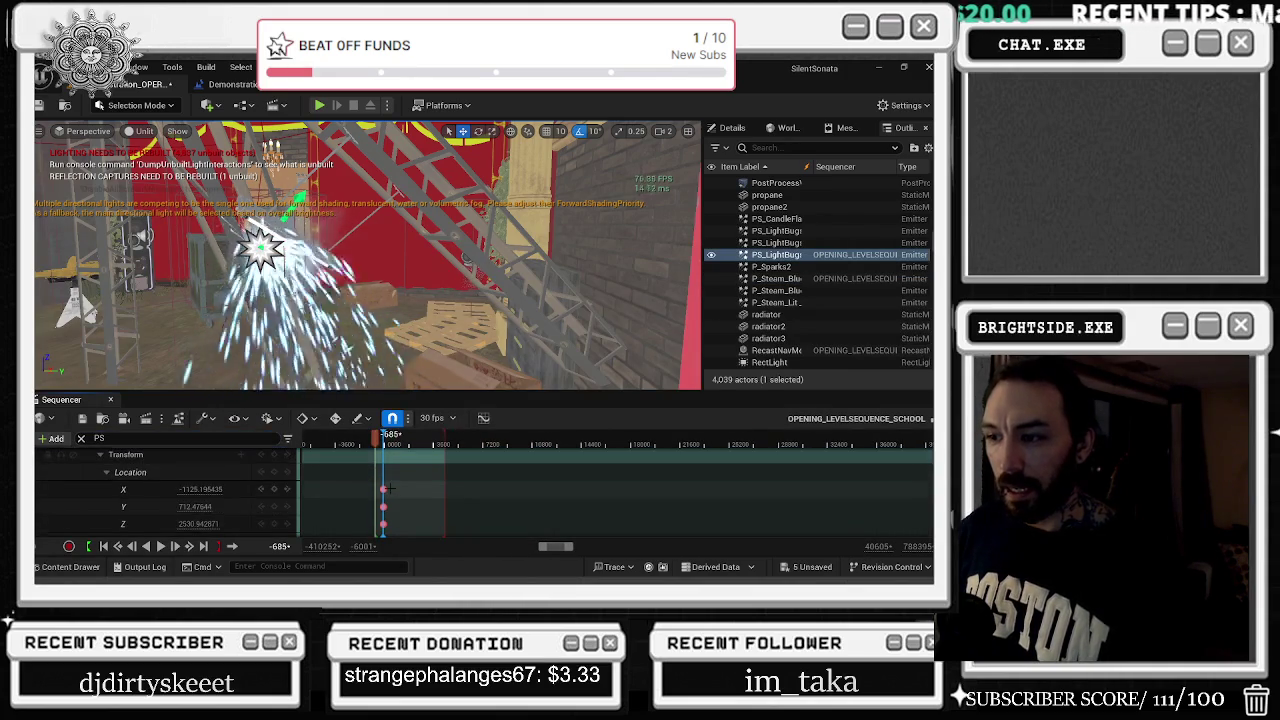
scroll(589, 493, "up", 8)
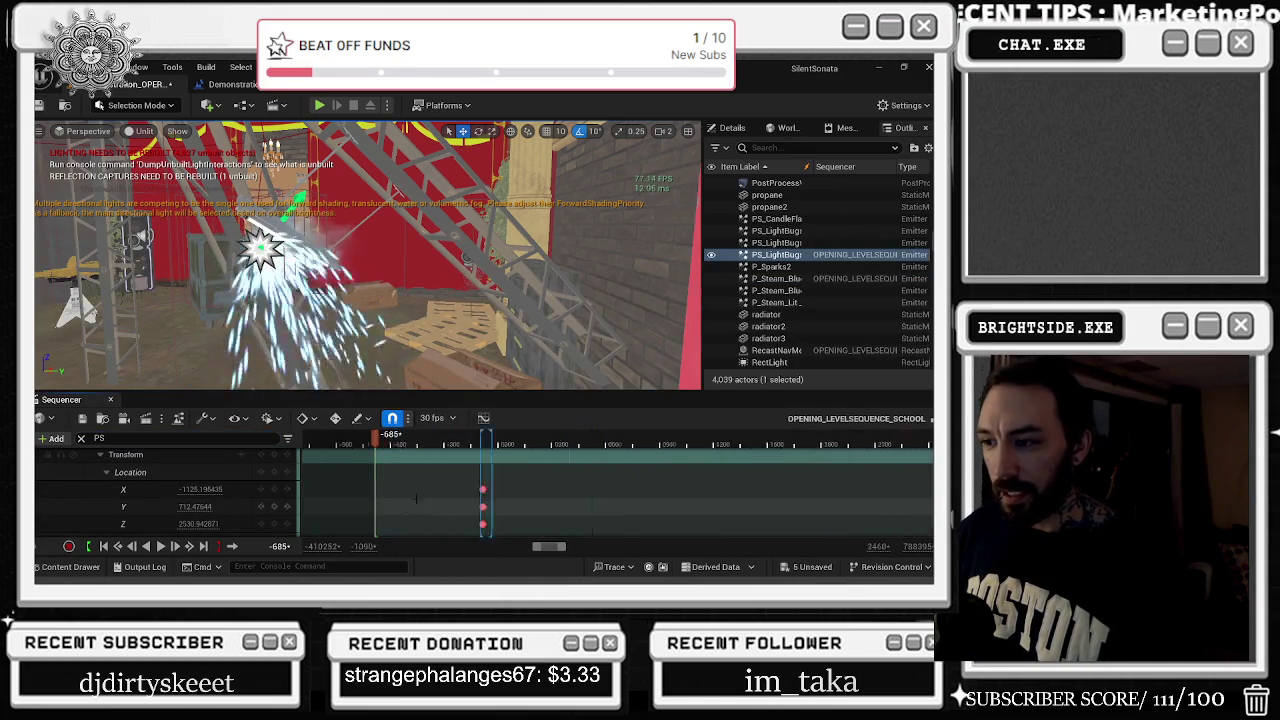
scroll(705, 452, "down", 3)
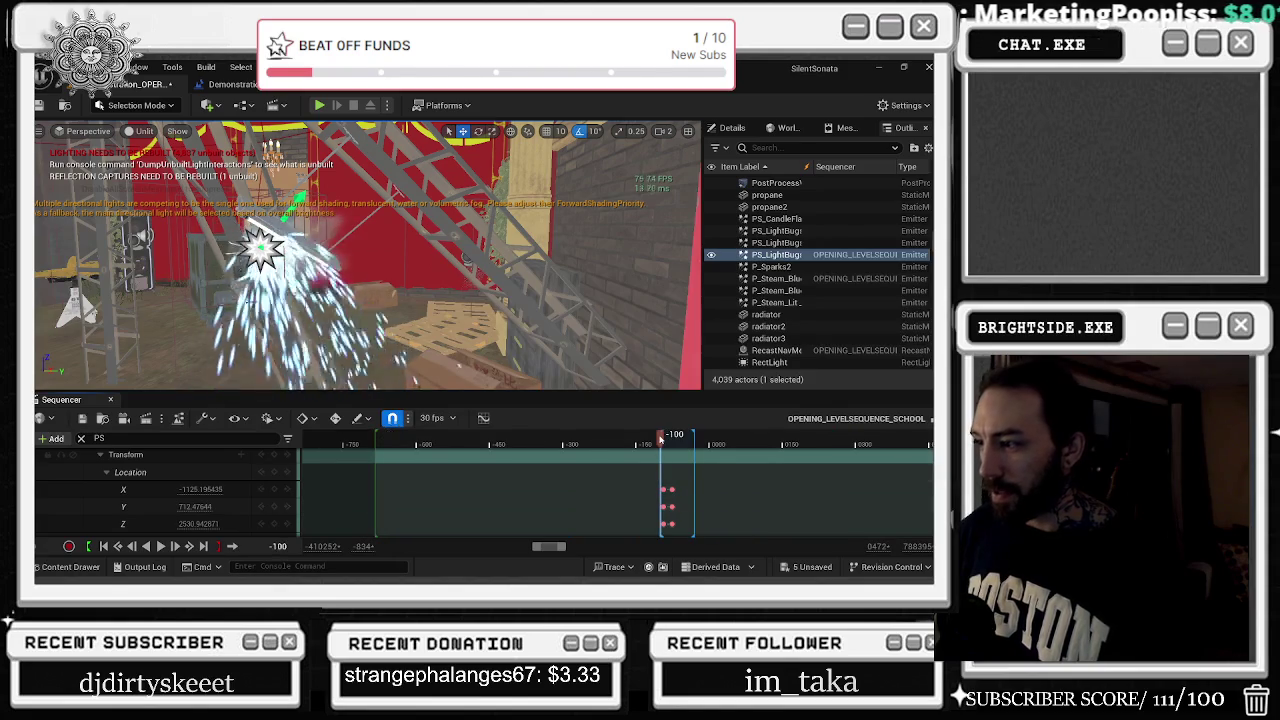
Widen the Outliner's Item Label column so full actor names show
left_click_drag(660, 440, 667, 440)
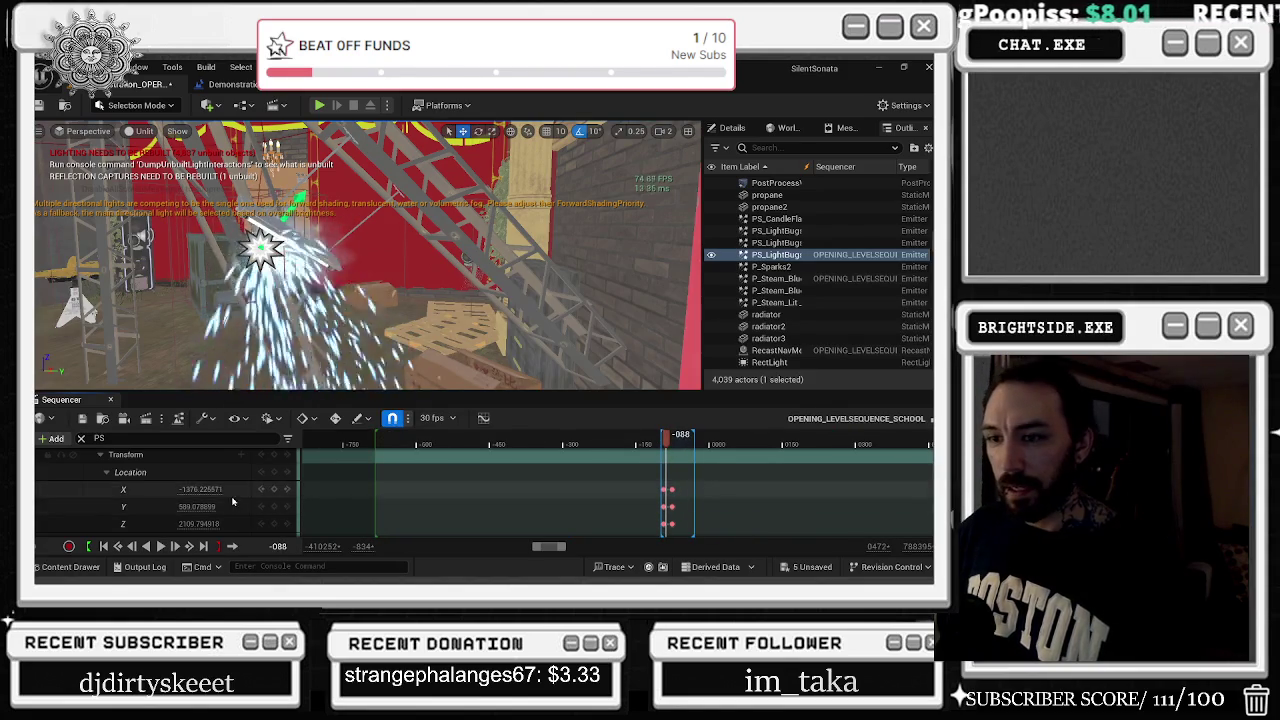
scroll(227, 495, "up", 1)
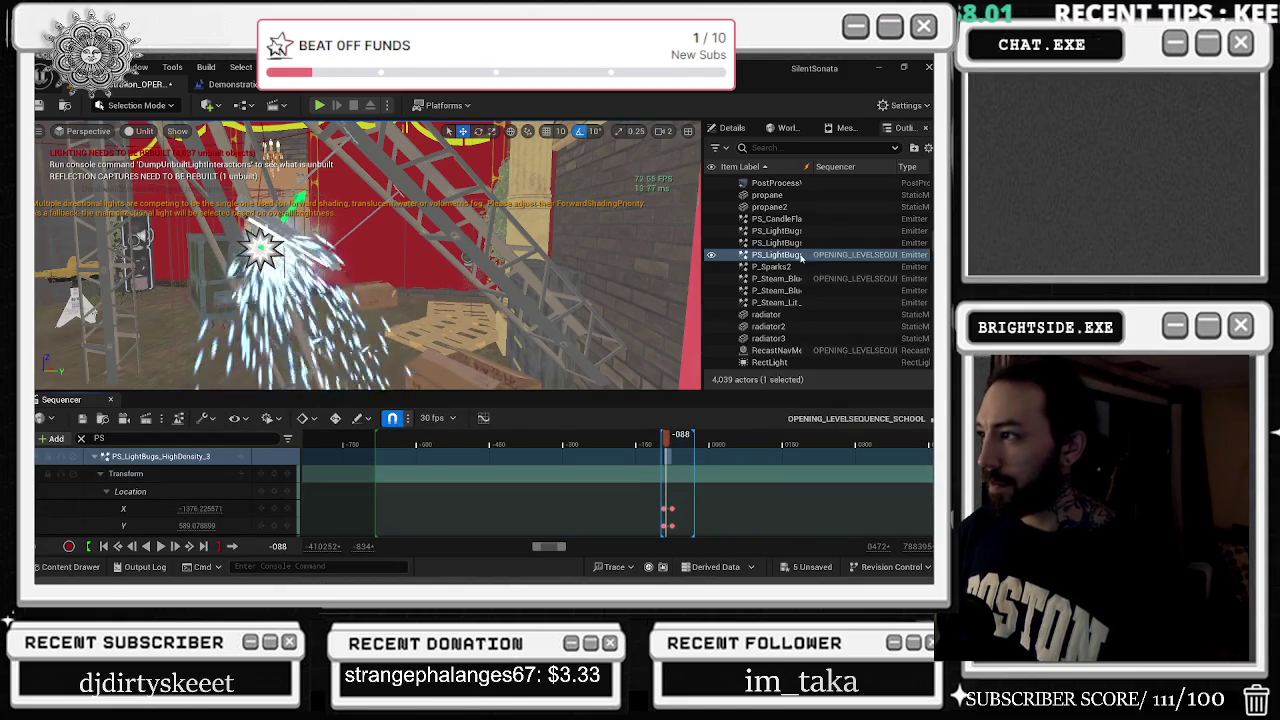
left_click_drag(806, 167, 860, 170)
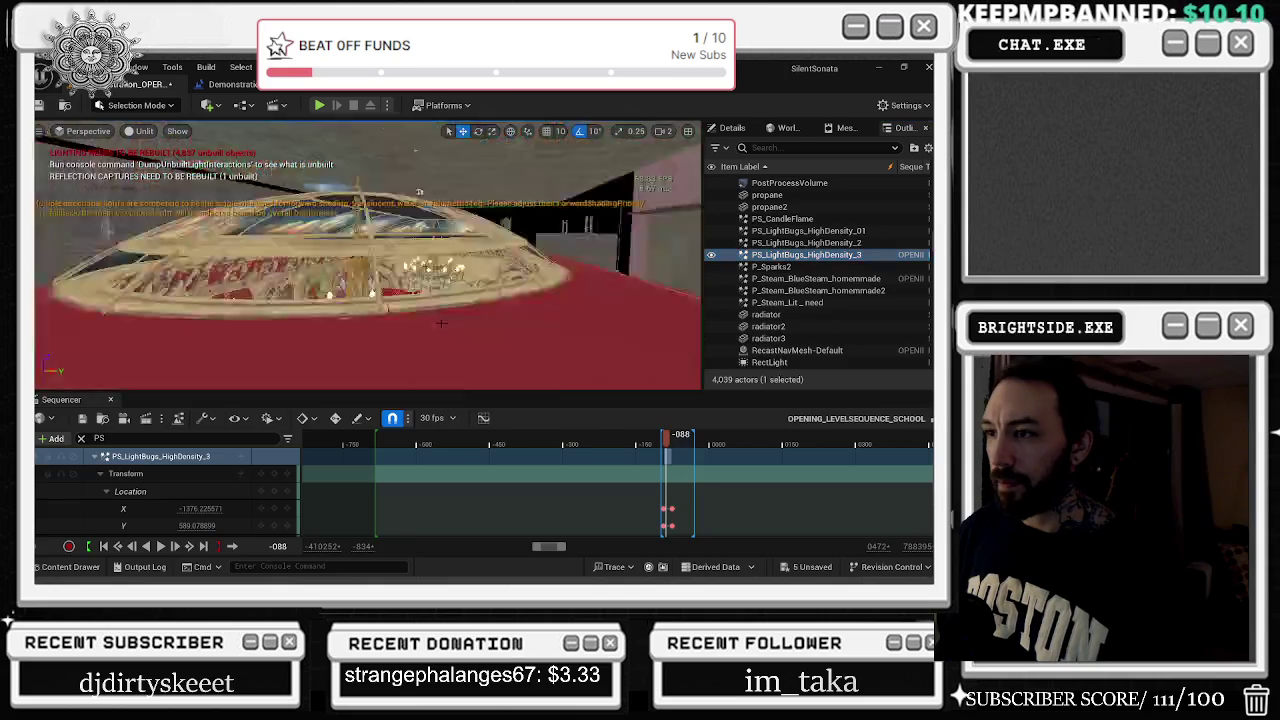
Frame the viewport on PS_LightBugs_HighDensity_3 by the stone pillar and collapse its Sequencer track
key("f")
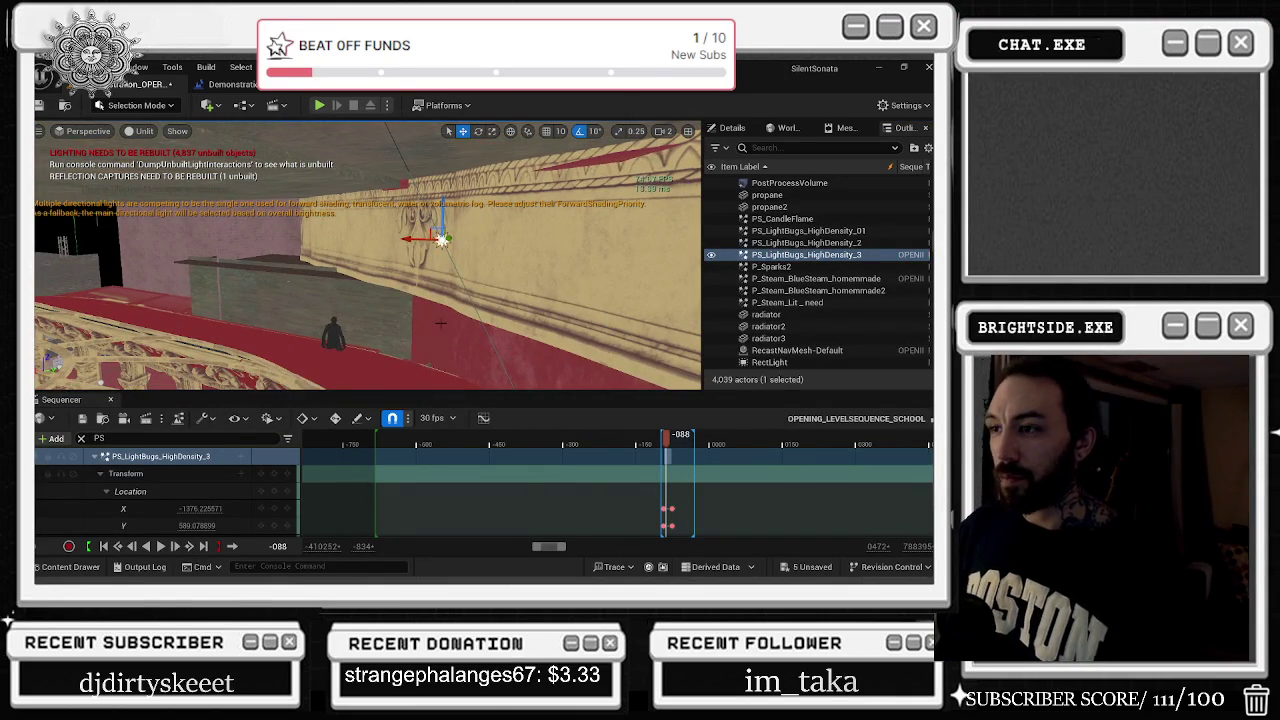
left_click_drag(670, 445, 674, 443)
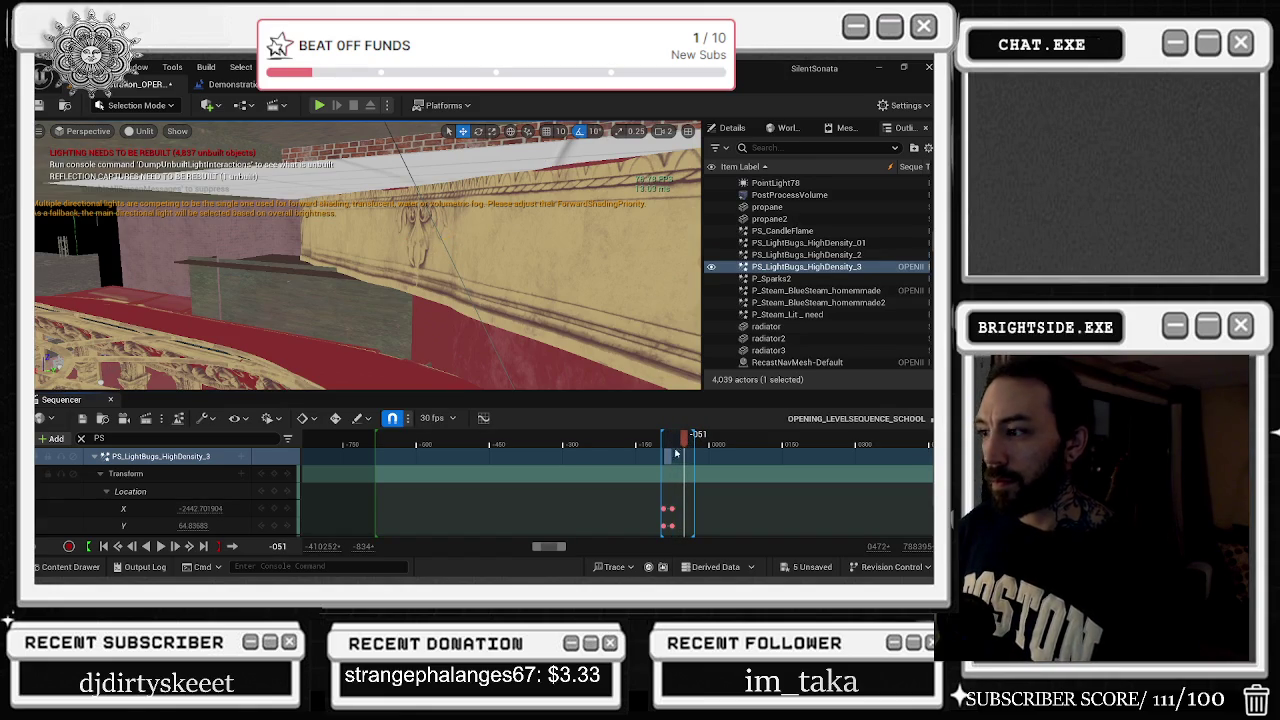
double_click(800, 266)
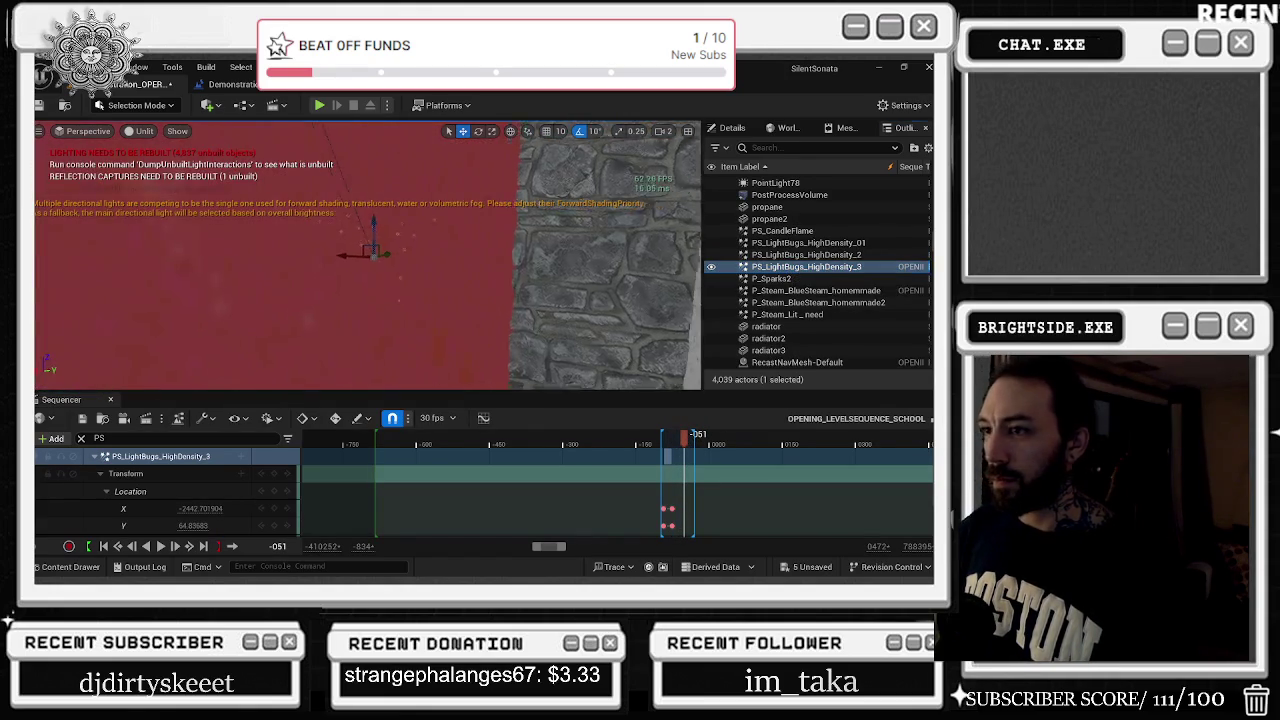
key("f")
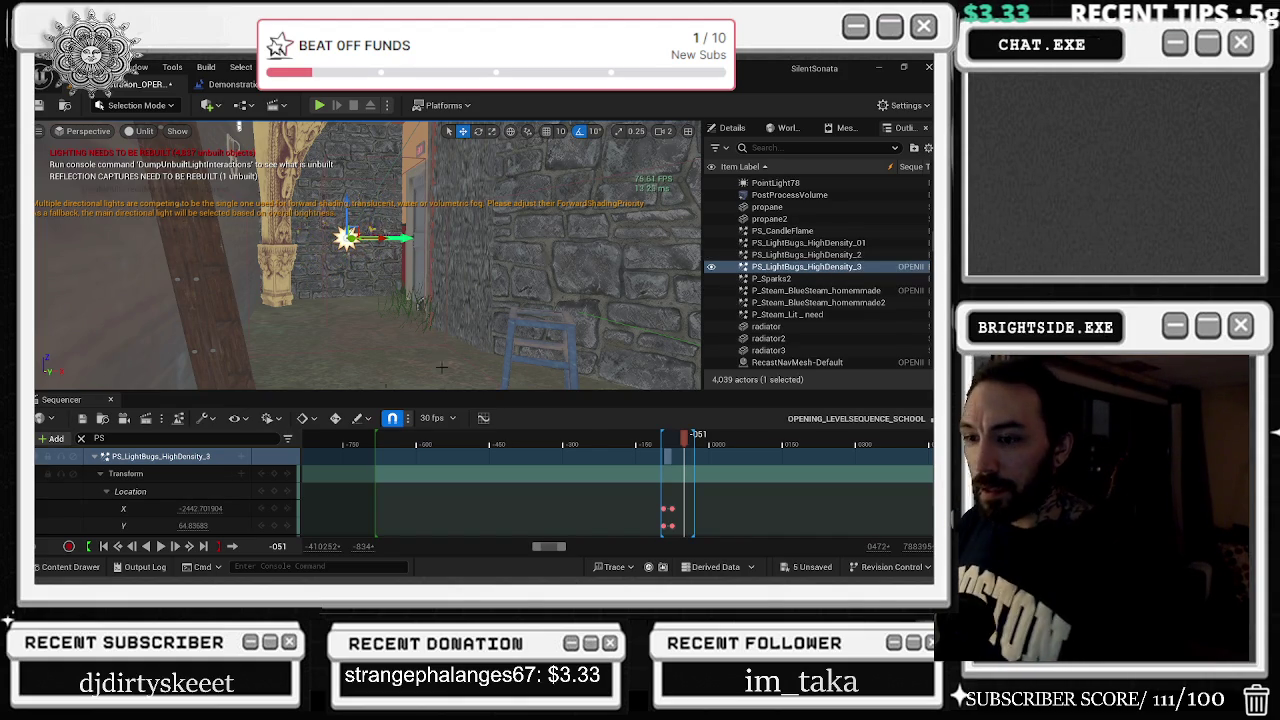
left_click(93, 456)
left_click(81, 438)
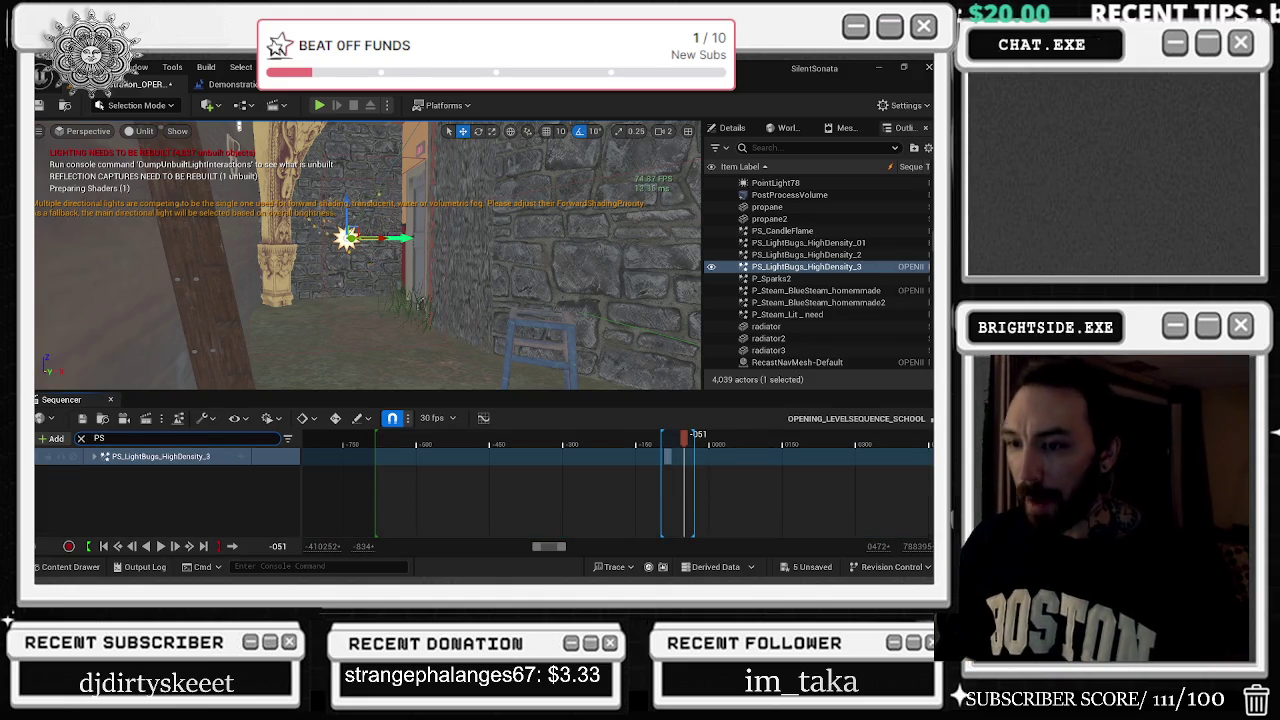
Change the Sequencer track filter to P_ and select the P_Steam_BlueSteam track
key("BackSpace")
type("_")
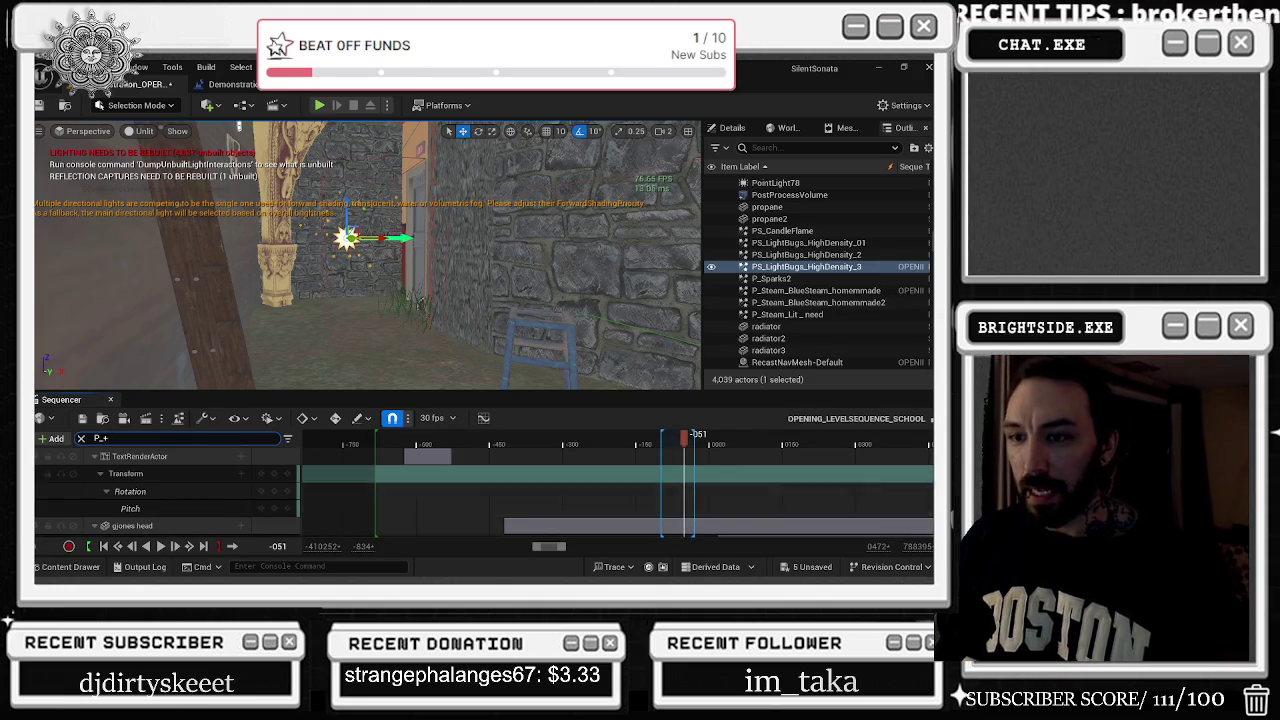
scroll(187, 488, "down", 5)
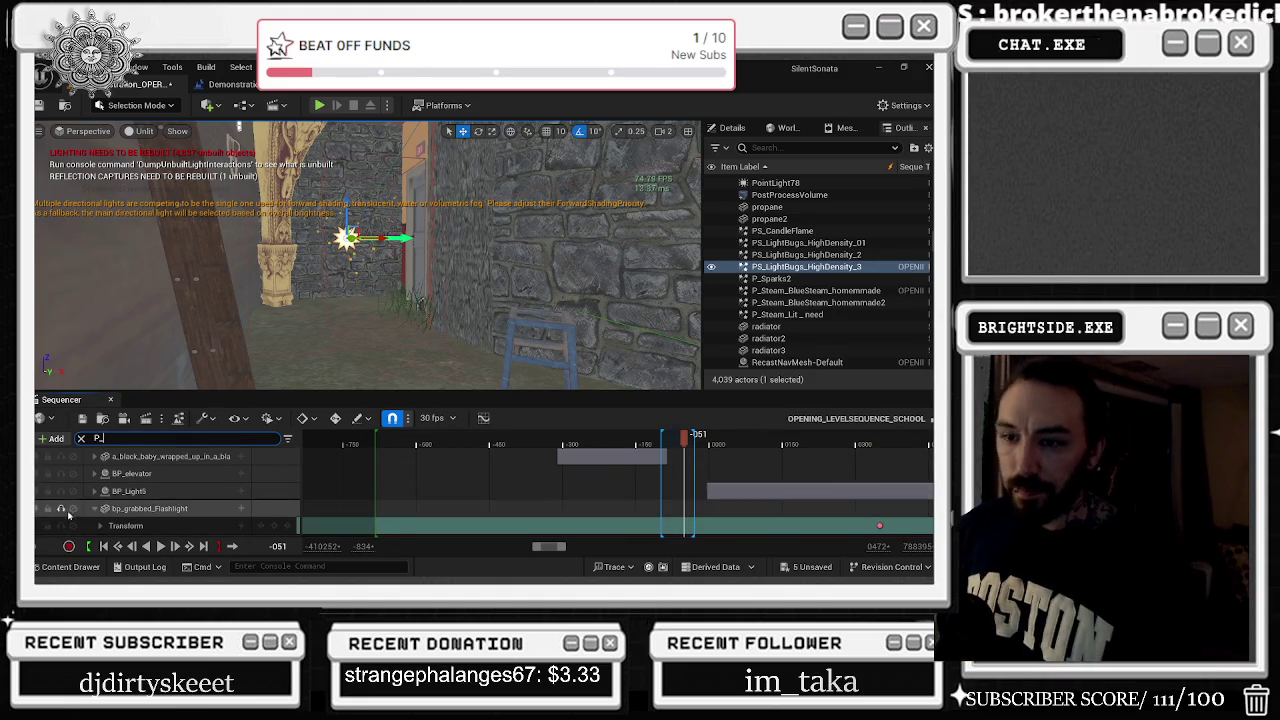
scroll(187, 488, "up", 3)
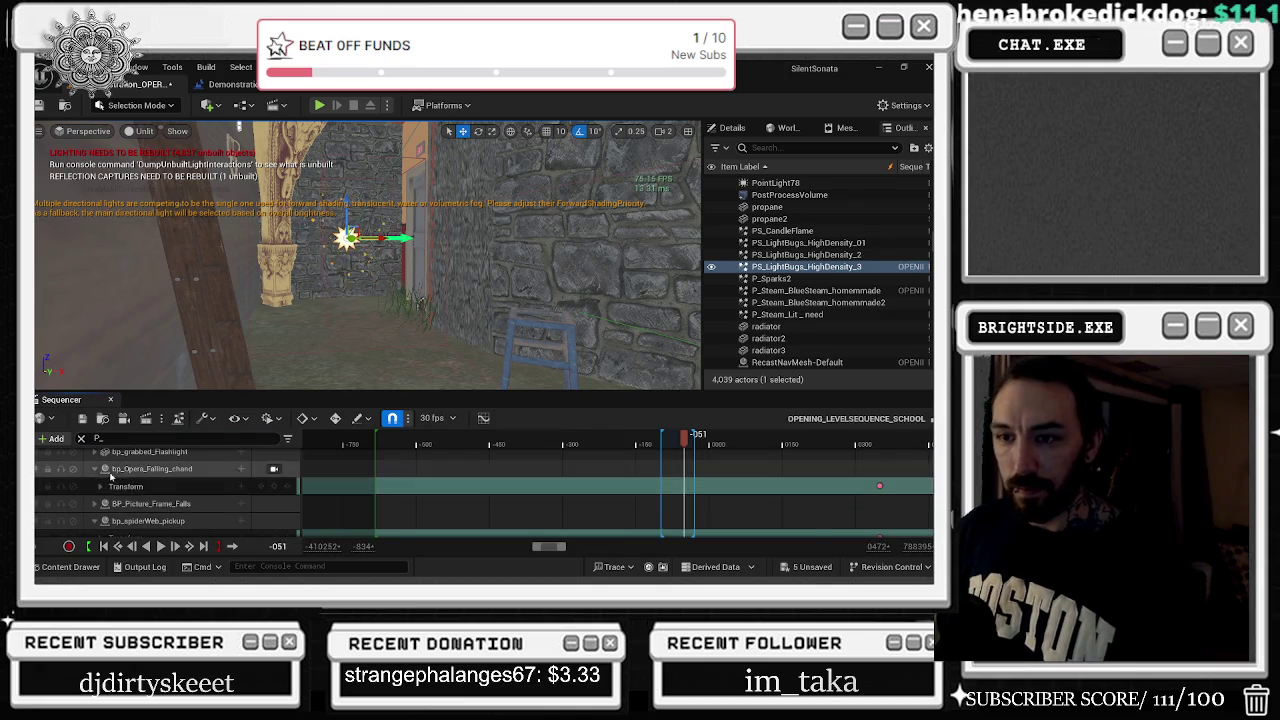
scroll(150, 500, "down", 2)
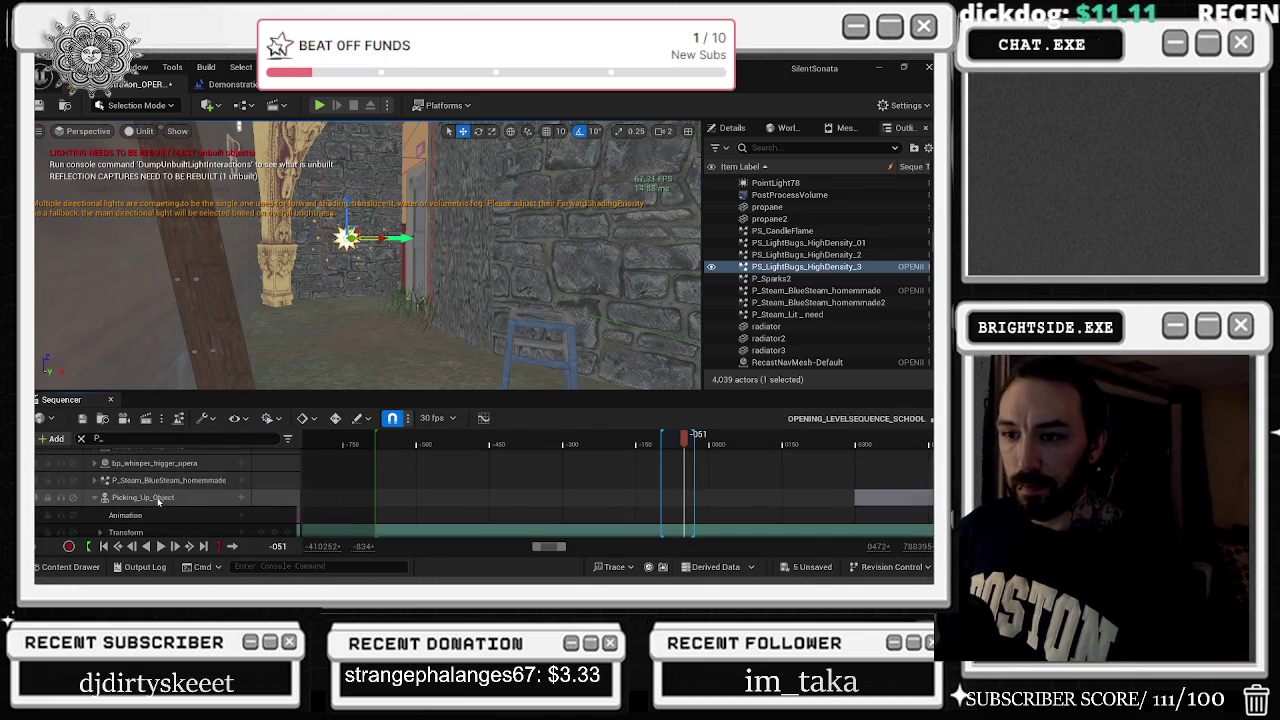
left_click(187, 481)
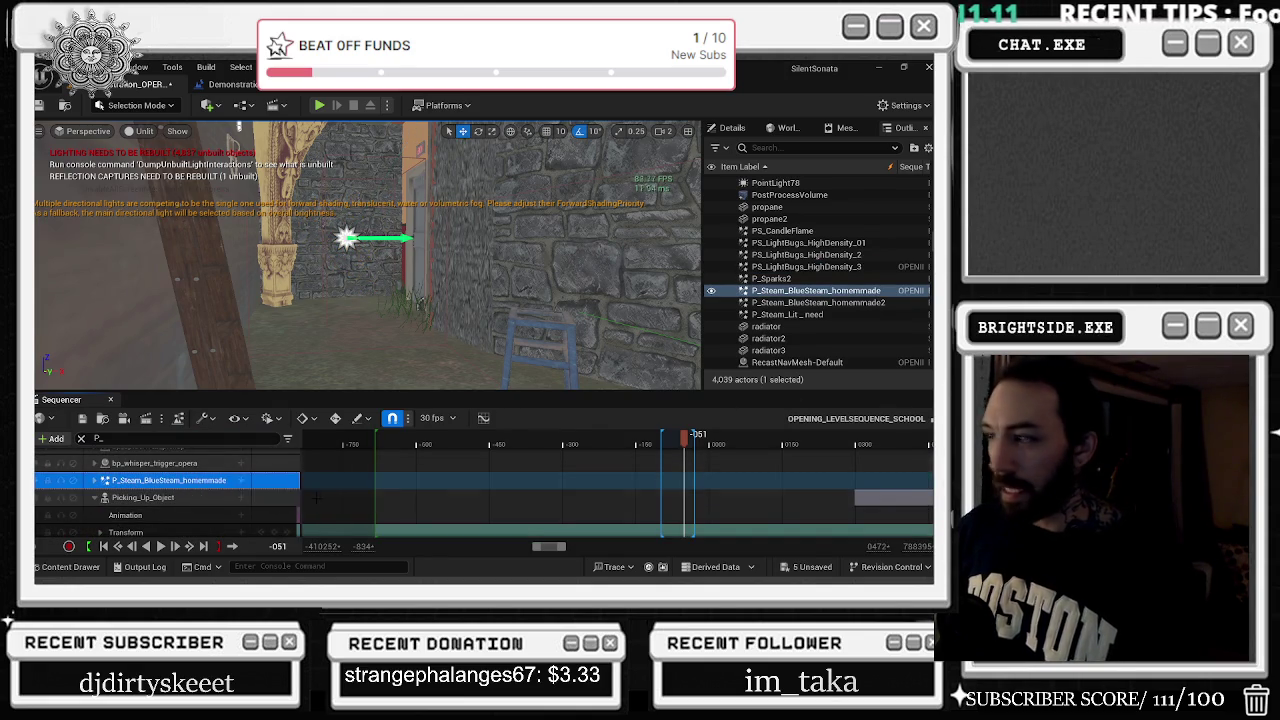
Collapse the Picking_Up_Object and rp_dennis_posed_004 tracks, then filter tracks to STEAM
left_click(95, 498)
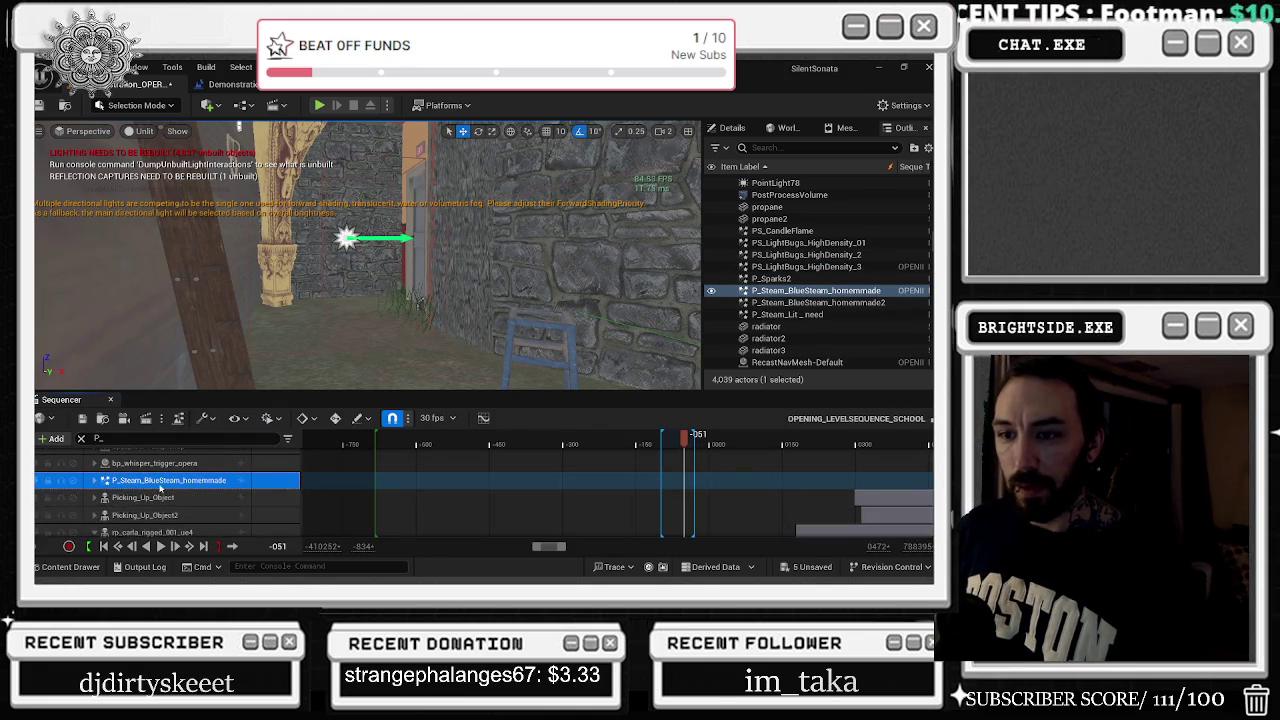
scroll(100, 500, "down", 3)
scroll(113, 516, "down", 2)
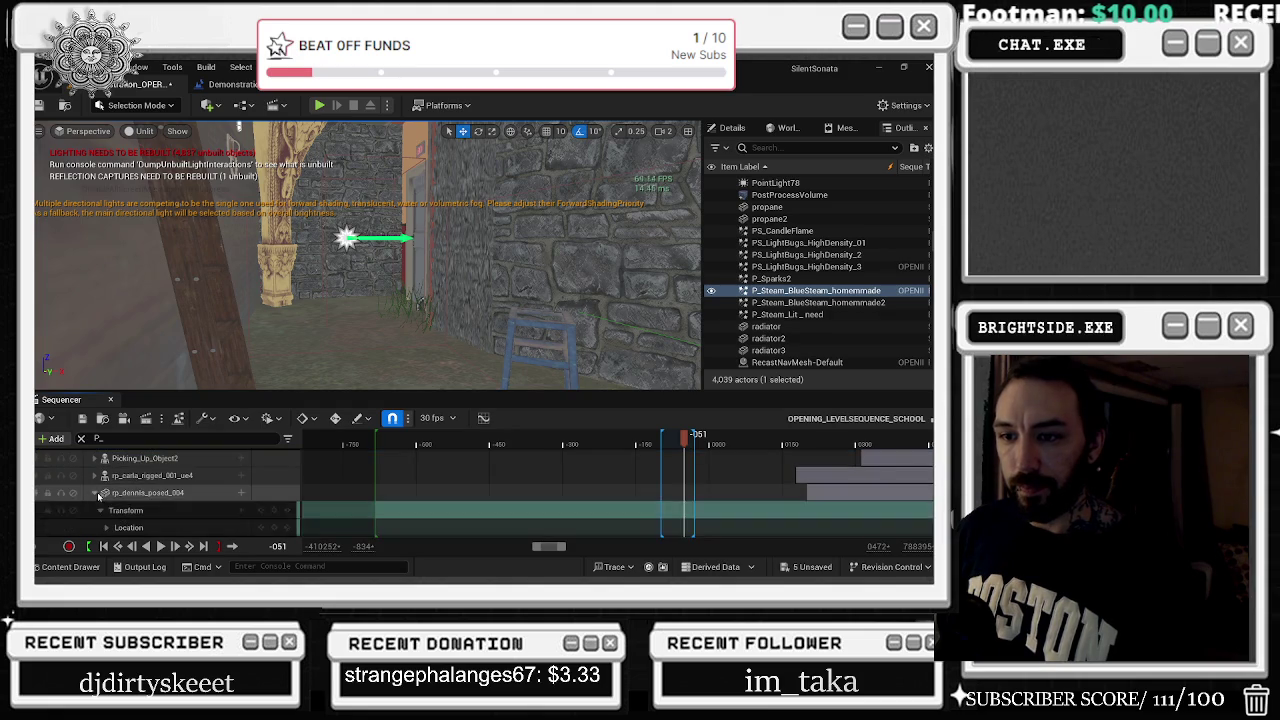
left_click(96, 510)
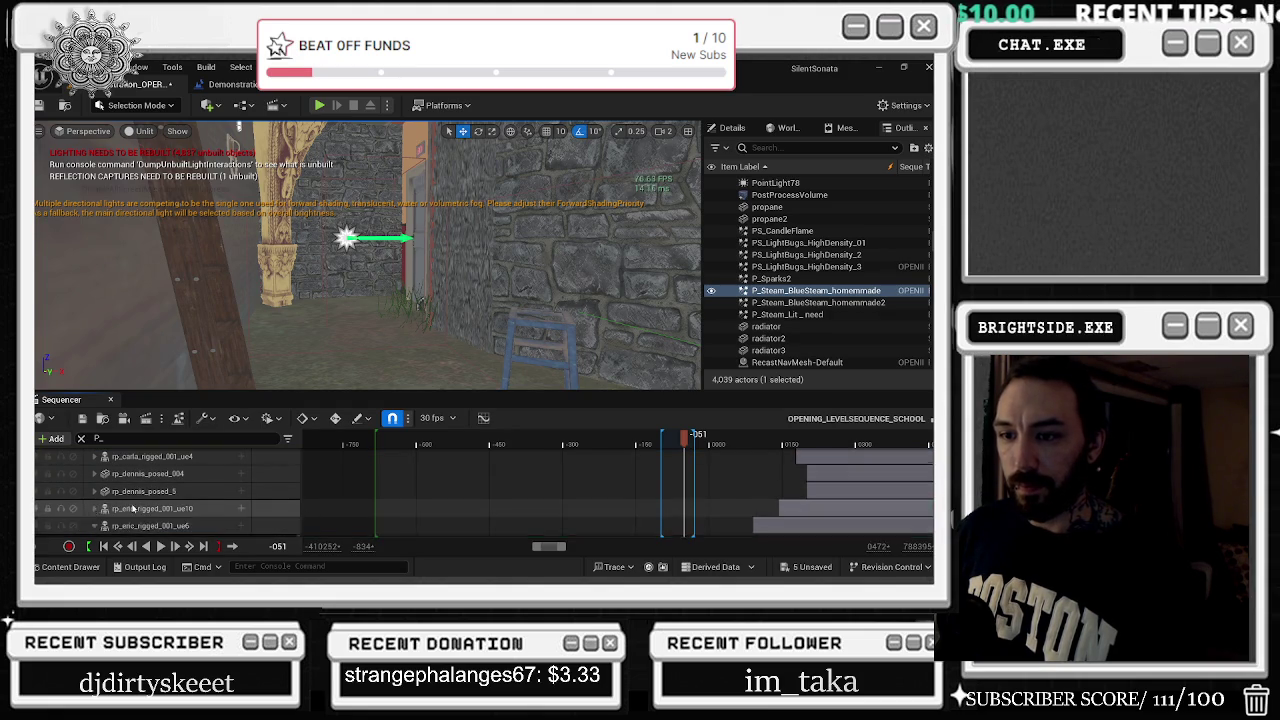
scroll(110, 510, "down", 2)
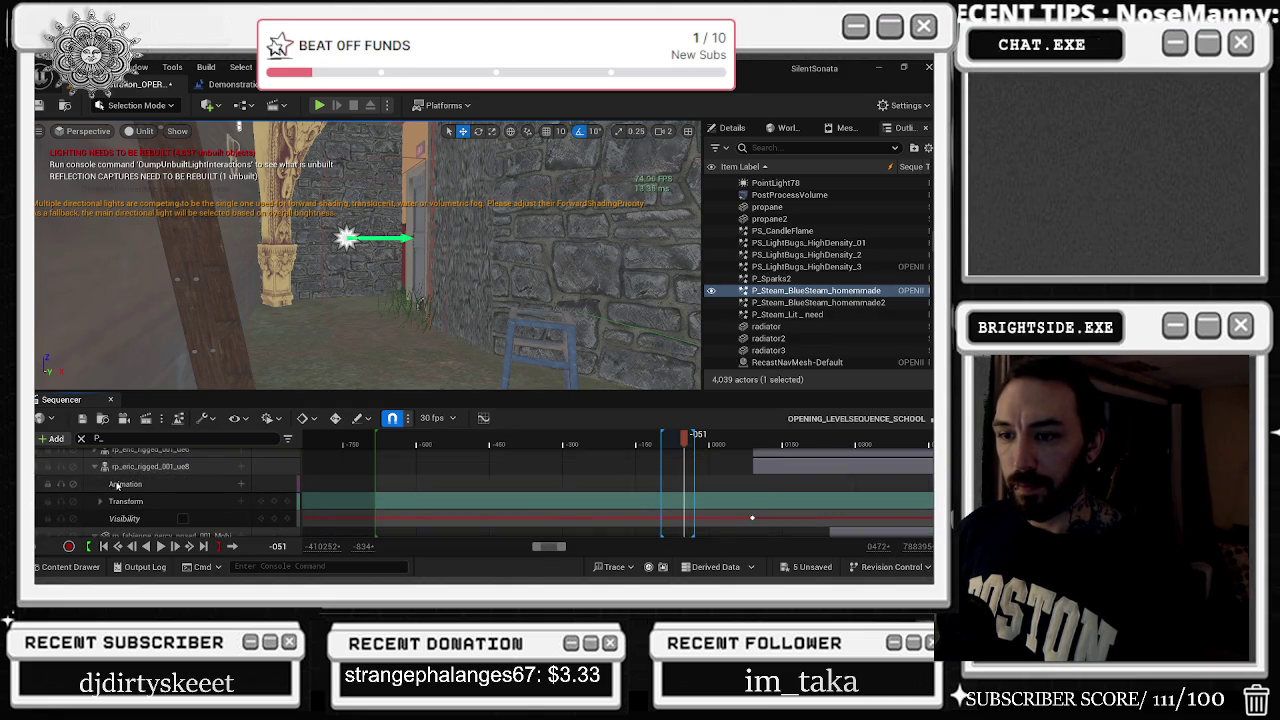
scroll(117, 485, "down", 5)
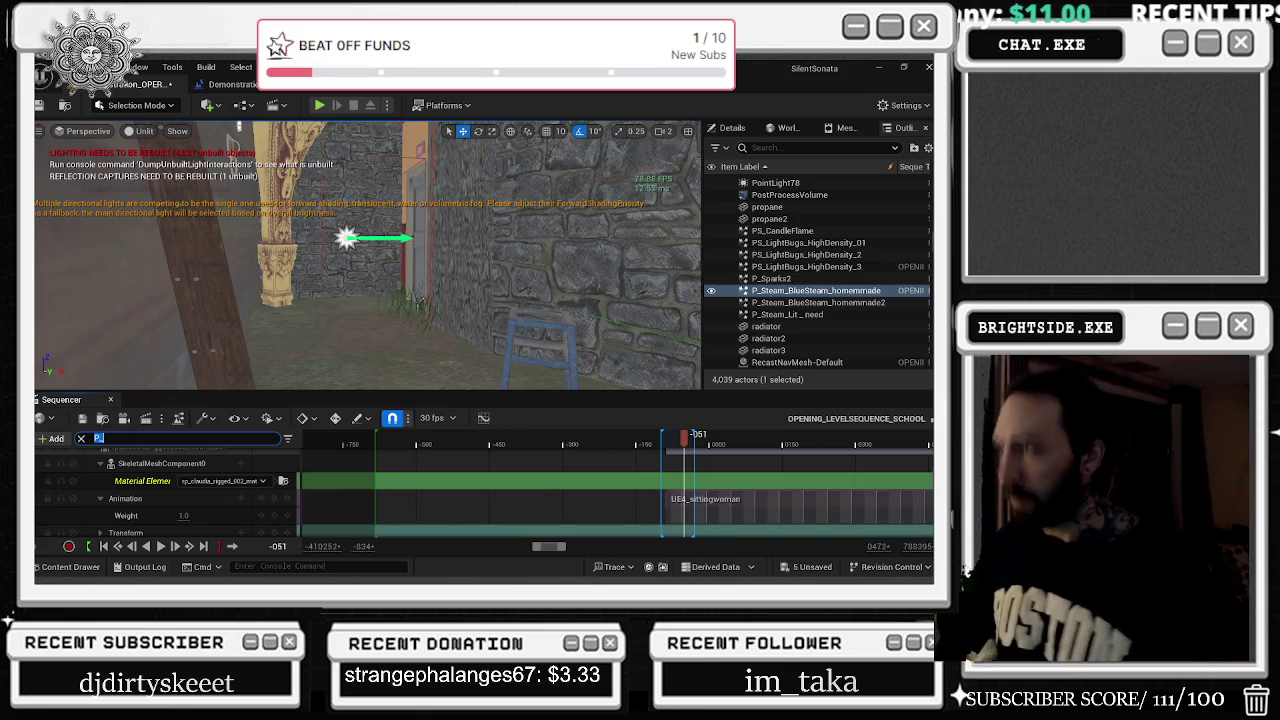
type("STEAM")
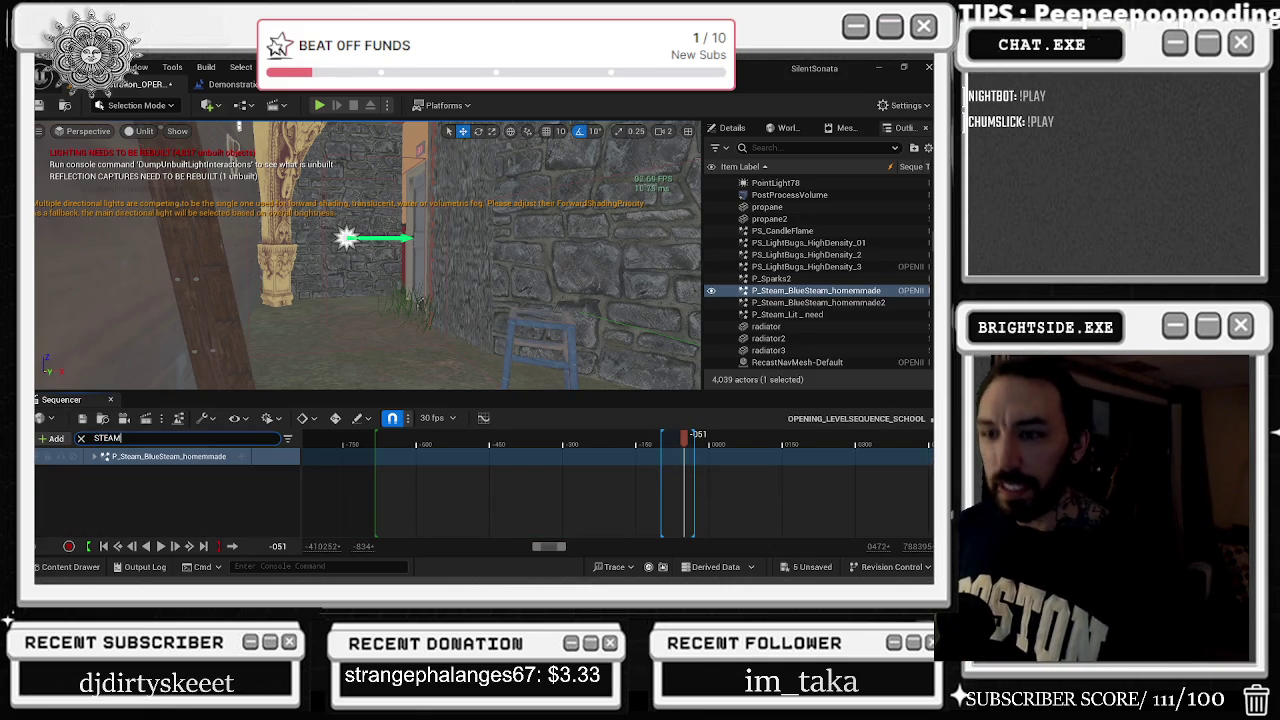
Expand the blue steam track, view the emitter above the wooden floor, and zoom the timeline out
left_click(95, 457)
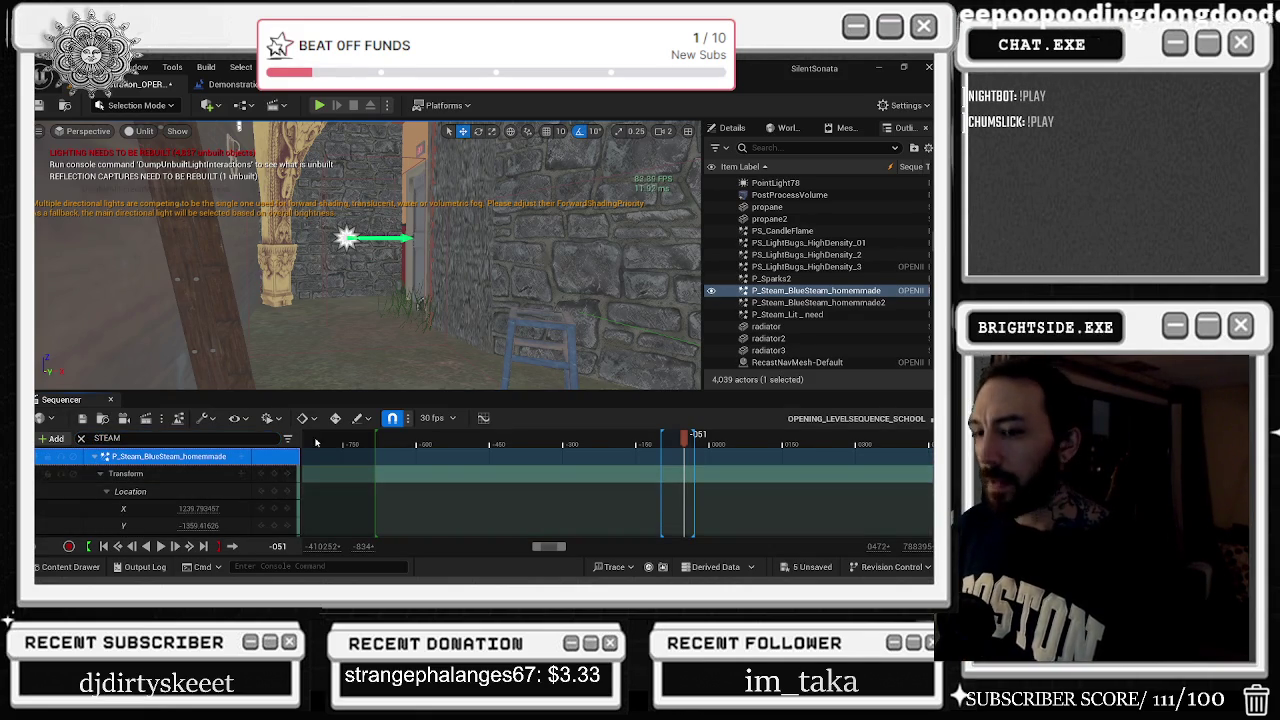
double_click(795, 290)
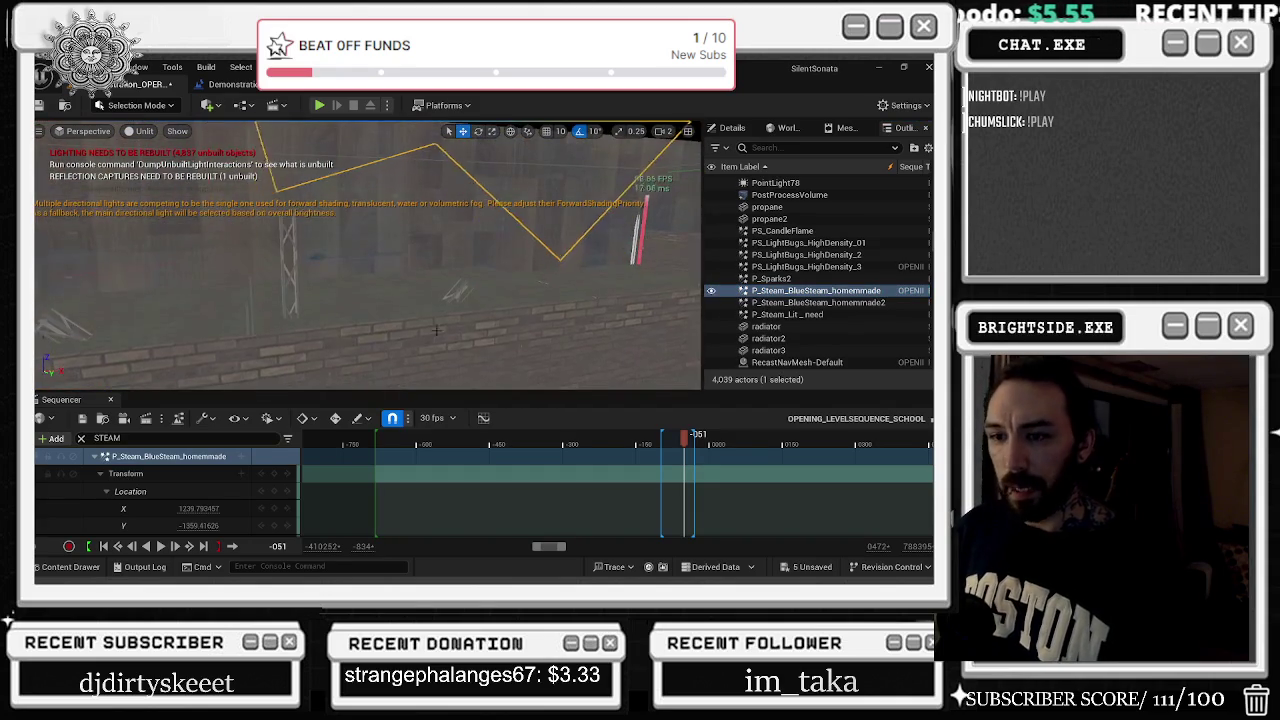
scroll(210, 486, "down", 2)
scroll(211, 486, "up", 2)
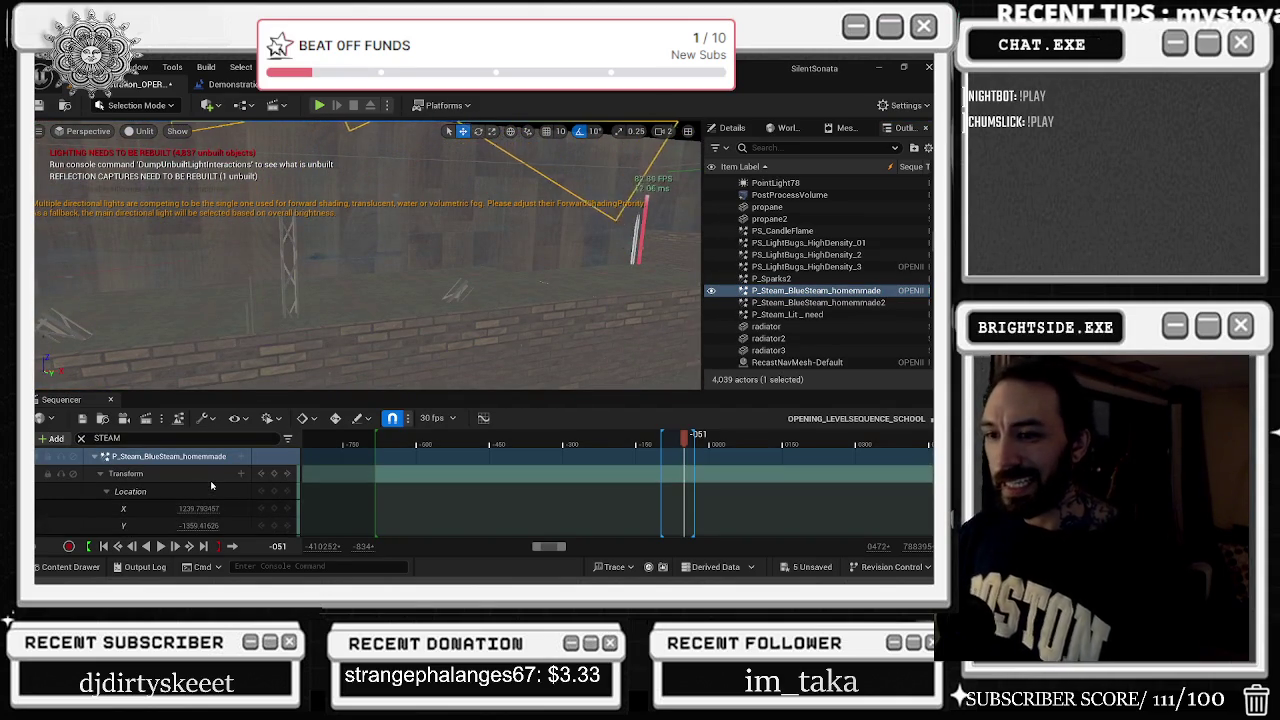
mouse_move(430, 260)
left_mouse_down()
mouse_move(486, 306)
mouse_move(486, 266)
left_mouse_up()
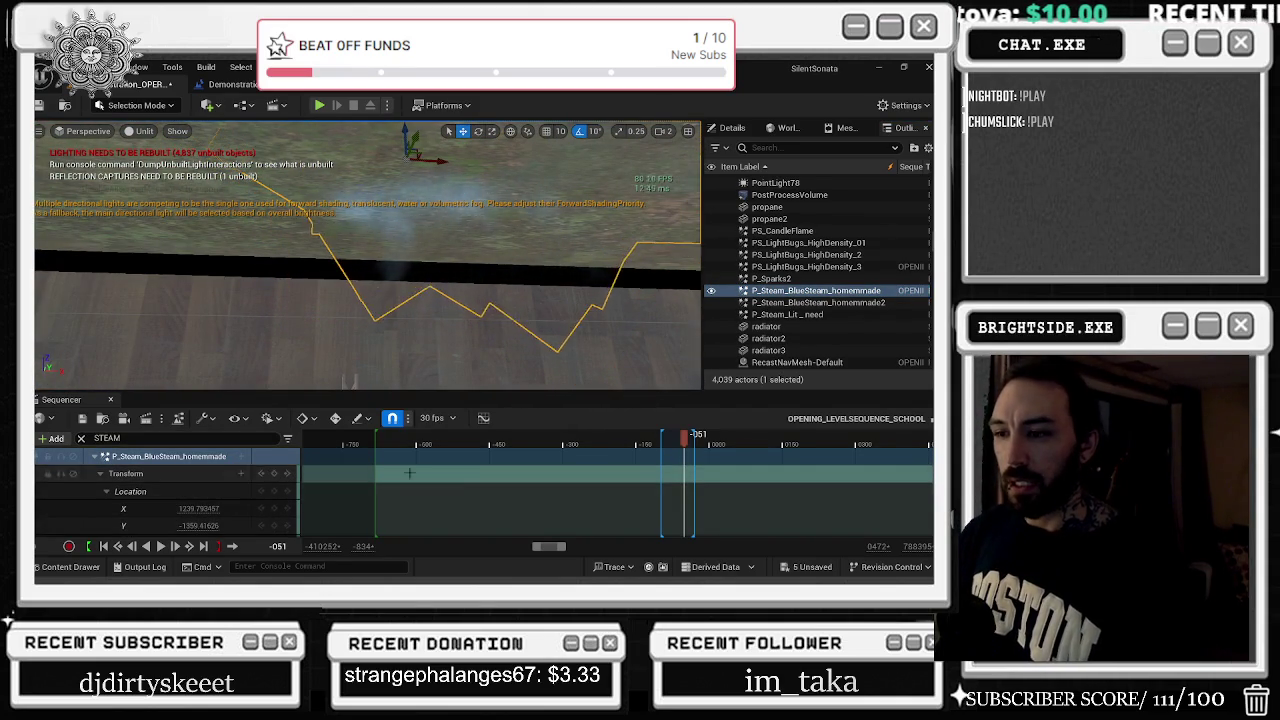
scroll(450, 470, "down", 3)
left_click_drag(700, 440, 770, 447)
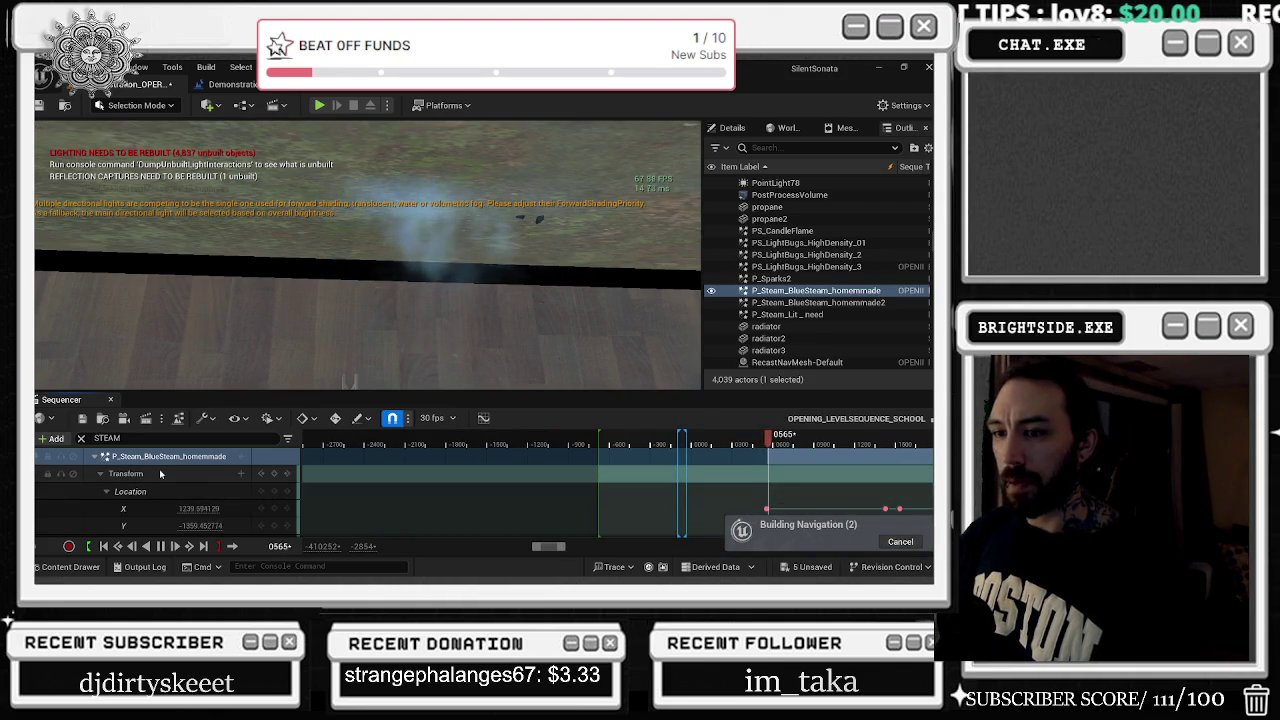
Rename the blue steam emitter to FFFF in the Outliner
left_click(740, 291)
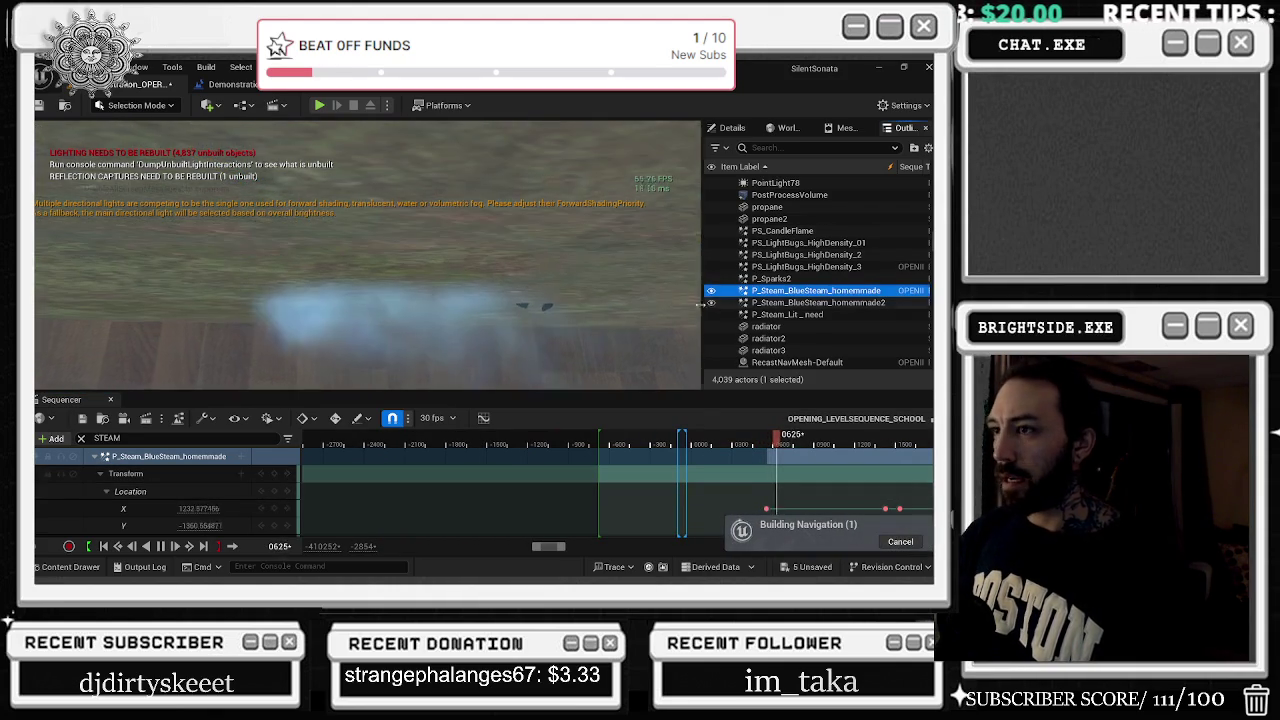
left_click(795, 291)
type("FF")
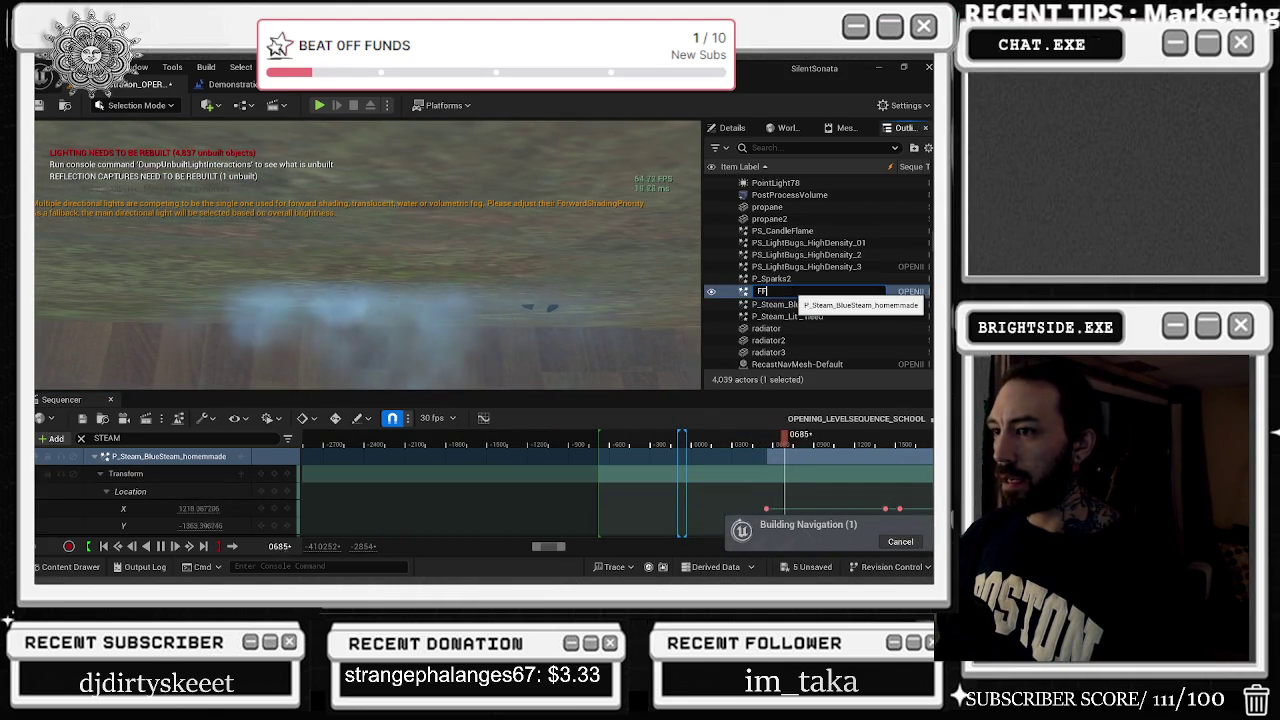
type("FF")
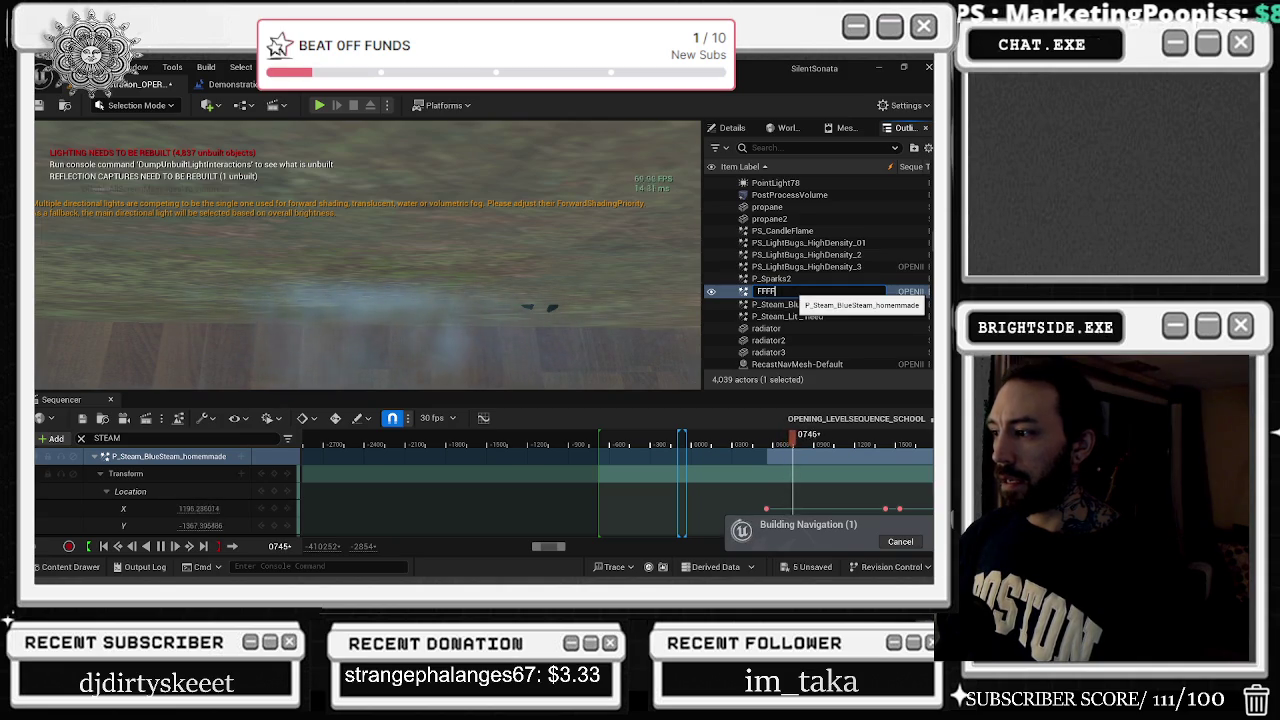
key("Return")
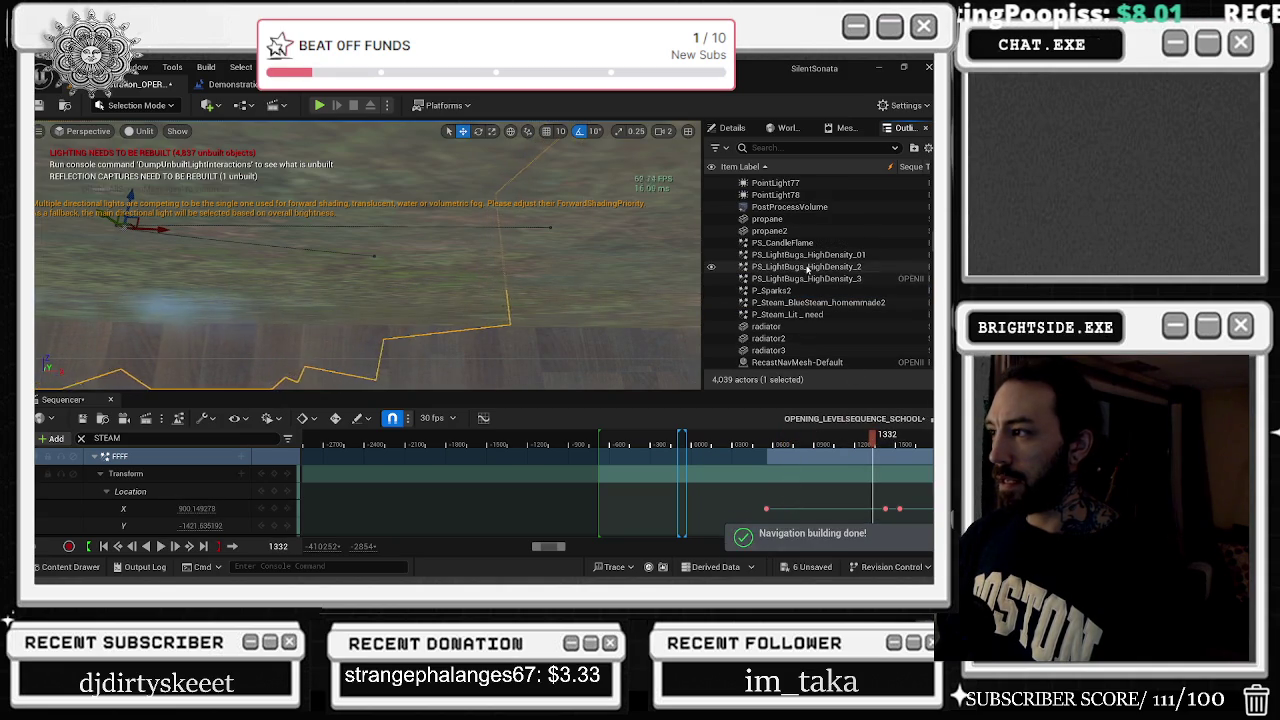
Frame the second blue steam emitter, then undo the selection and the FFFF rename
left_click(800, 302)
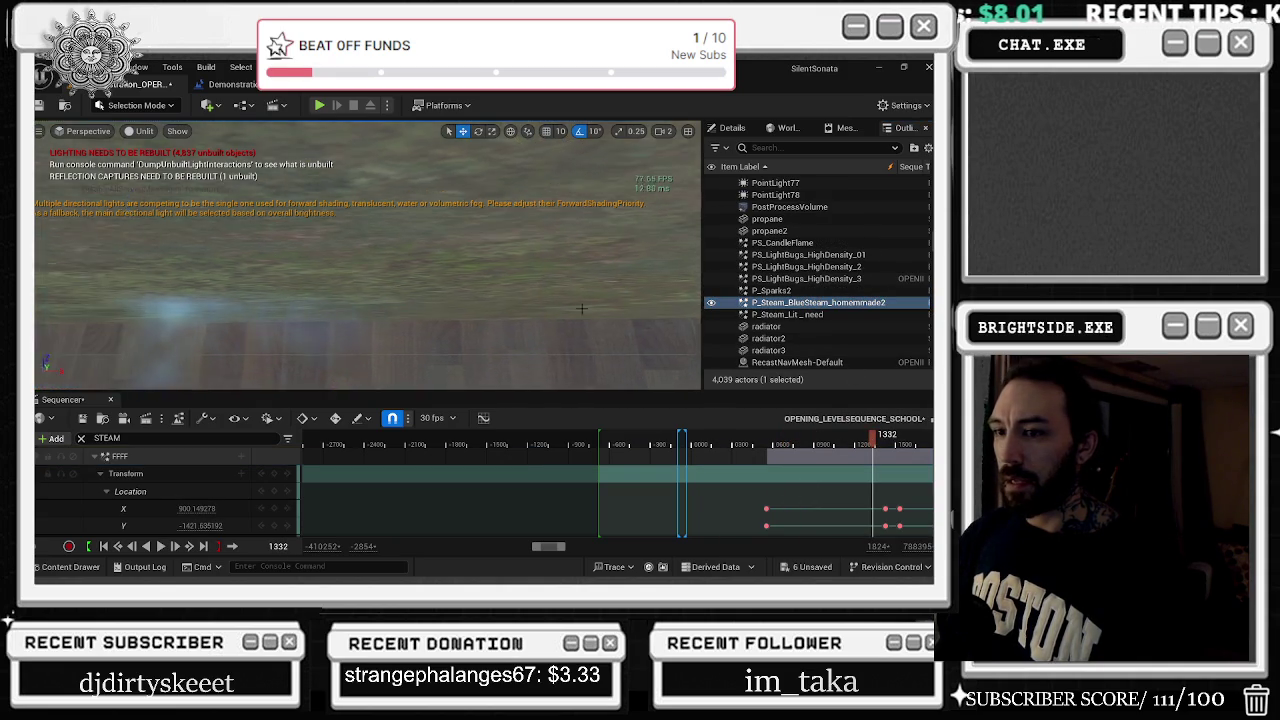
key("f")
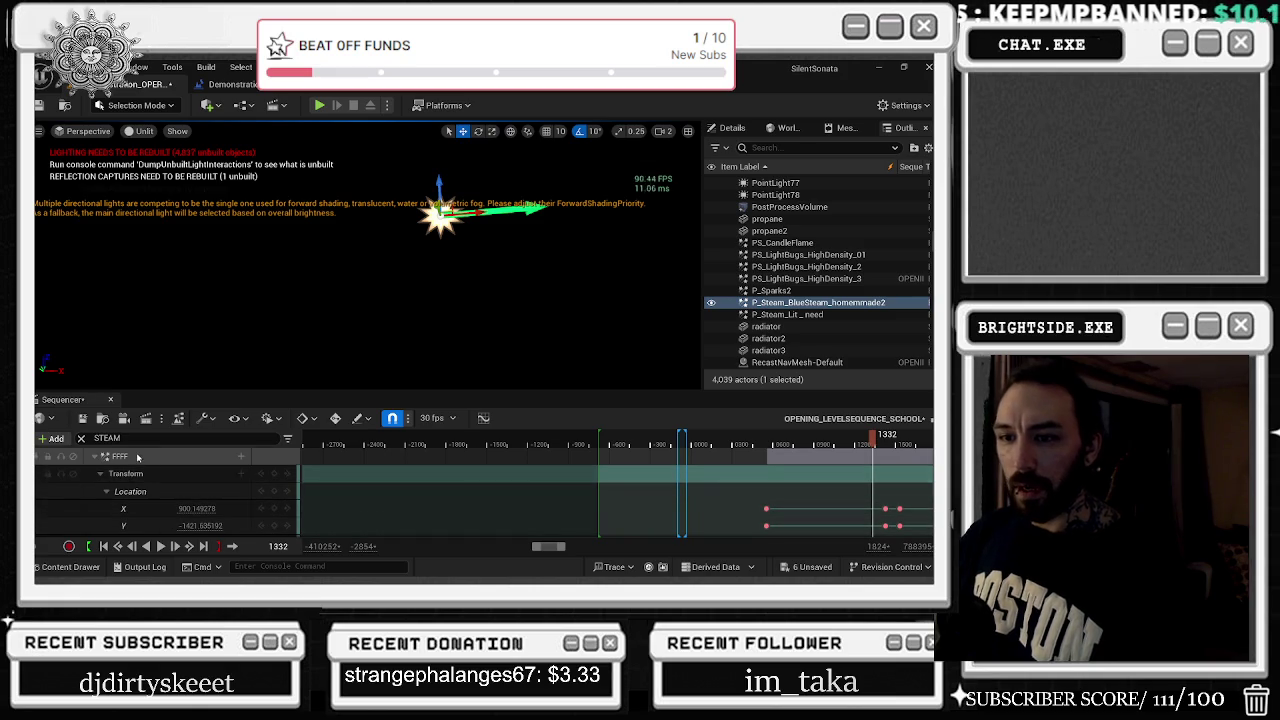
key("ctrl+z")
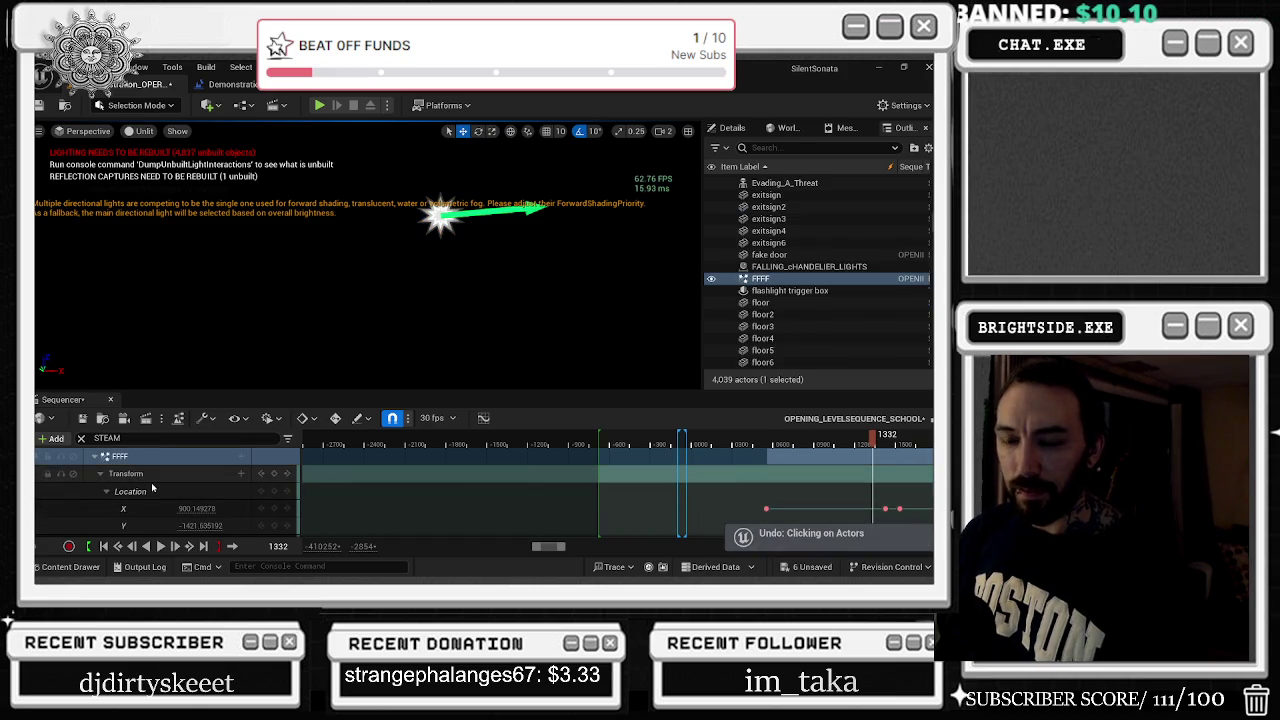
key("ctrl+z")
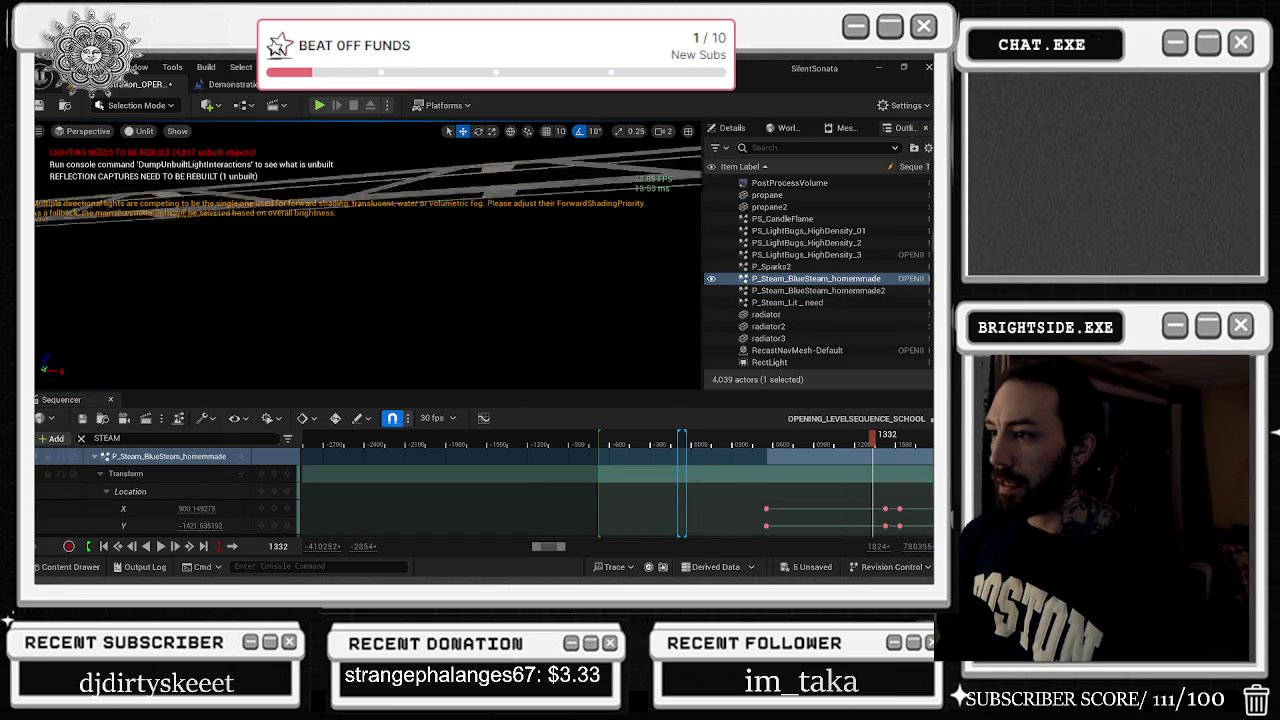
Frame the steam actor and jump the sequence to frames 1578, 2492 and 2847
key("f")
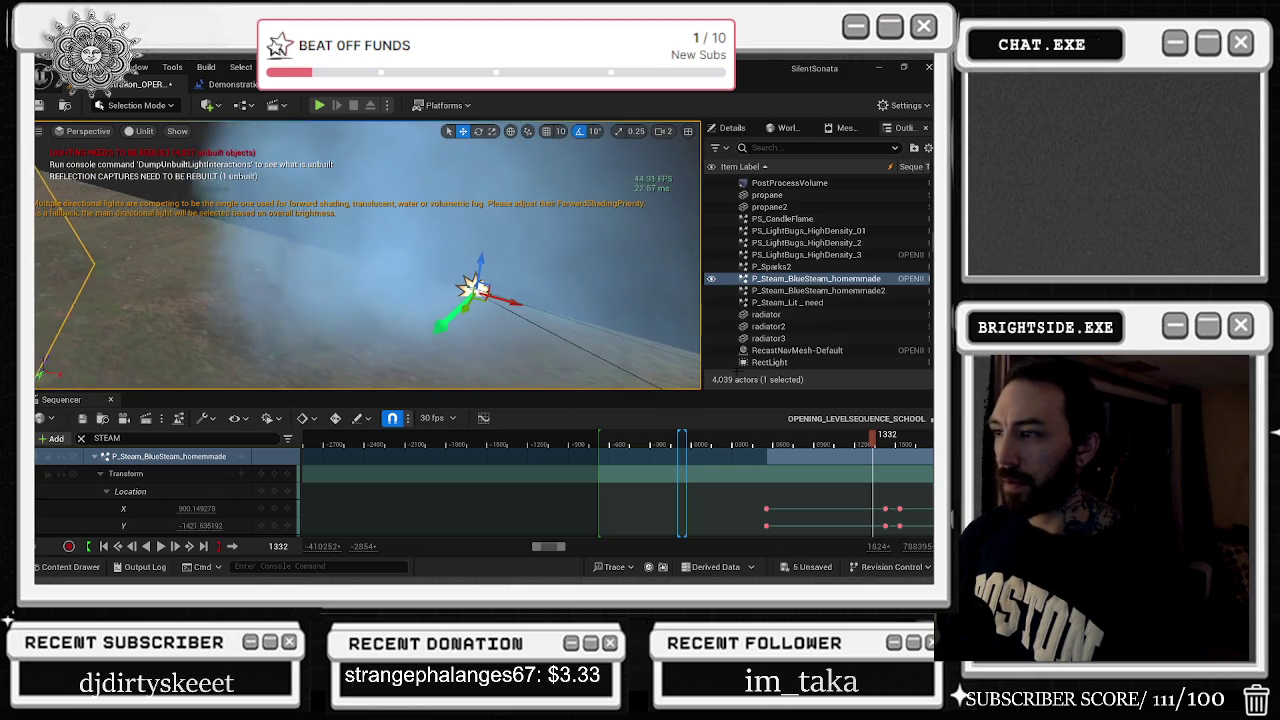
left_click(905, 442)
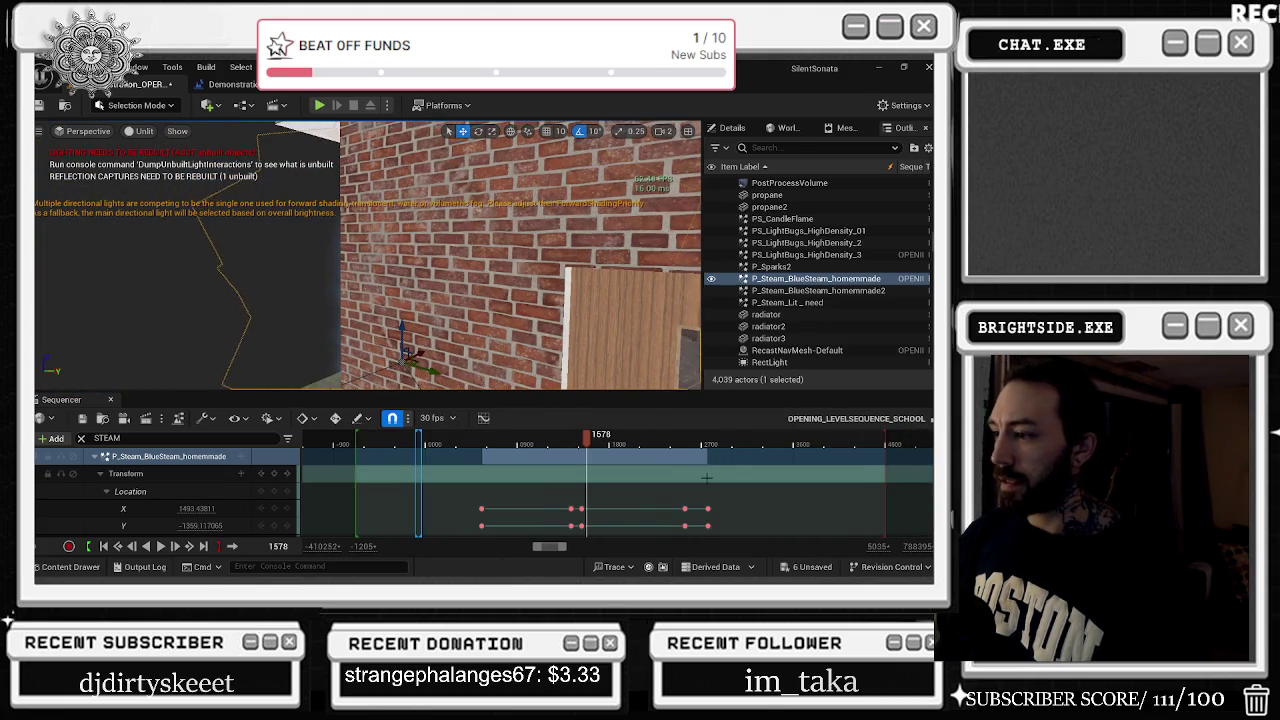
left_click(617, 441)
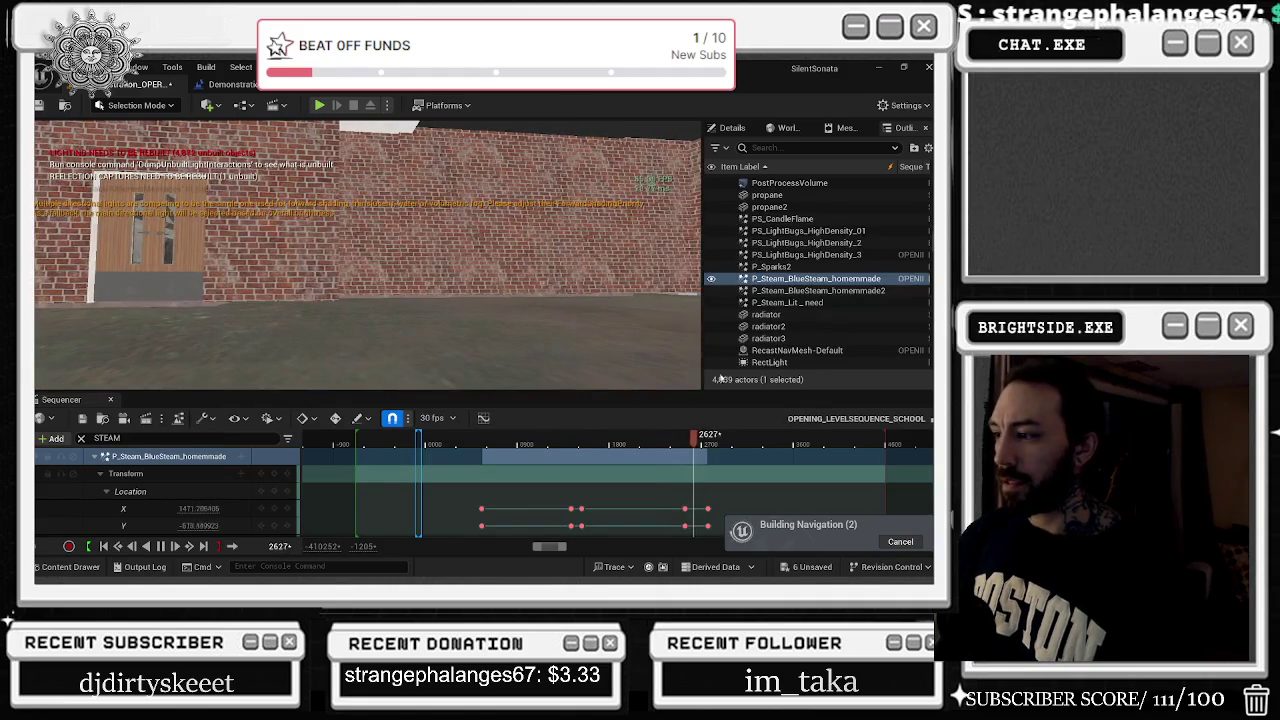
left_click(718, 445)
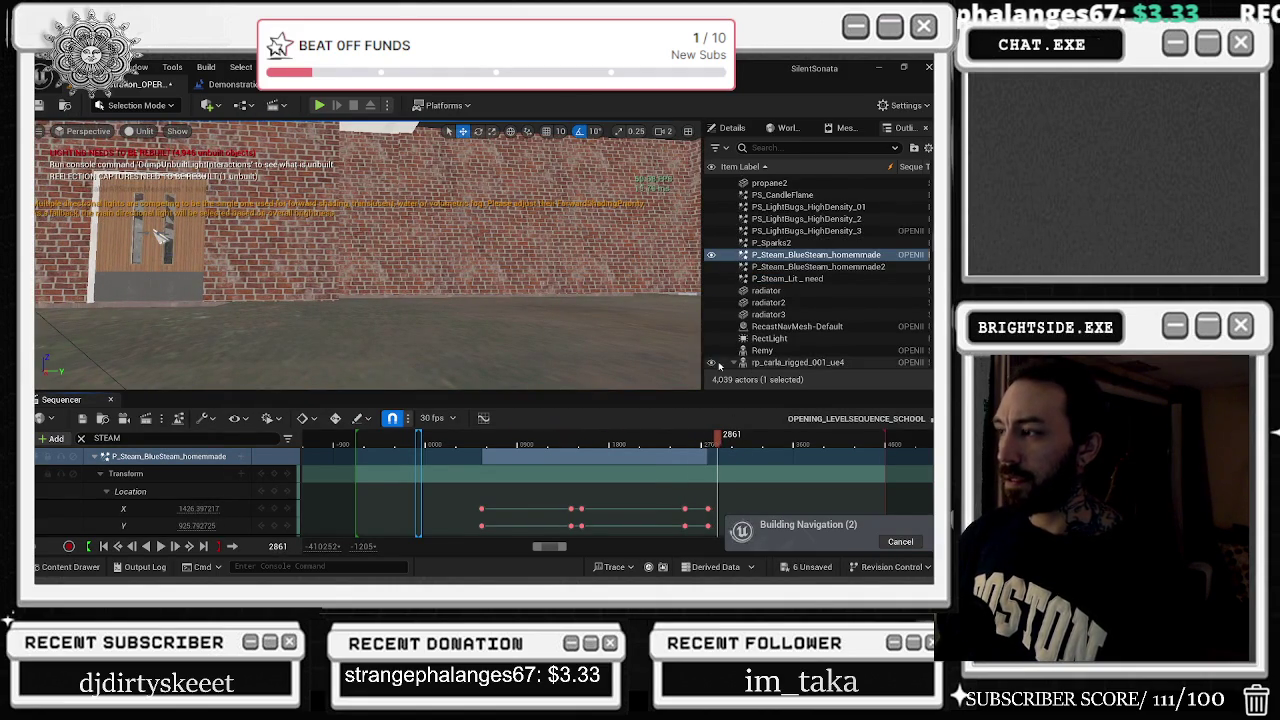
key("f")
Advance the playhead through frame 3353 to about 4458, then return to the Level Blueprint
left_click_drag(718, 440, 768, 438)
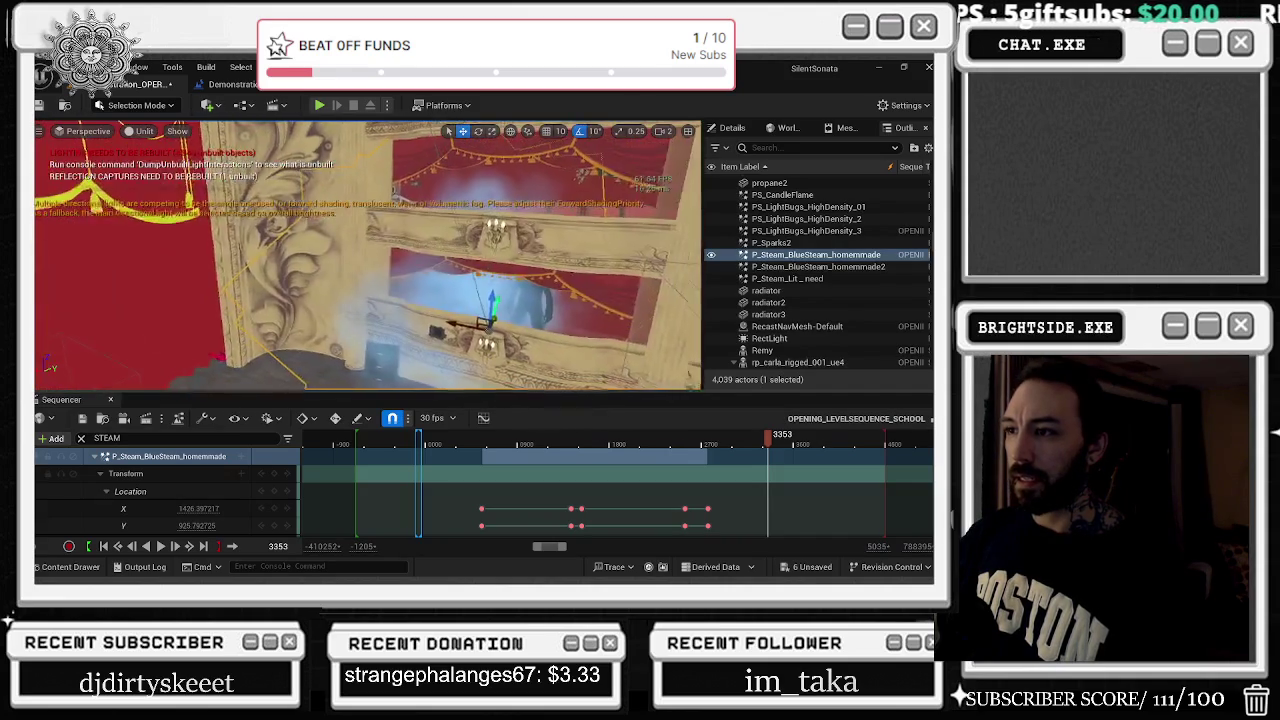
scroll(752, 450, "down", 3)
left_click_drag(752, 442, 884, 440)
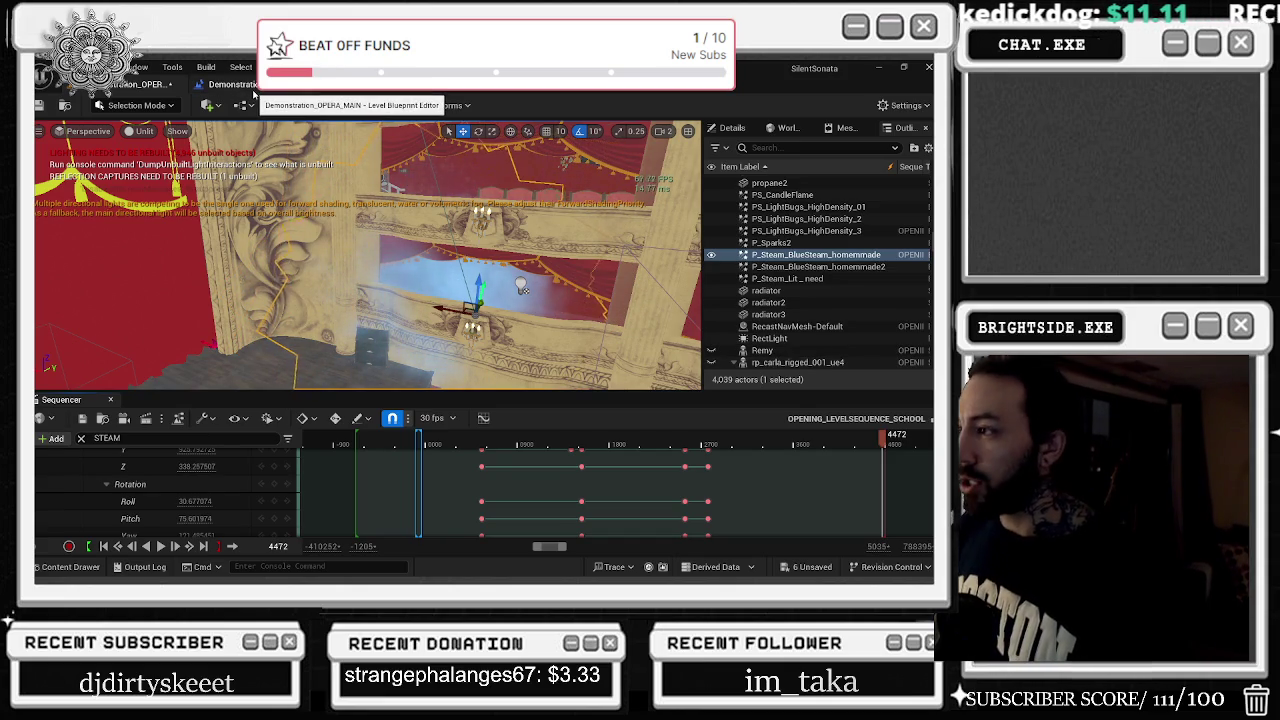
left_click(250, 86)
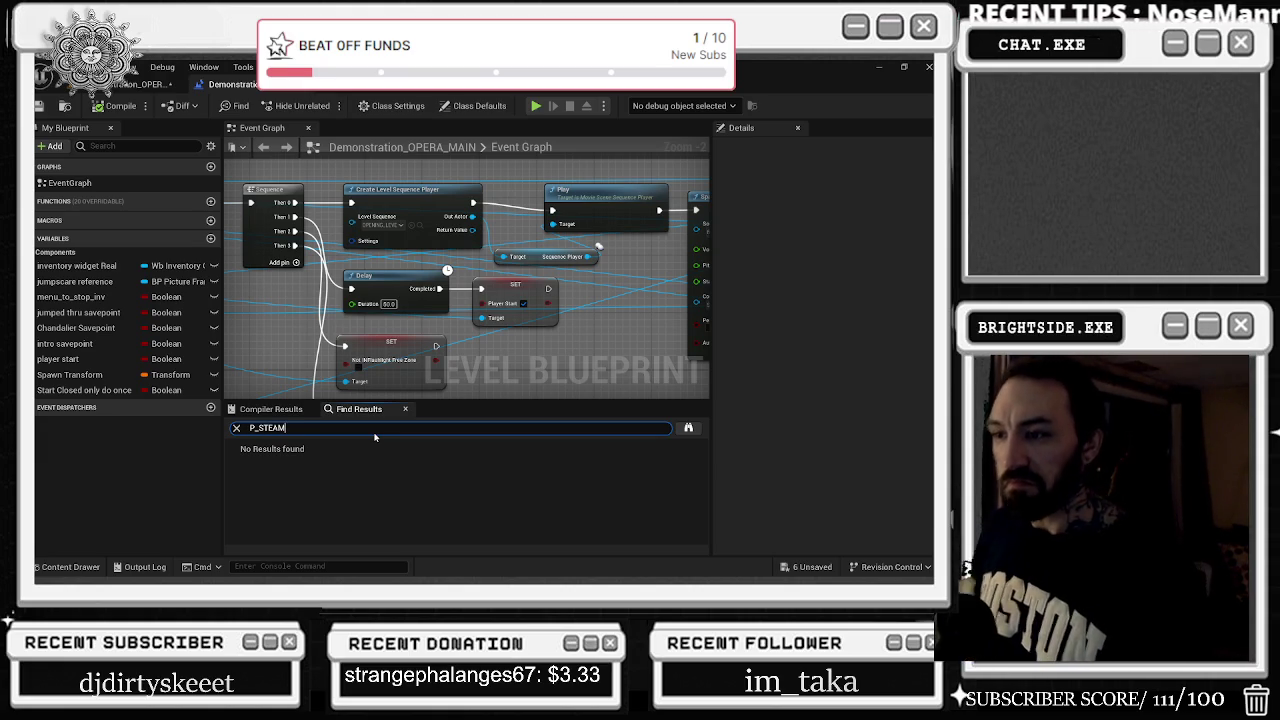
left_click(150, 84)
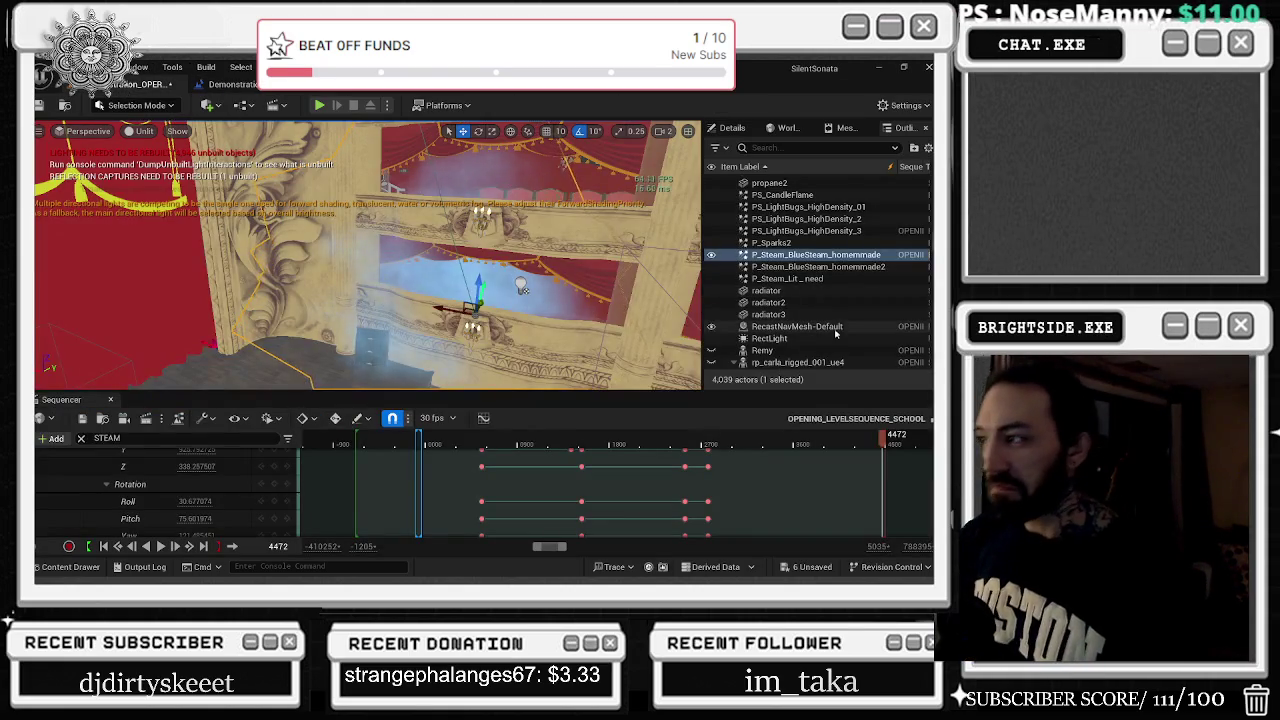
Frame both blue steam actors and advance the sequence to frame 4491
double_click(823, 258)
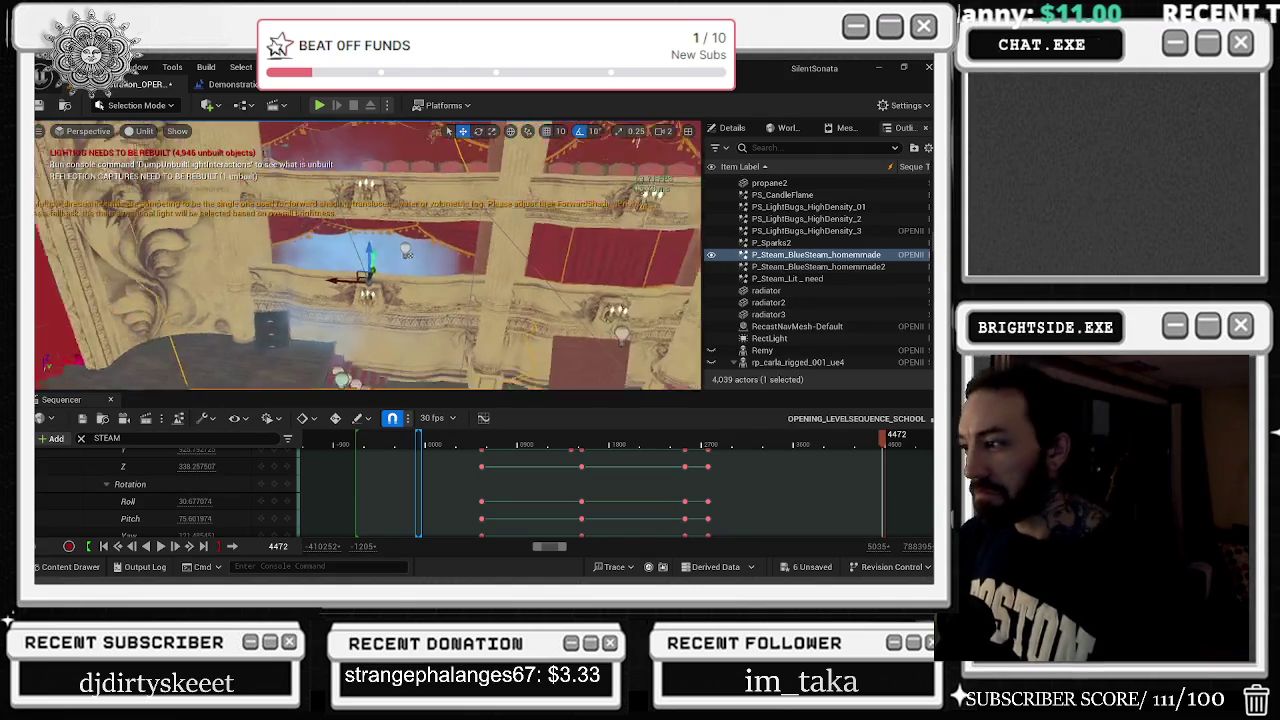
left_click_drag(857, 446, 885, 441)
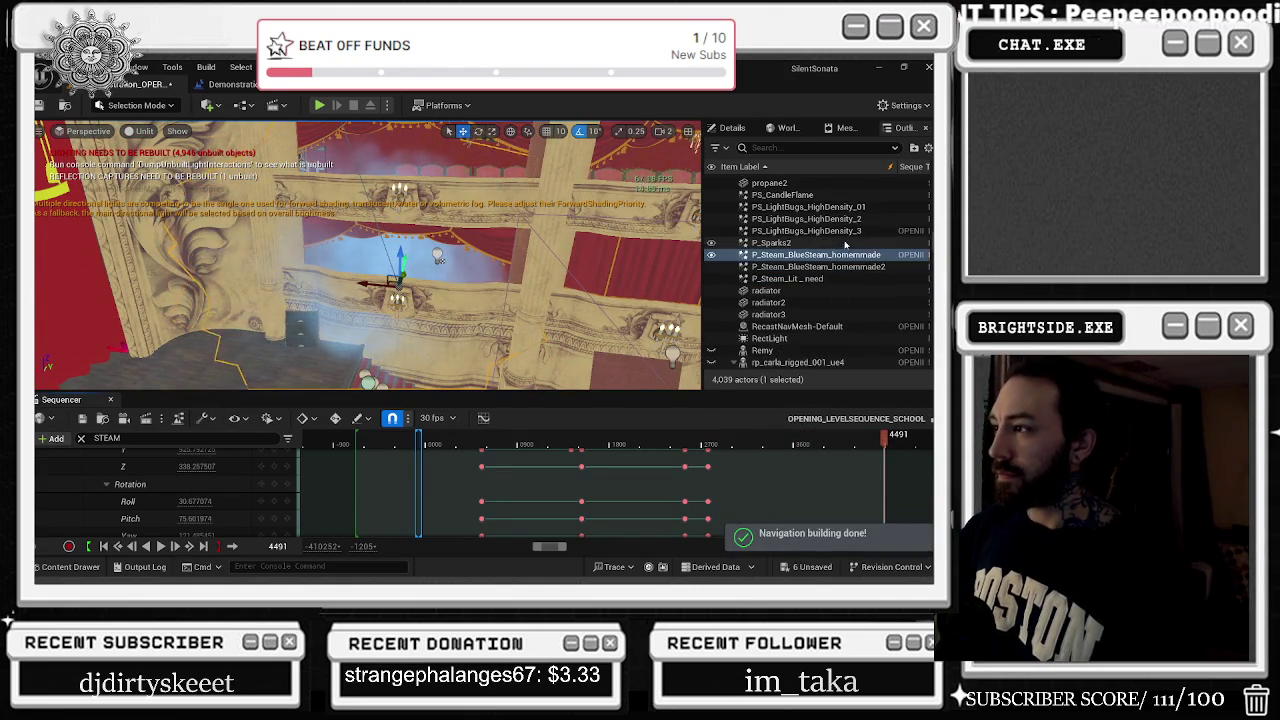
double_click(850, 267)
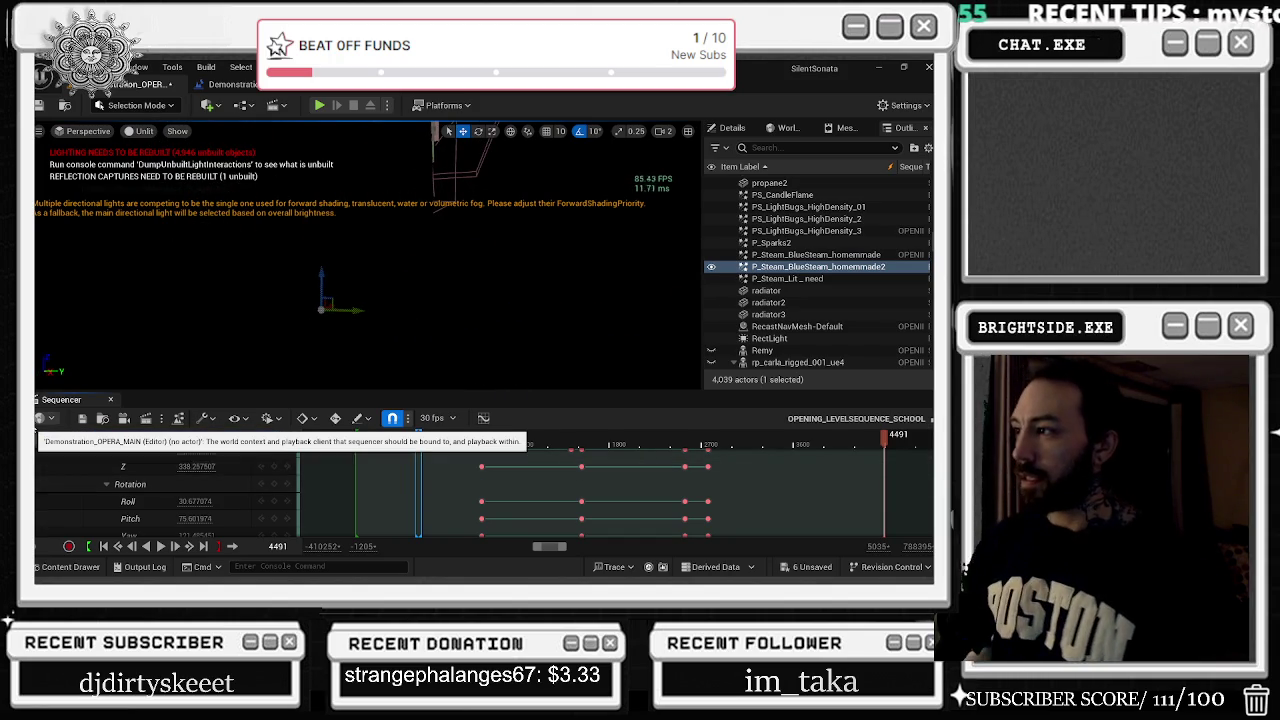
scroll(150, 500, "up", 3)
scroll(165, 500, "up", 3)
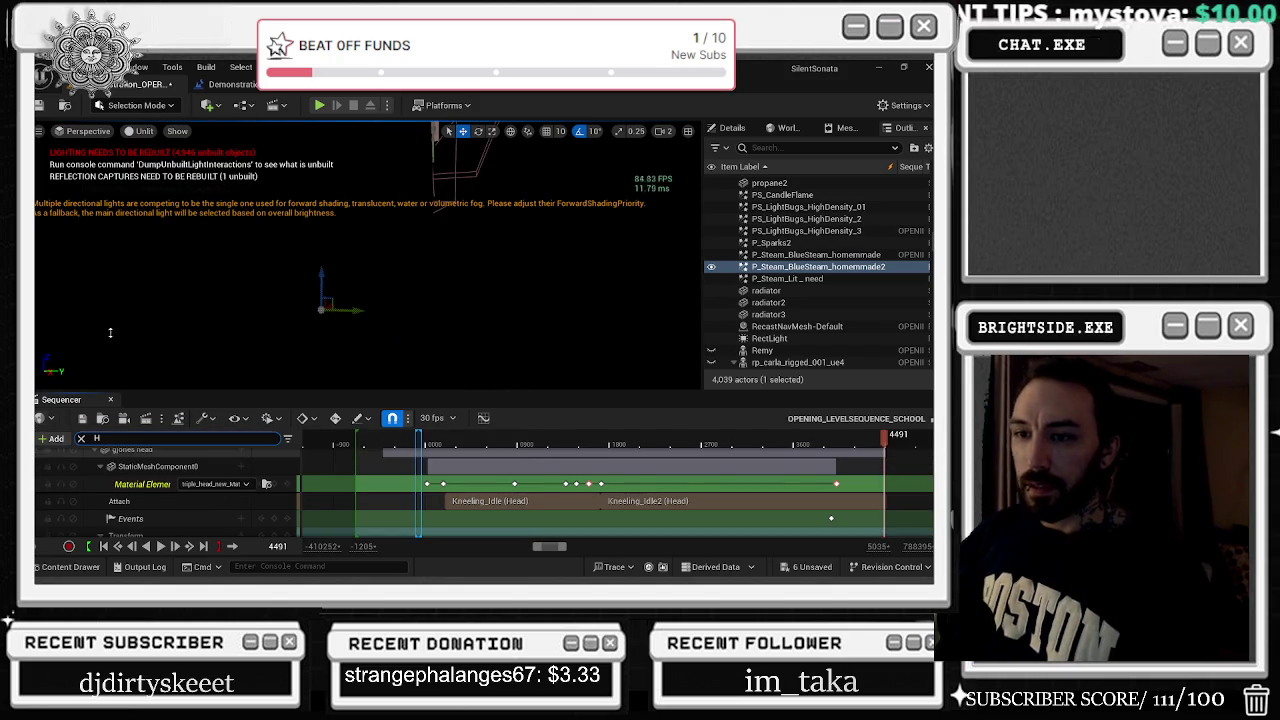
Filter tracks to HOMEMMADE, collapse the steam track, and select P_Steam_BlueSteam_homemmade2
type("HOM")
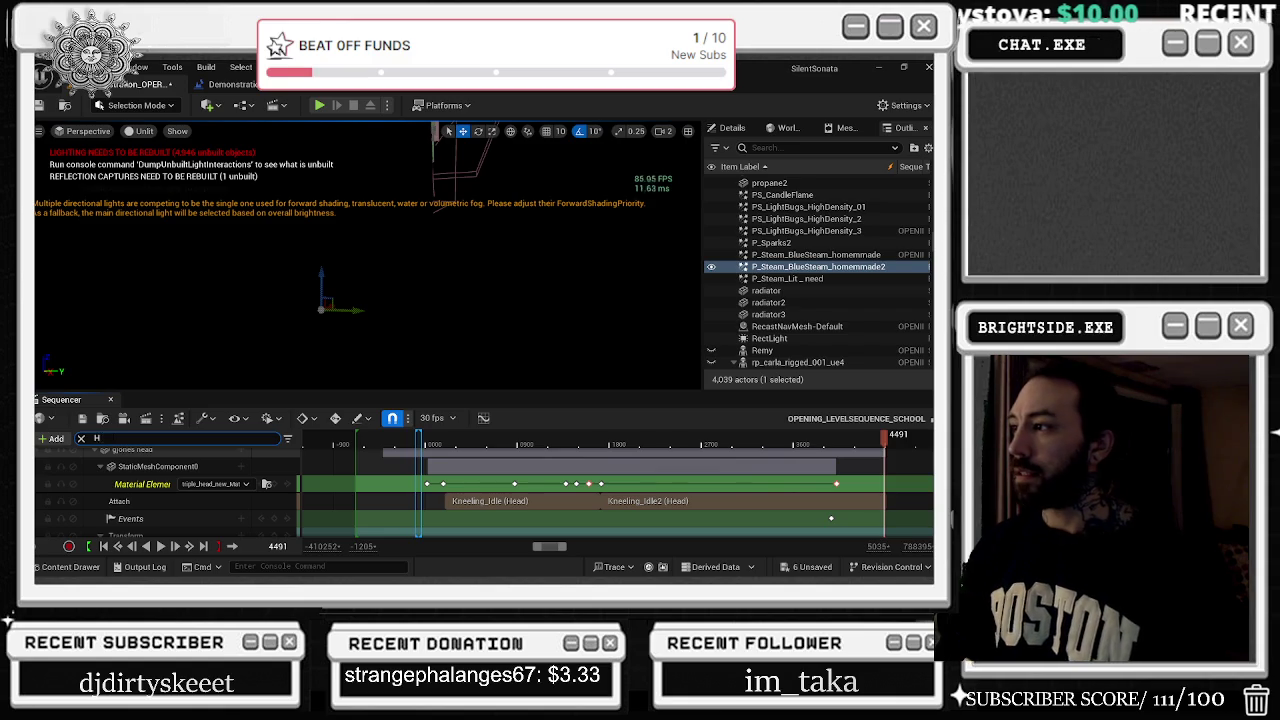
type("EMA")
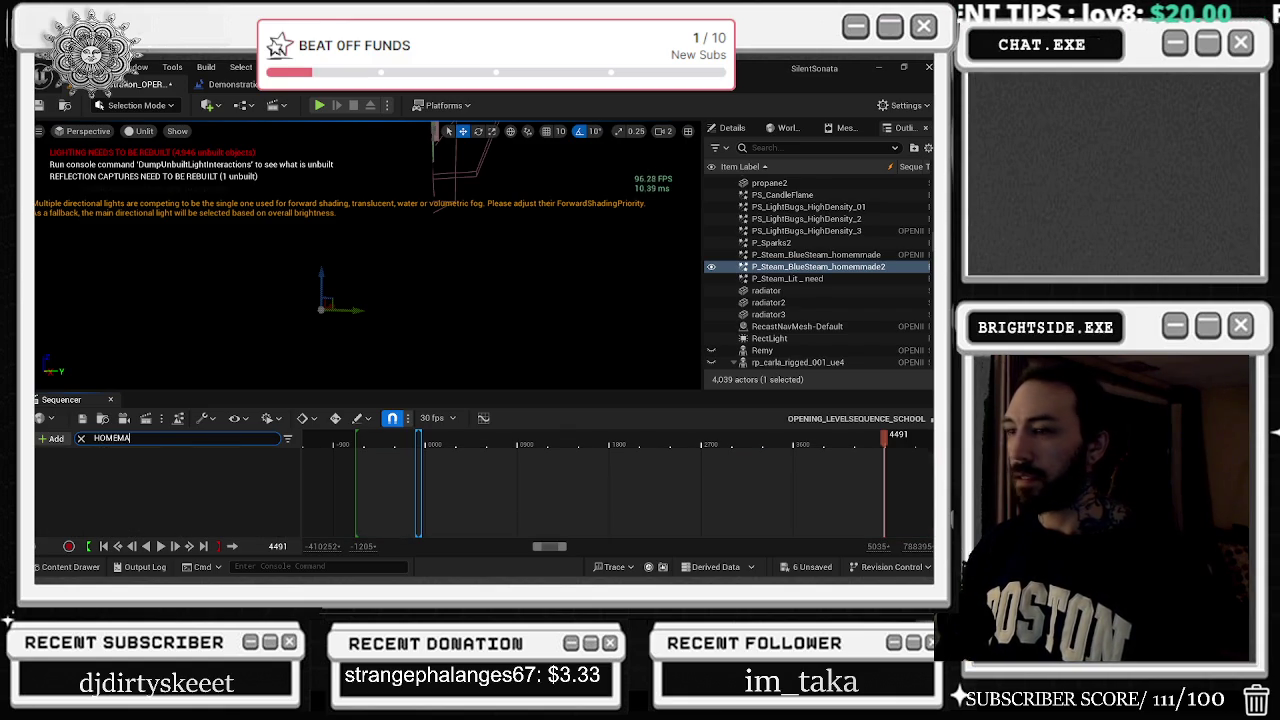
key("BackSpace")
type("MMADE")
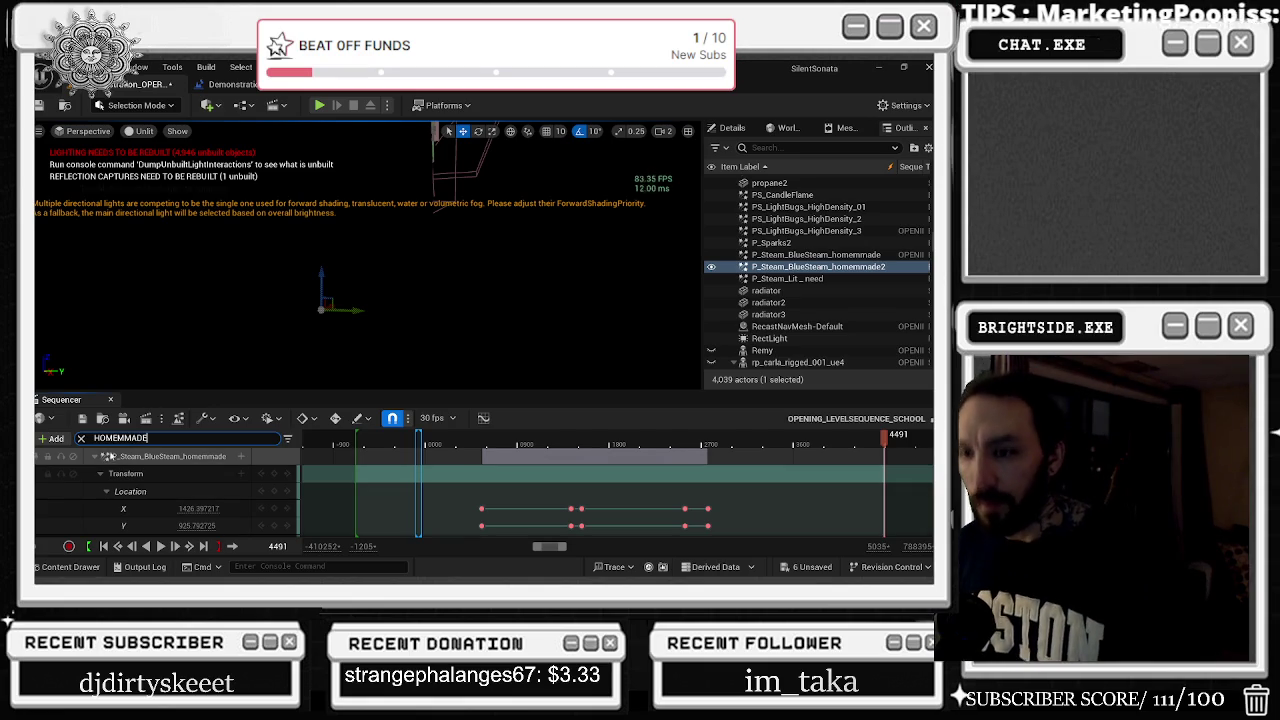
left_click(94, 458)
left_click(816, 256)
left_click(838, 267)
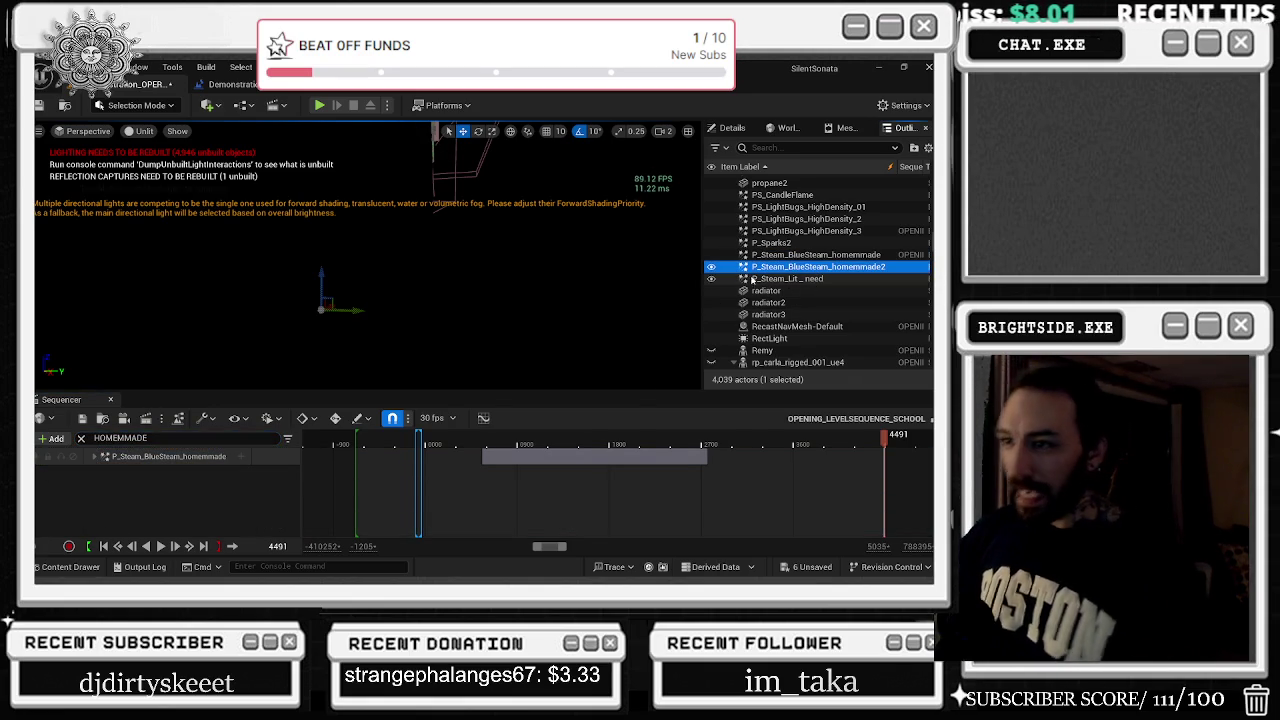
key("Delete")
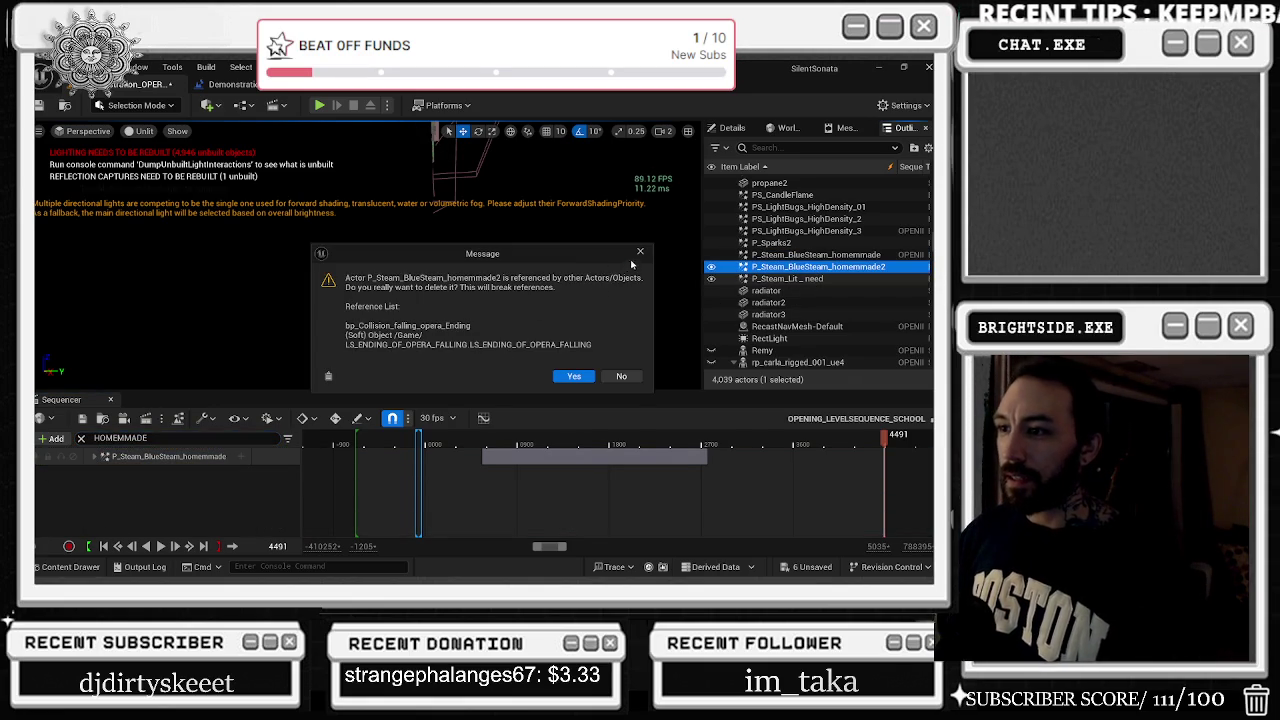
left_click(641, 253)
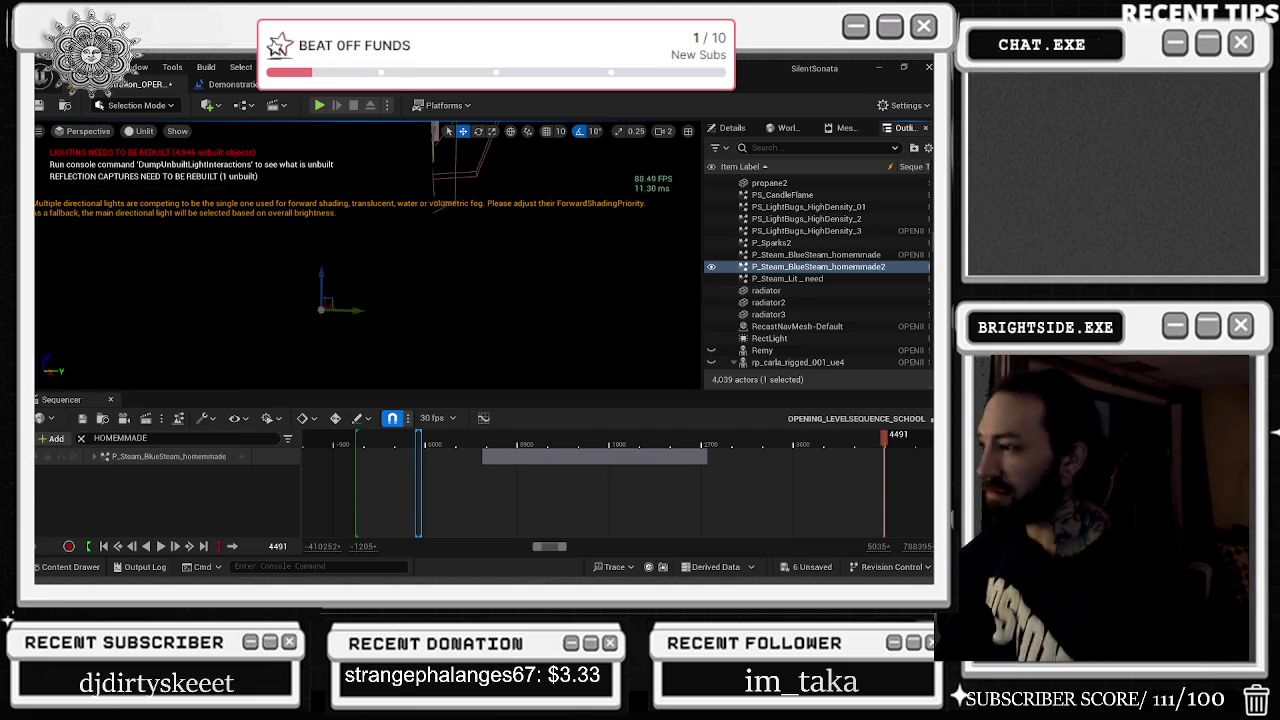
left_click(71, 567)
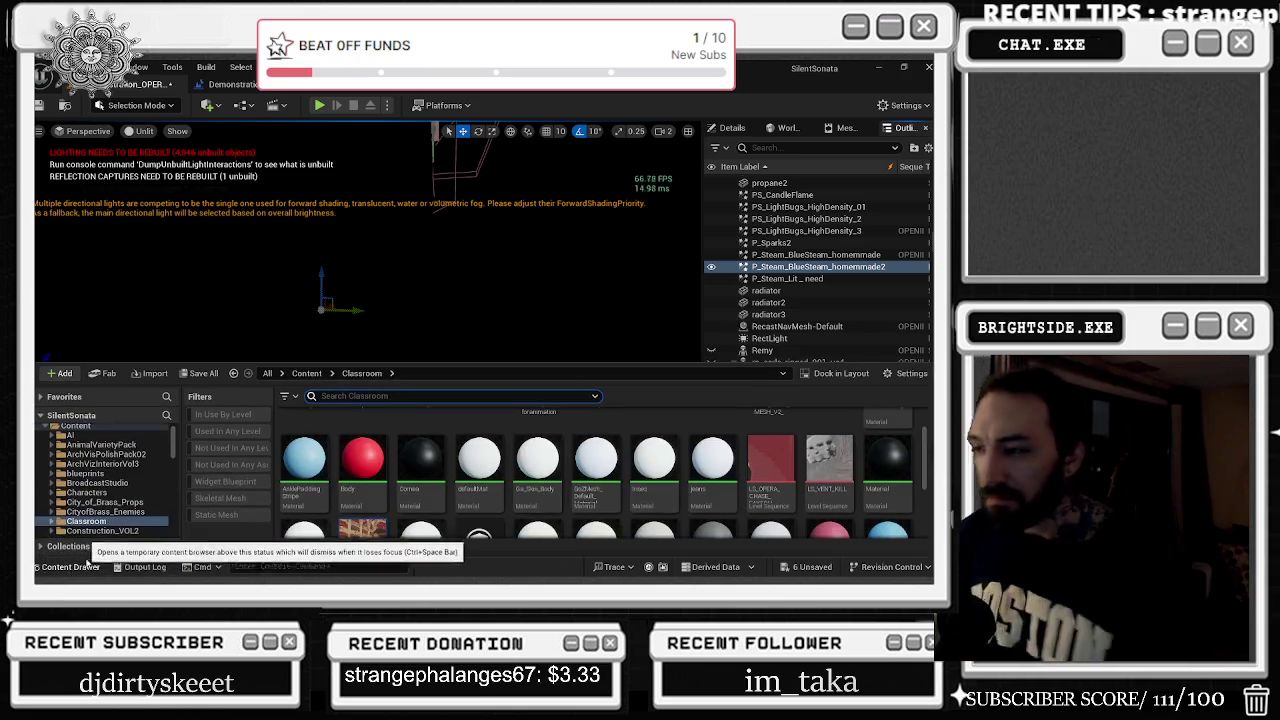
Switch the content browser to All content and search for FALL
scroll(790, 490, "up", 2)
scroll(809, 513, "up", 2)
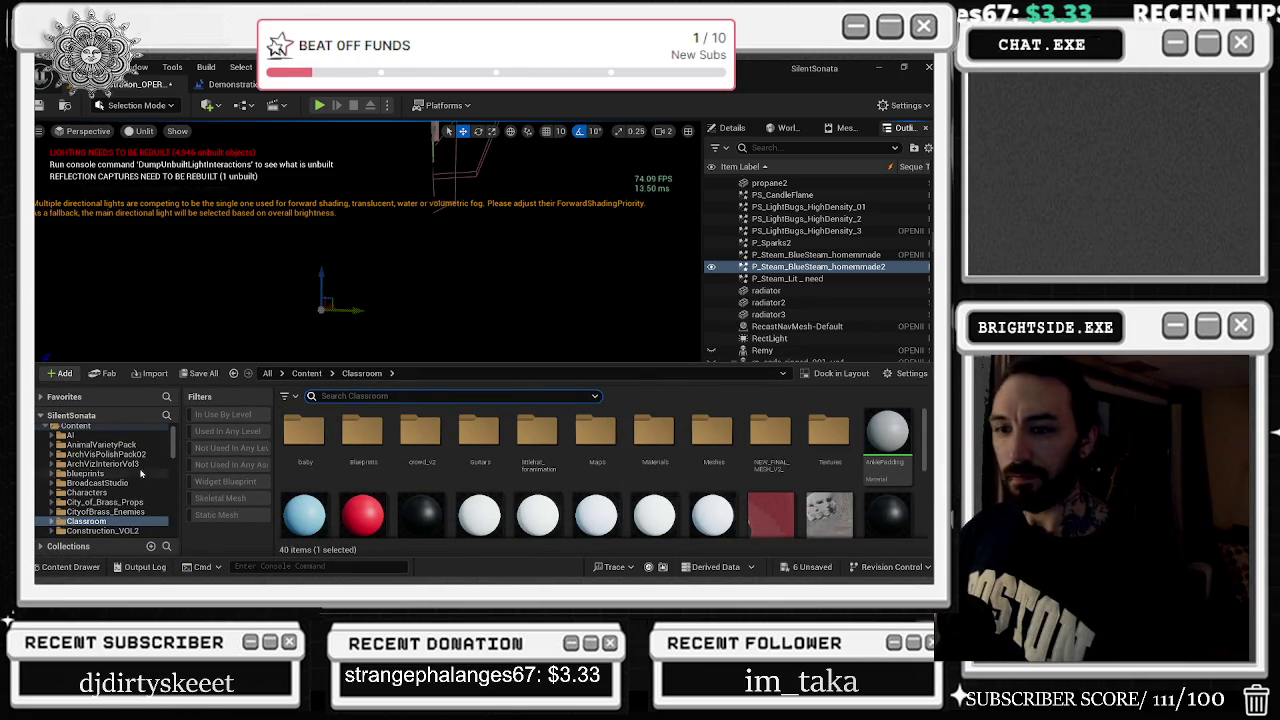
scroll(110, 443, "up", 2)
left_click(80, 433)
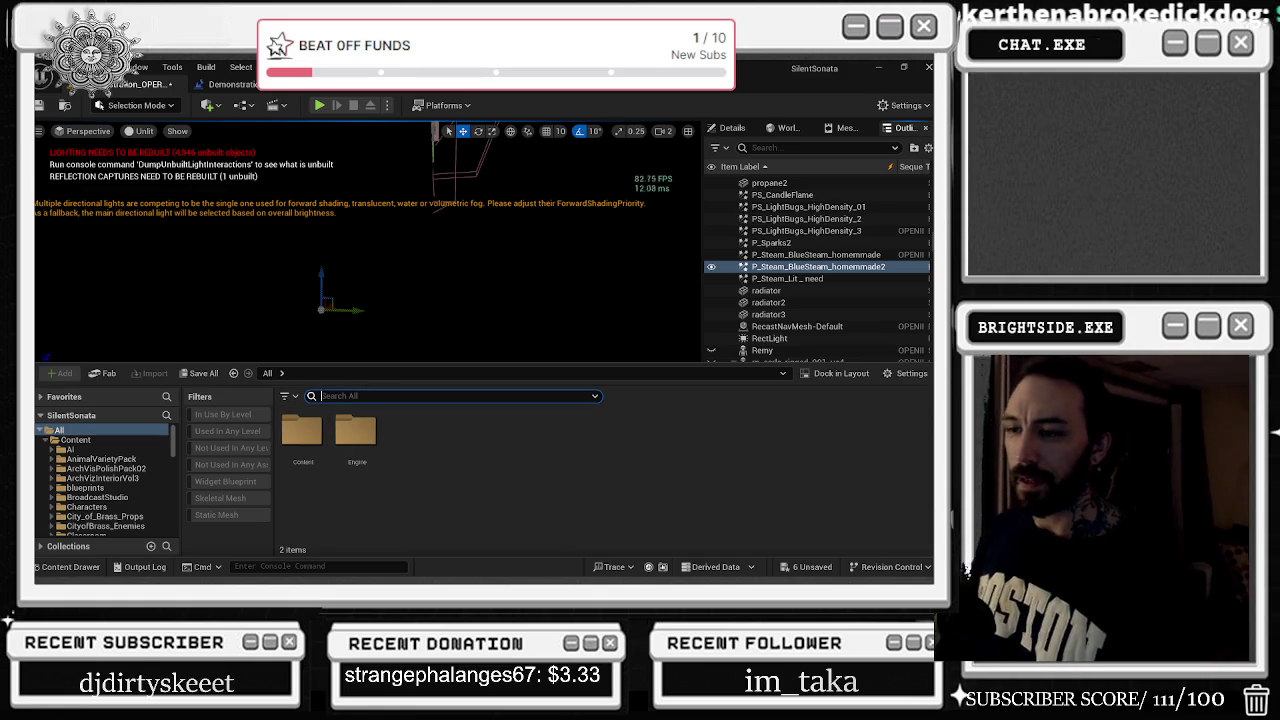
type("FALL")
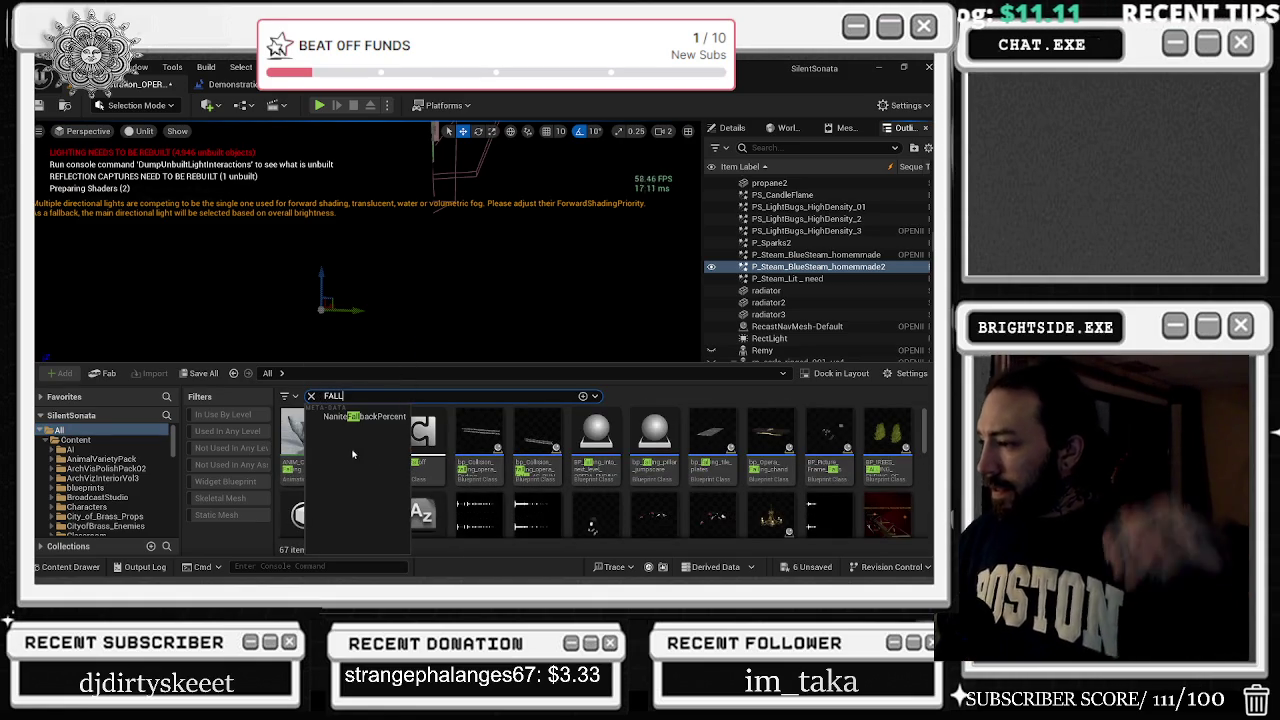
Open the LS_ENDING_OF_OPERA_FALLING level sequence from the 67 FALL results
scroll(802, 510, "down", 1)
scroll(805, 495, "down", 2)
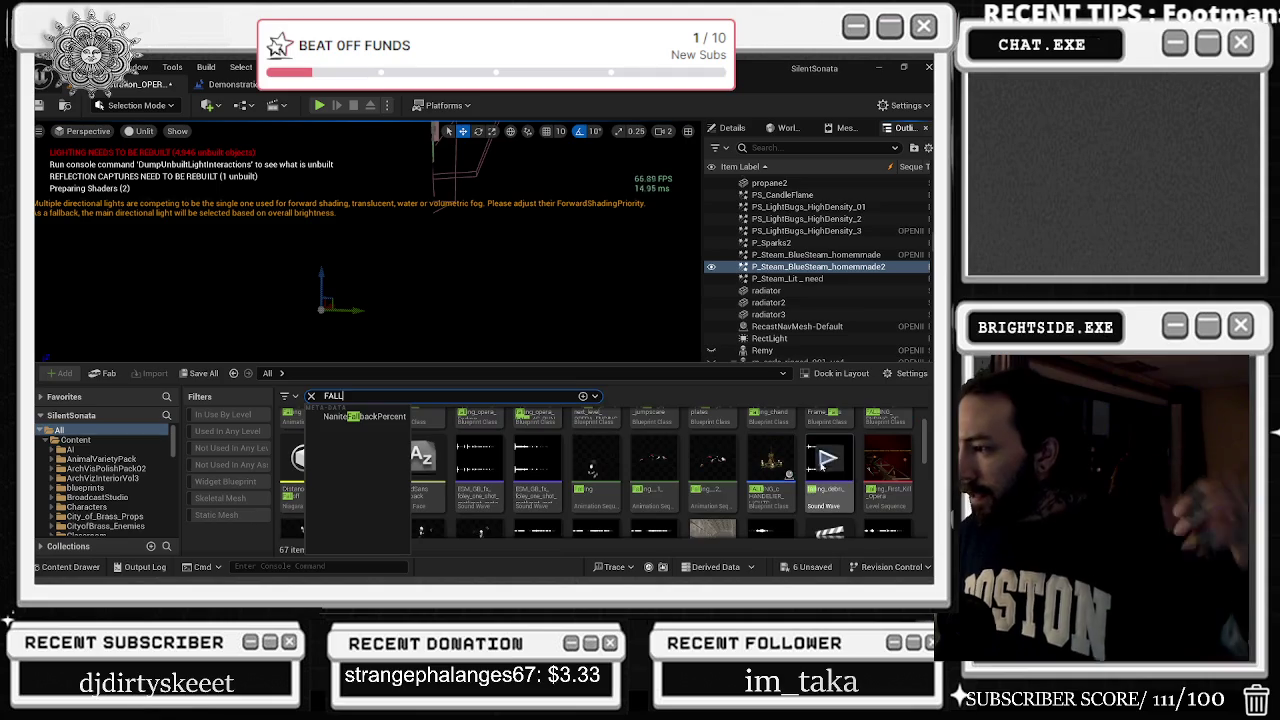
left_click(605, 479)
scroll(650, 468, "down", 3)
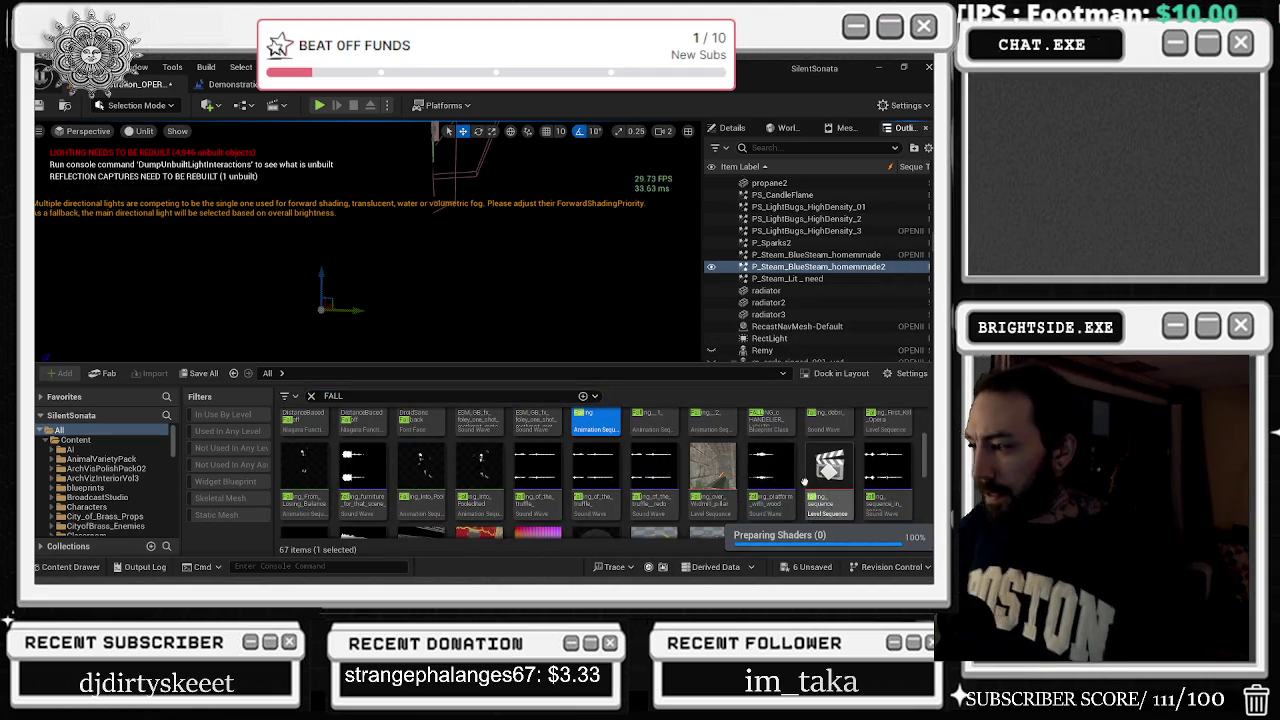
scroll(850, 470, "down", 3)
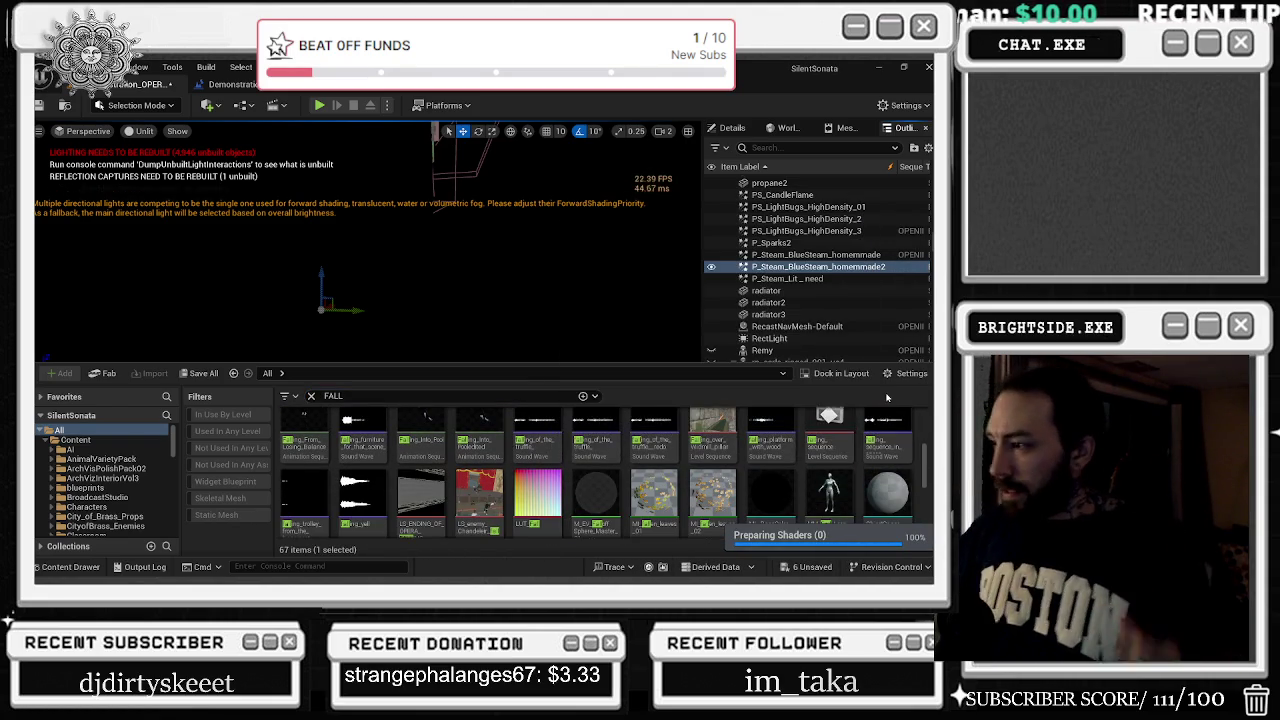
scroll(866, 412, "down", 1)
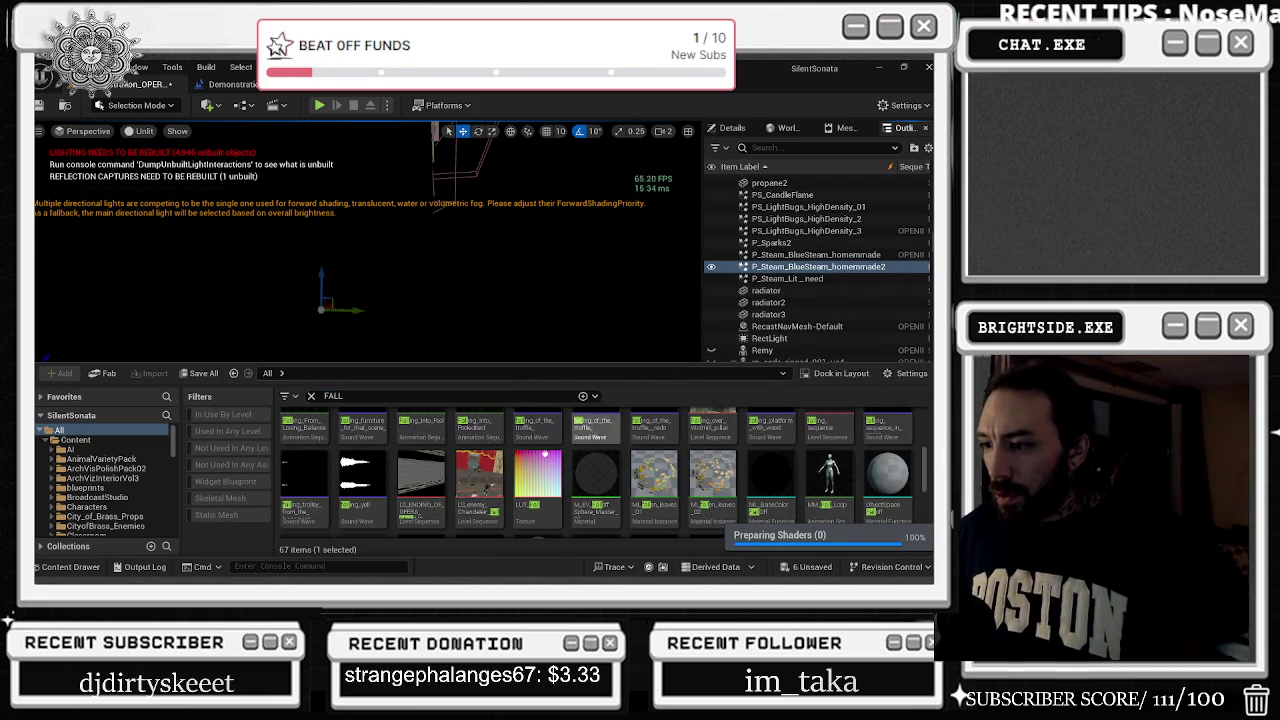
double_click(436, 497)
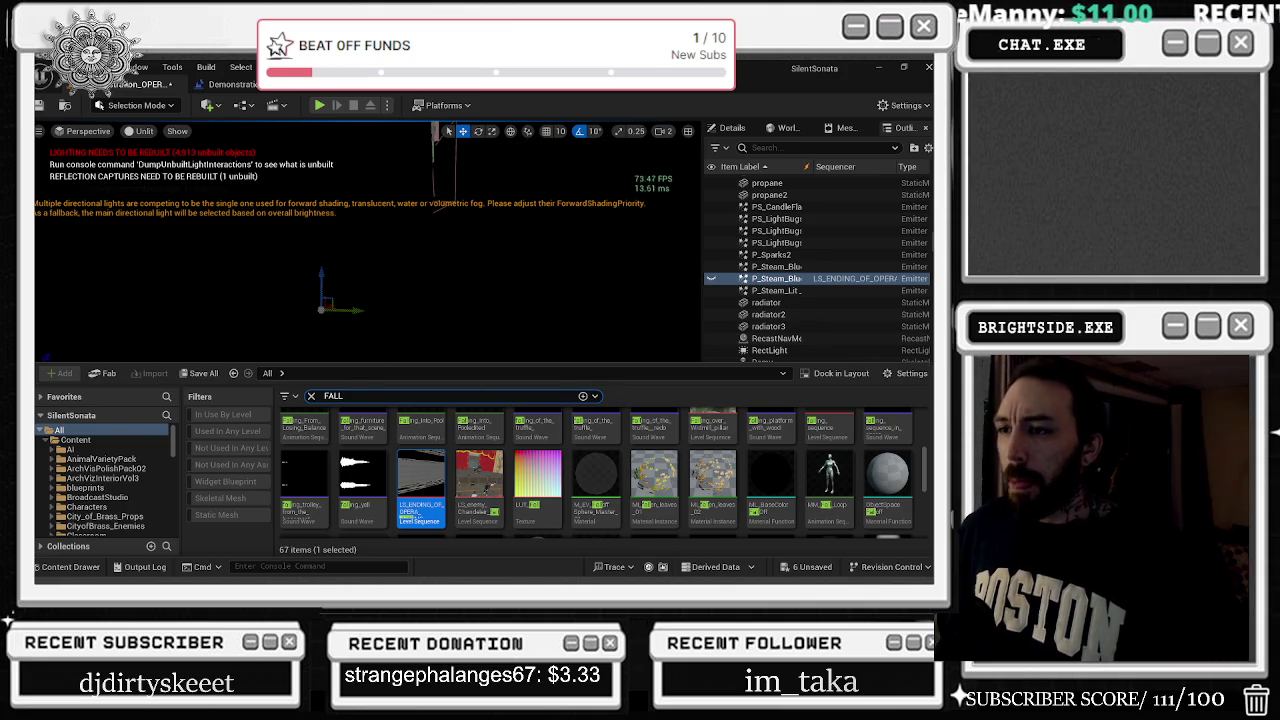
Widen the Outliner panel and its Item Label column so steam emitter names read fully
scroll(207, 502, "down", 1)
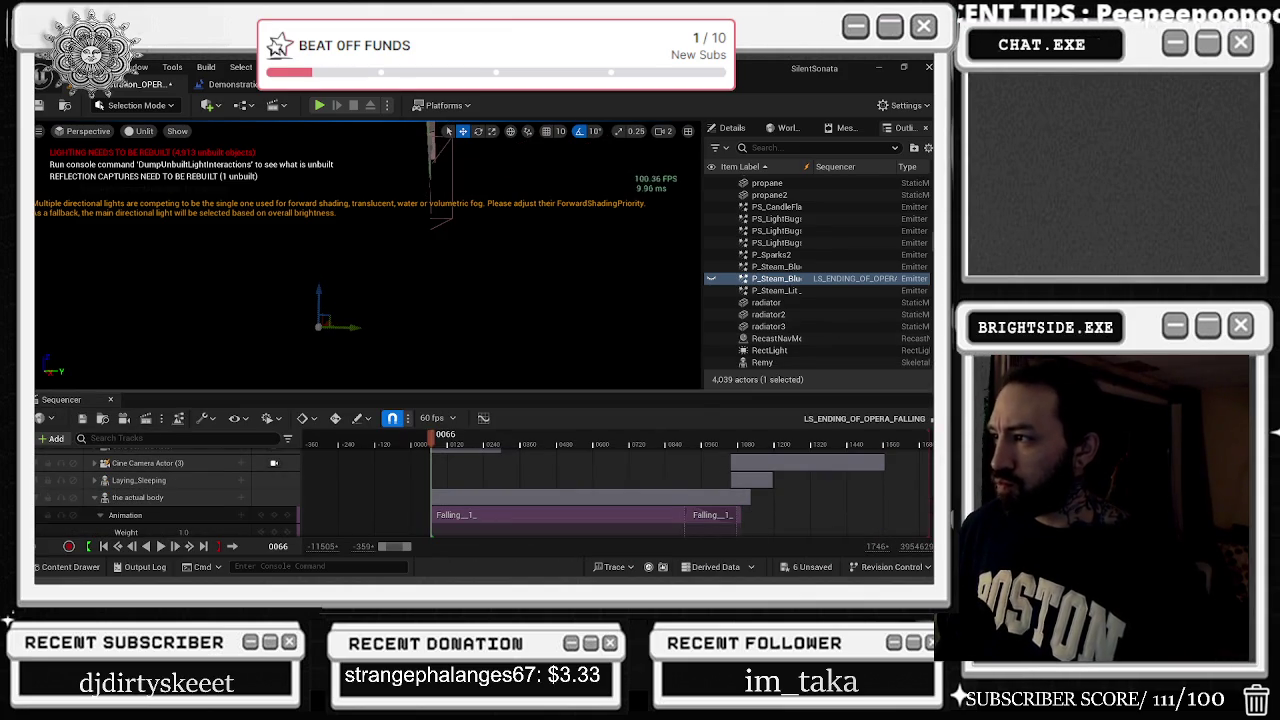
left_click_drag(702, 289, 574, 289)
scroll(120, 500, "down", 6)
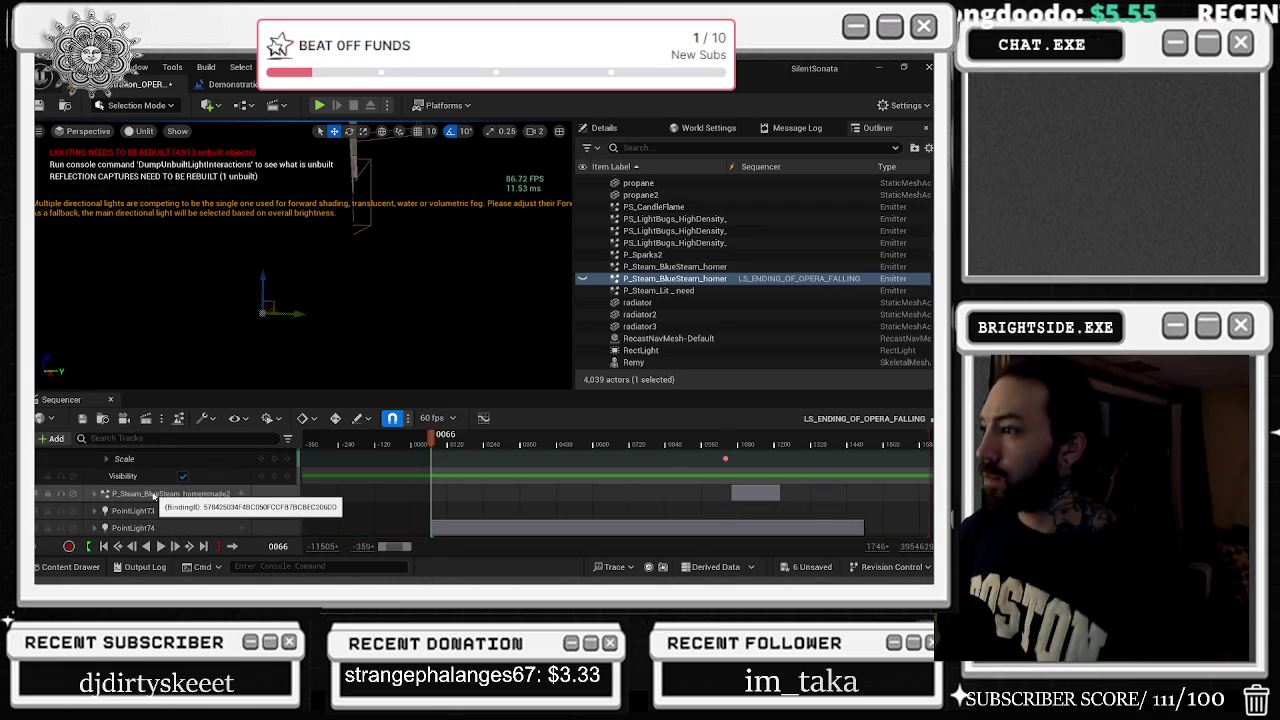
mouse_move(729, 167)
left_mouse_down()
mouse_move(818, 172)
mouse_move(773, 168)
left_mouse_up()
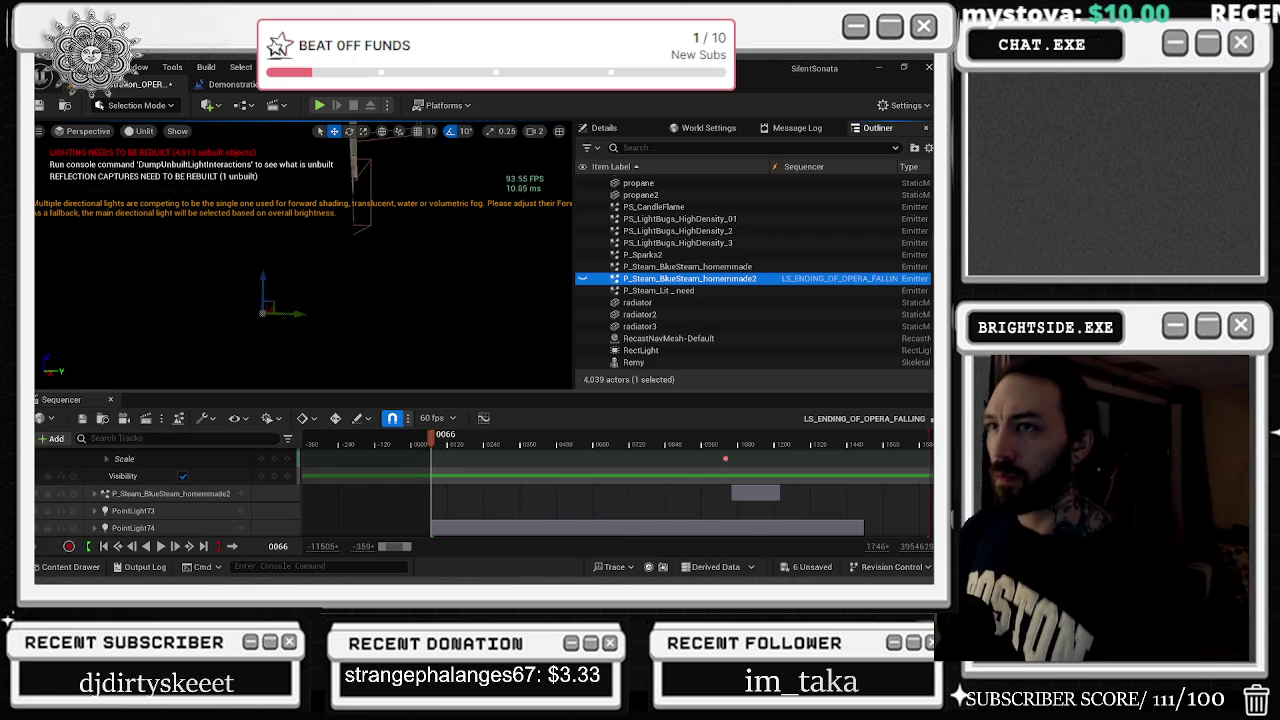
Search the Content Drawer for LEVELSE to find level sequences
left_click(71, 567)
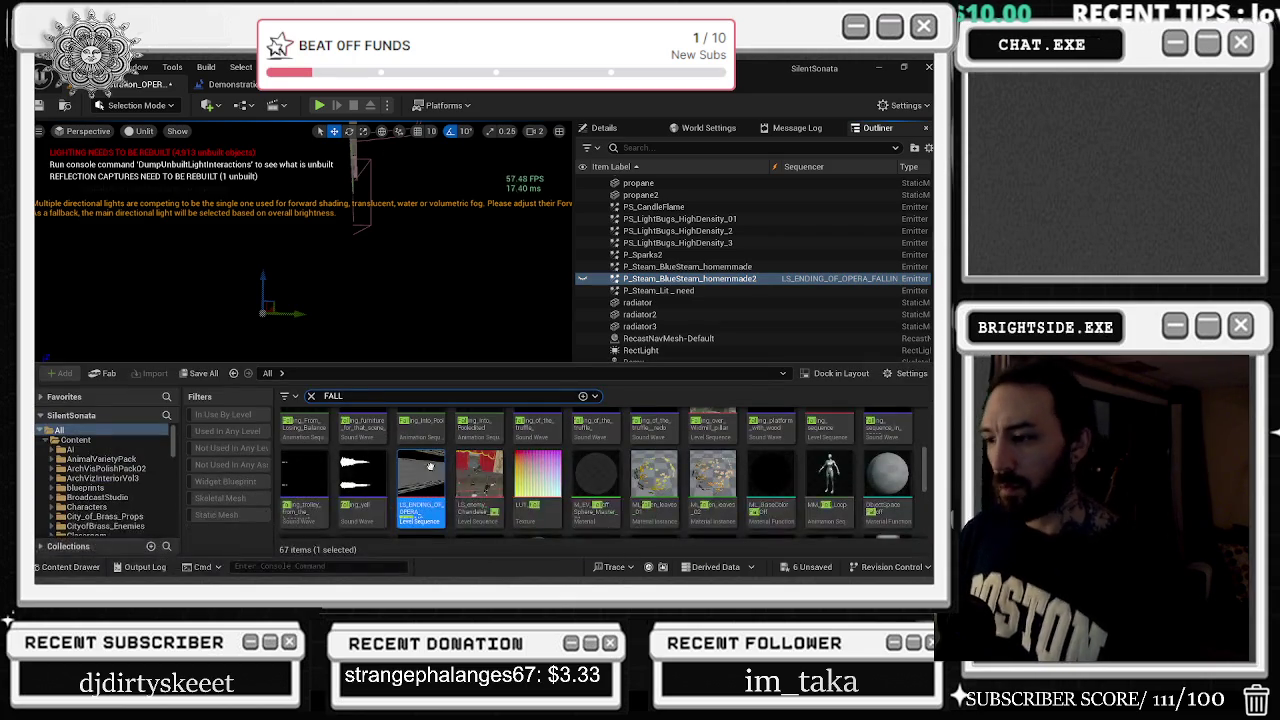
scroll(768, 501, "down", 1)
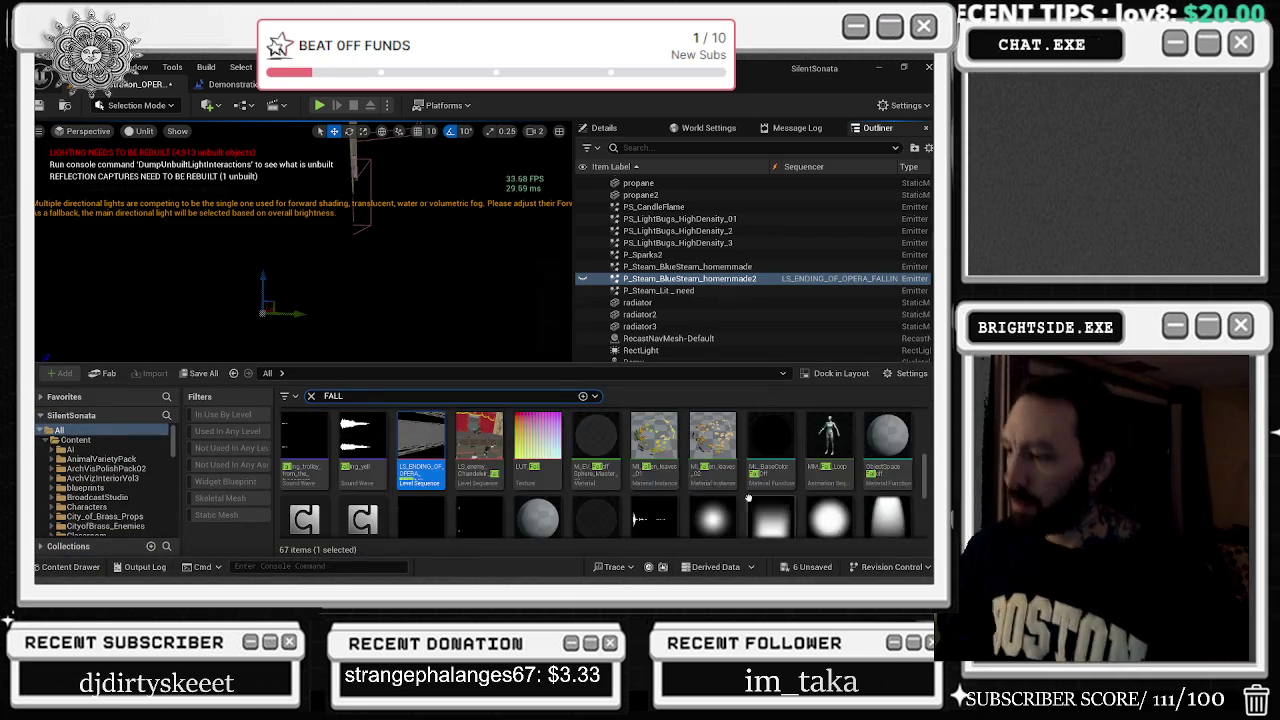
scroll(768, 501, "down", 1)
scroll(768, 501, "up", 1)
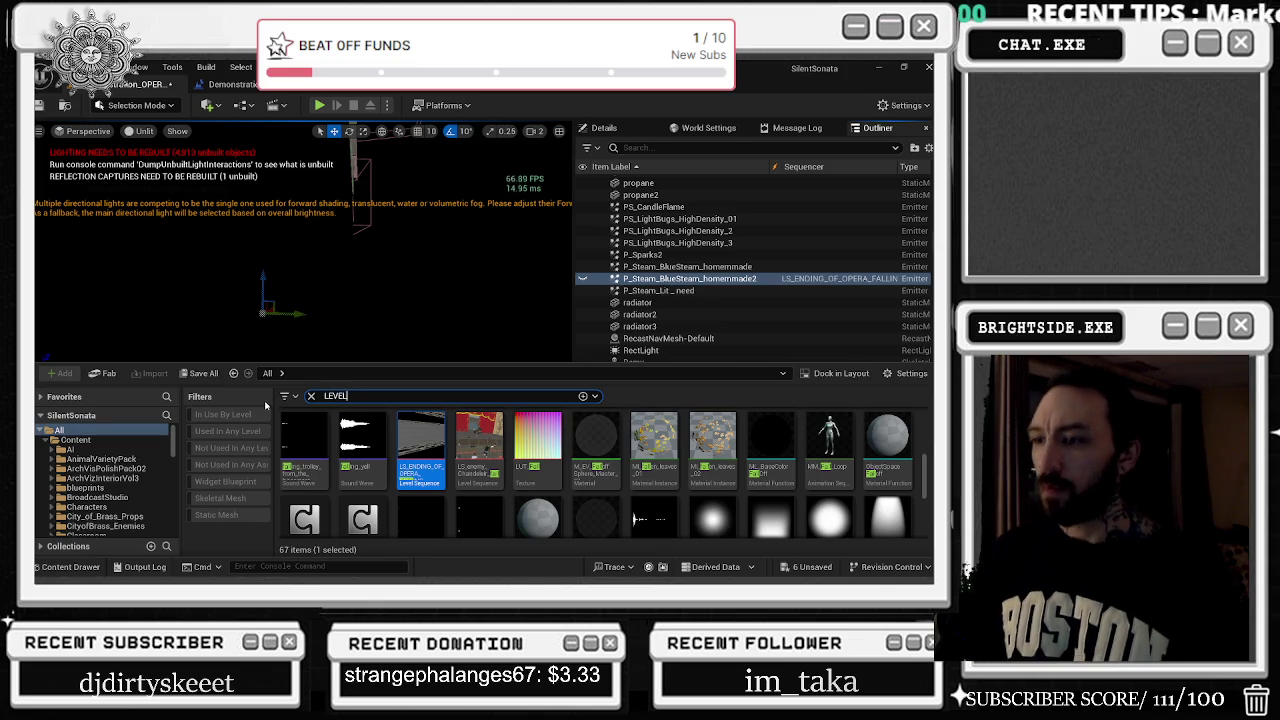
type("SE")
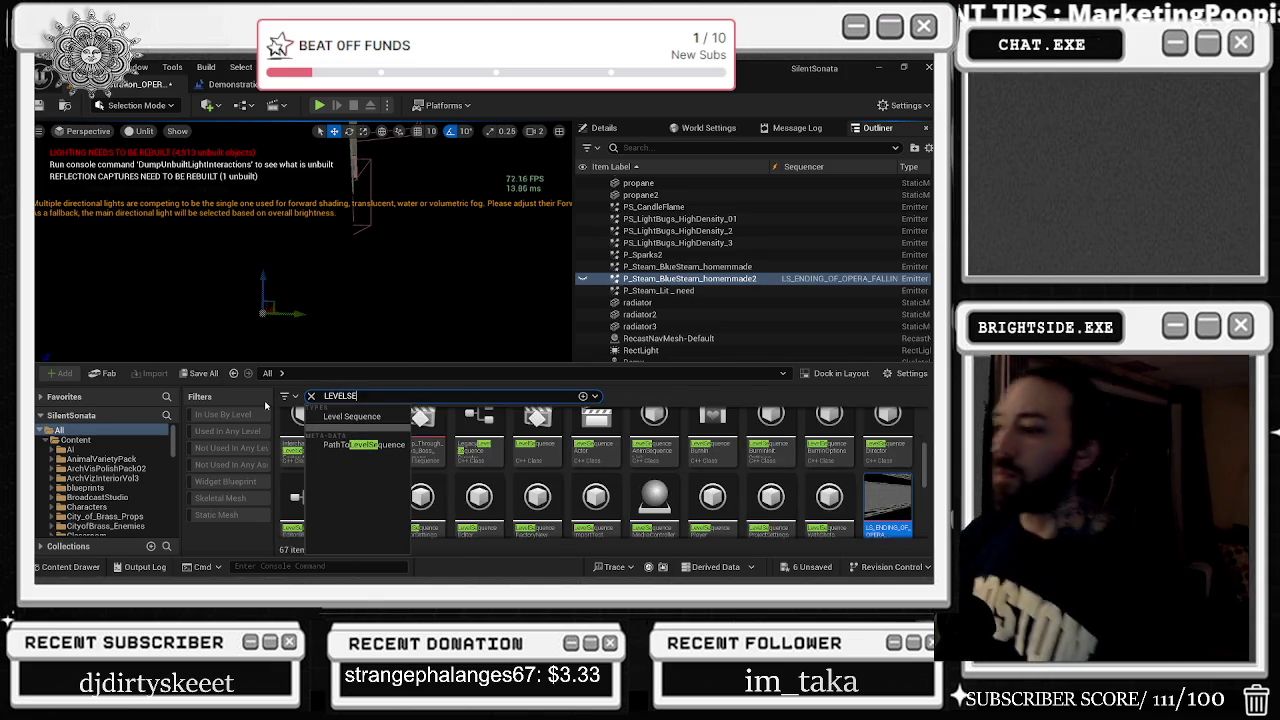
Restrict the content search to the Type=LevelSequence filter
left_click(335, 418)
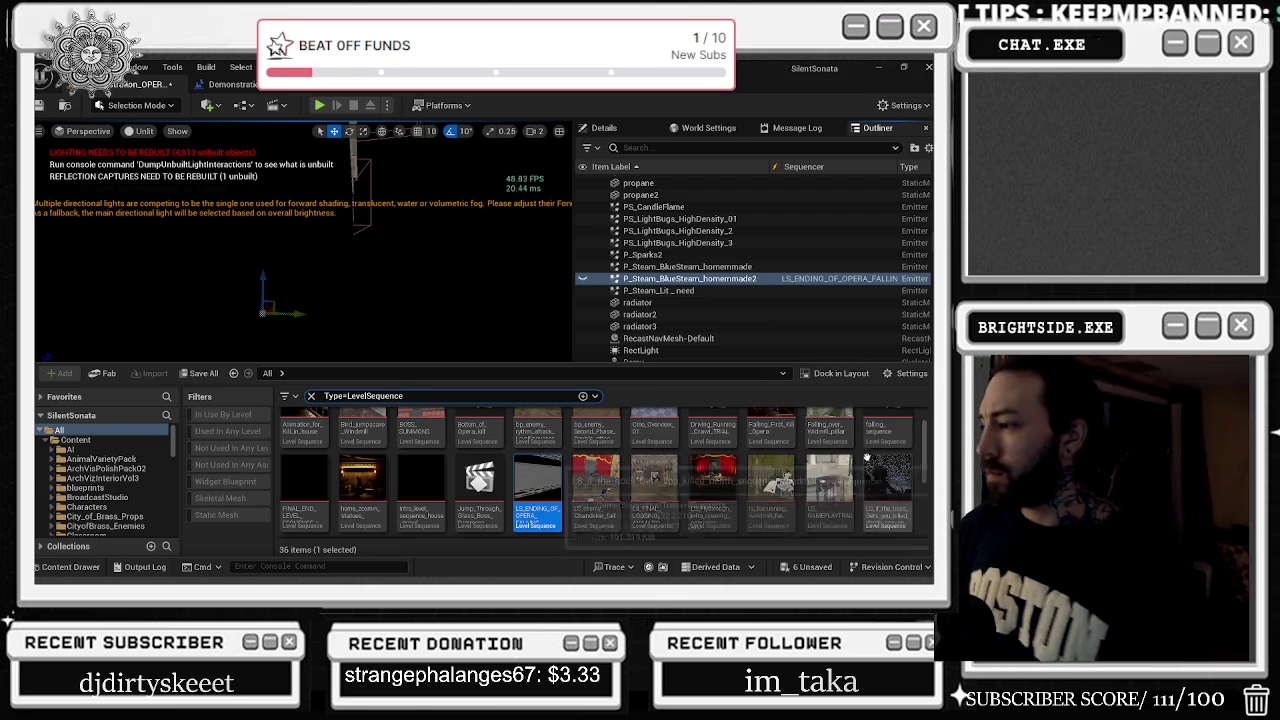
scroll(855, 421, "up", 1)
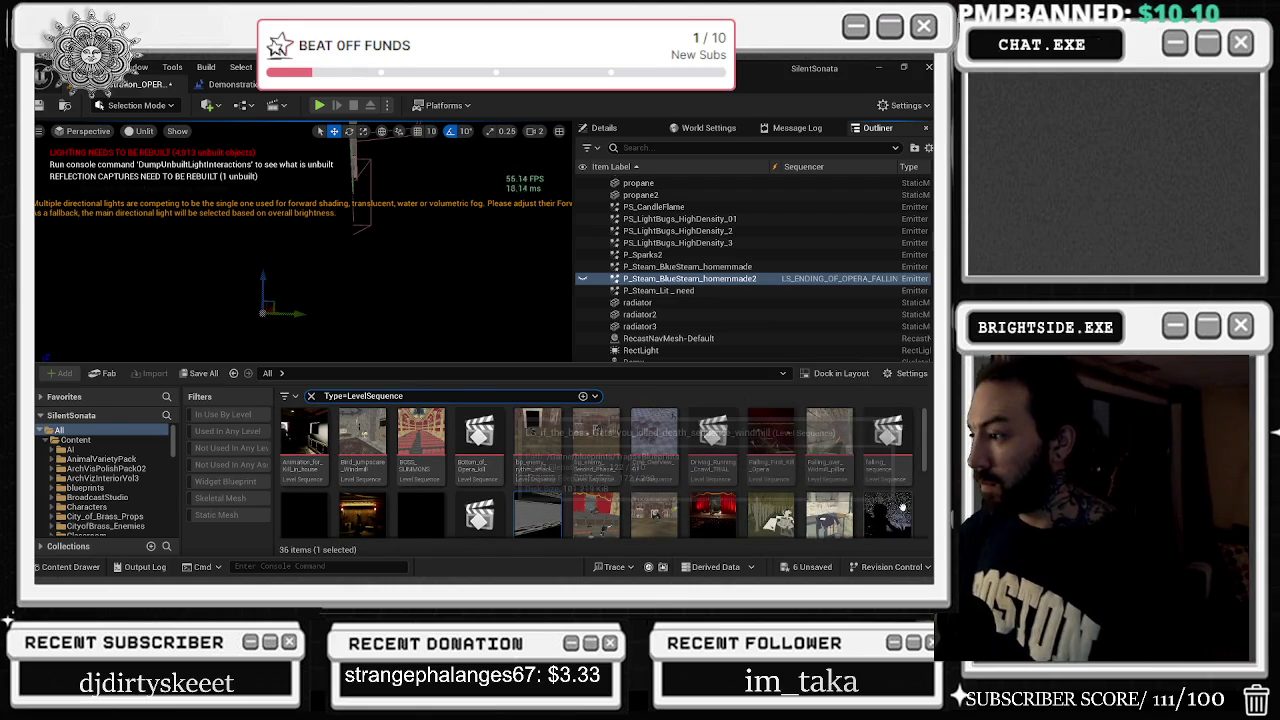
scroll(820, 437, "down", 5)
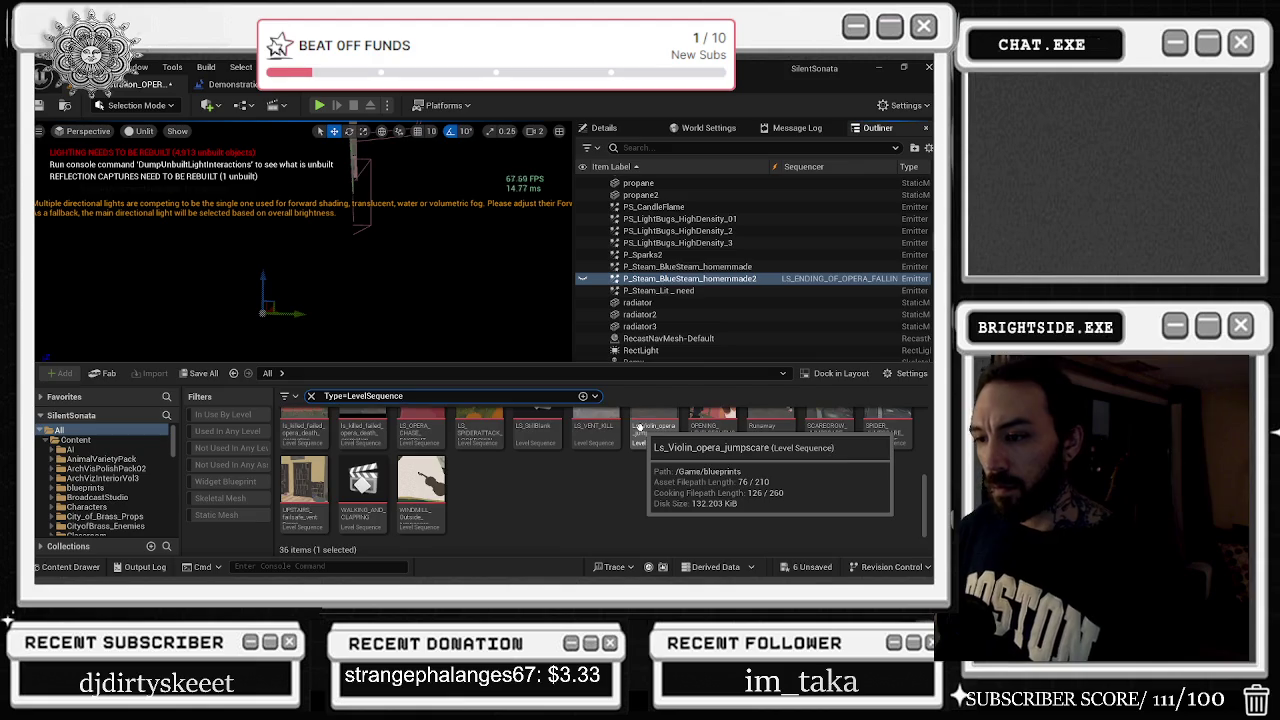
scroll(645, 436, "up", 2)
scroll(588, 423, "up", 1)
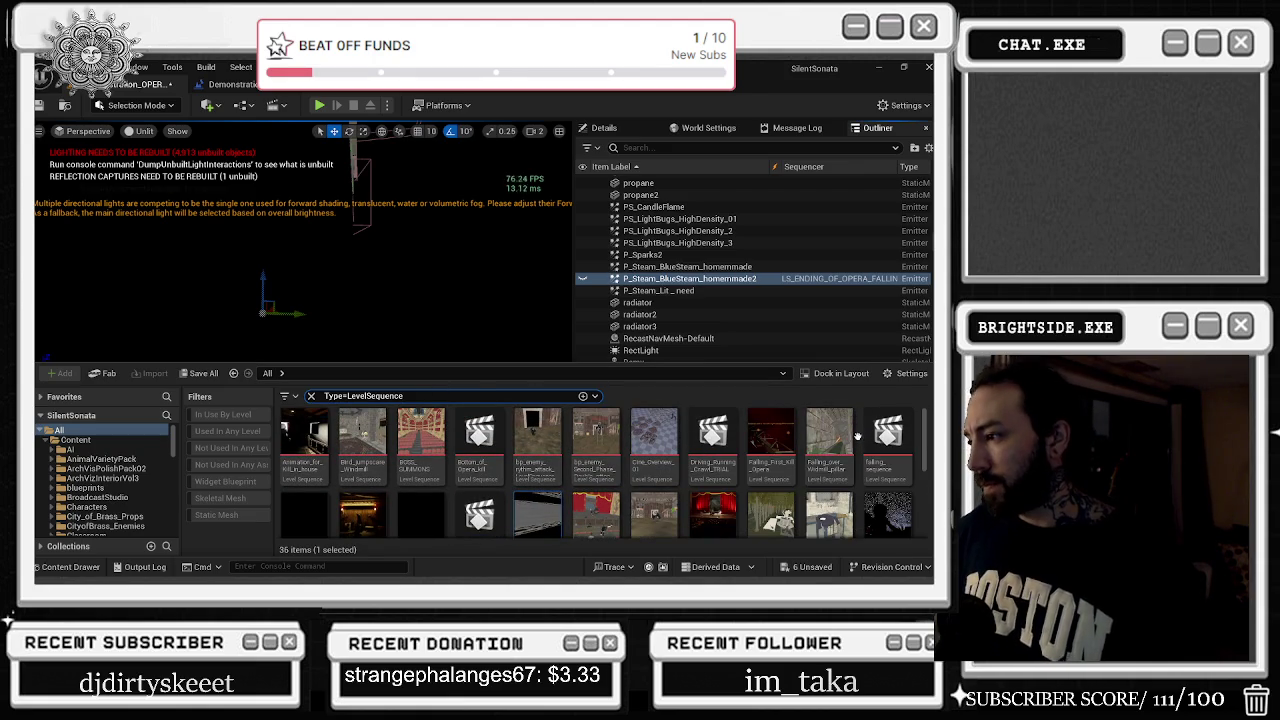
Browse to the level sequence used by the Level Blueprint's Create Level Sequence Player node
scroll(780, 488, "down", 3)
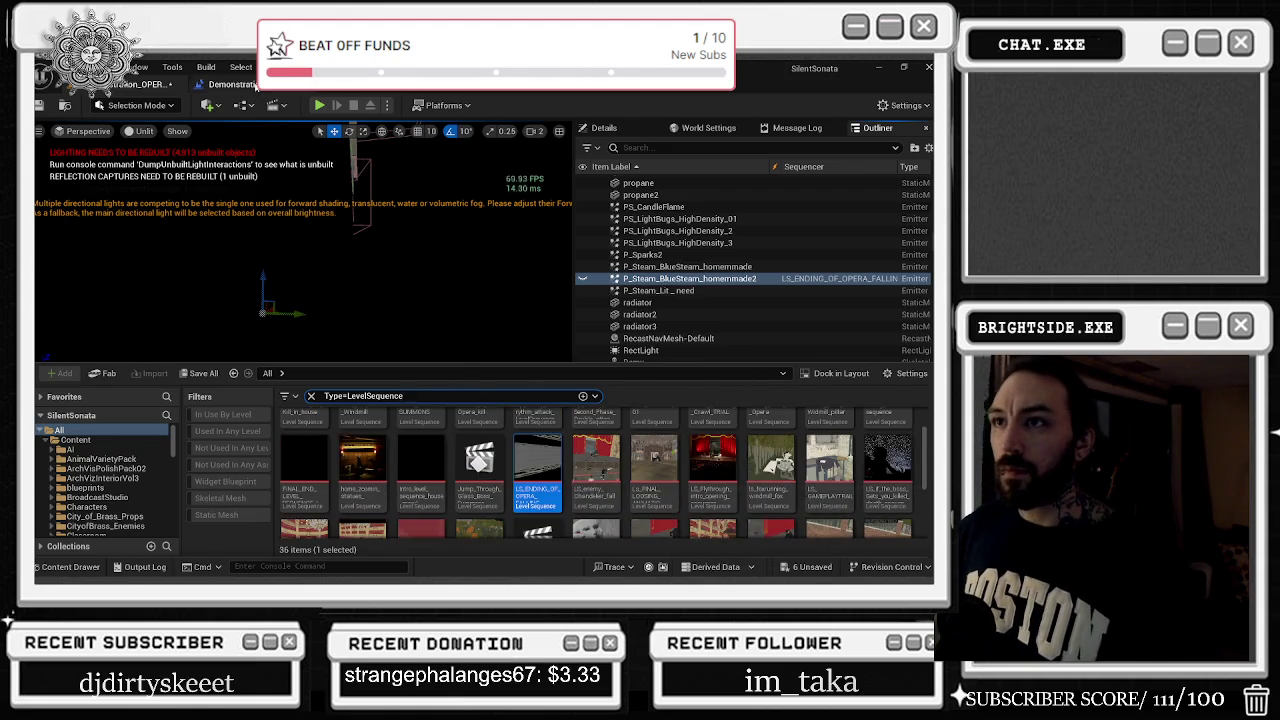
left_click(232, 84)
left_click(420, 226)
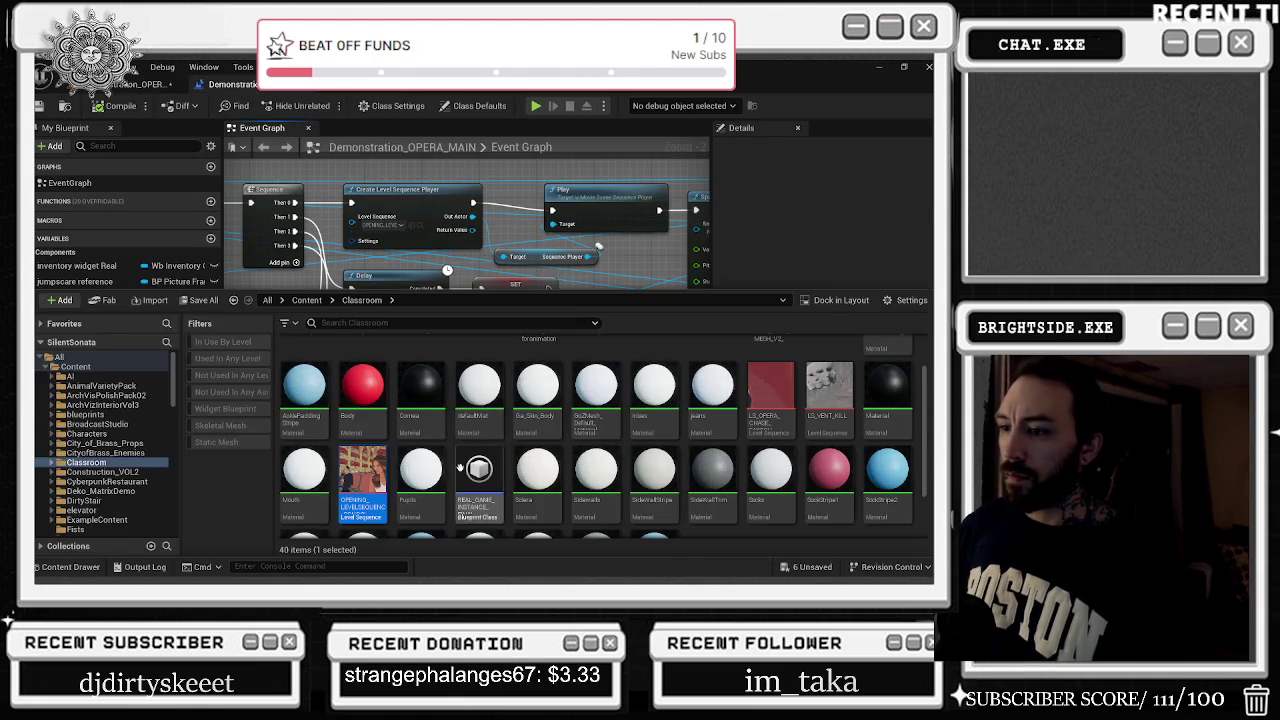
Open OPENING_LEVELSEQUENCE_SCHOOL, filter its tracks to select the blue steam track, then reopen the Content Drawer
double_click(362, 480)
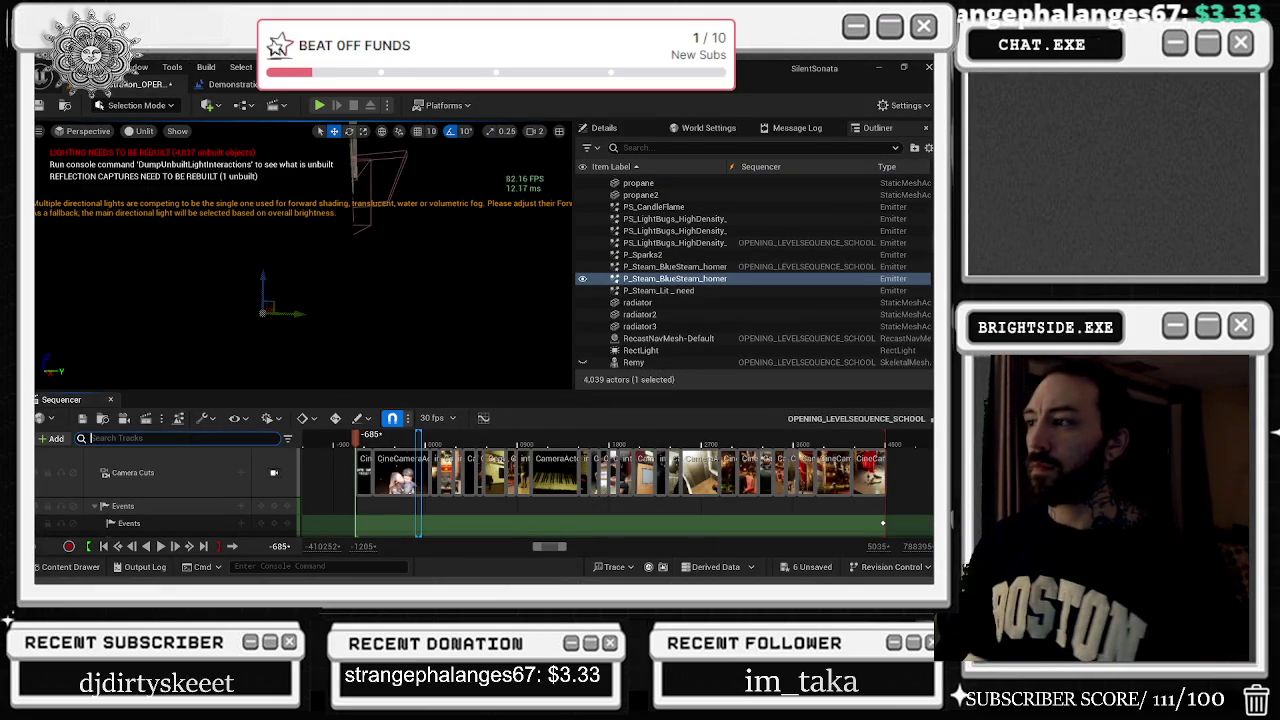
type("HOMEM")
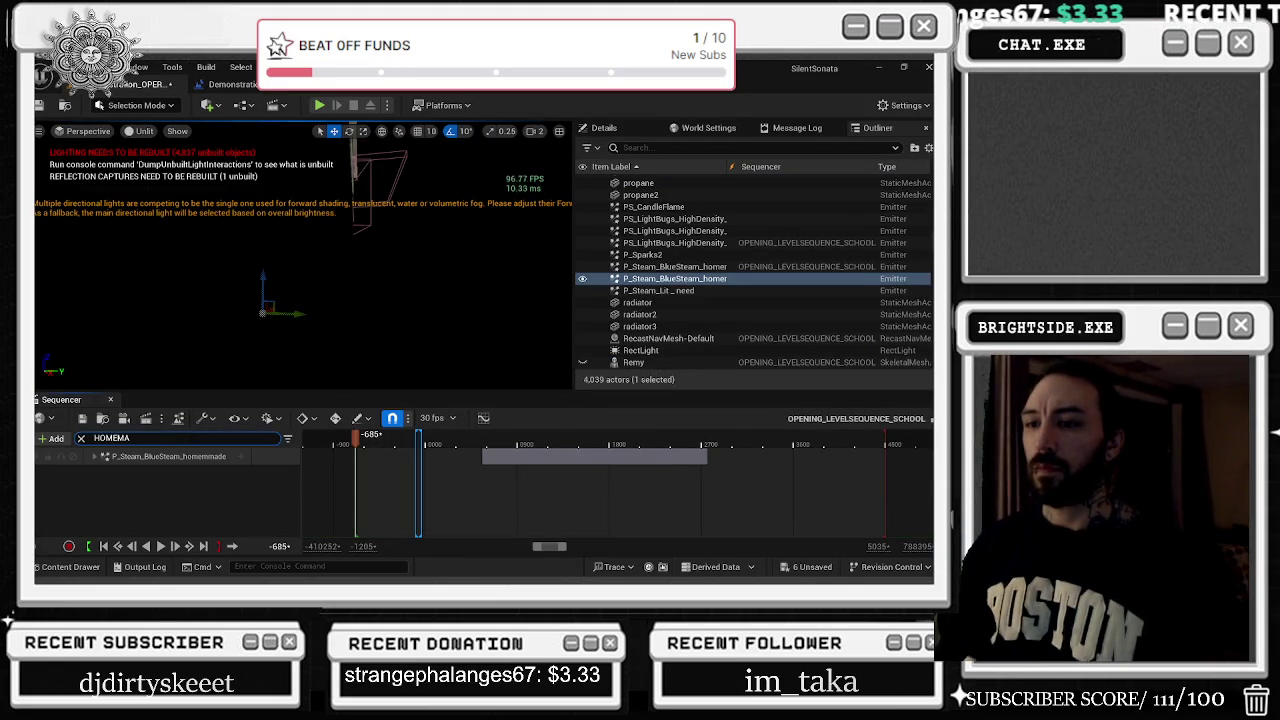
left_click(205, 457)
key("alt+Tab")
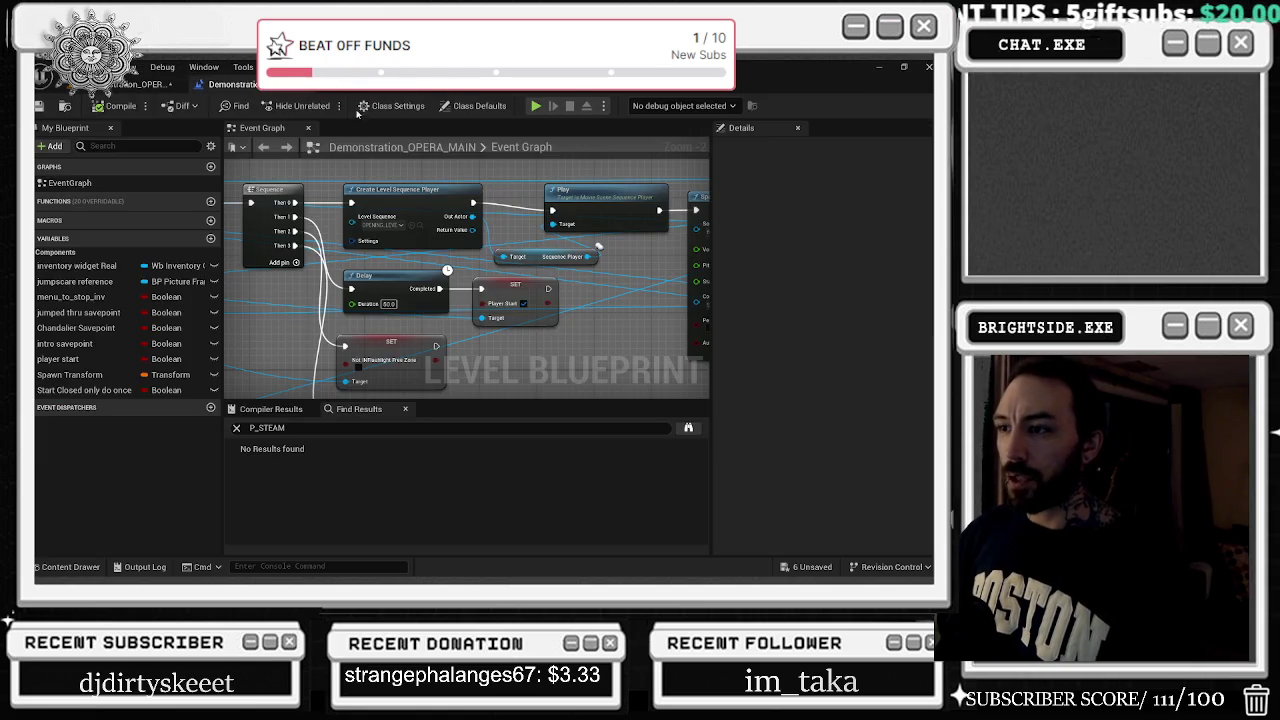
key("alt+Tab")
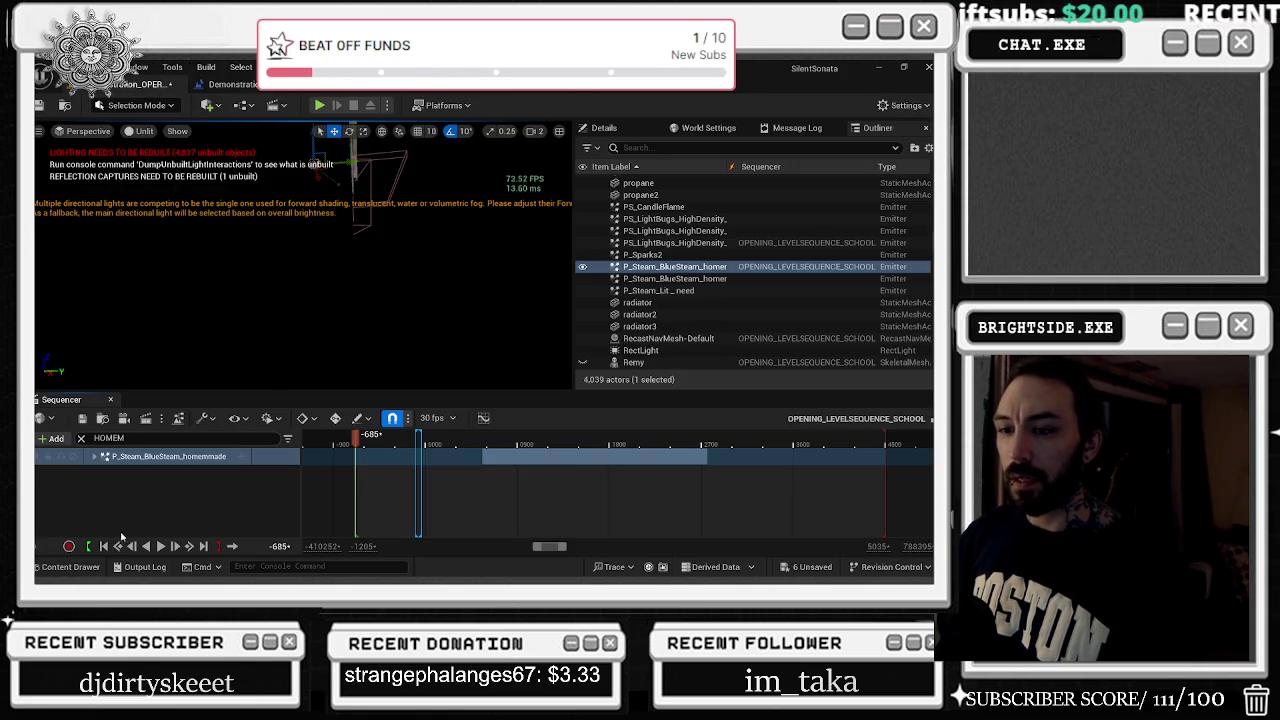
left_click(72, 567)
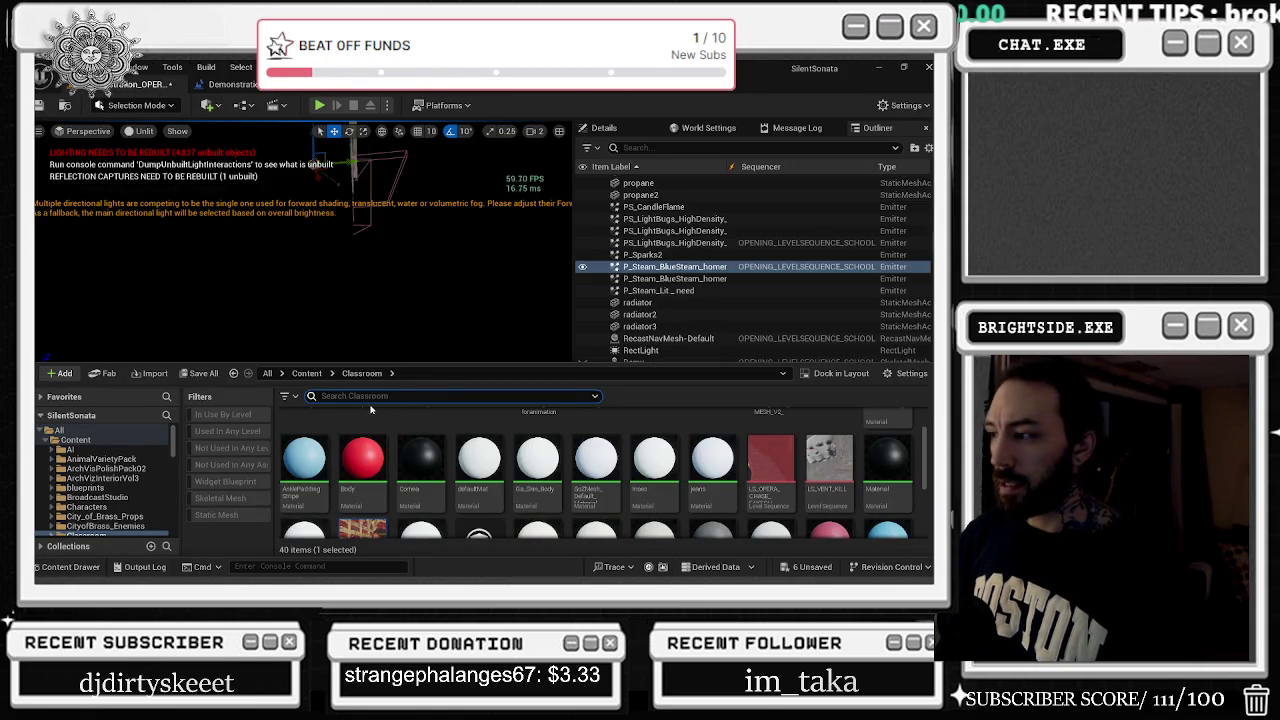
Filter the whole project's Content Drawer to show only Level Sequence assets
scroll(530, 425, "down", 1)
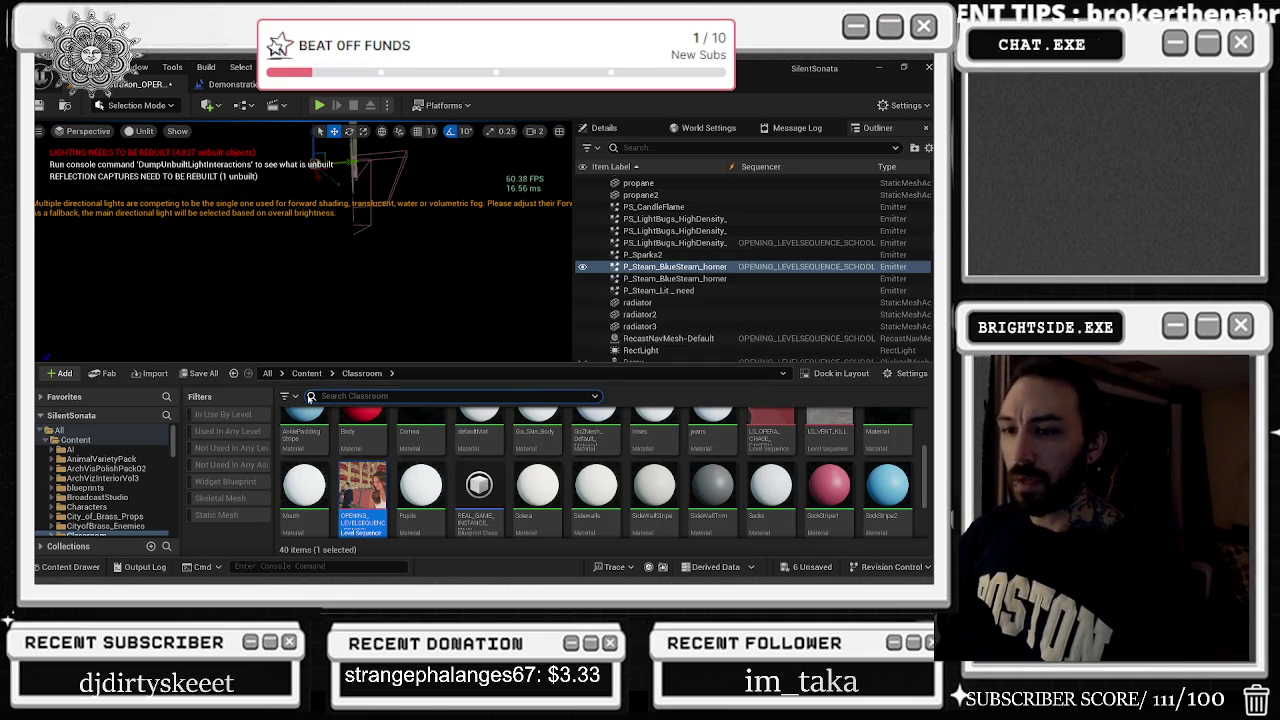
left_click(119, 431)
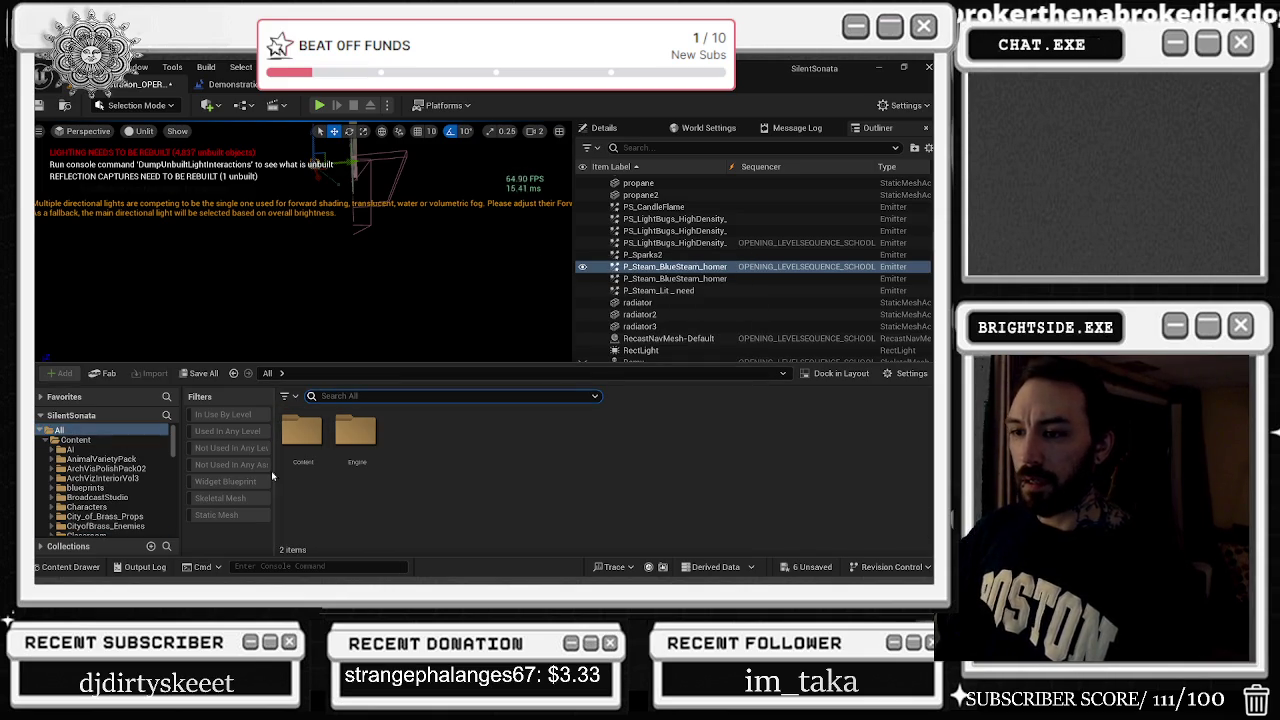
left_click(285, 397)
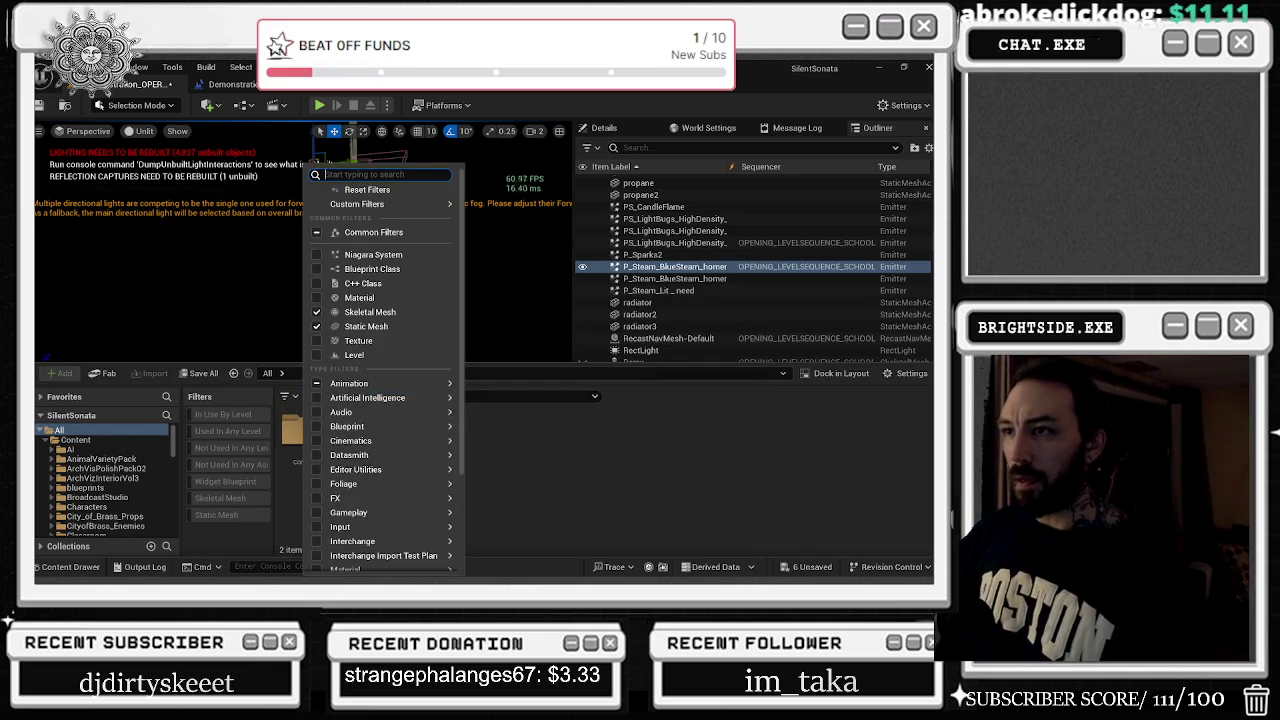
type("LEVBE")
key("BackSpace")
key("BackSpace")
type("EL")
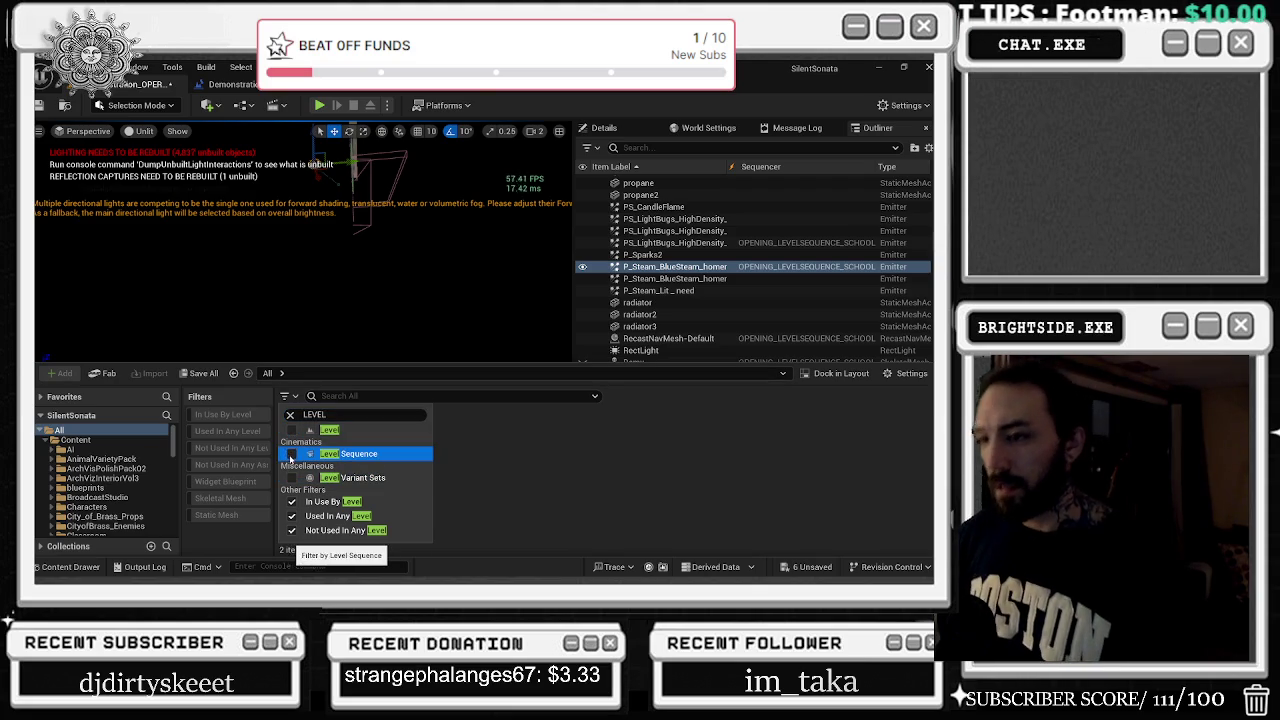
left_click(291, 454)
left_click(537, 440)
Scroll the level sequence list and open LS_ENDING_OF_OPERA_FALLING
scroll(632, 418, "down", 2)
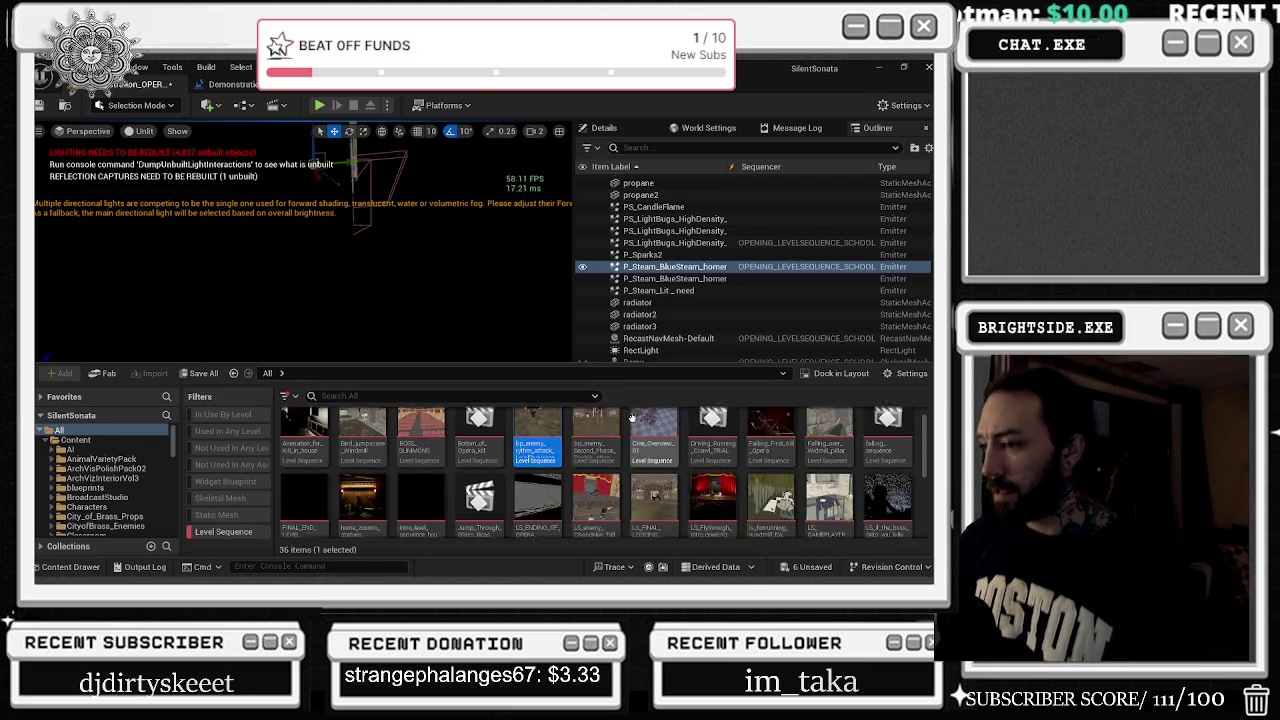
scroll(632, 418, "down", 3)
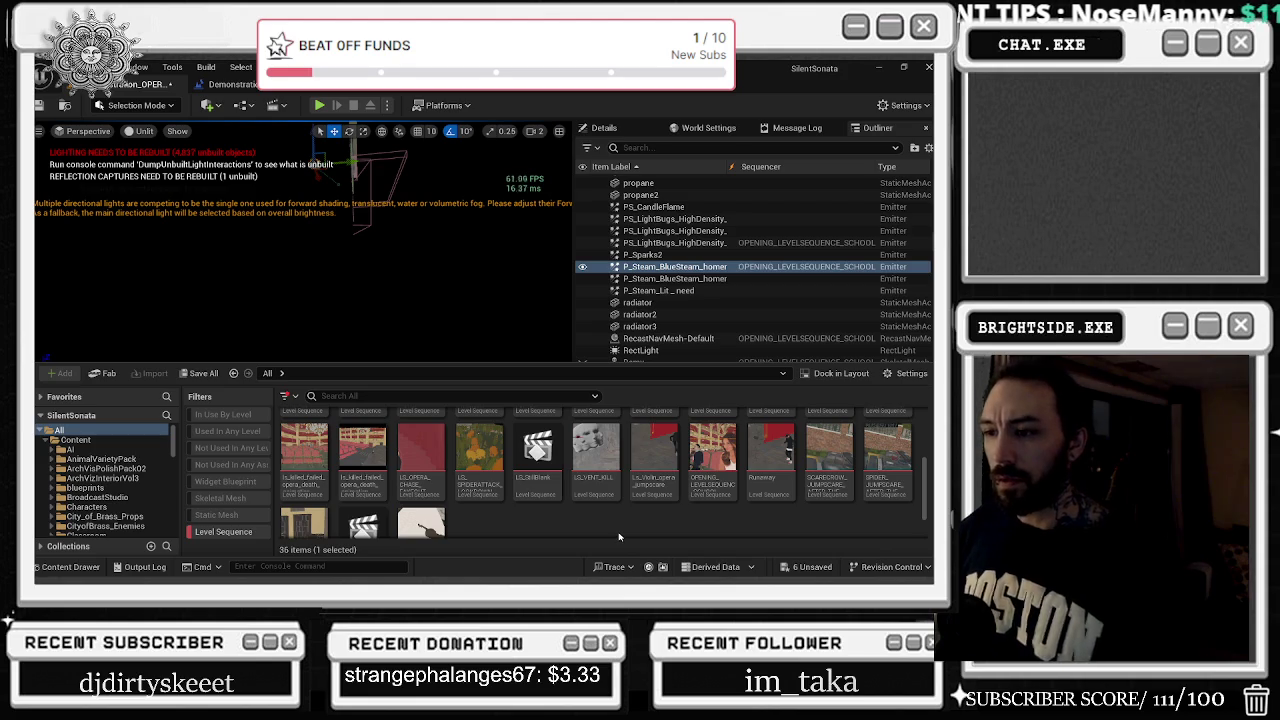
scroll(640, 470, "up", 3)
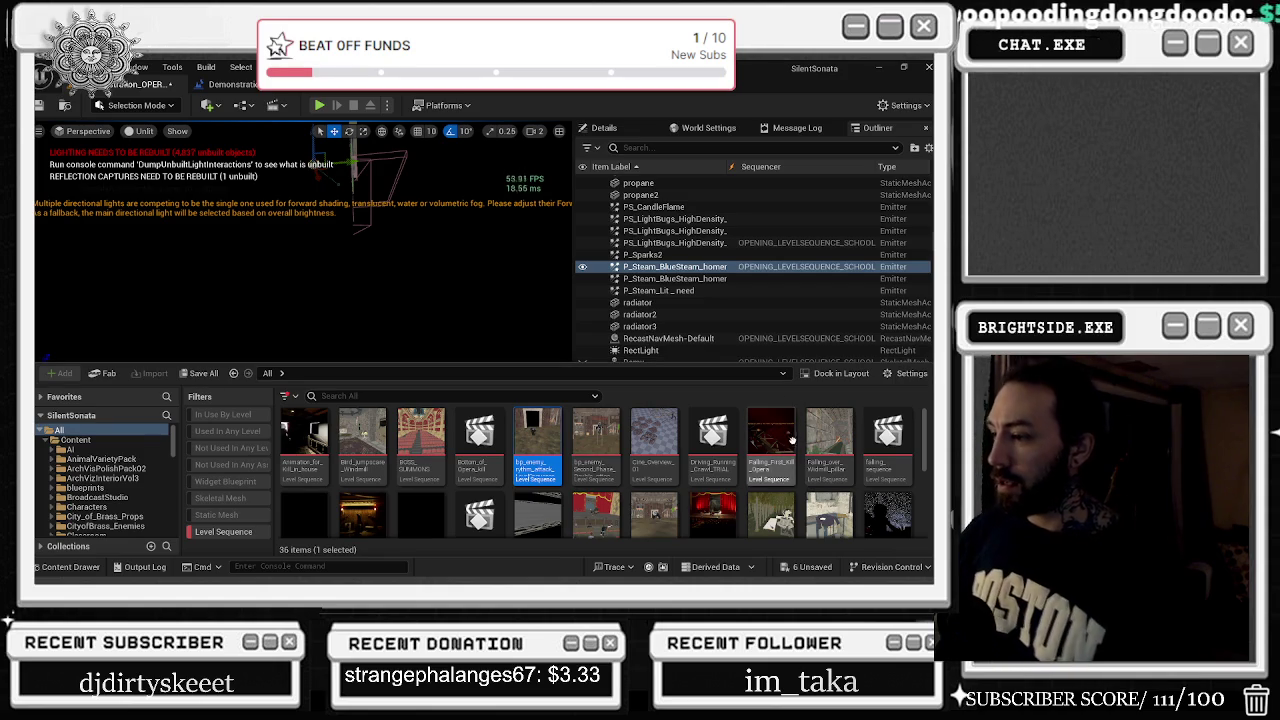
scroll(790, 440, "down", 1)
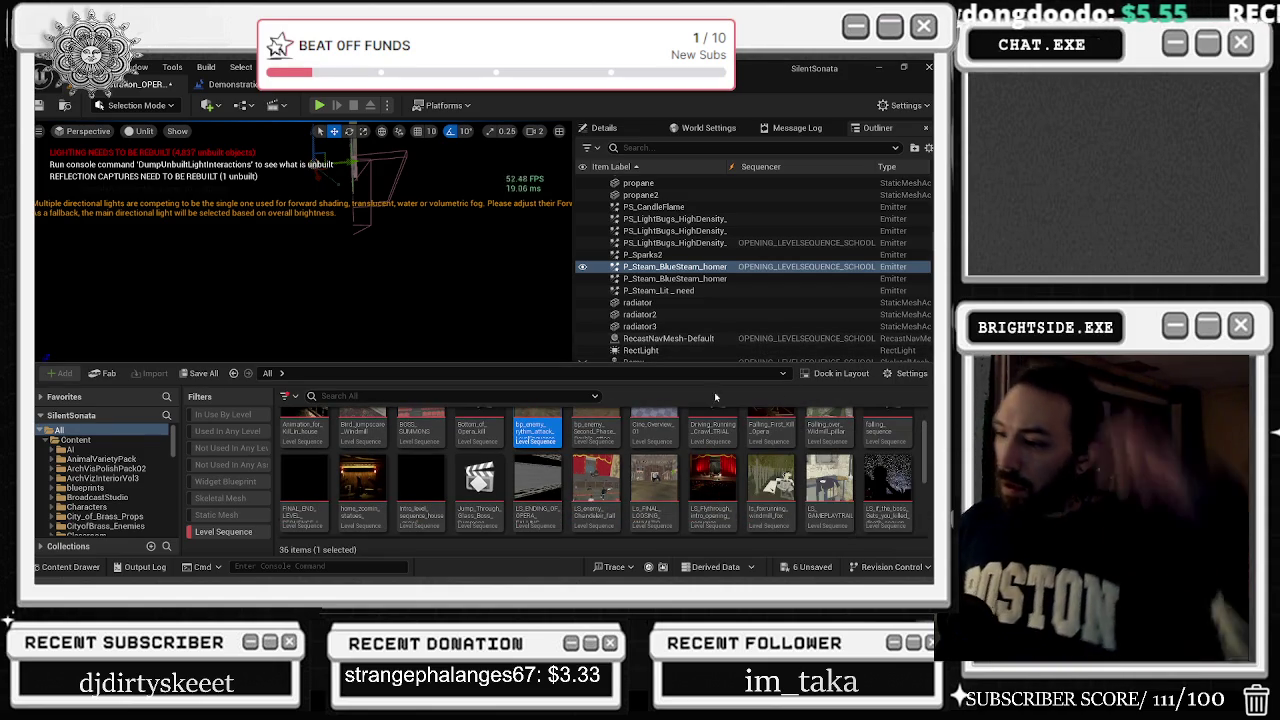
double_click(537, 482)
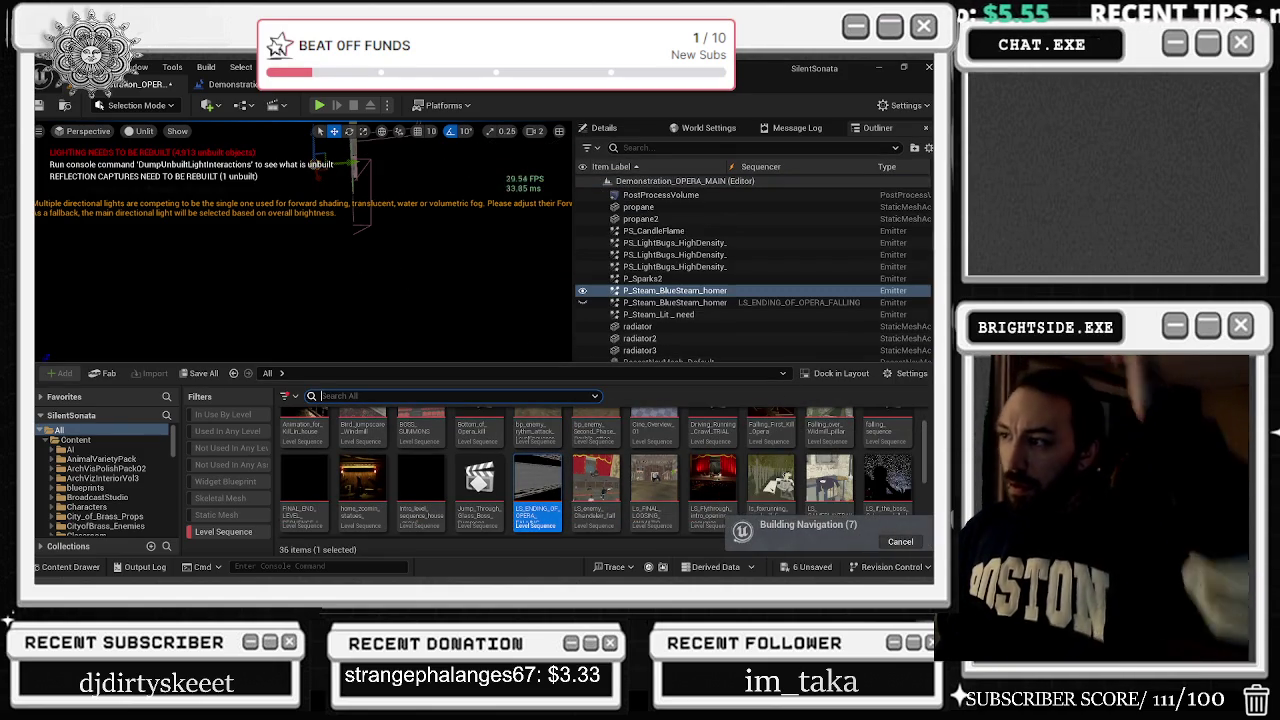
Select the homemmade2 steam track, widen the Outliner name column, and select P_Steam_BlueSteam_homemmade
scroll(228, 503, "down", 3)
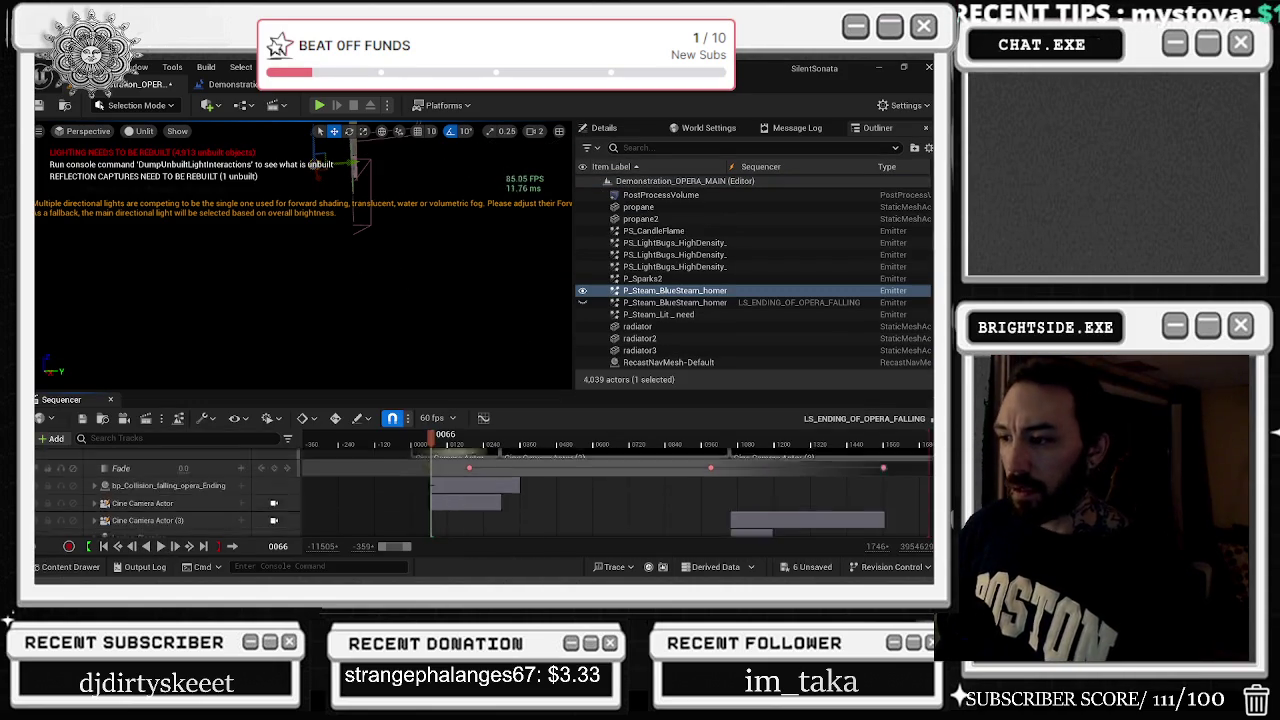
left_click(94, 498)
scroll(96, 500, "down", 3)
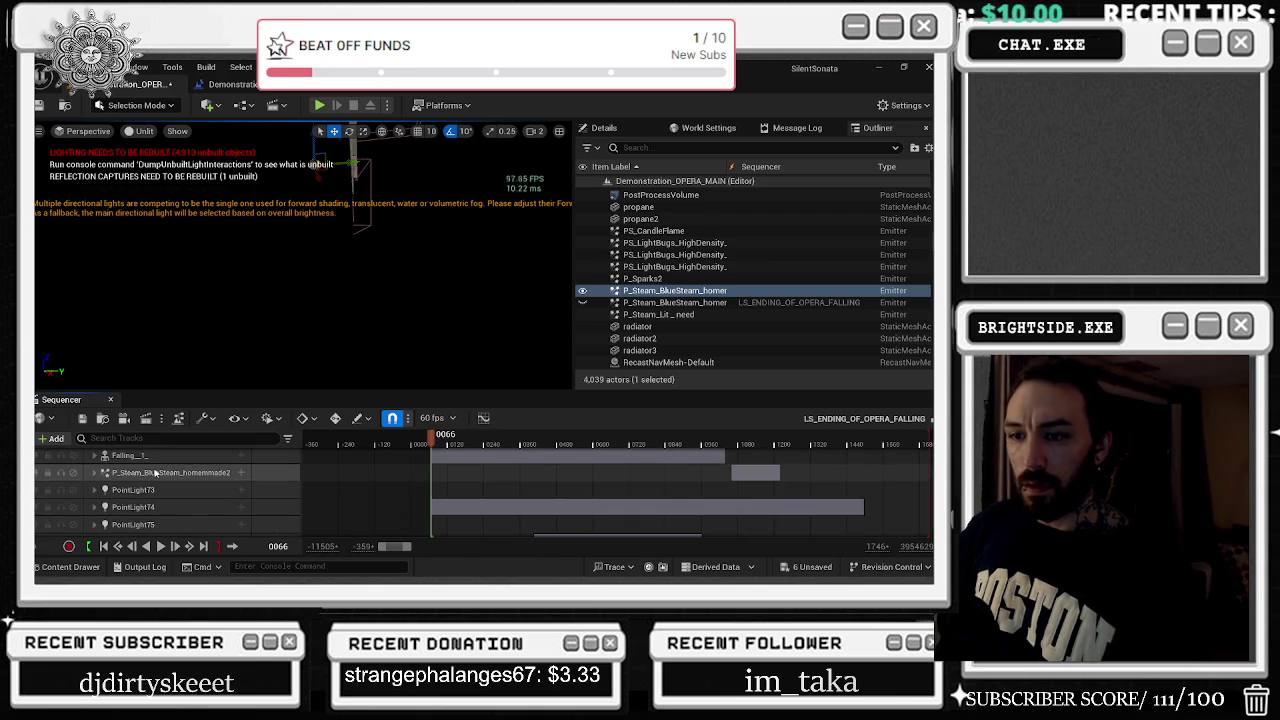
left_click(180, 473)
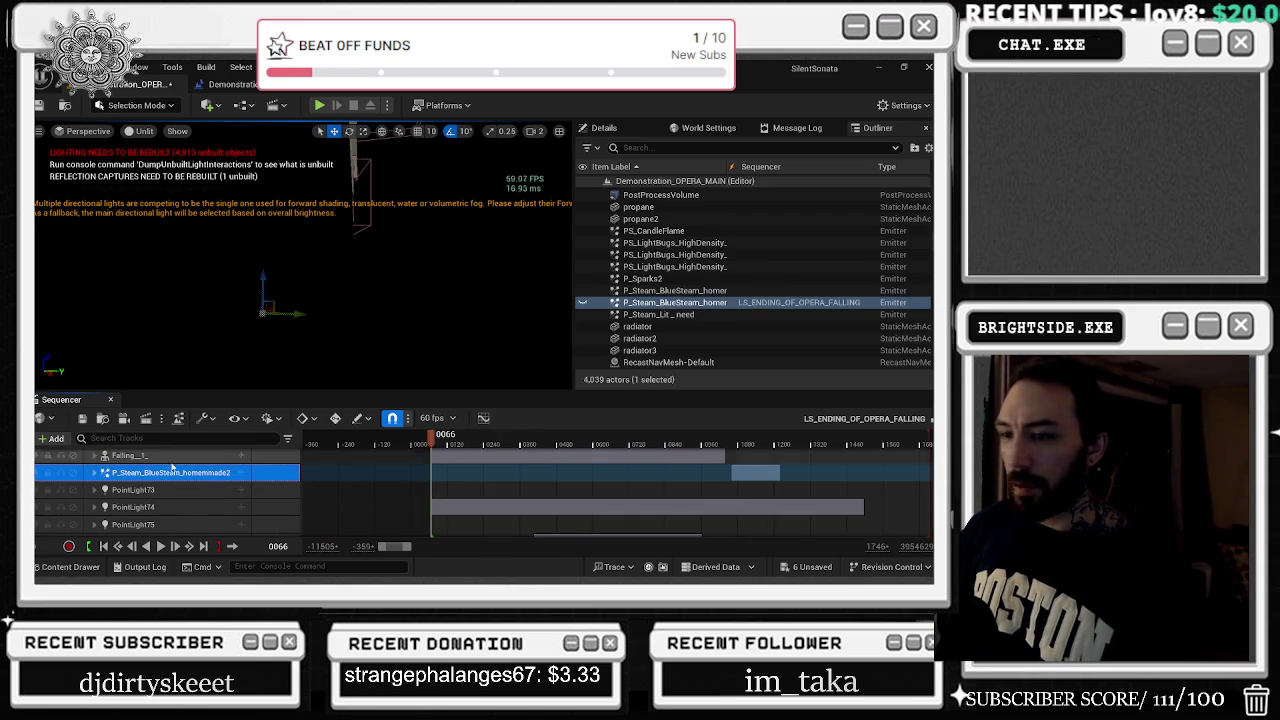
right_click(180, 476)
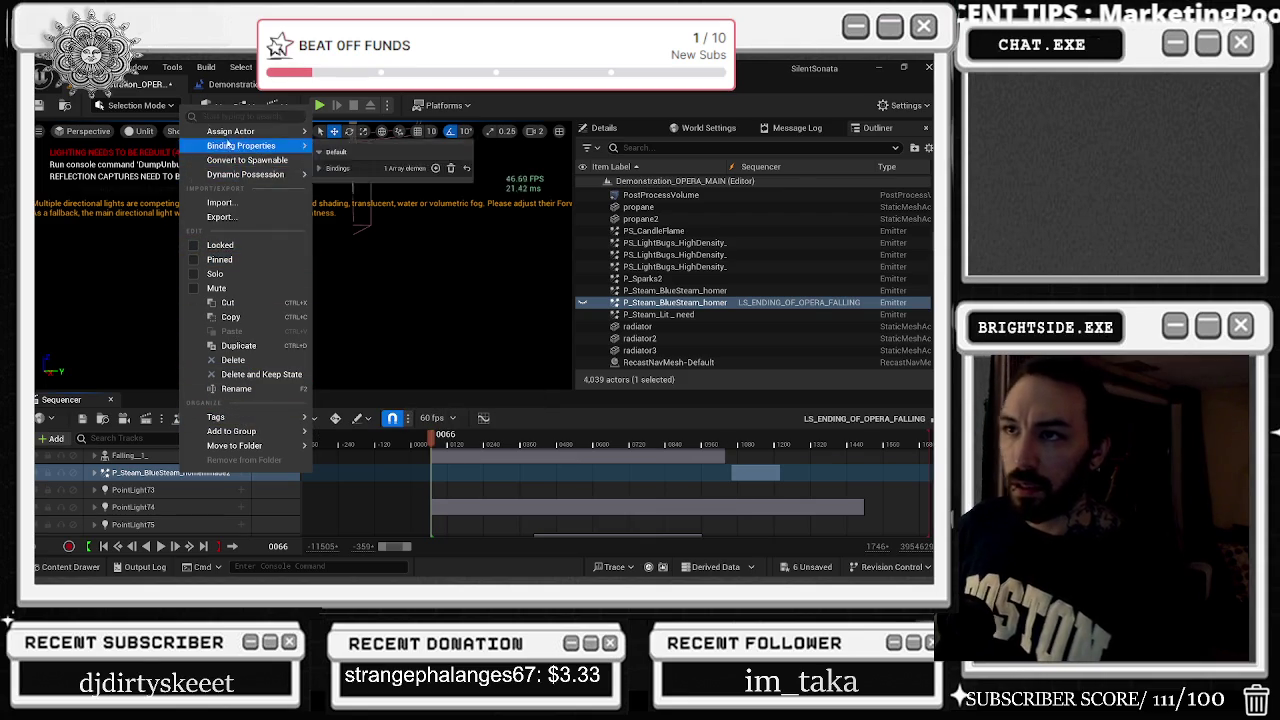
mouse_move(257, 432)
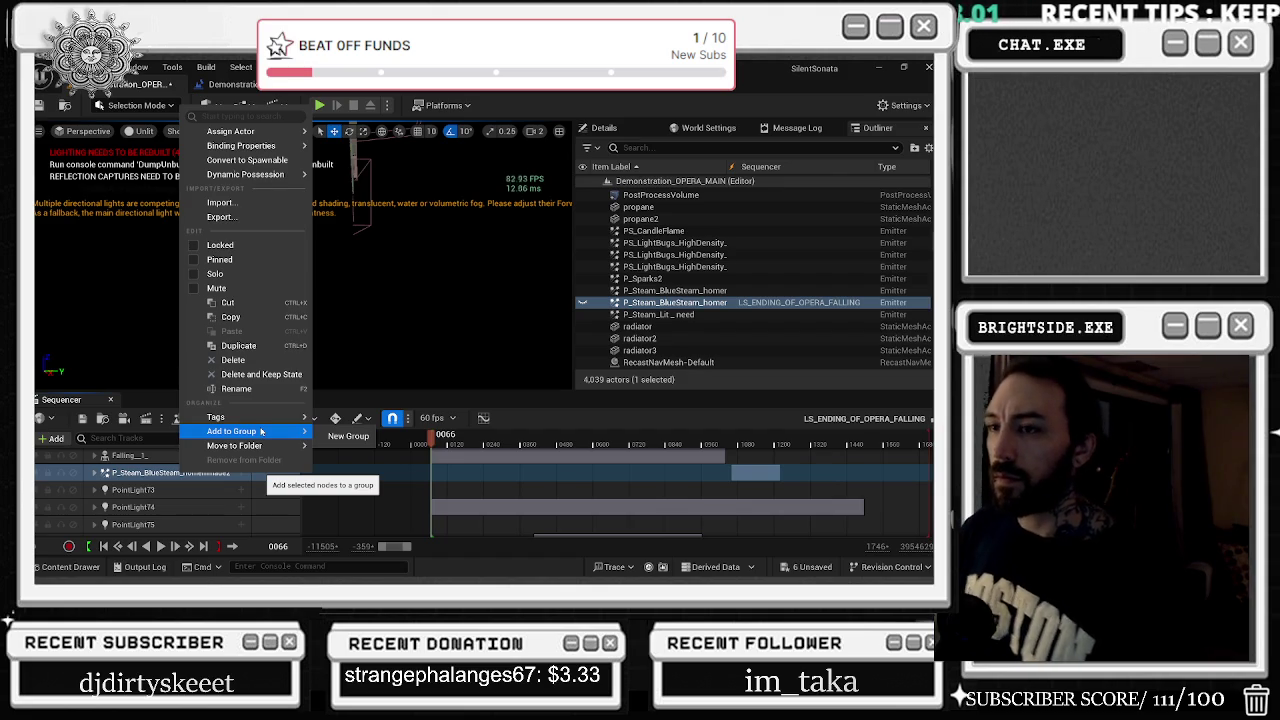
left_click(201, 117)
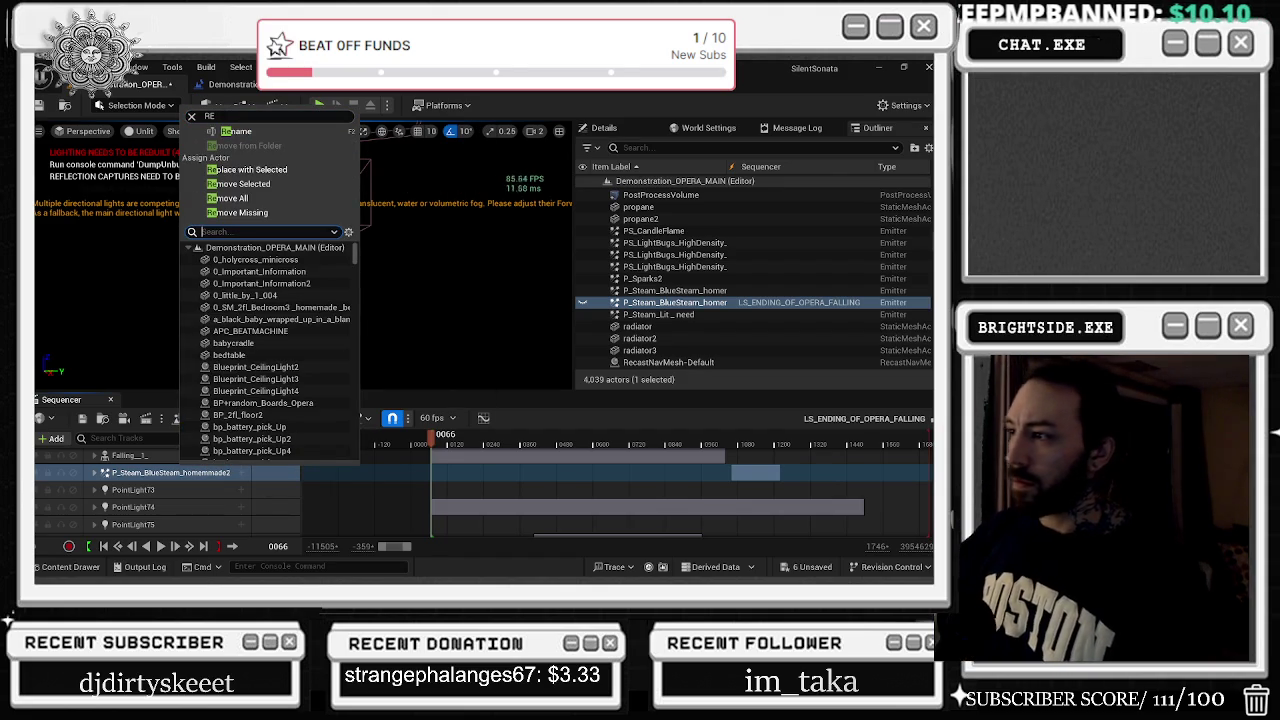
left_click_drag(732, 172, 784, 177)
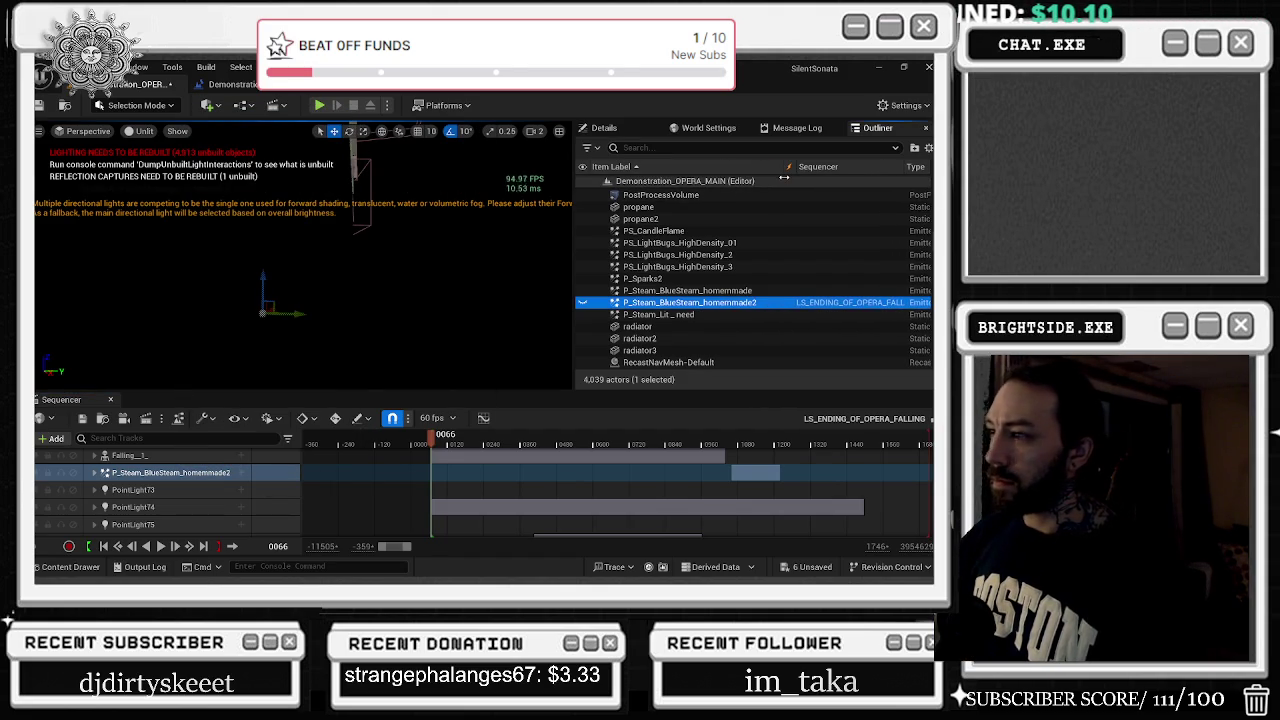
left_click(687, 290)
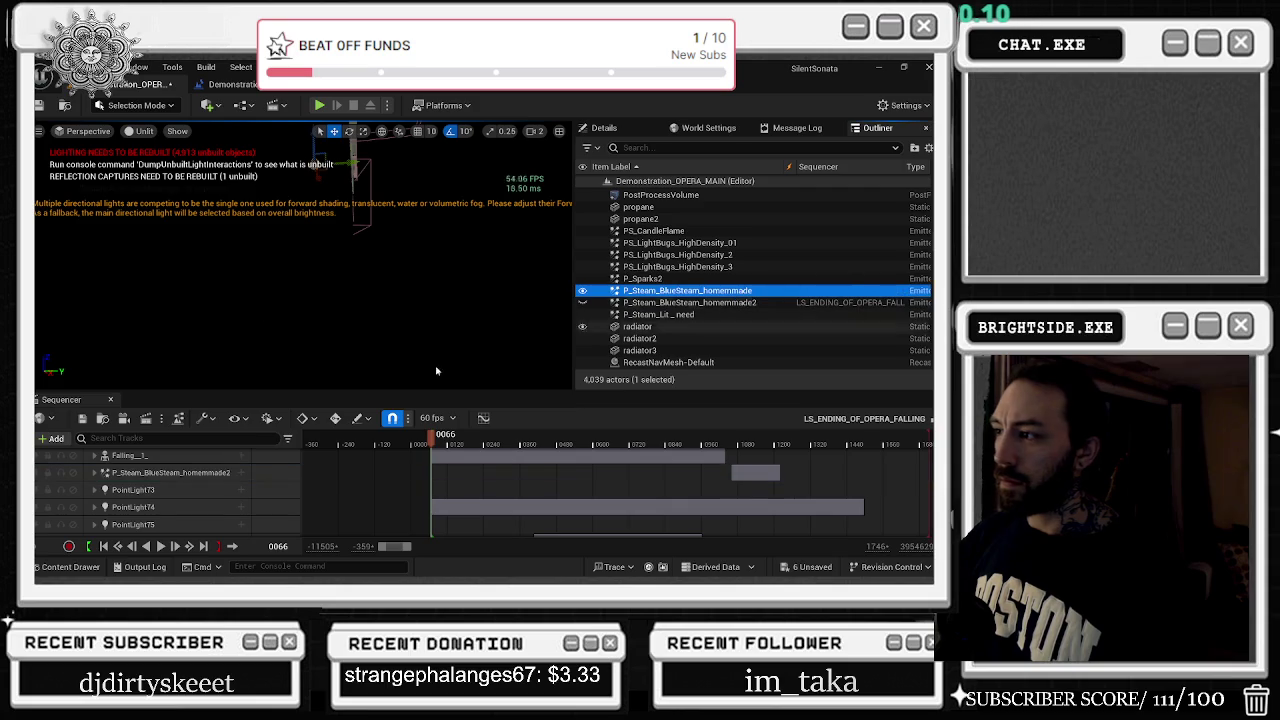
Replace the steam track's actor with the selected P_Steam_BlueSteam_homemmade, then select homemmade2 in the Outliner
right_click(162, 470)
mouse_move(235, 129)
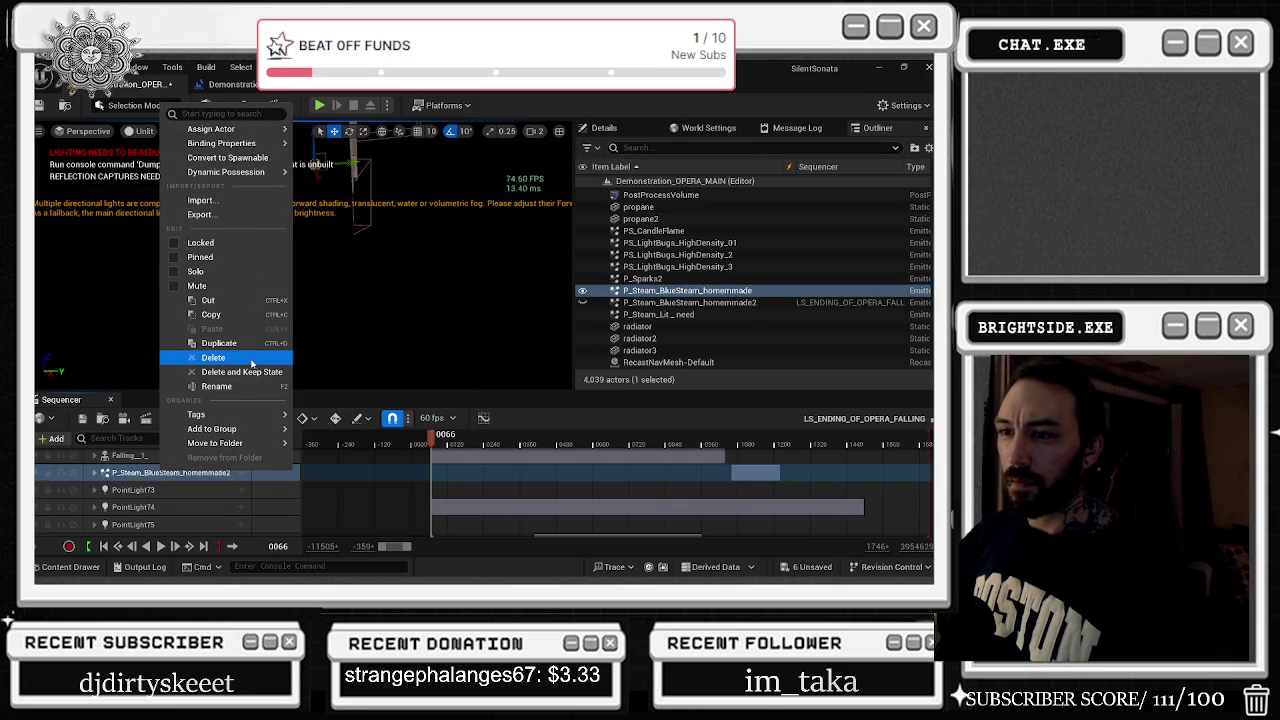
mouse_move(230, 172)
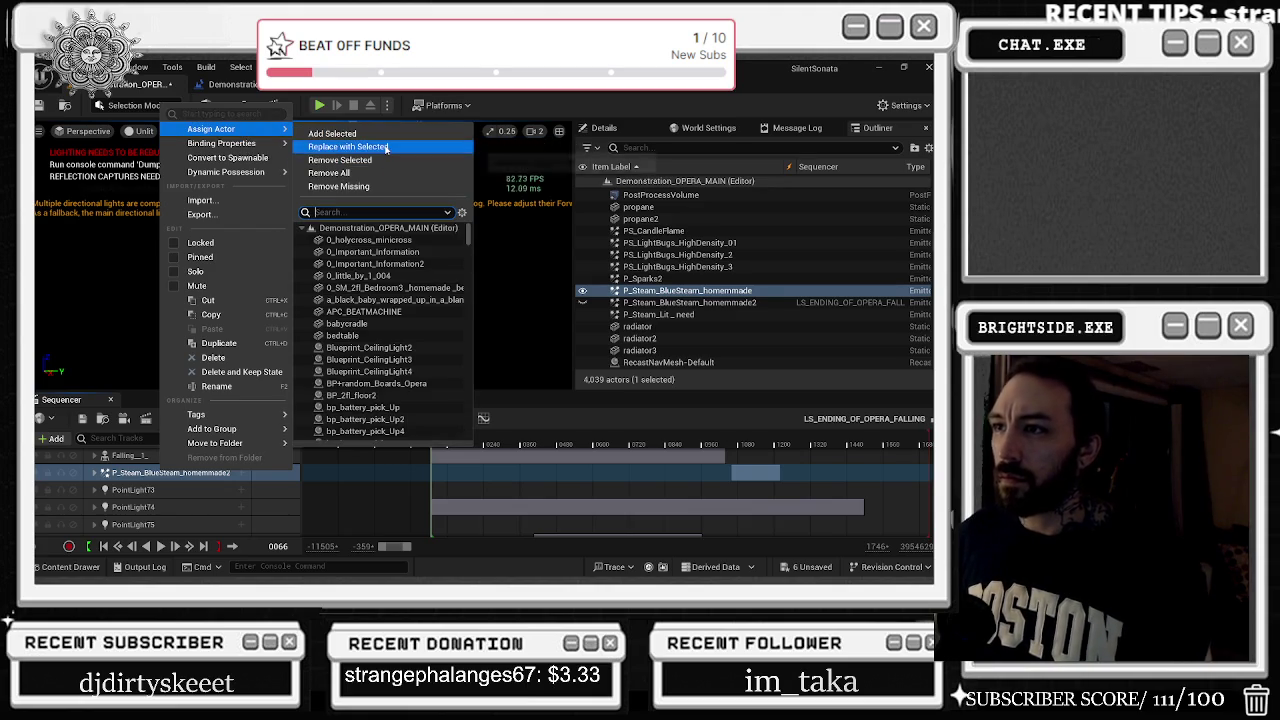
left_click(350, 147)
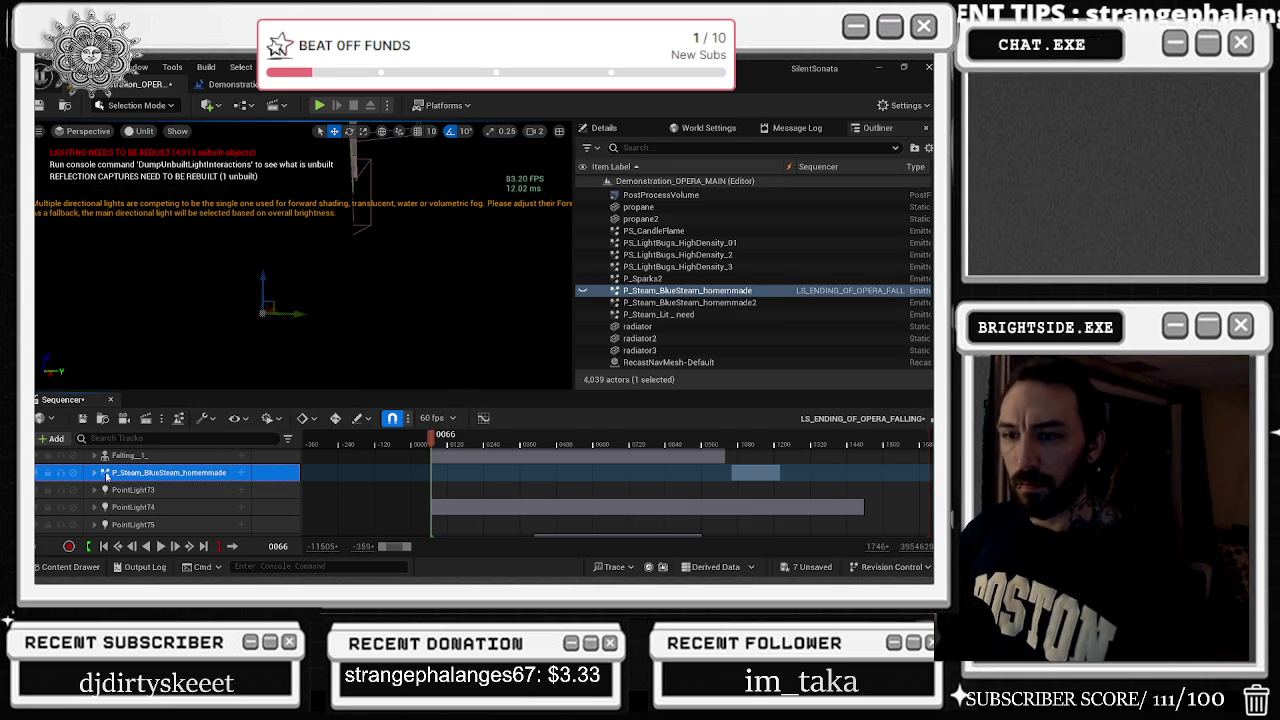
left_click(680, 302)
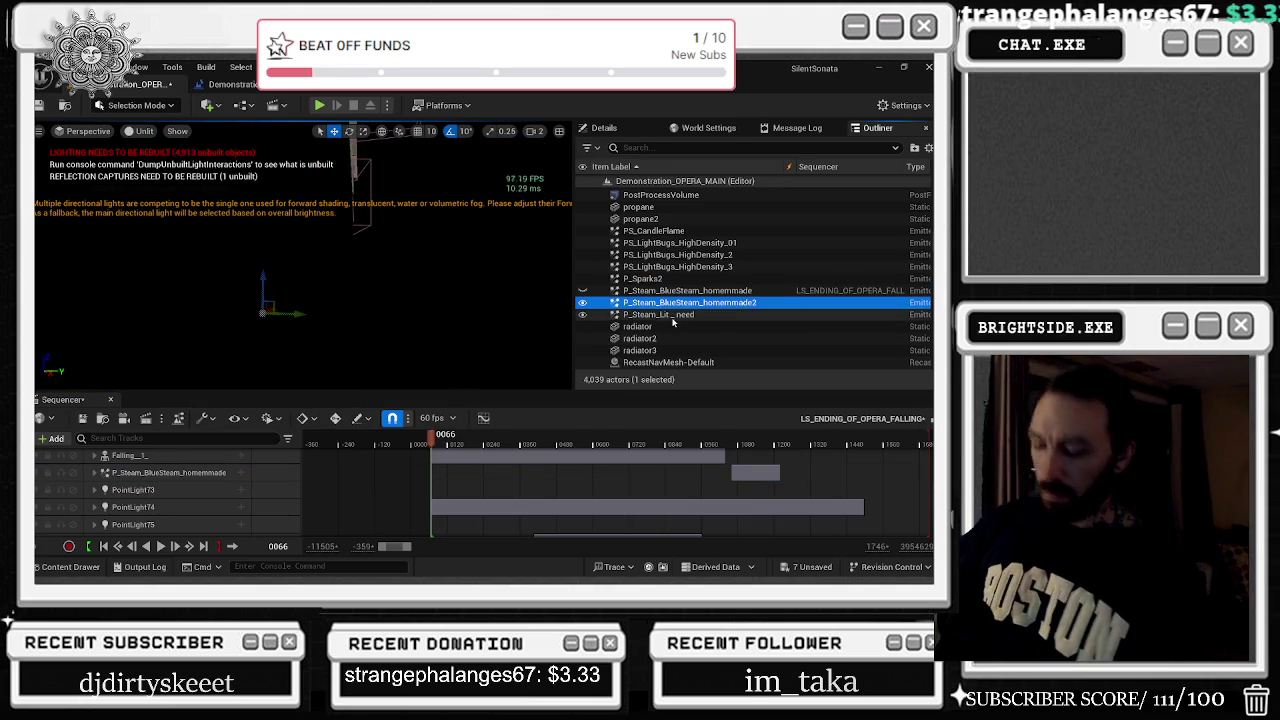
Save the level via Save Selected, then delete the duplicate P_Steam_BlueSteam_homemmade2 emitter
key("Delete")
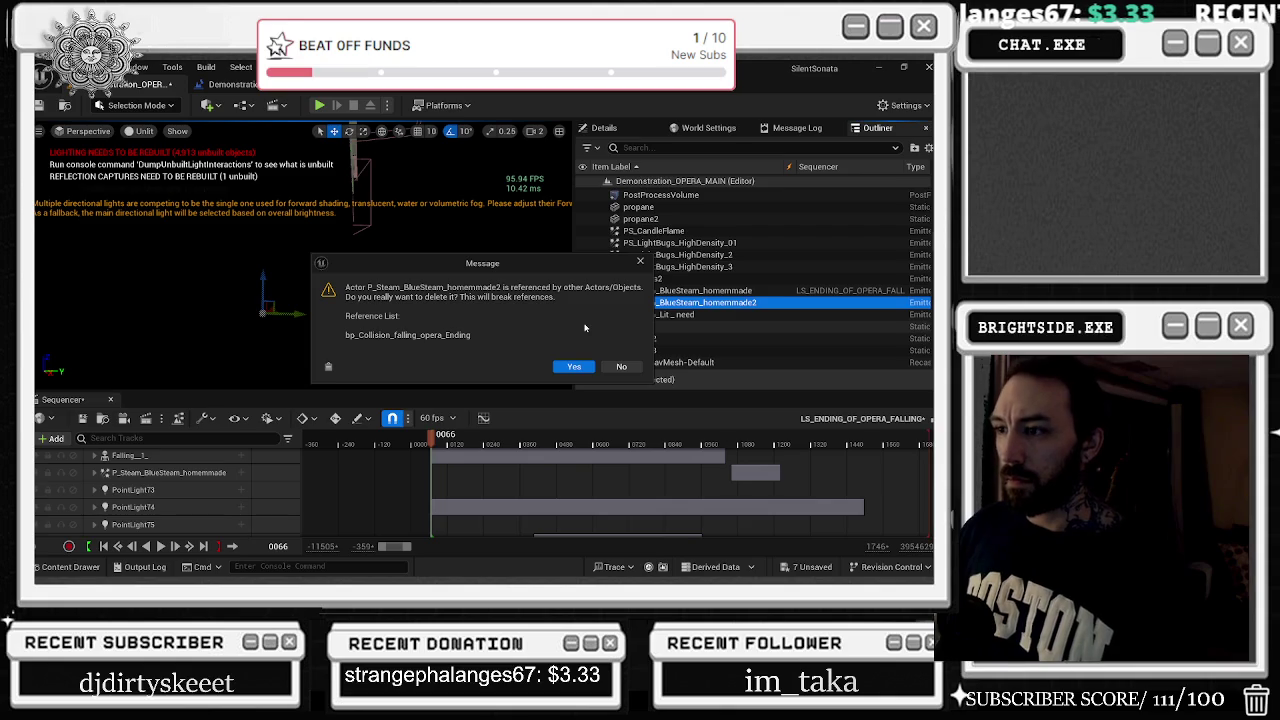
left_click(621, 366)
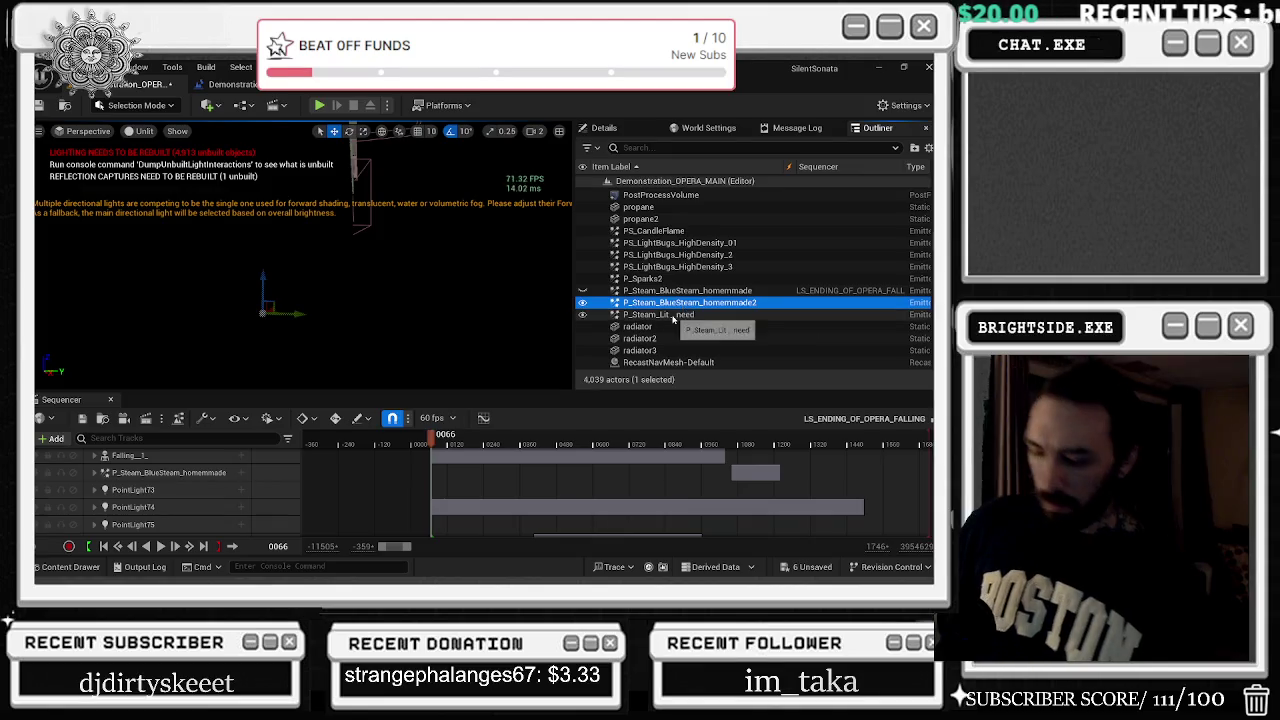
key("Delete")
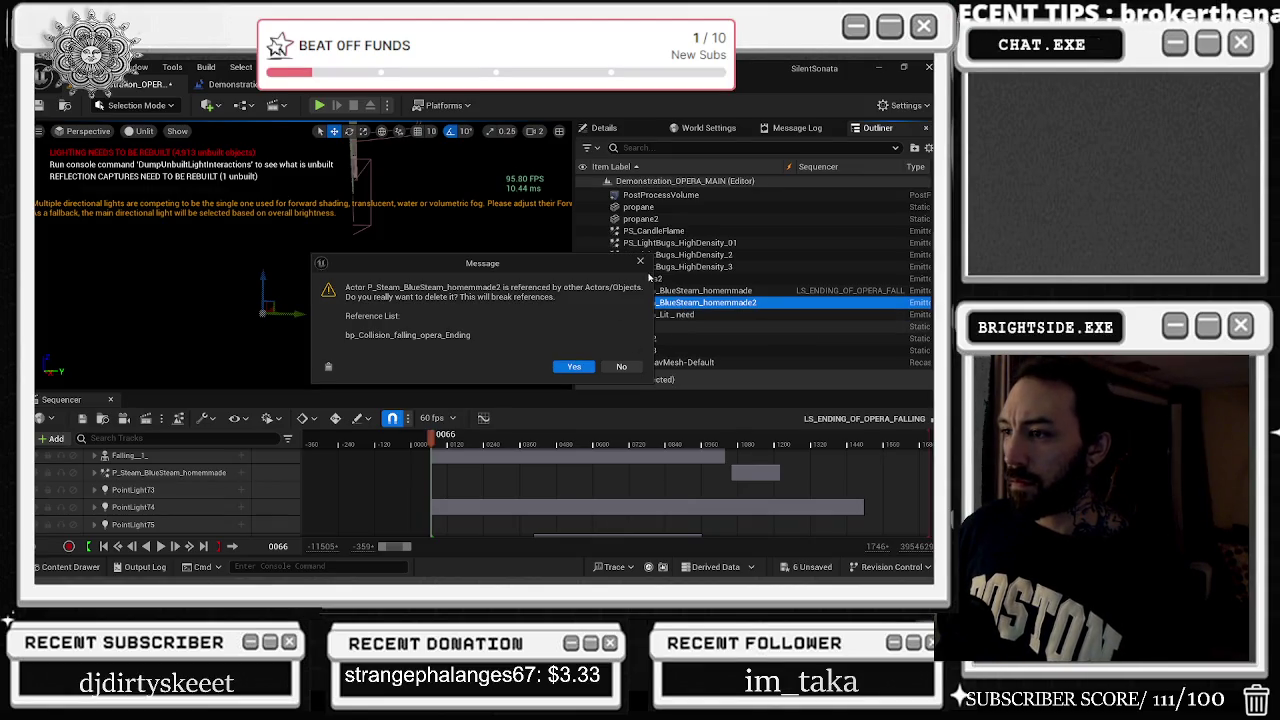
left_click(640, 261)
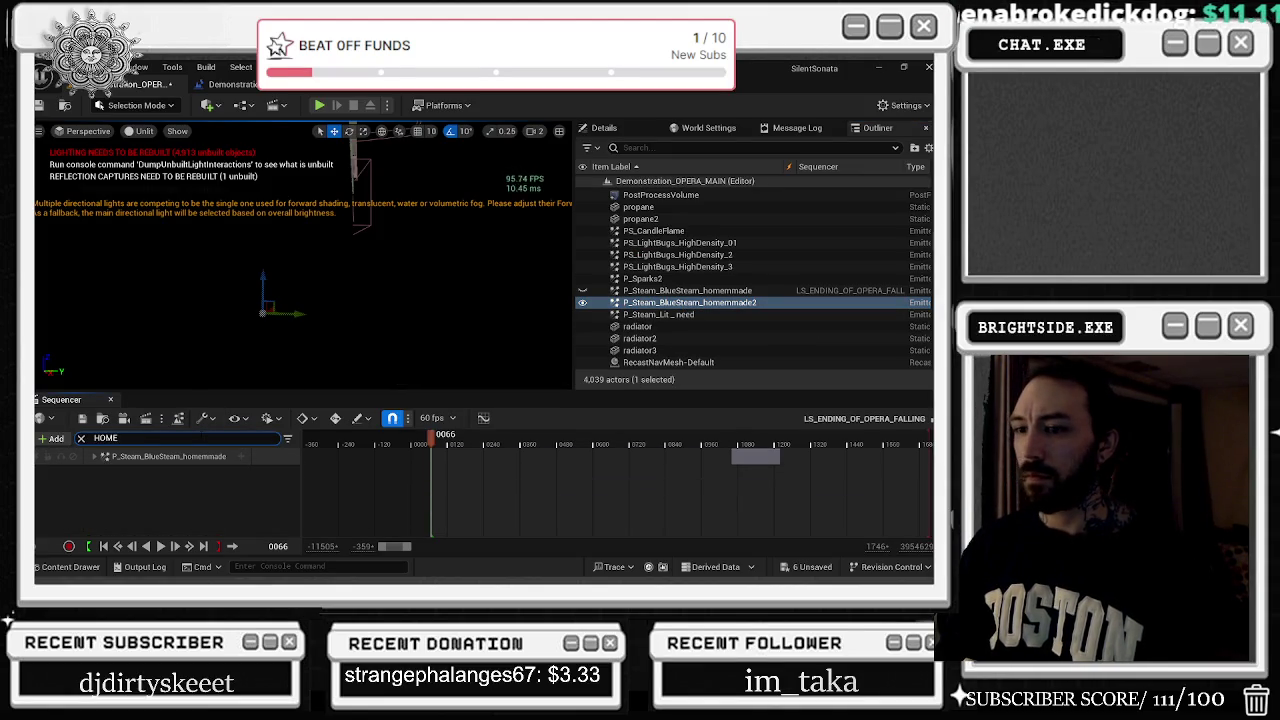
type("HOME")
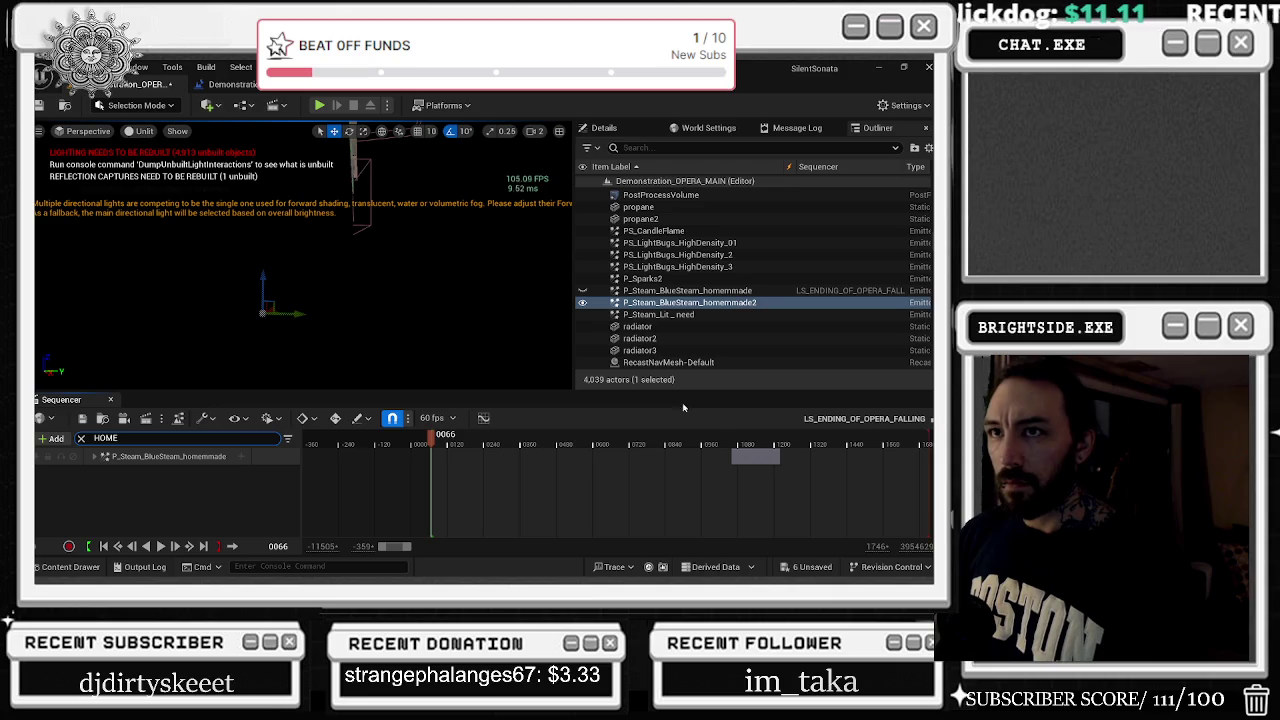
left_click(833, 572)
left_click(575, 459)
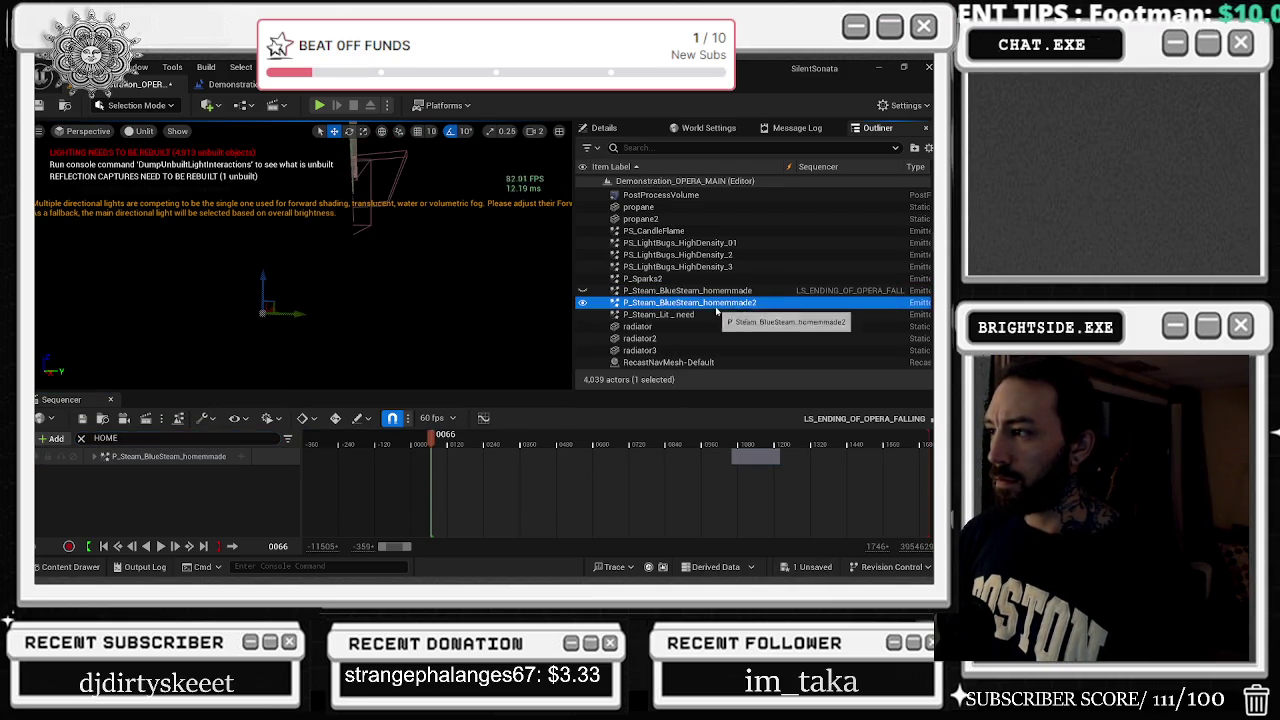
key("Delete")
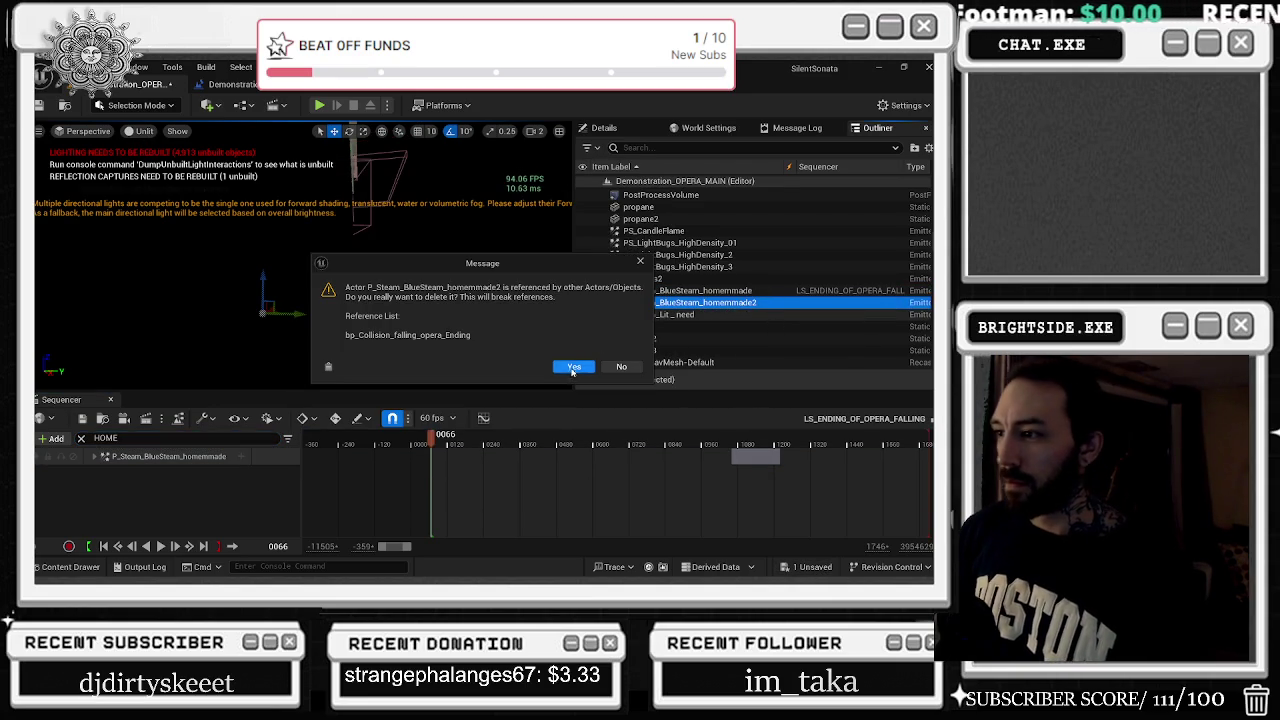
left_click(573, 370)
Expand the steam track, move the playhead to frame 1168, and focus the viewport on the steam emitters
left_click(93, 457)
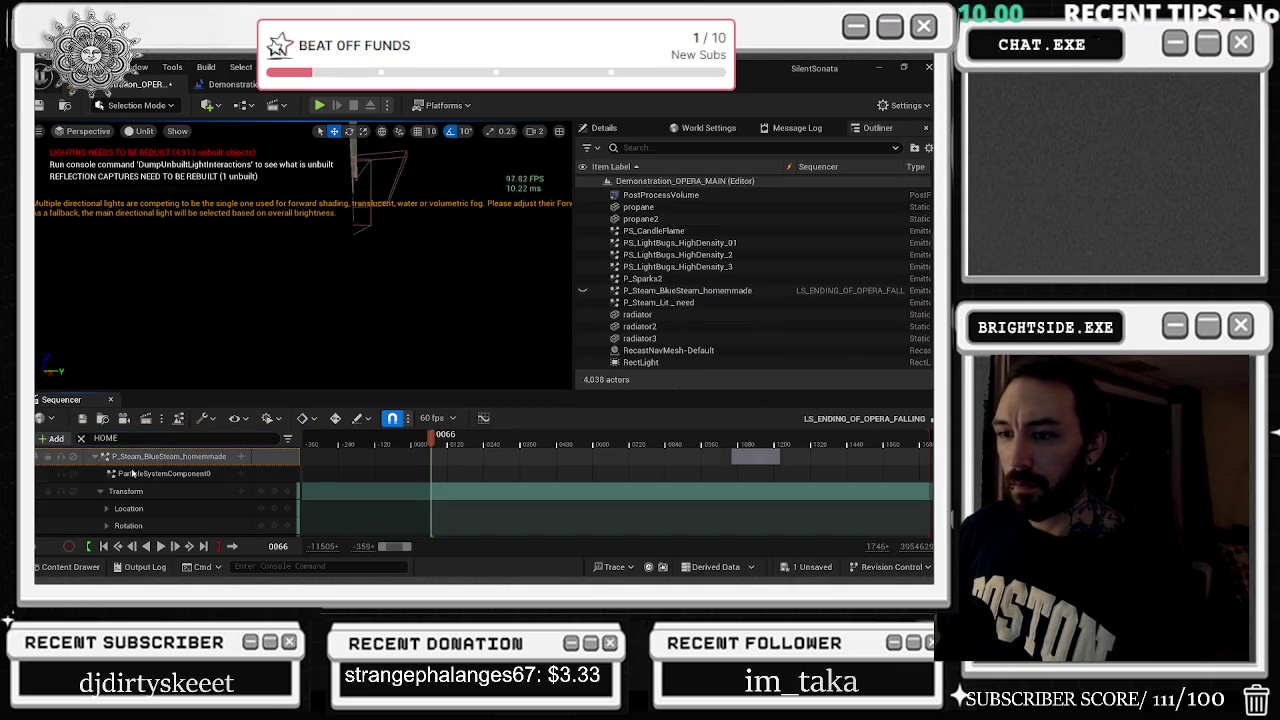
scroll(101, 463, "down", 2)
left_click(764, 441)
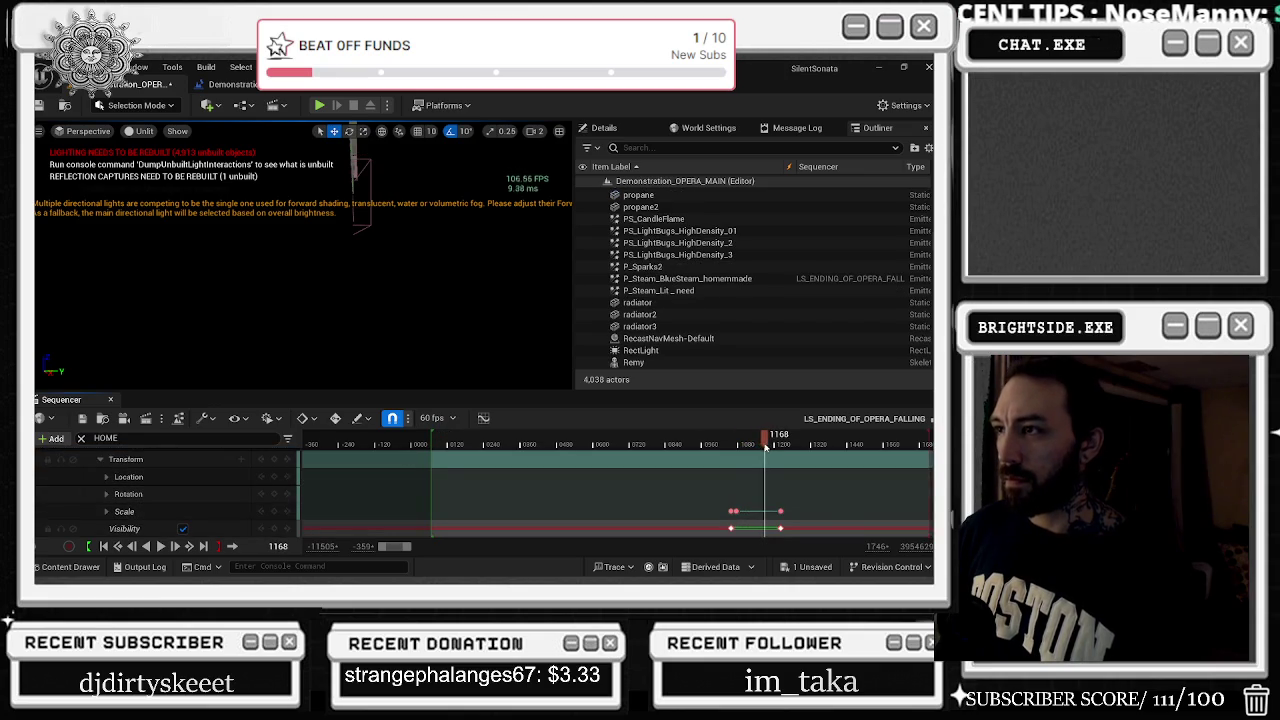
scroll(719, 294, "down", 1)
double_click(719, 294)
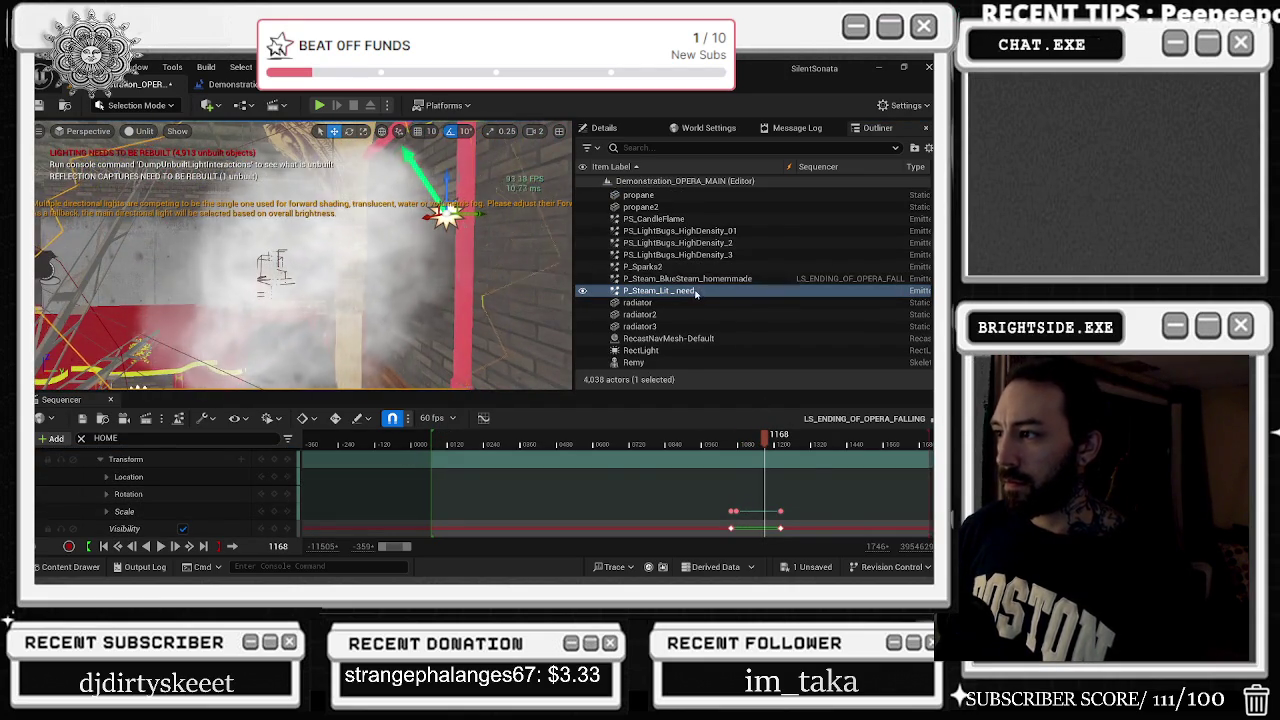
double_click(719, 278)
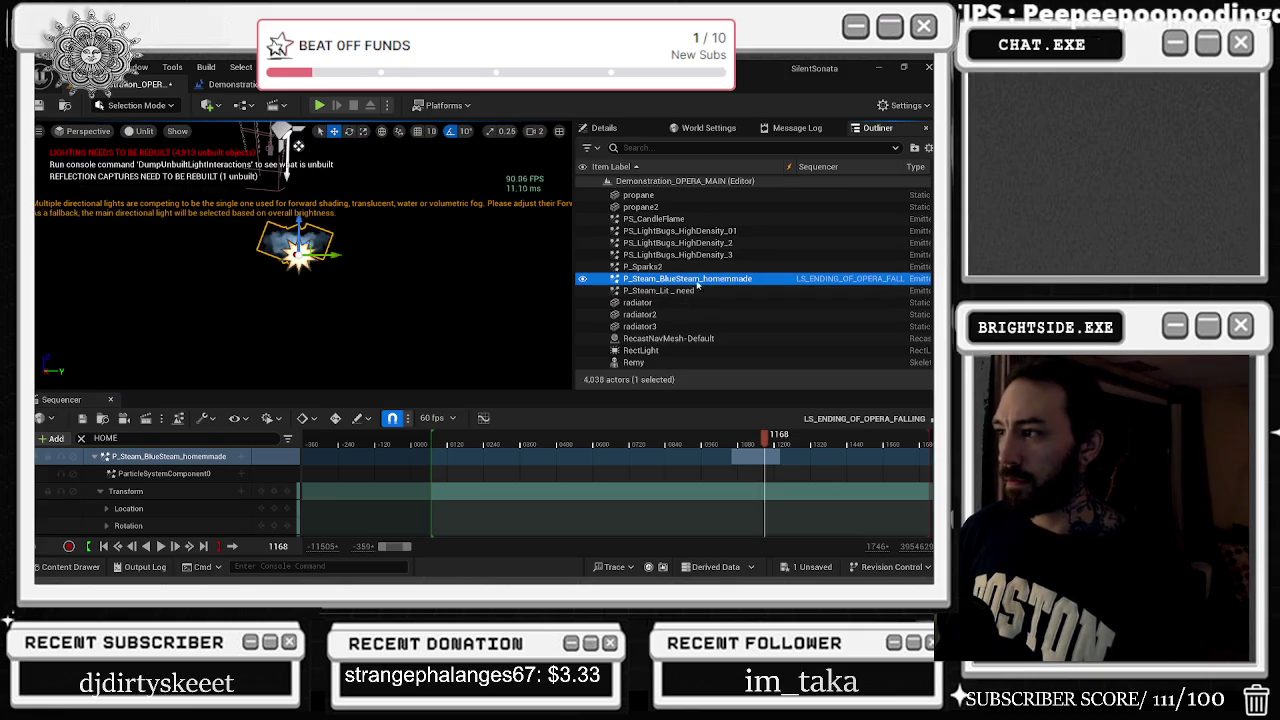
Set the playhead to frame 1068 and search ParticleSystemComponent0's add-track list for 'AC'
left_click_drag(765, 439, 741, 440)
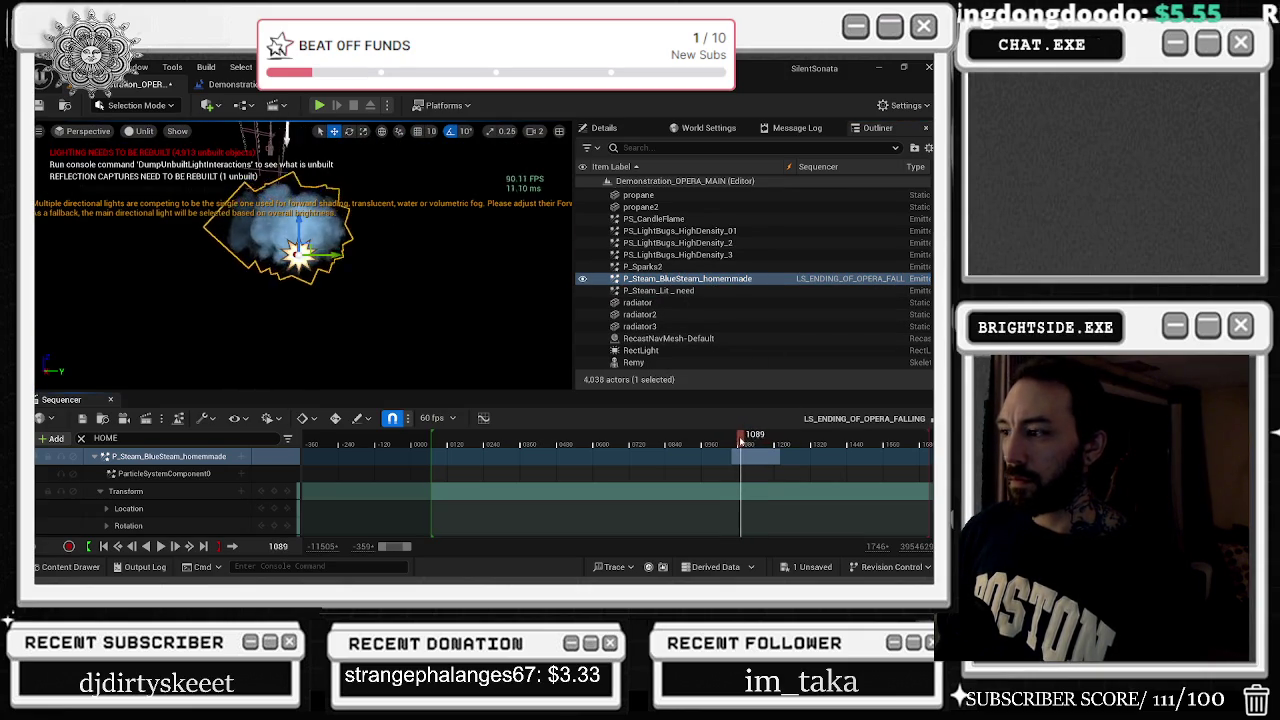
left_click_drag(736, 441, 734, 441)
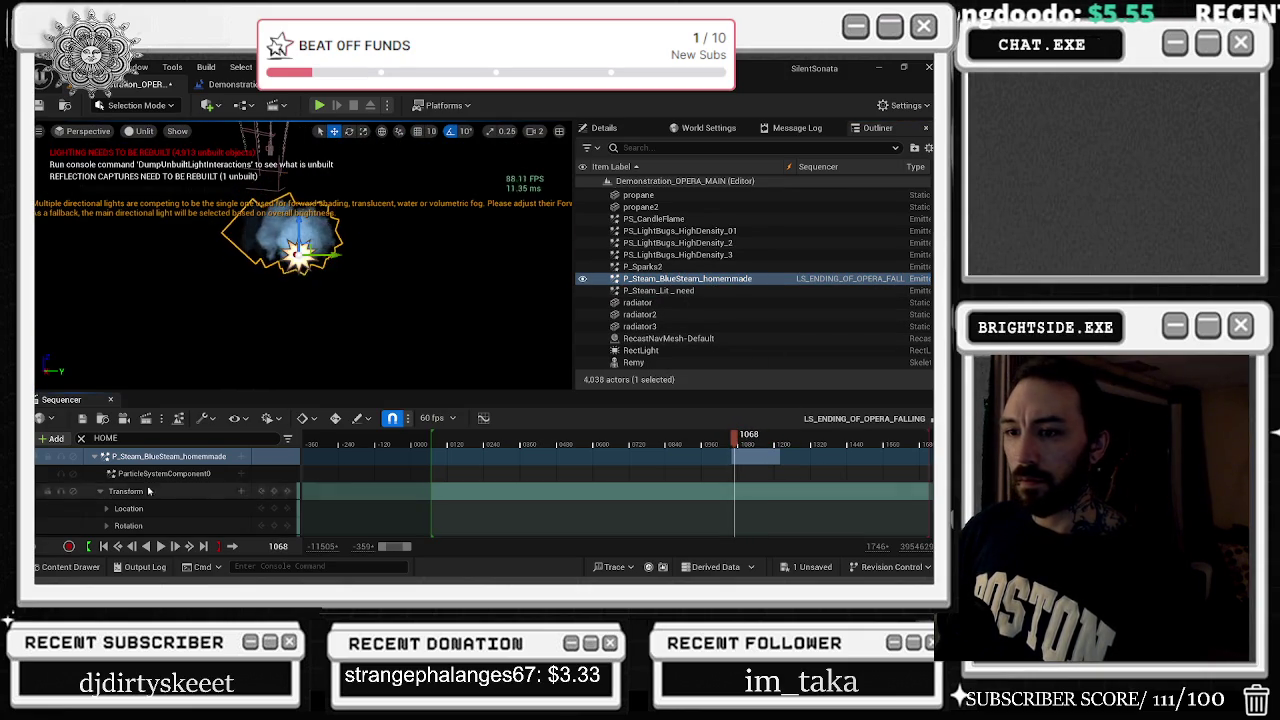
left_click(240, 456)
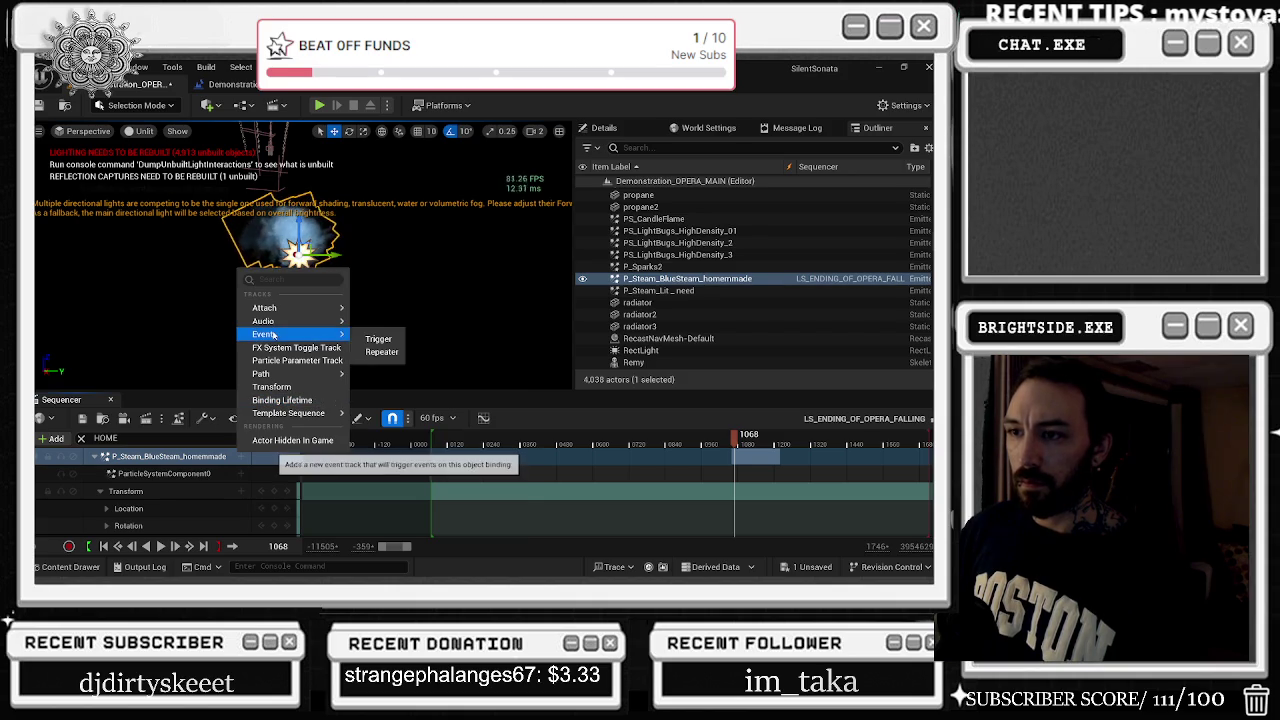
mouse_move(272, 308)
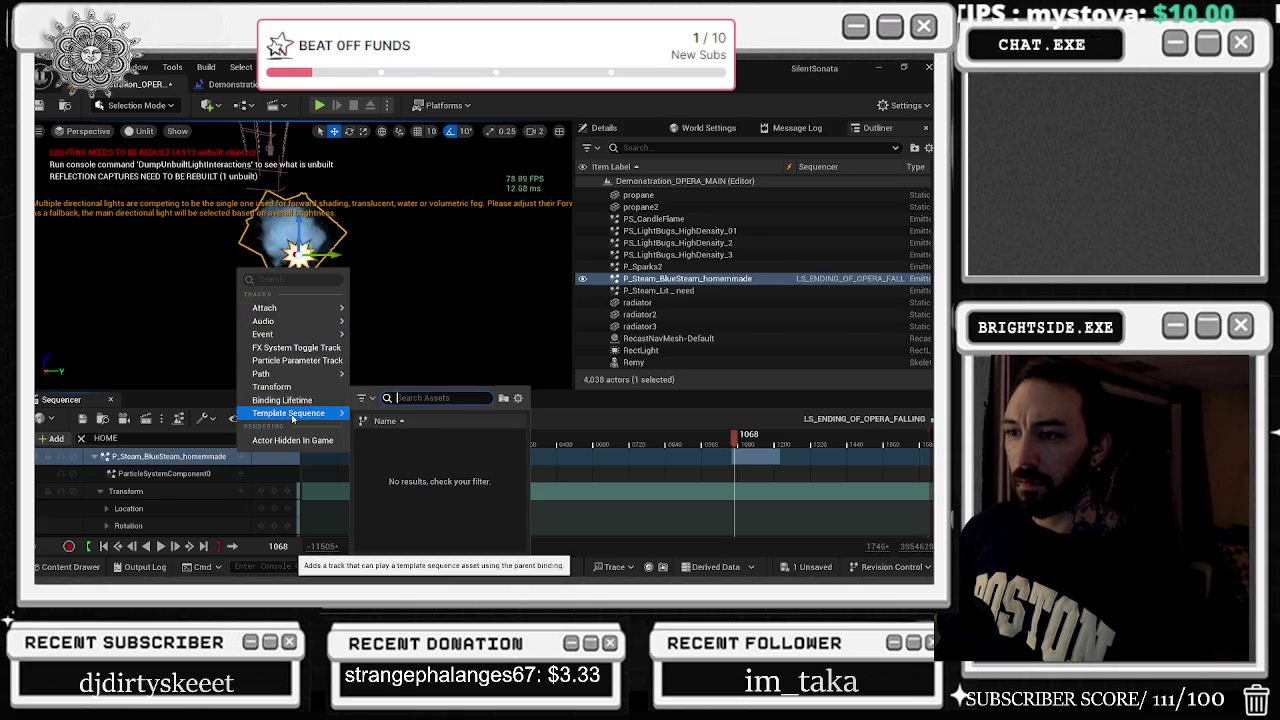
mouse_move(274, 378)
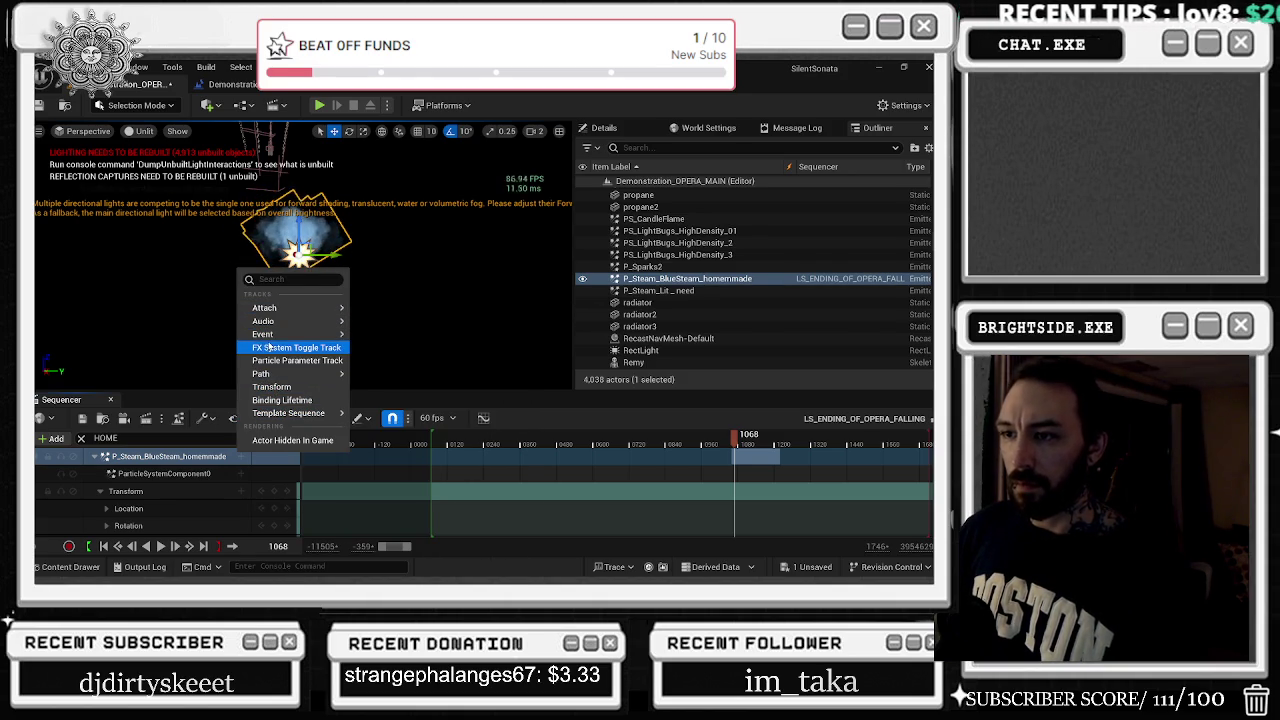
mouse_move(269, 336)
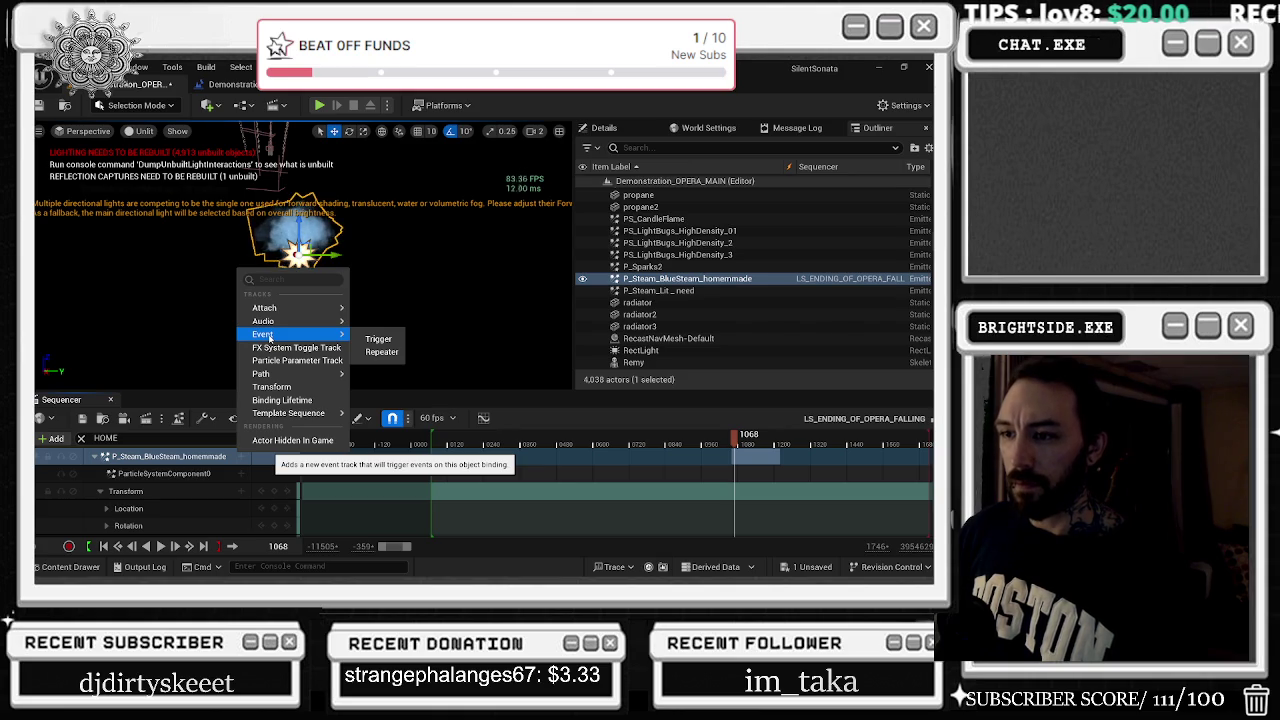
left_click(235, 476)
left_click(241, 473)
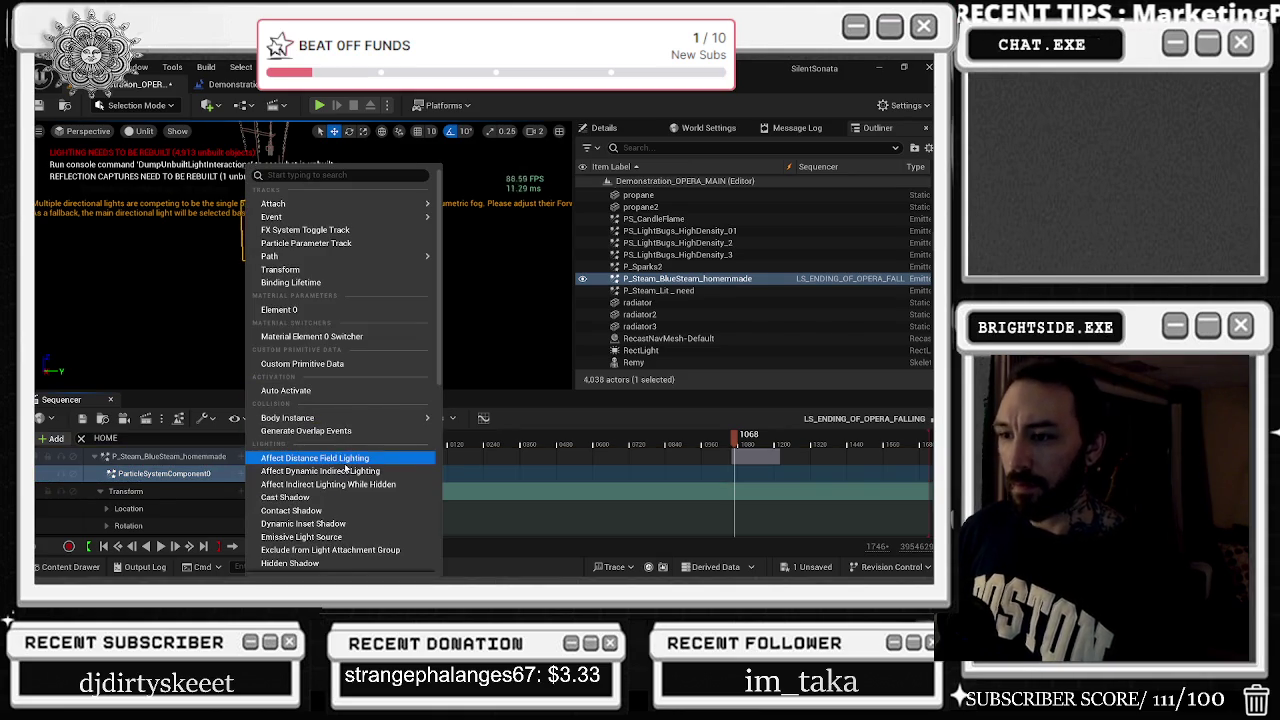
scroll(353, 510, "down", 5)
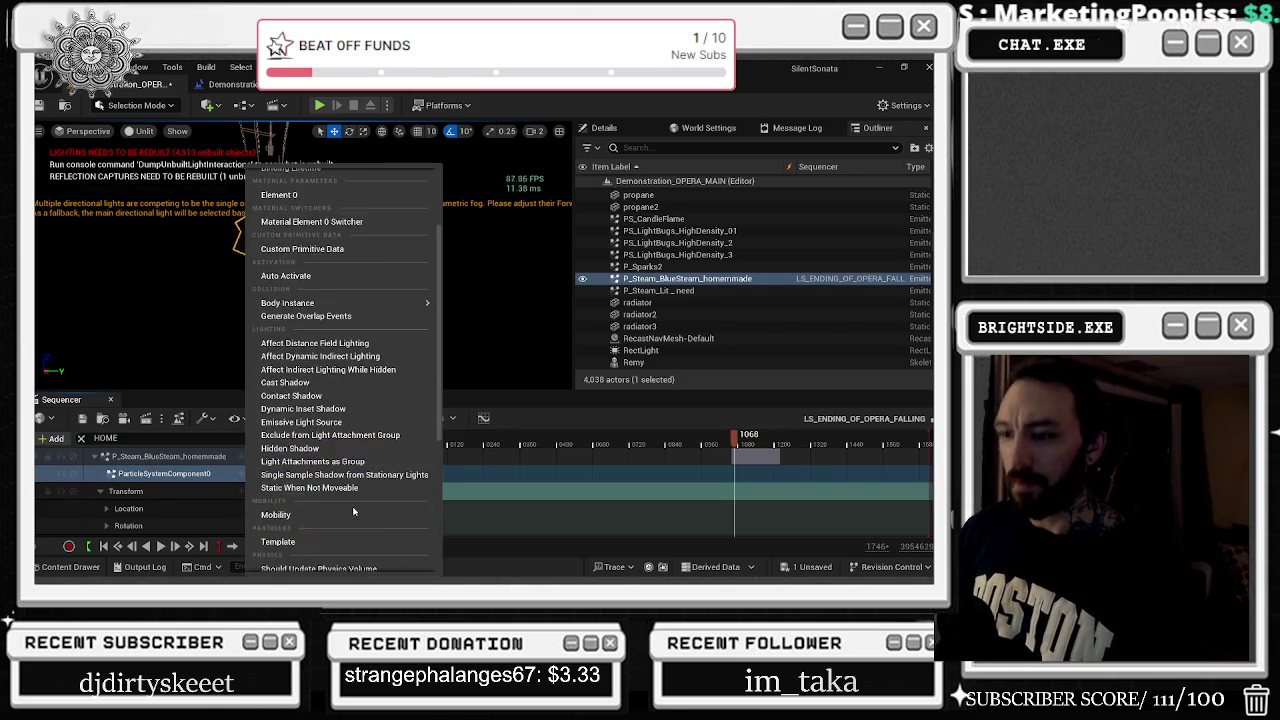
type("AC")
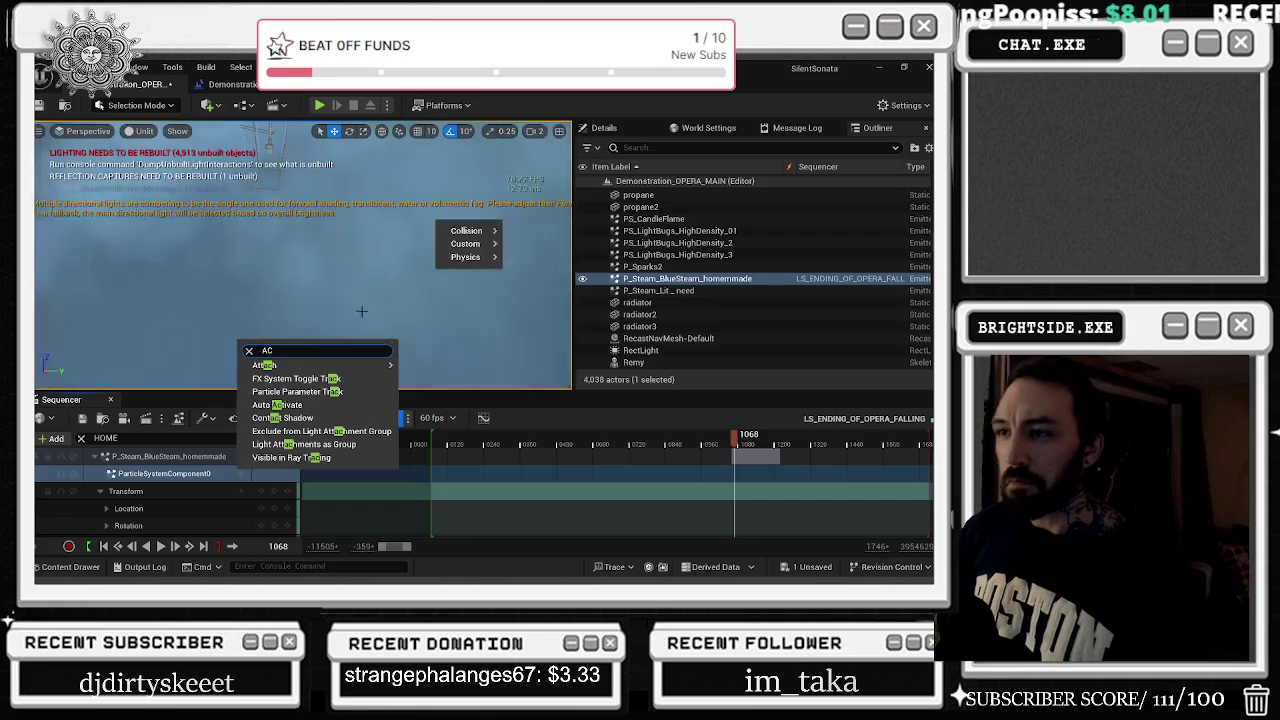
Add an Auto Activate track to ParticleSystemComponent0, keying it off, then on at a later frame
left_click(312, 405)
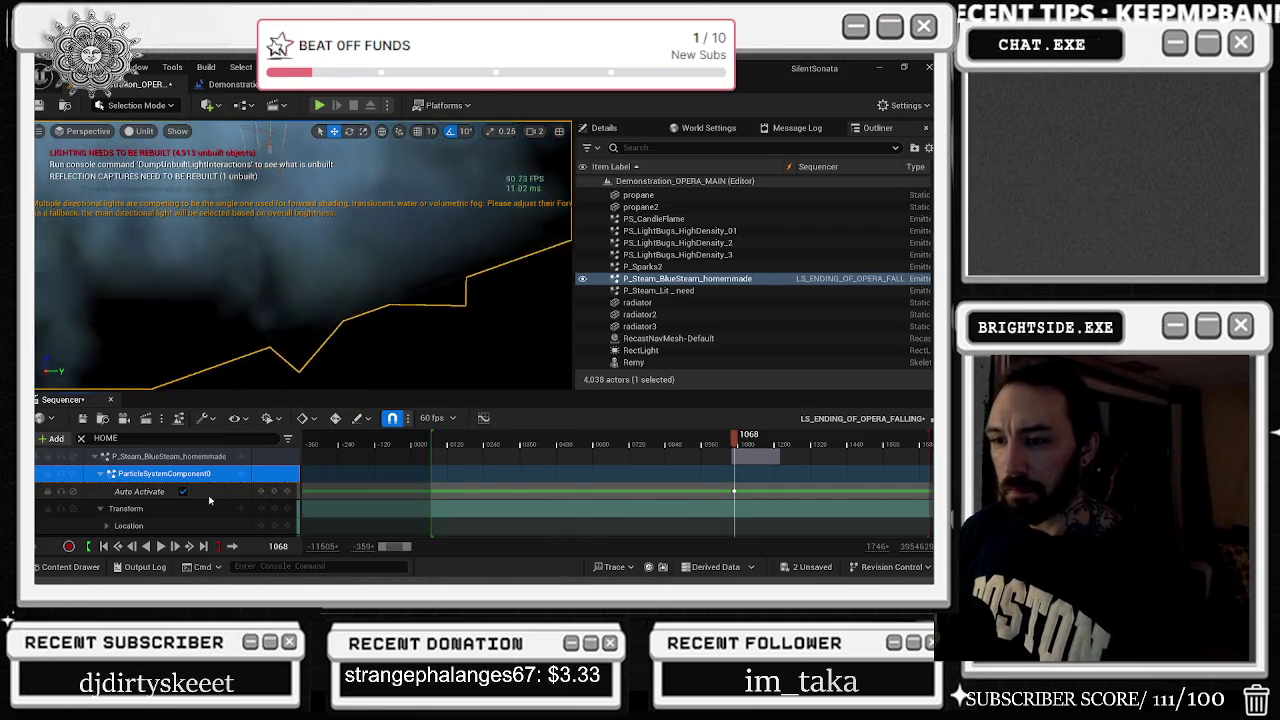
left_click(183, 491)
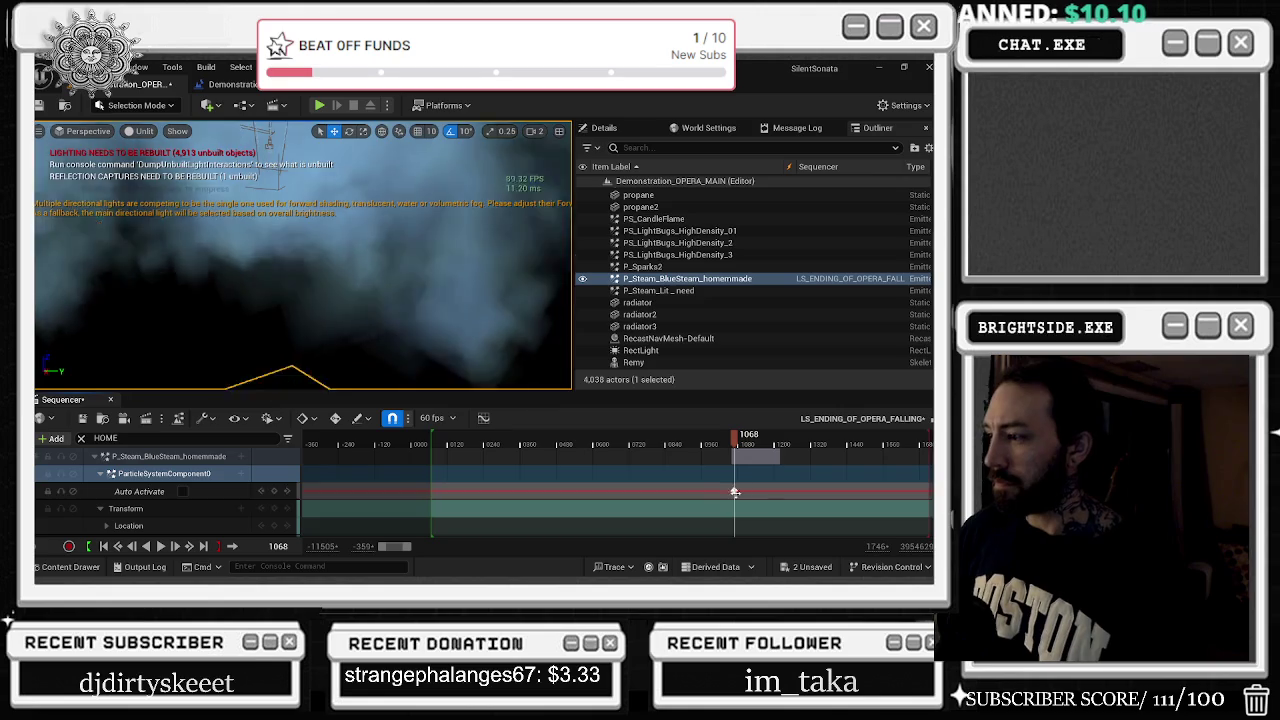
left_click(709, 444)
left_click_drag(709, 437, 731, 437)
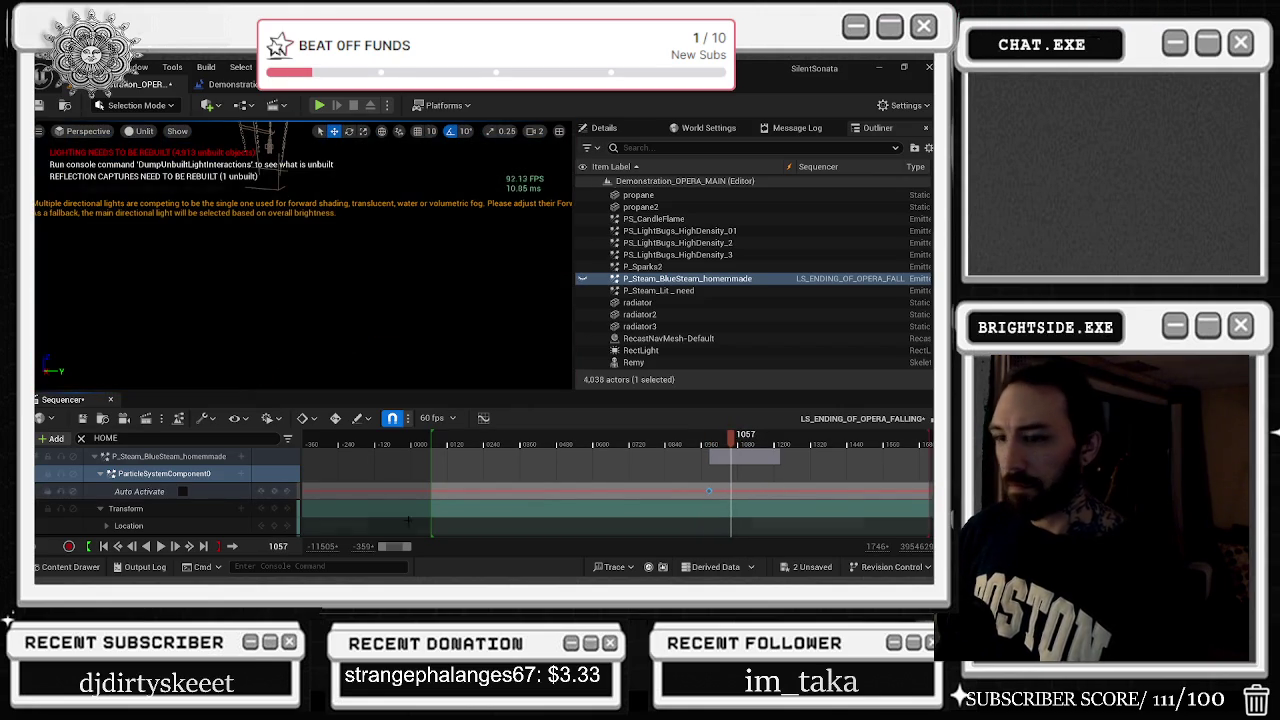
left_click(183, 491)
left_click(275, 491)
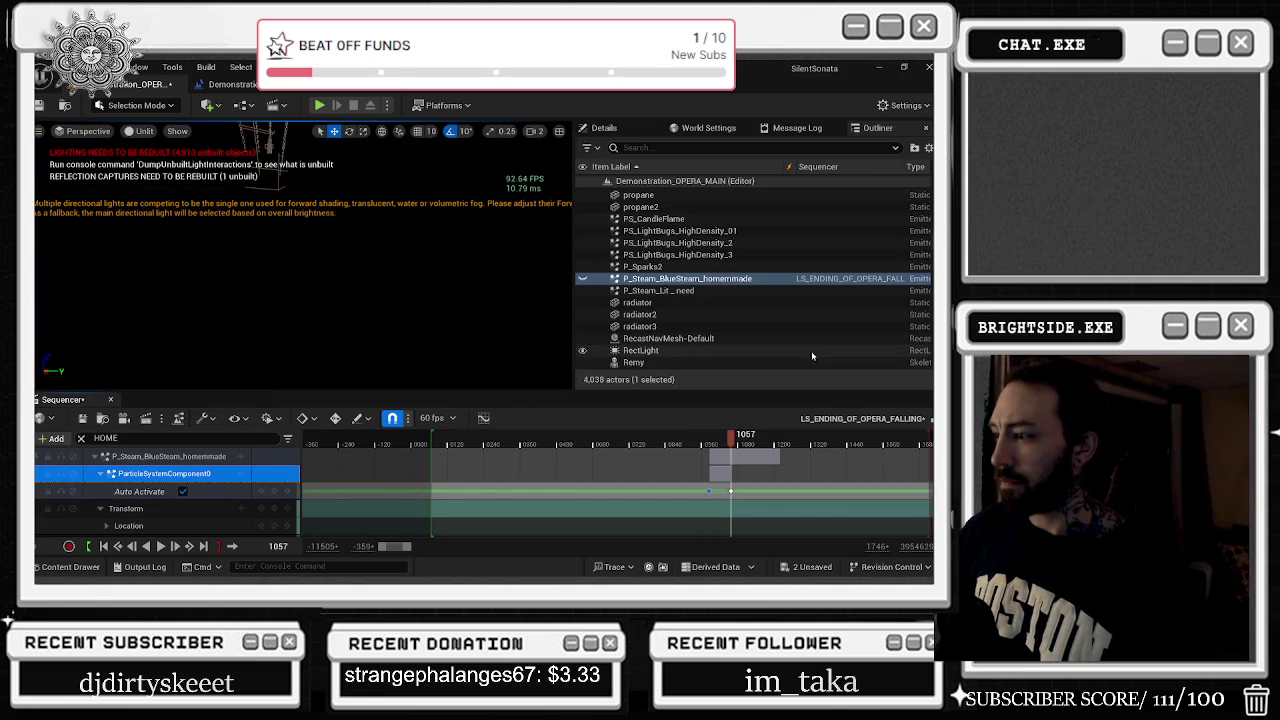
Filter the steam component's Details properties by 'AC' to find Auto Activate
left_click(660, 147)
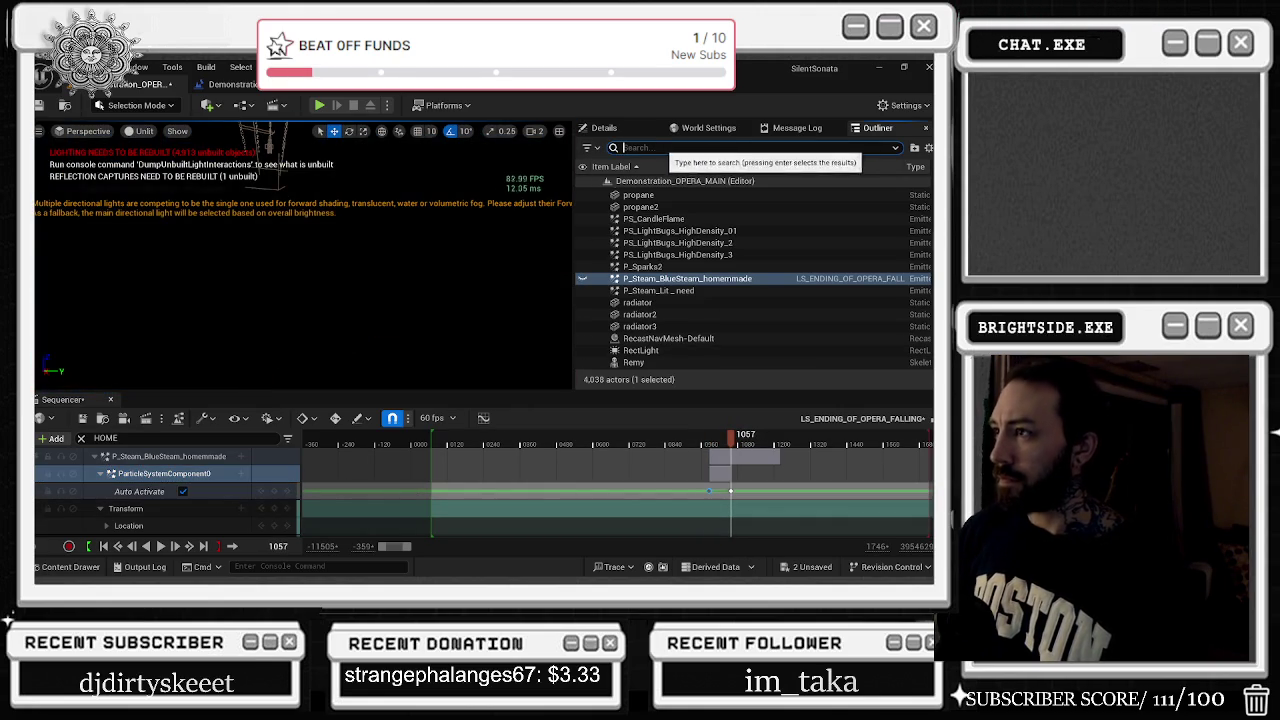
left_click(617, 130)
left_click(670, 204)
type("ACT")
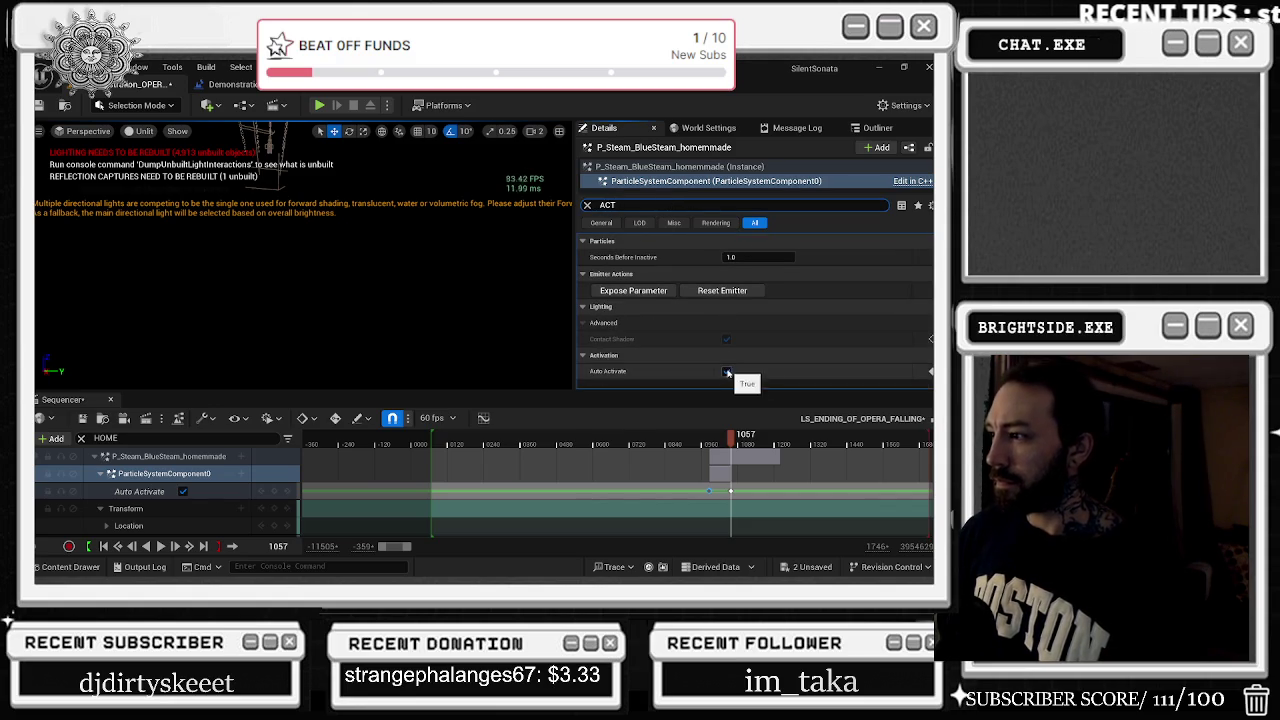
Preview playback, key Auto Activate off at an earlier frame, clear the filter, and return to frame 948
left_click_drag(726, 437, 700, 440)
key("space")
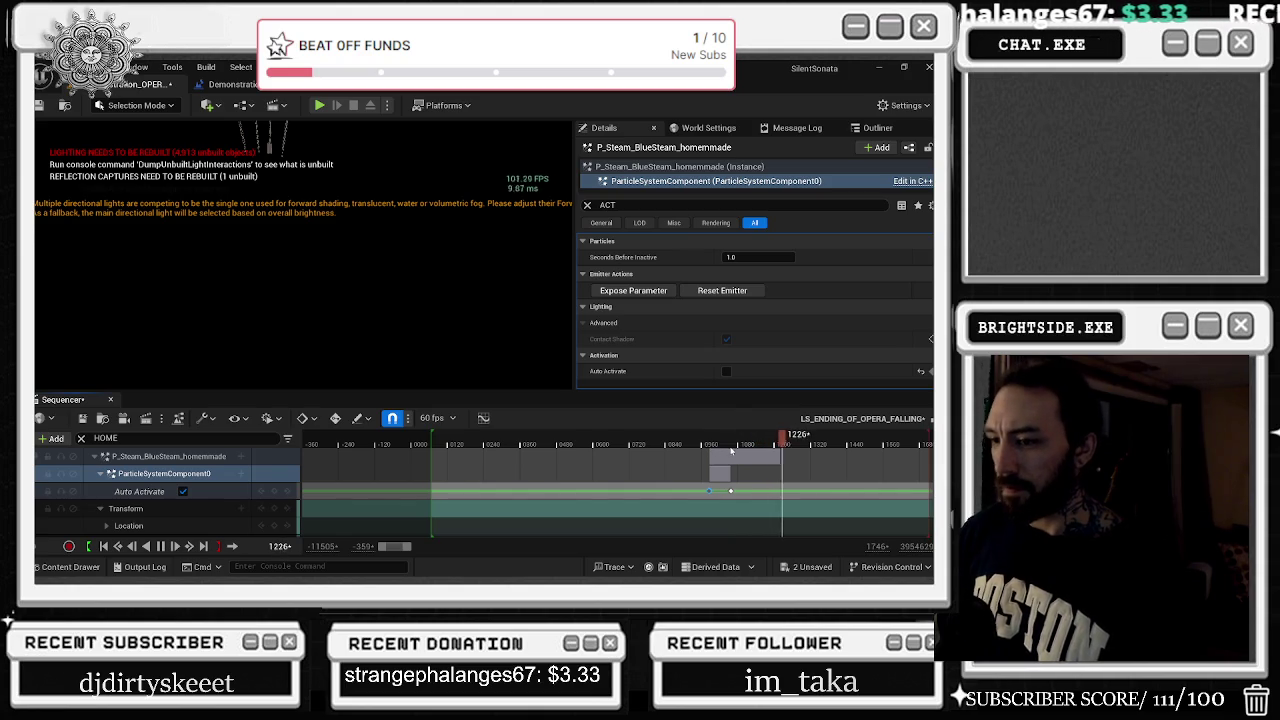
left_click(706, 442)
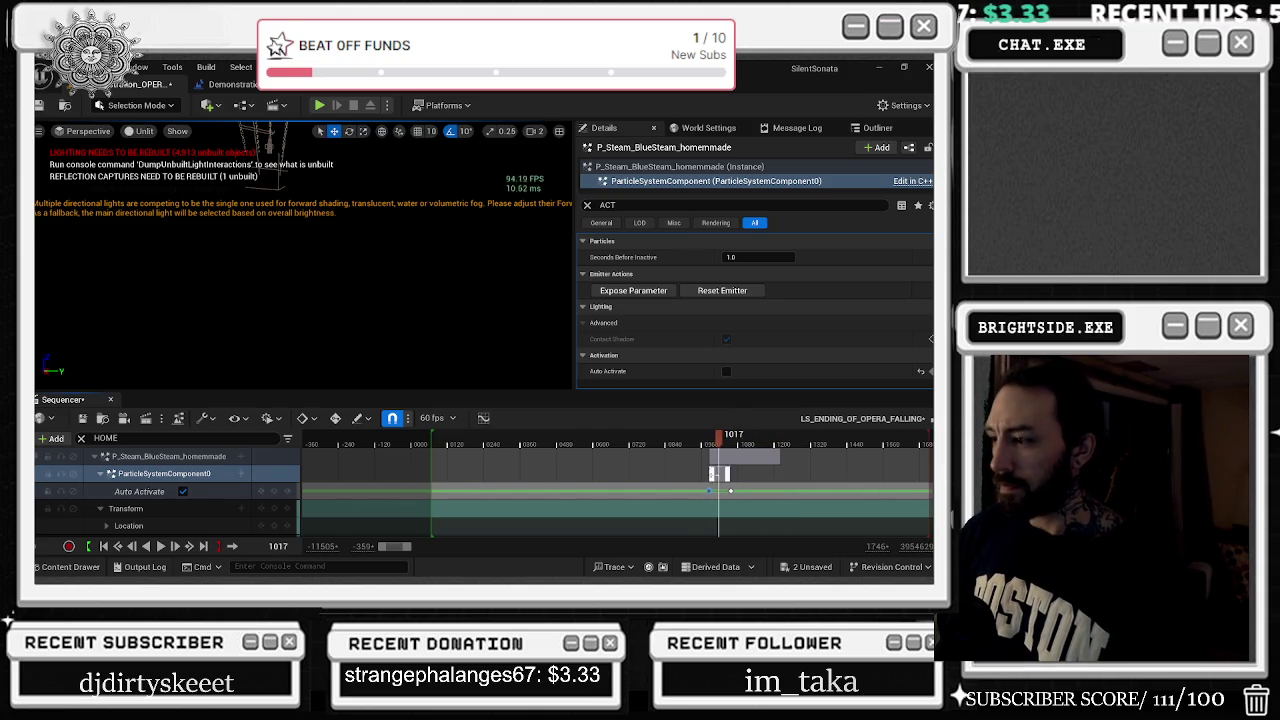
left_click(182, 491)
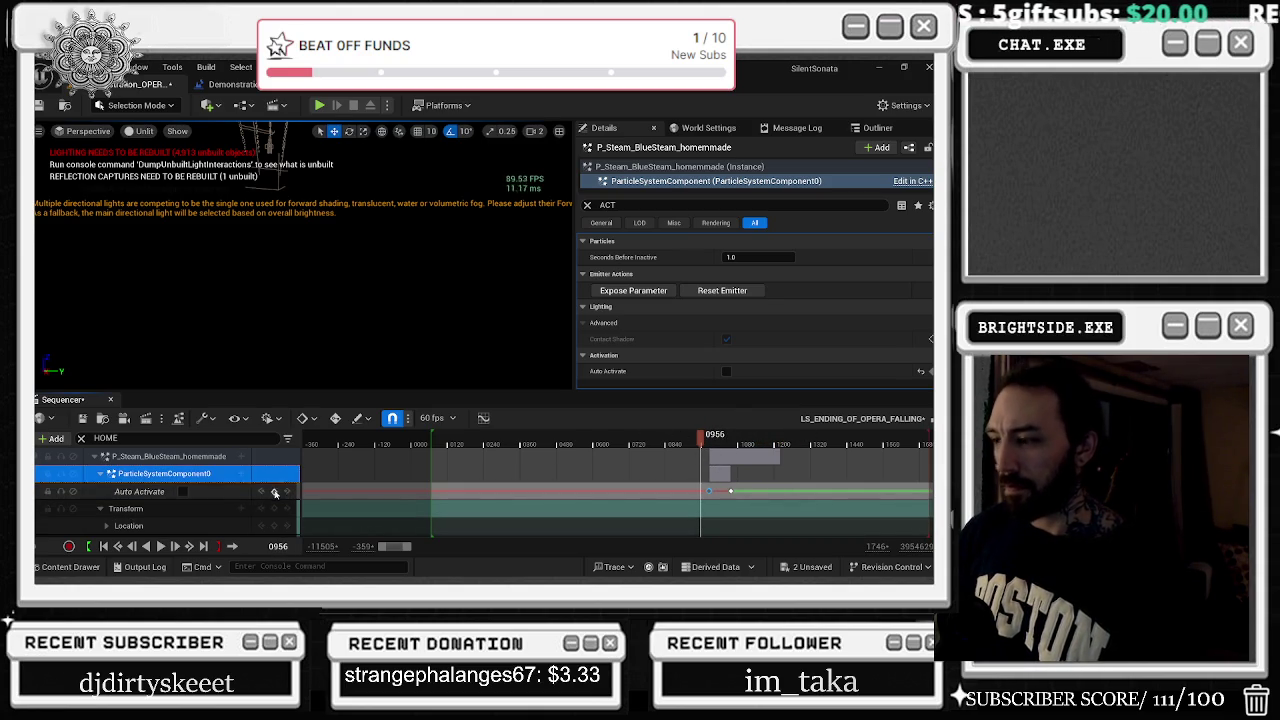
left_click(710, 490)
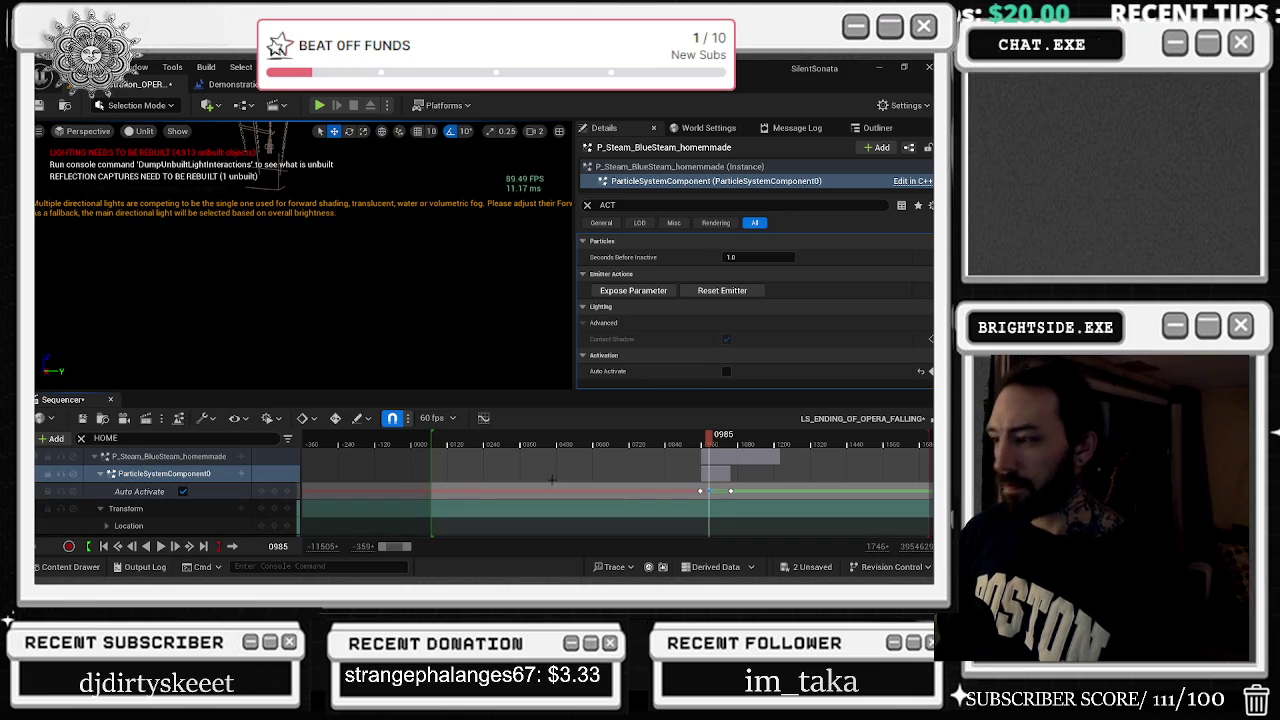
left_click_drag(727, 441, 757, 441)
left_click(815, 441)
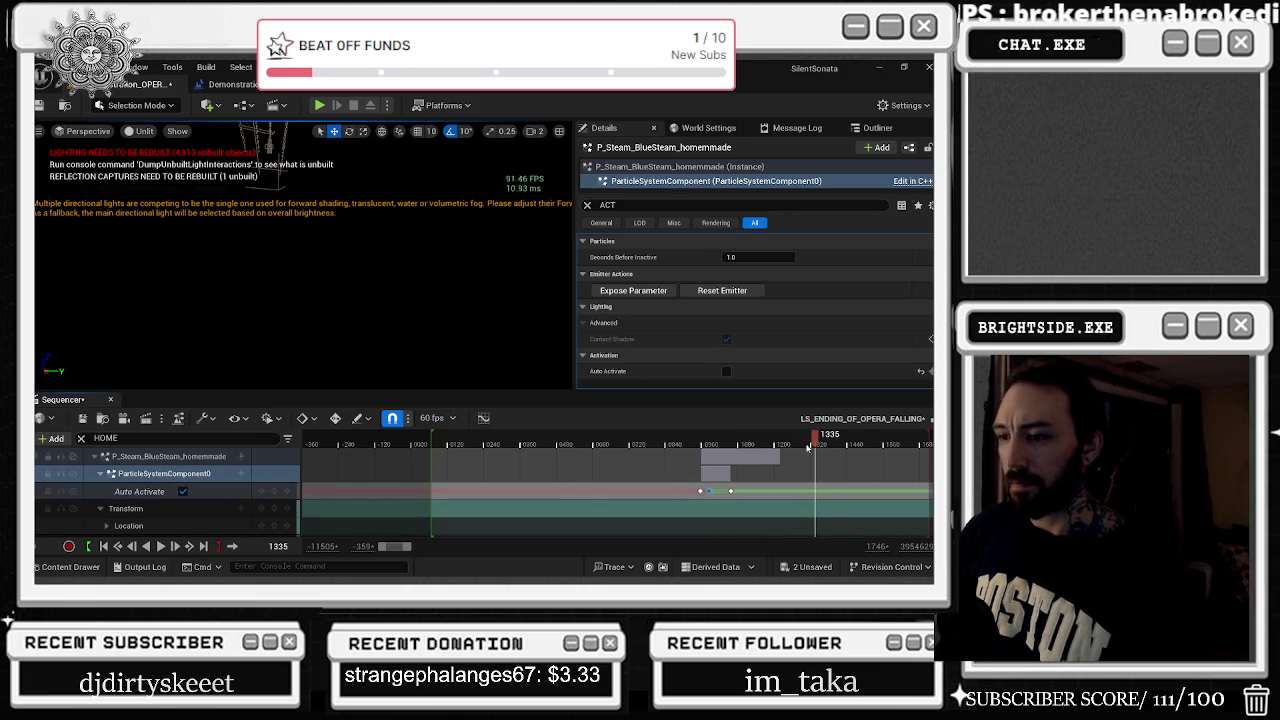
left_click_drag(815, 438, 914, 441)
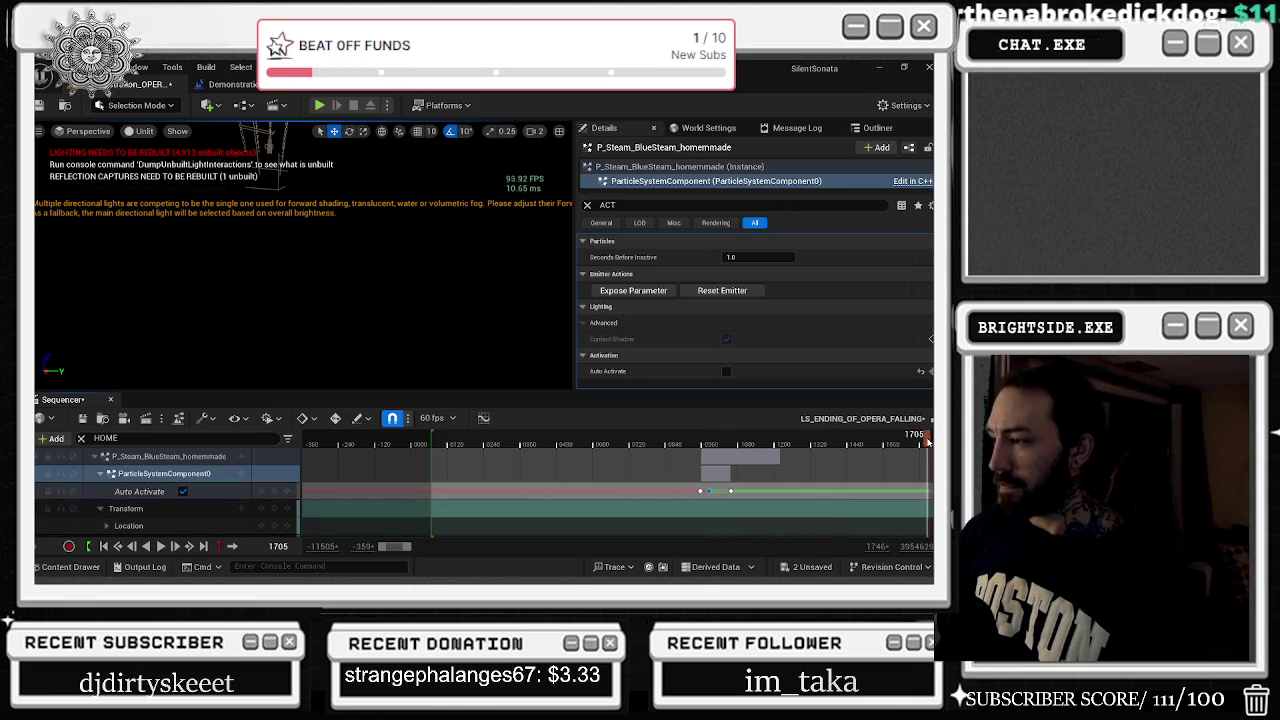
left_click(587, 206)
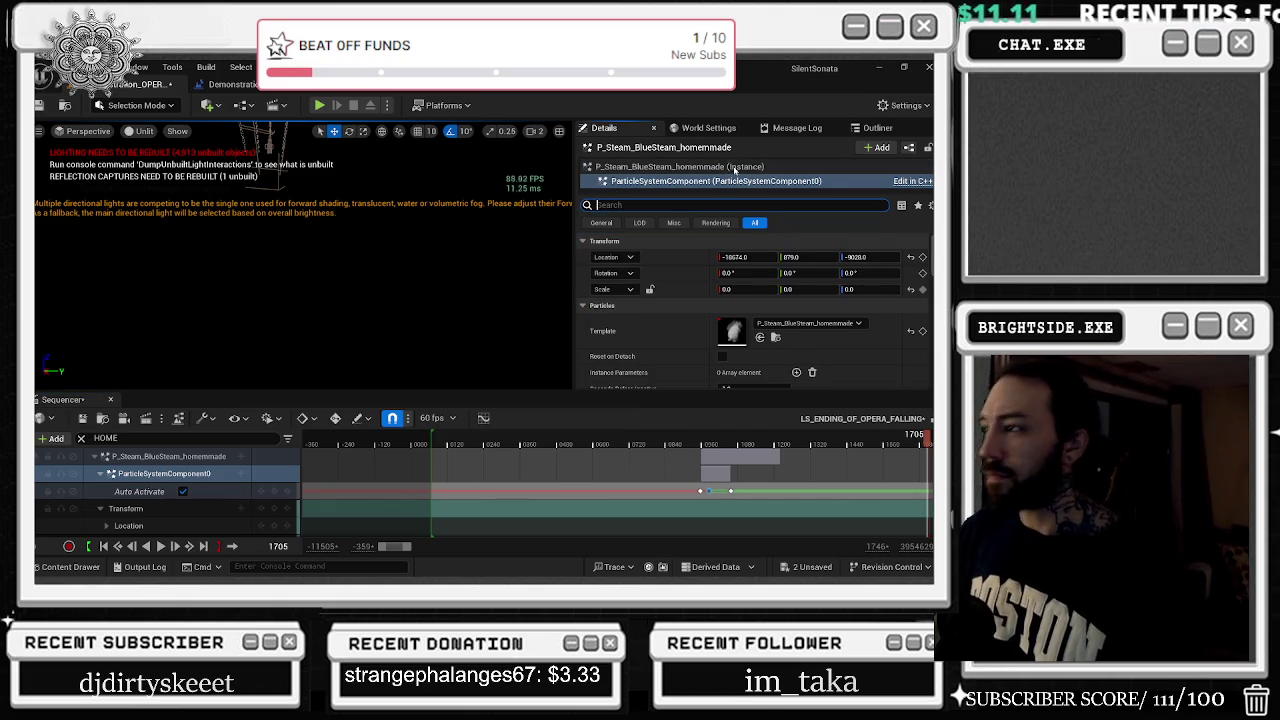
left_click(698, 443)
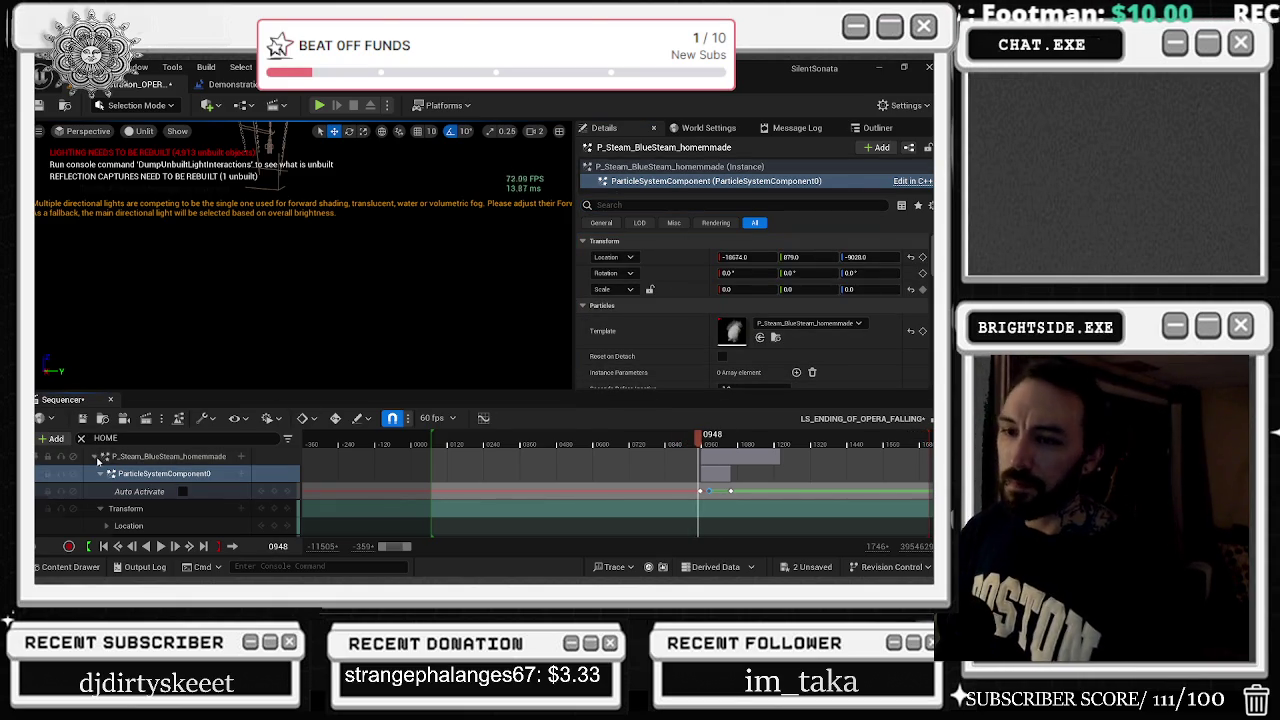
Collapse the steam track, frame P_Sparks2 from the Outliner, and open its P_Sparks template in Cascade
left_click(94, 457)
left_click(870, 128)
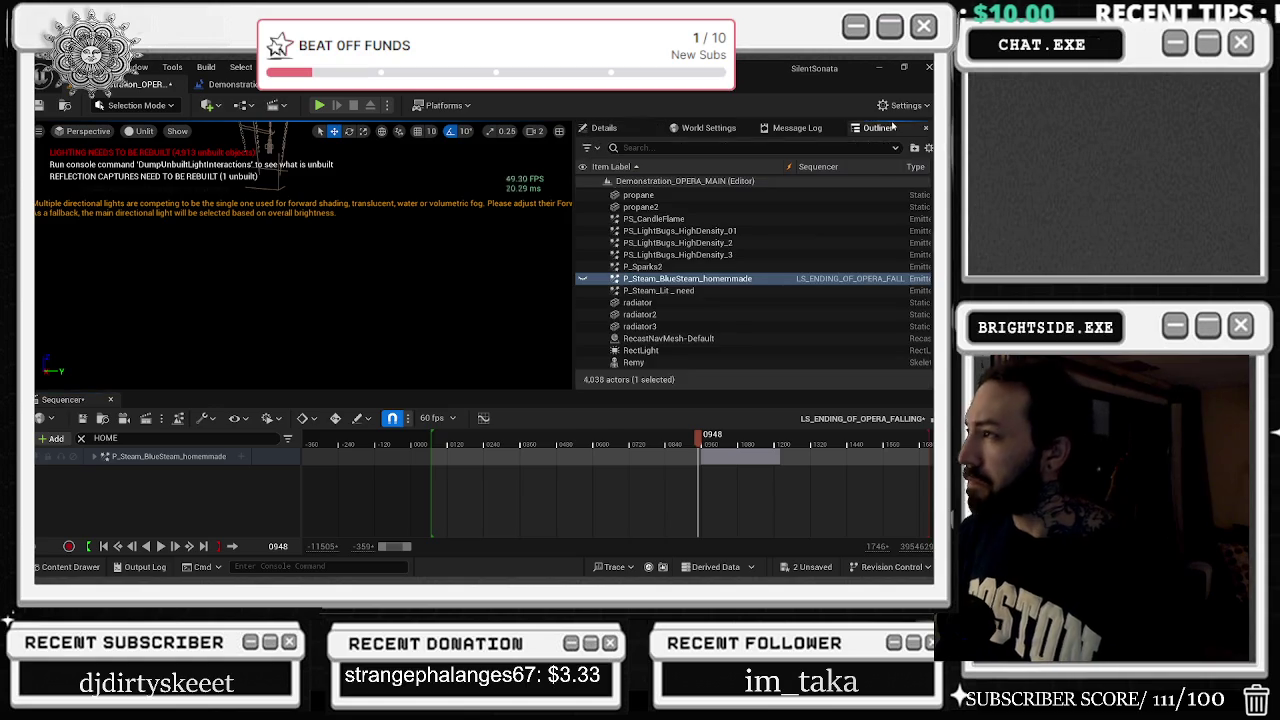
double_click(642, 267)
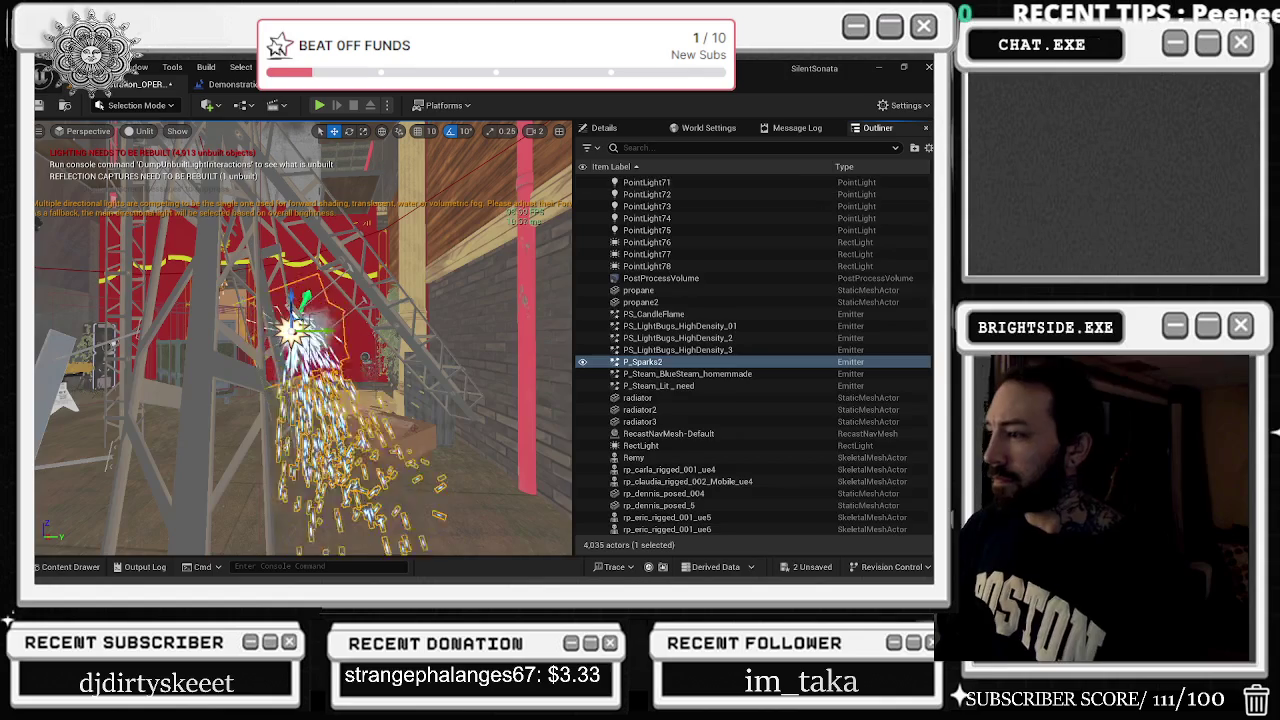
left_click(590, 129)
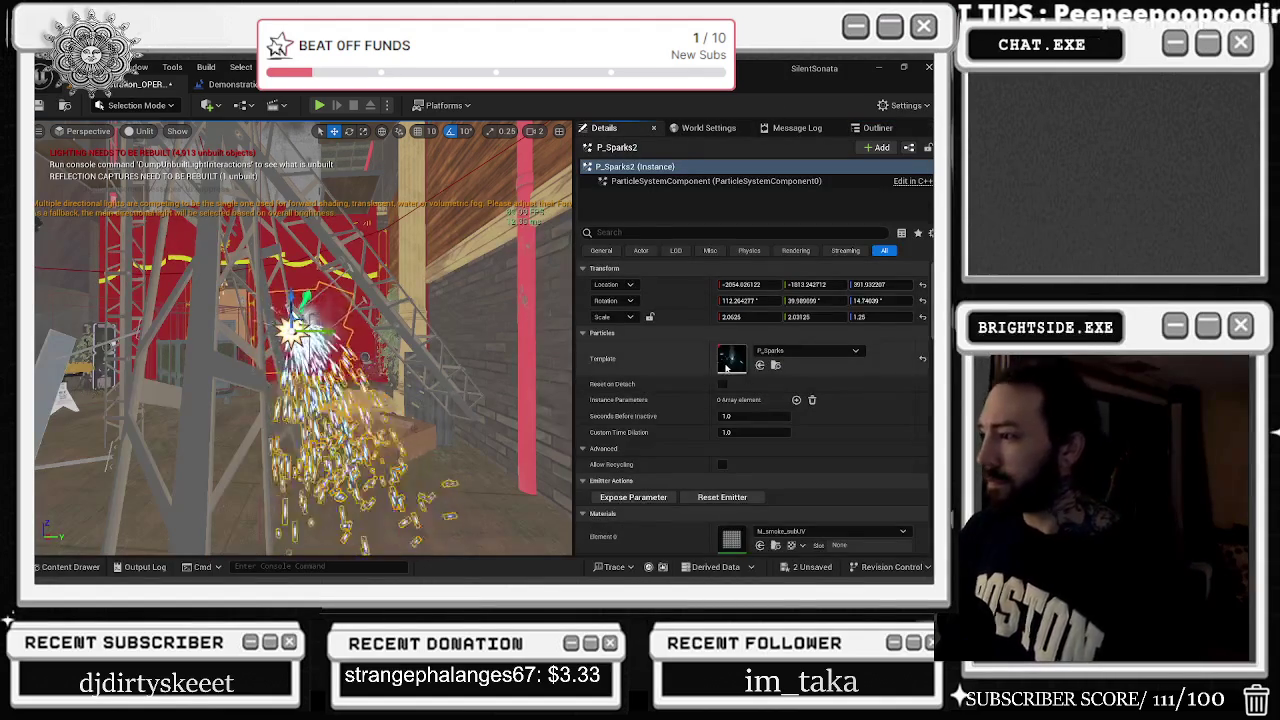
double_click(727, 369)
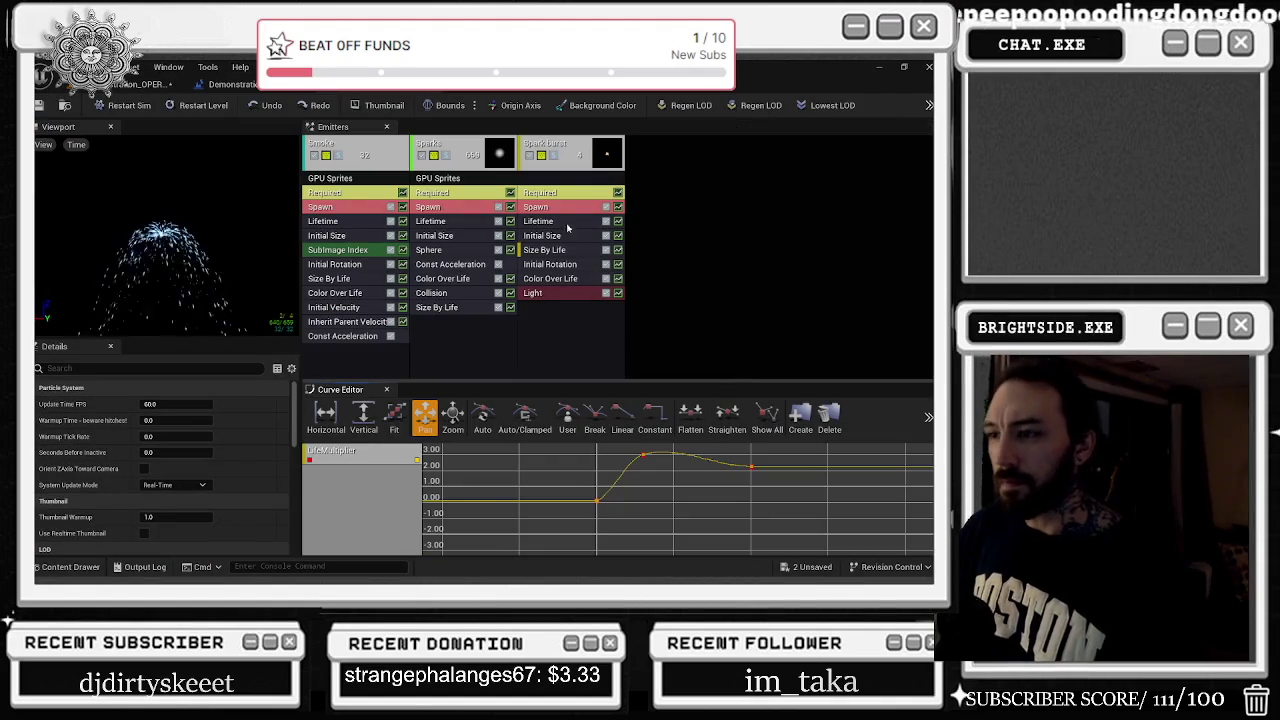
Lower the Sparks emitter's Spawn Rate Constant and expand its Rate Scale settings
left_click(461, 153)
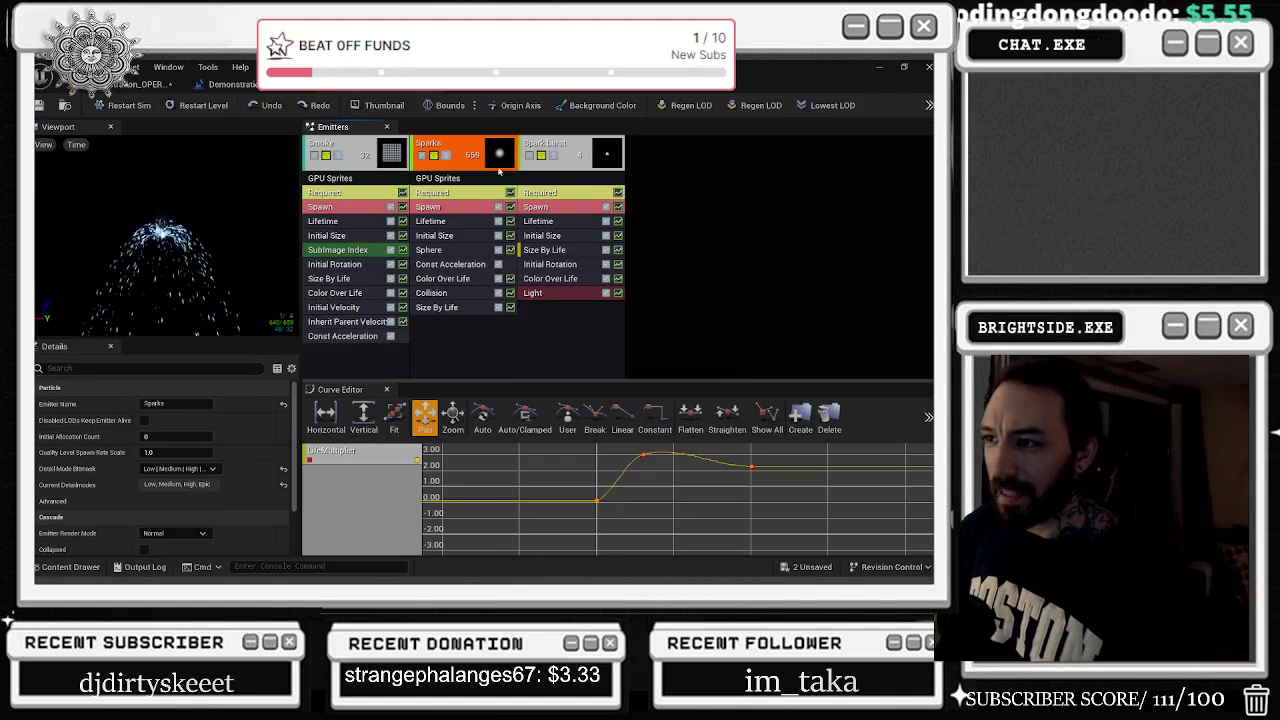
left_click(446, 208)
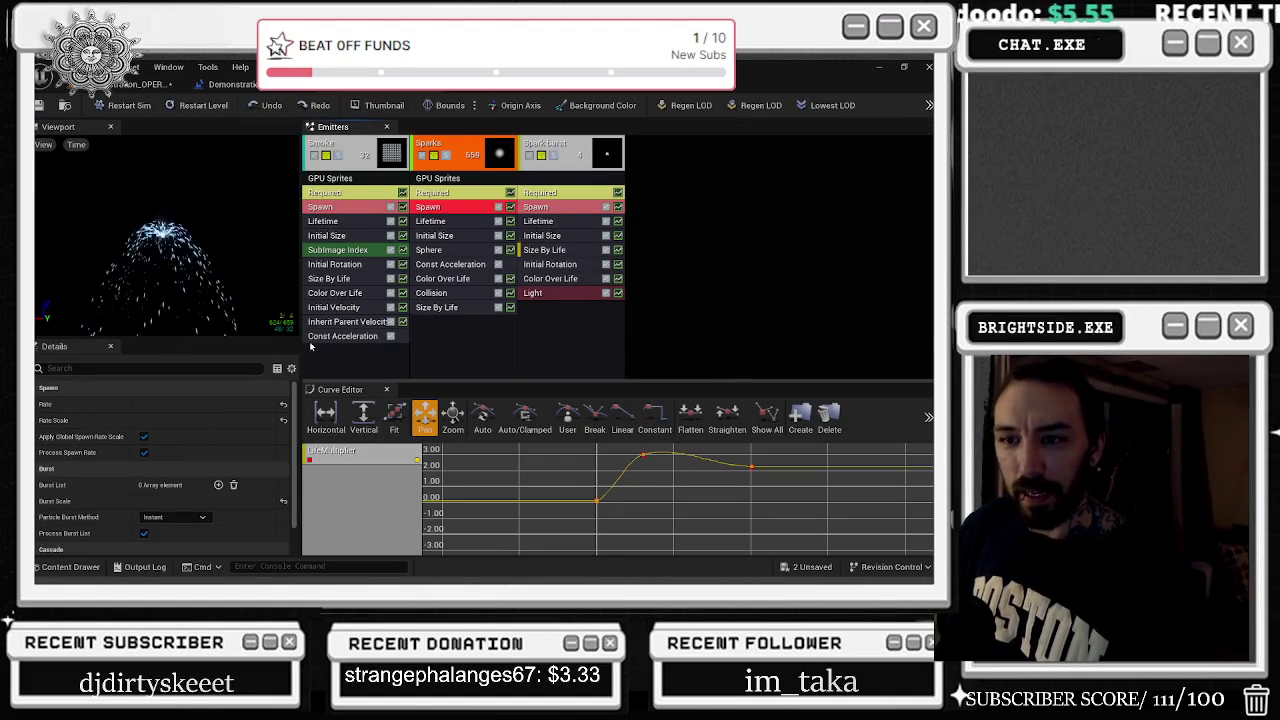
left_click(41, 404)
left_click(42, 421)
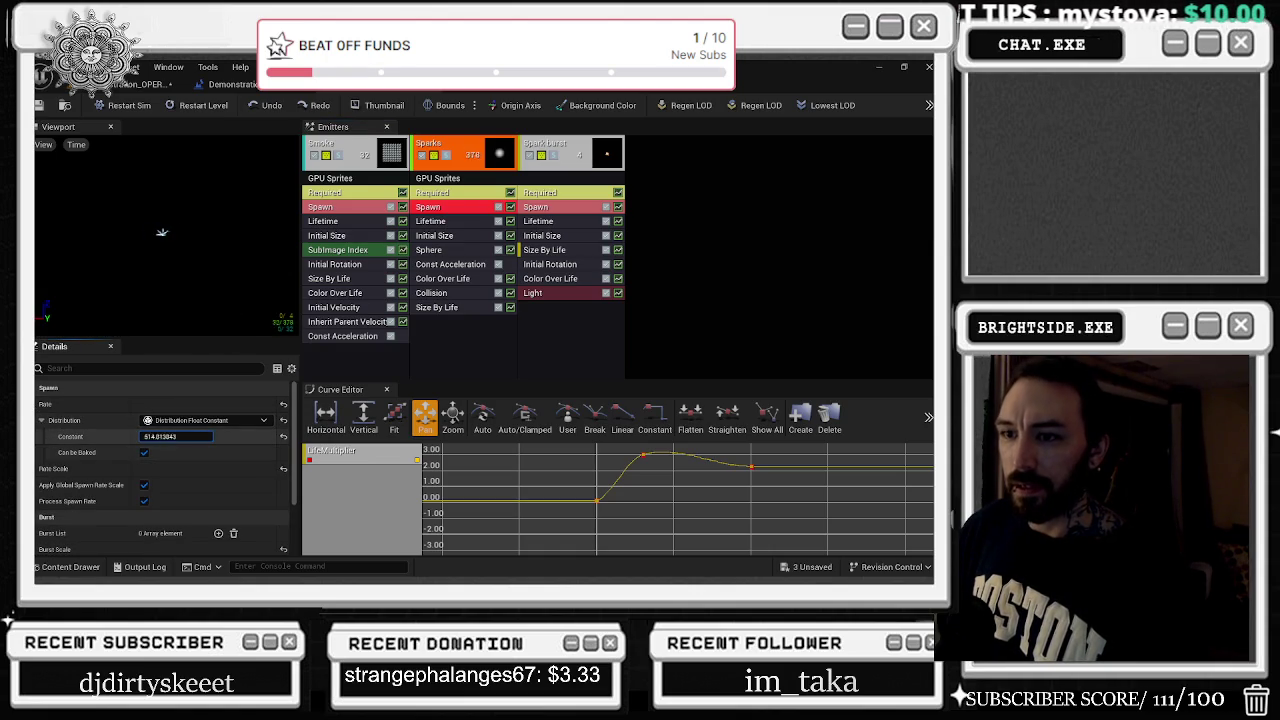
left_click_drag(176, 436, 158, 437)
left_click(41, 468)
left_click(41, 484)
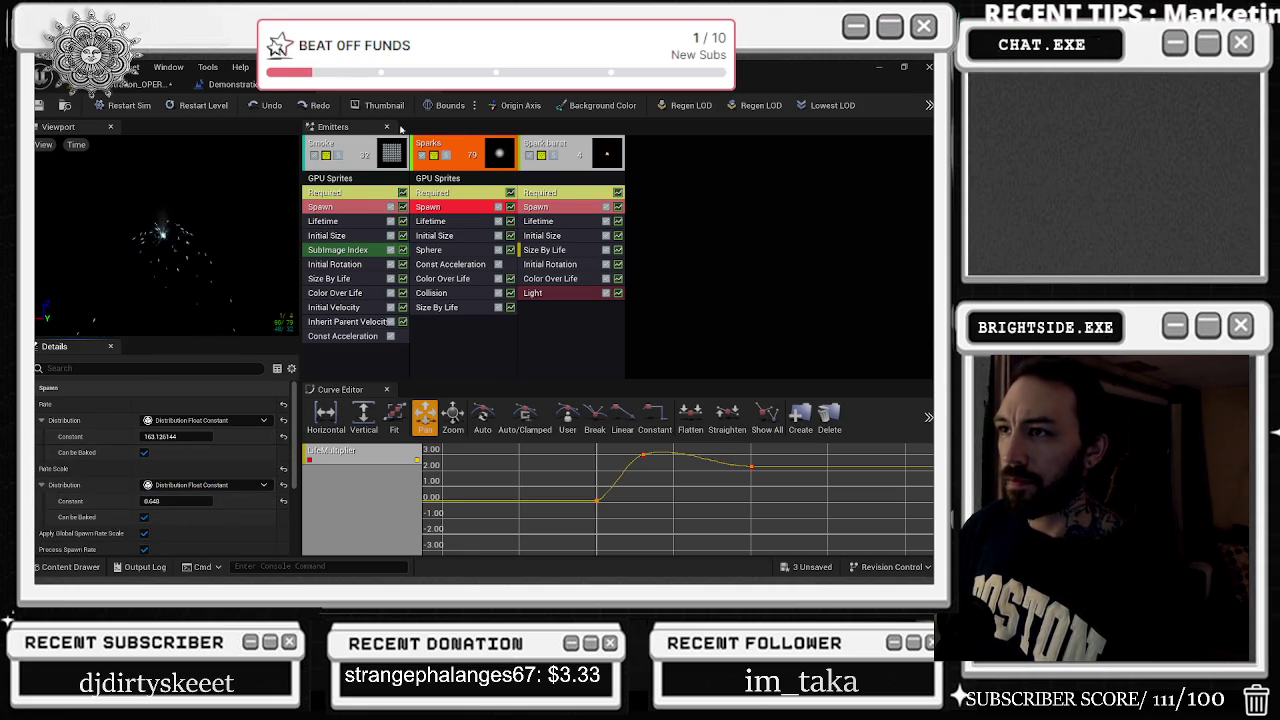
Lower the Smoke emitter's Spawn Rate Constant to about 3.29
left_click(372, 154)
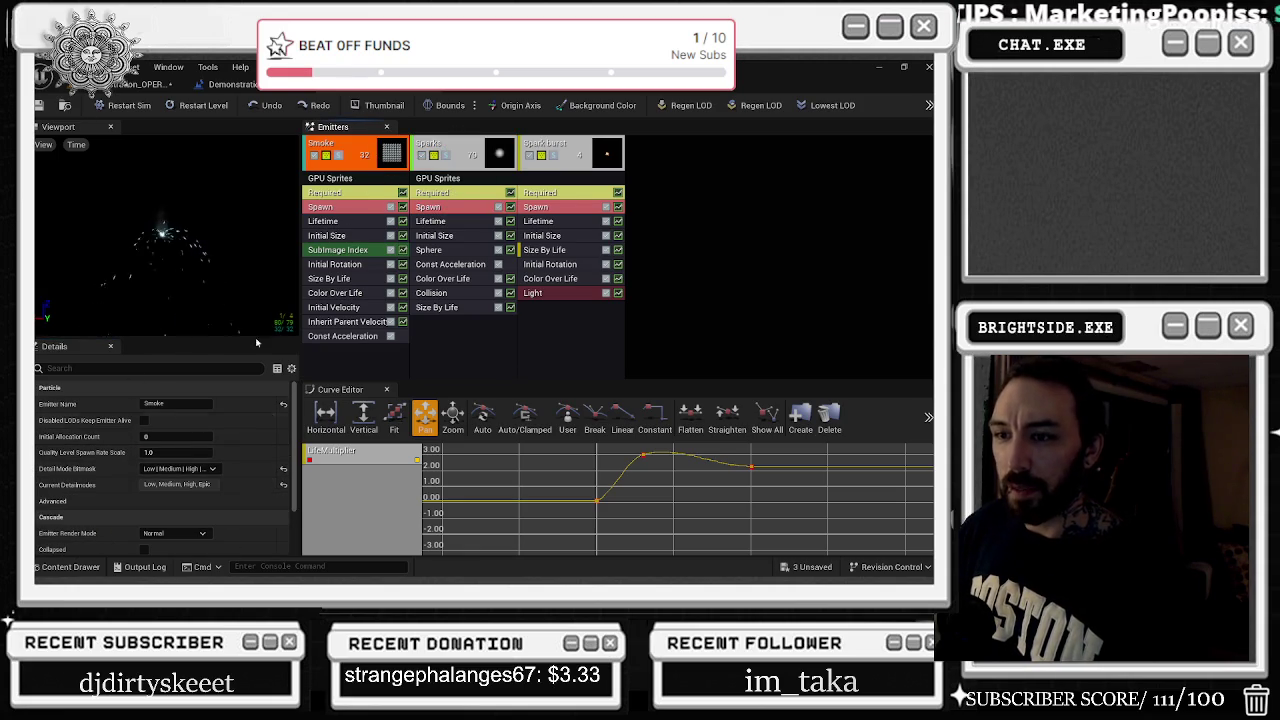
left_click(365, 193)
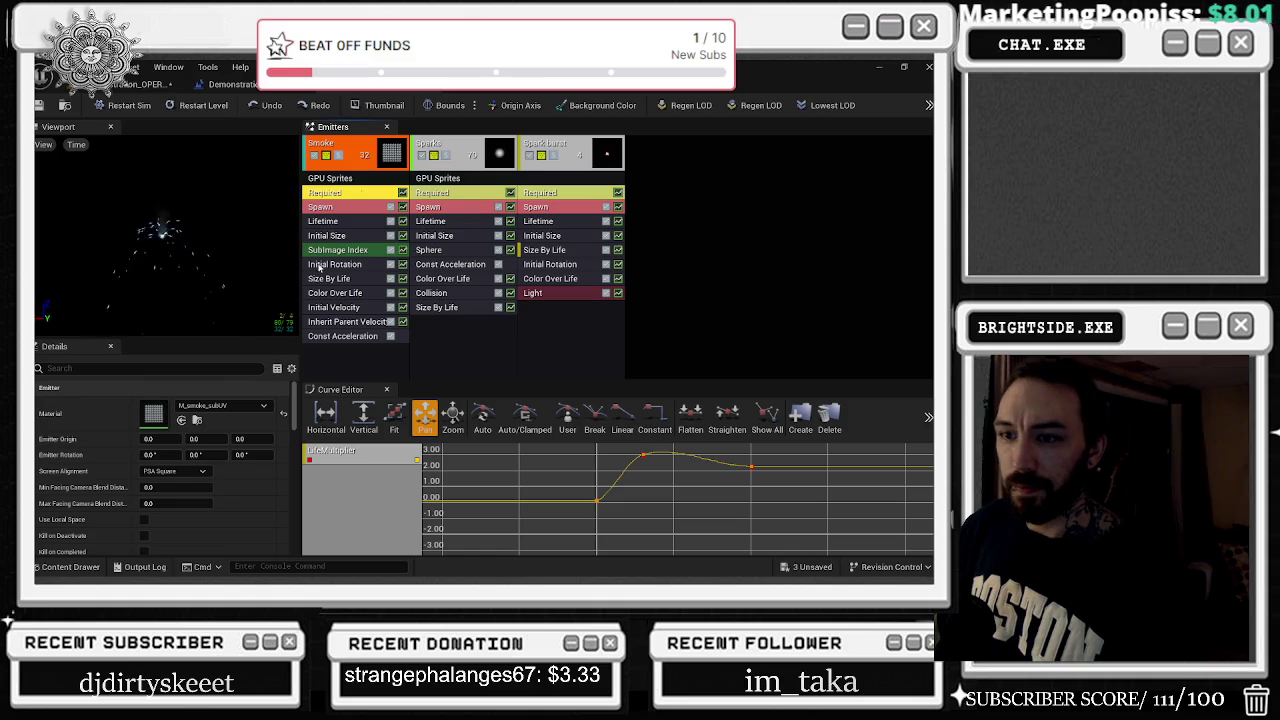
left_click(372, 208)
left_click_drag(187, 438, 184, 438)
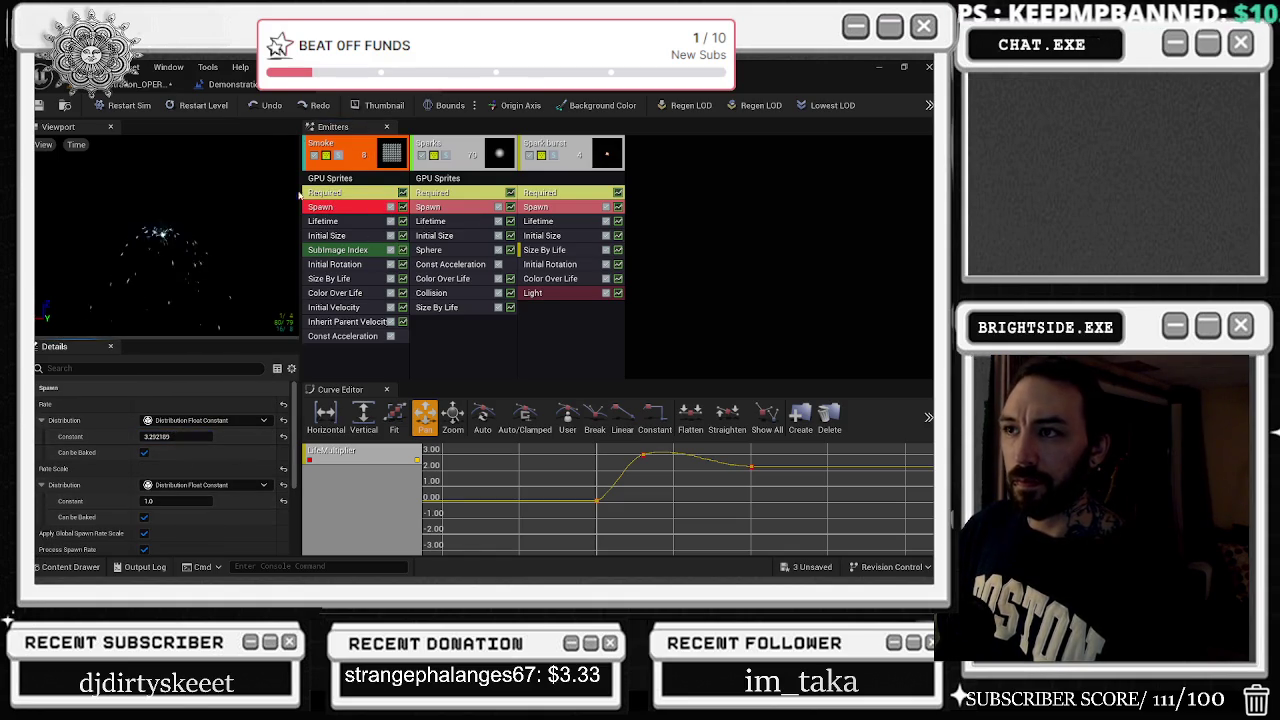
left_click(425, 89)
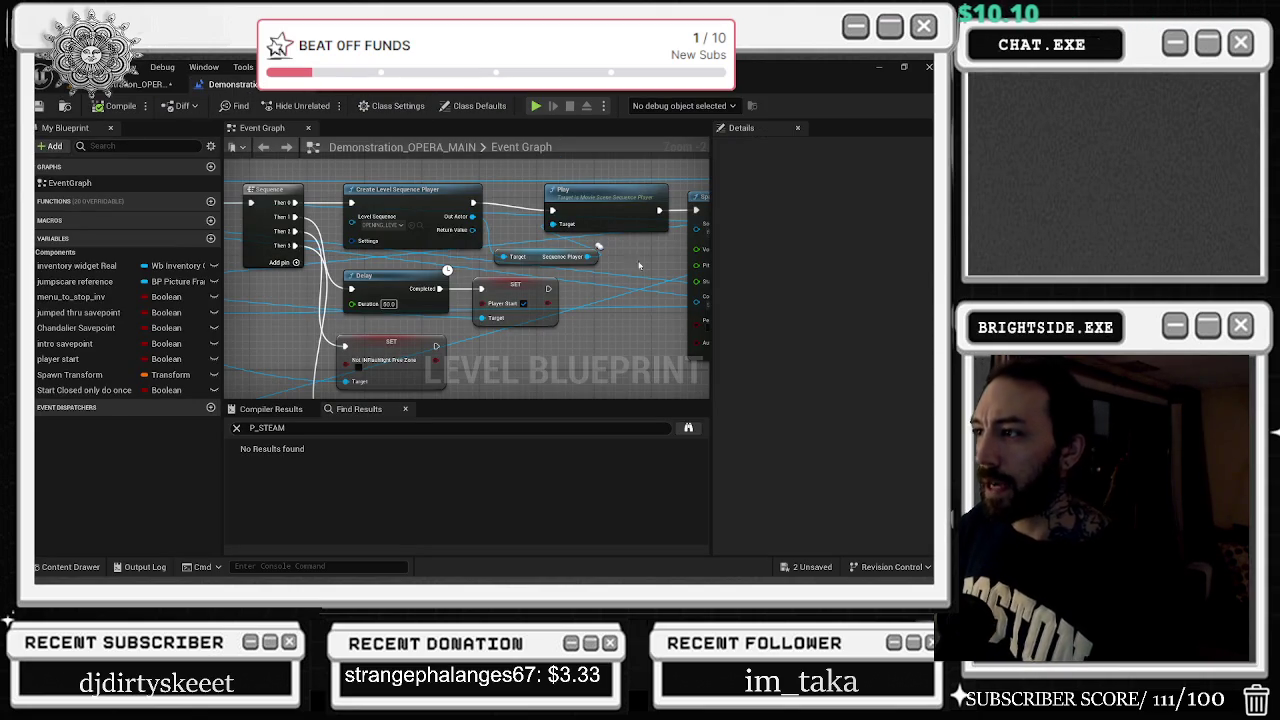
Return to the main level viewport tab to see P_Sparks2's thinner sparks
left_click(145, 84)
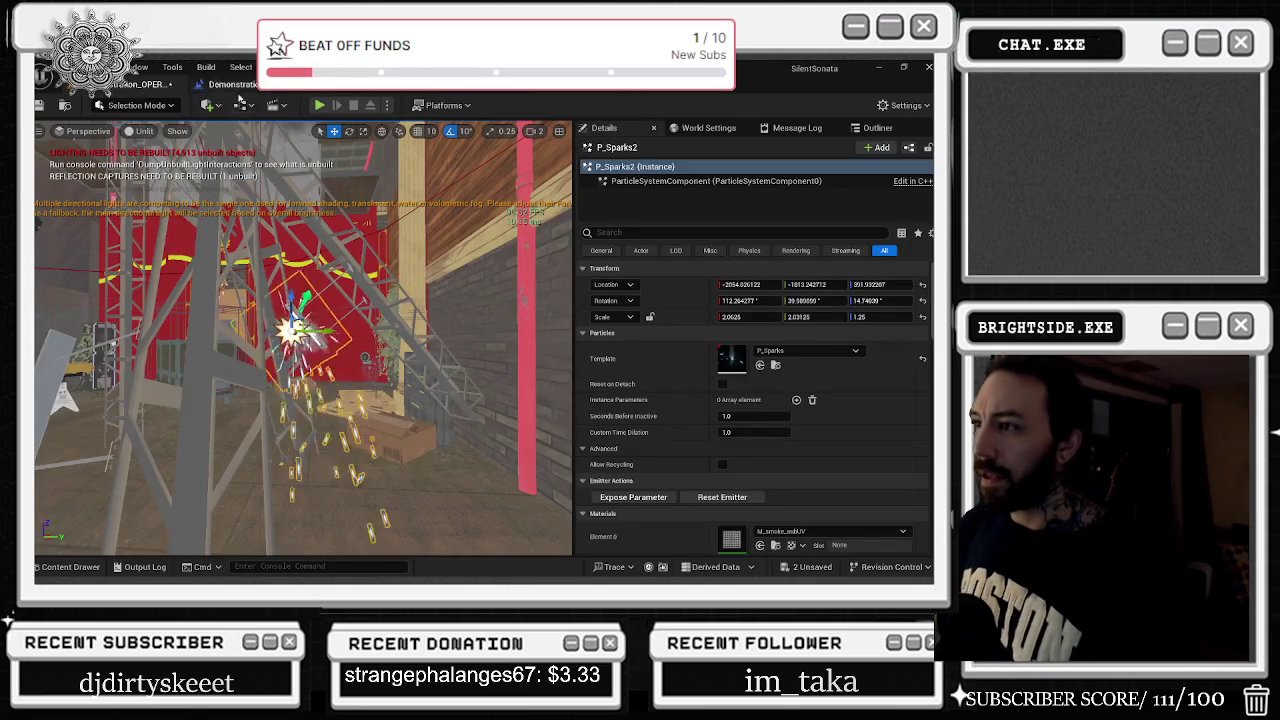
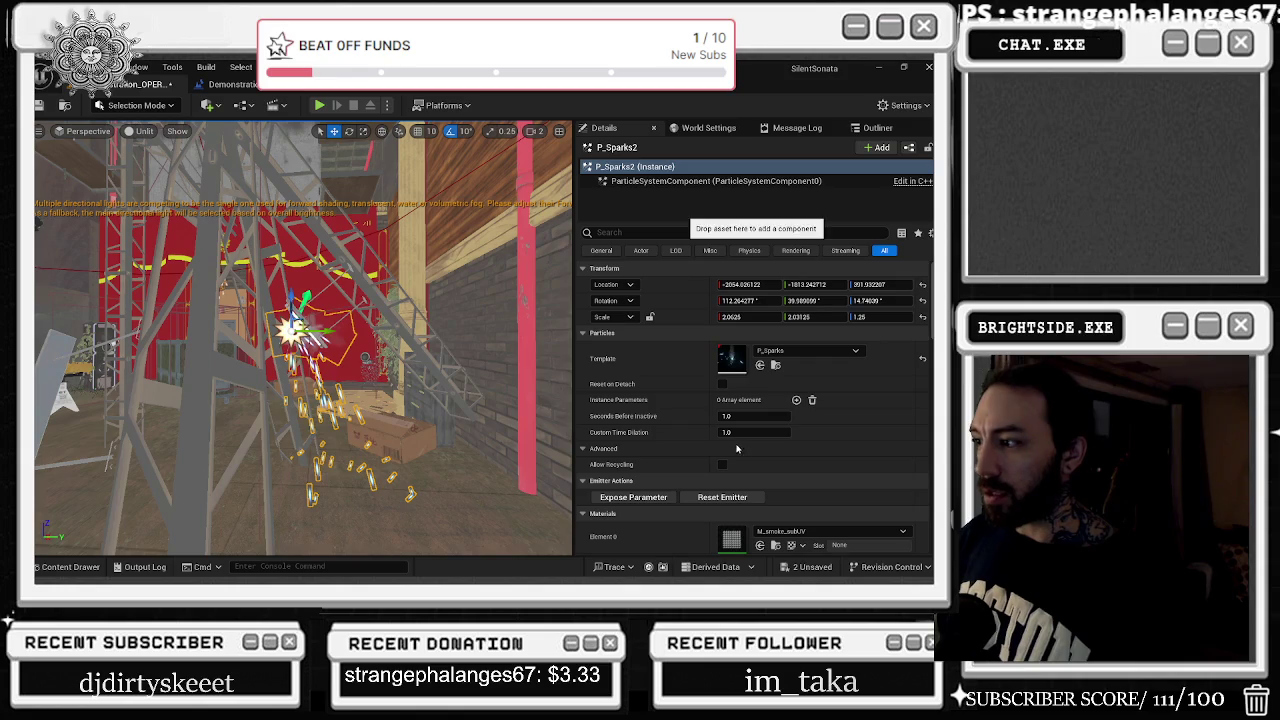
Drag P_Sparks2's custom time dilation down to about 0.7, and set Min Draw Distance to 80000, then back to 0
left_click_drag(746, 439, 737, 433)
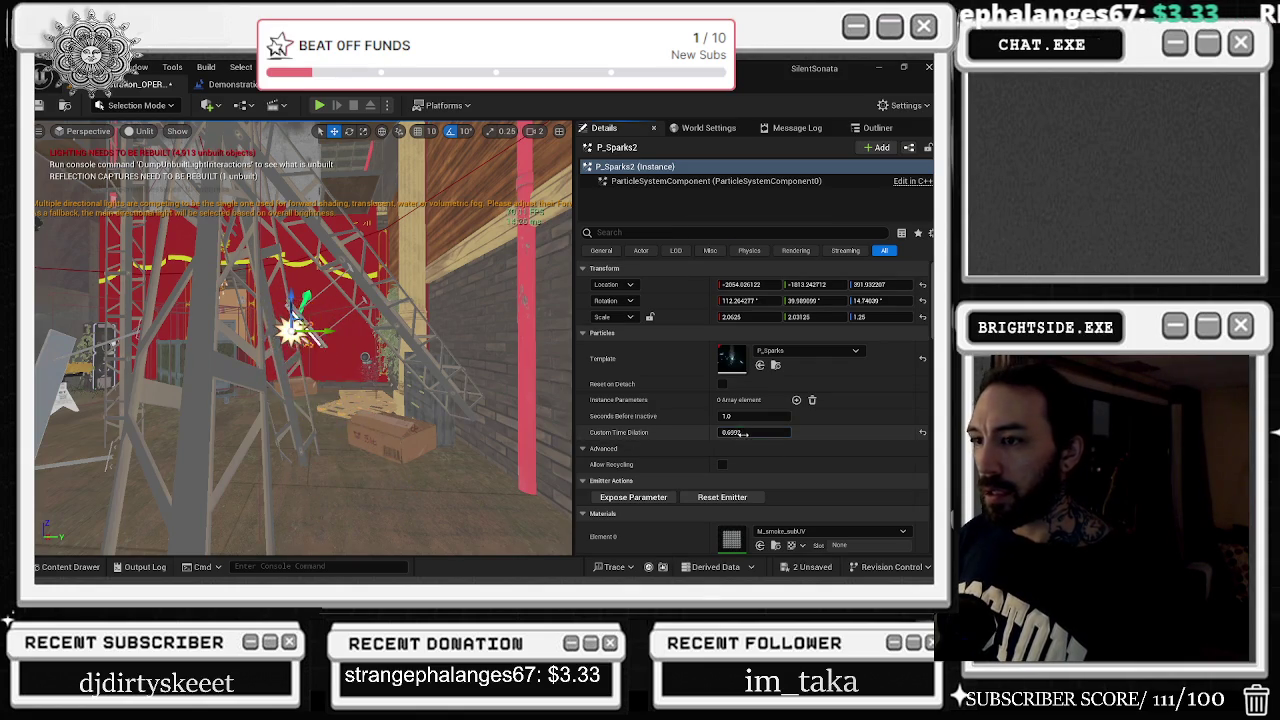
type("C")
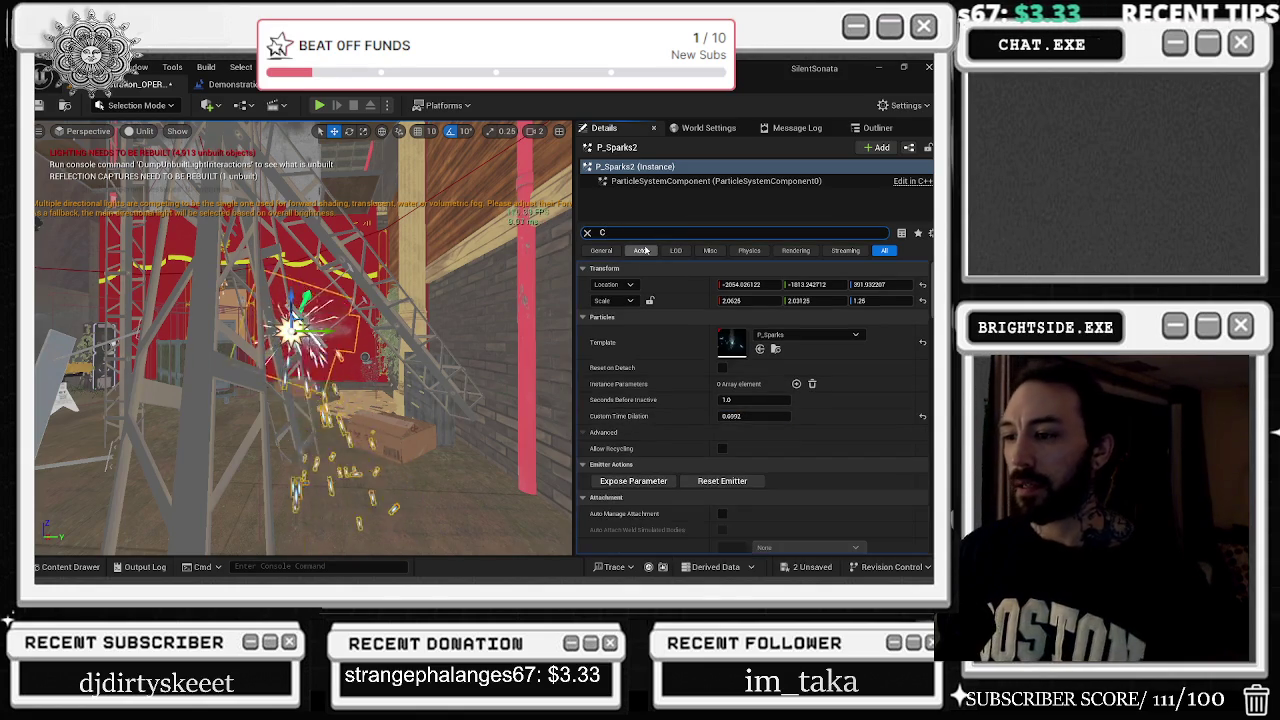
type("M")
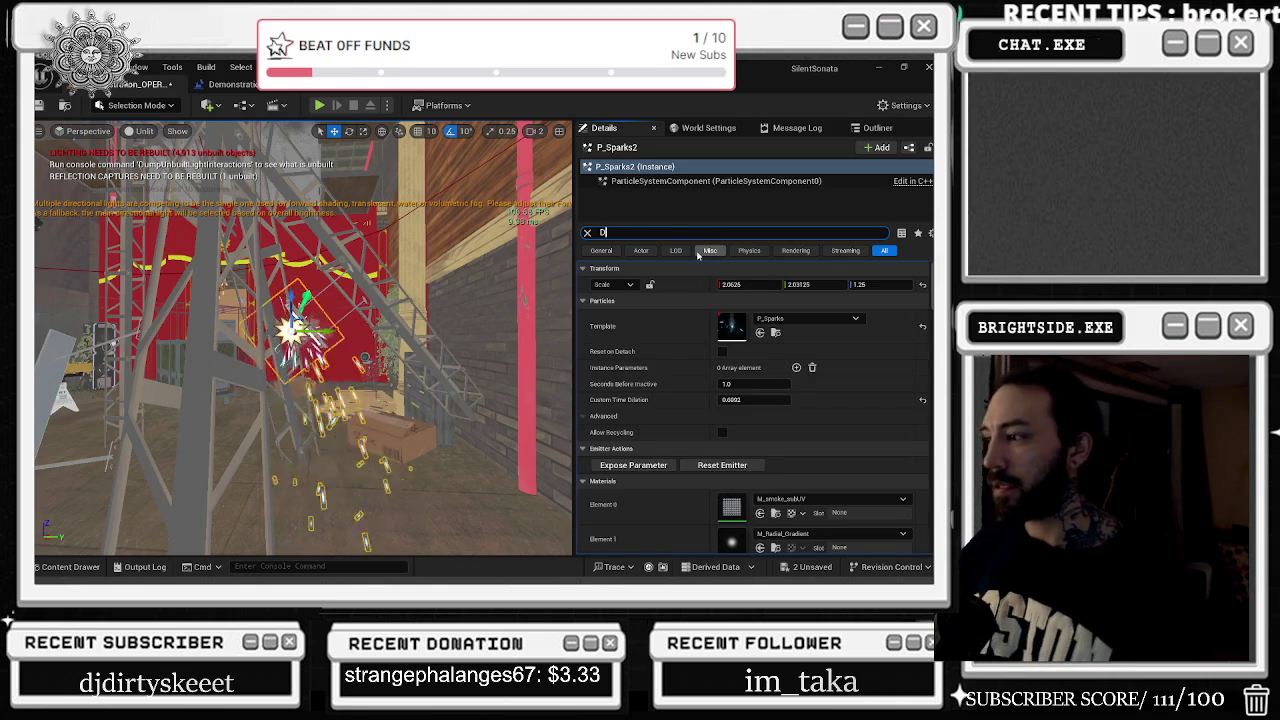
left_click(748, 300)
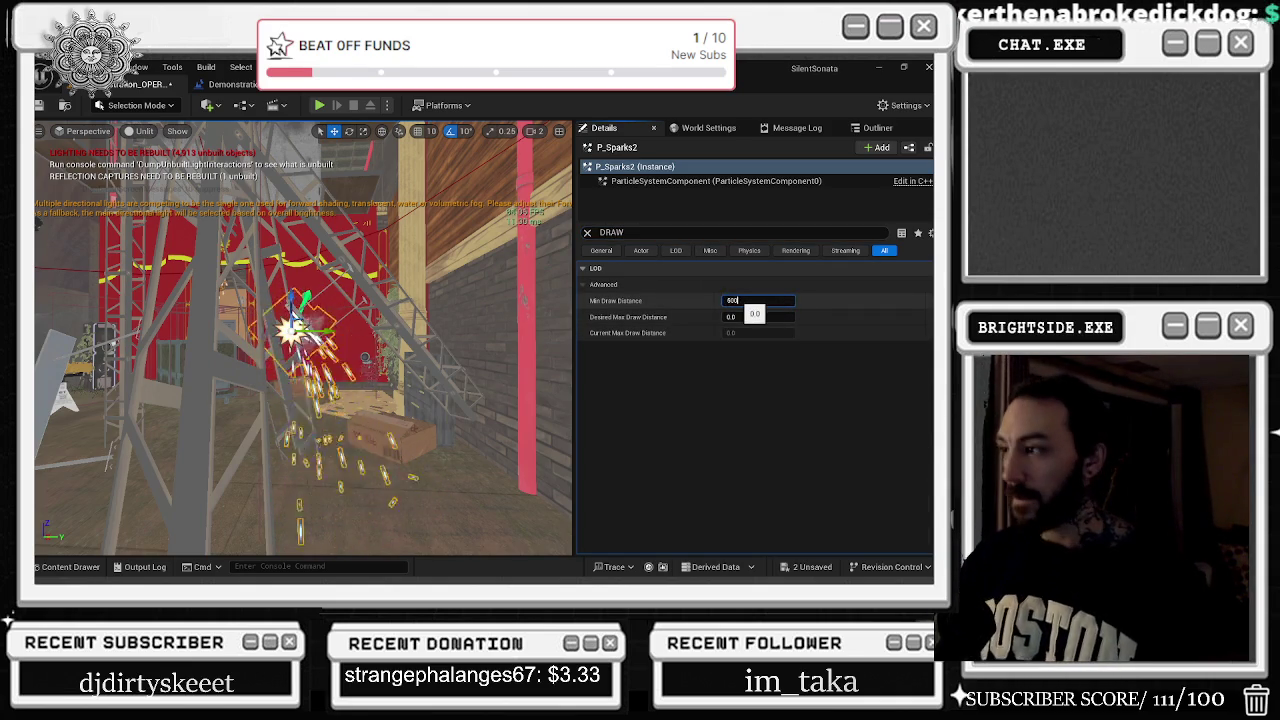
type("80000")
key("Return")
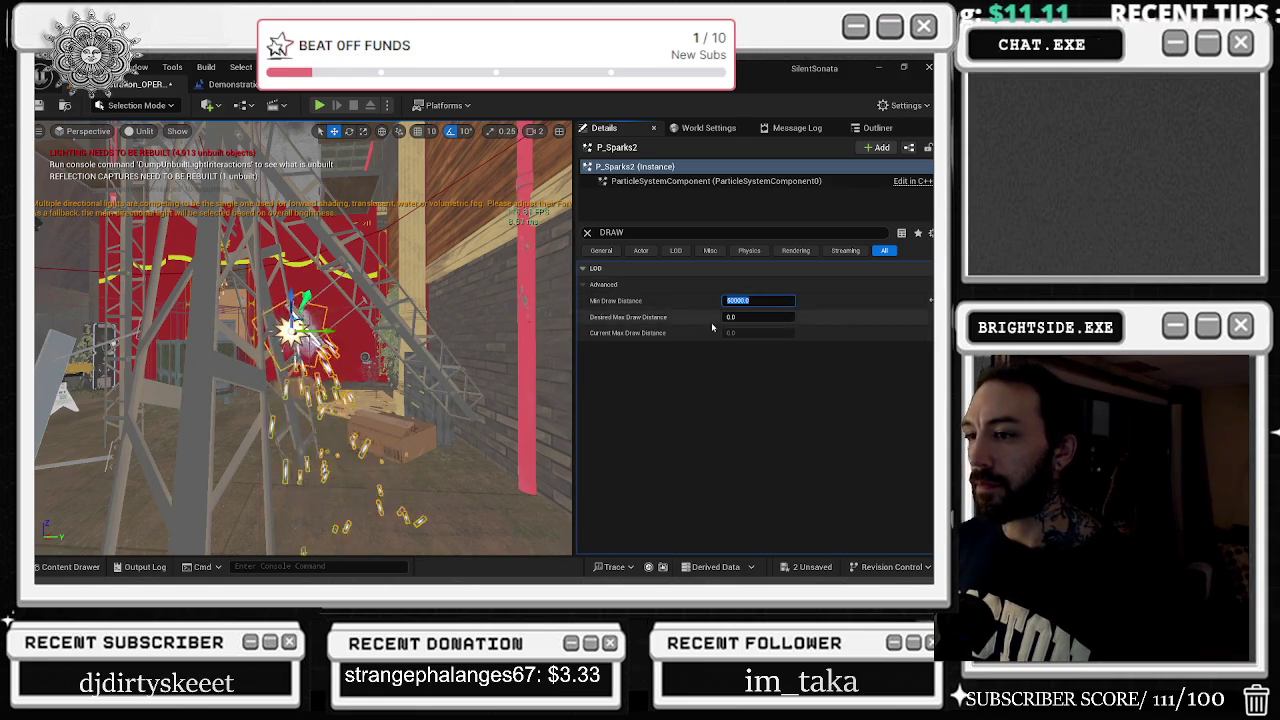
type("0")
key("Return")
type("50000")
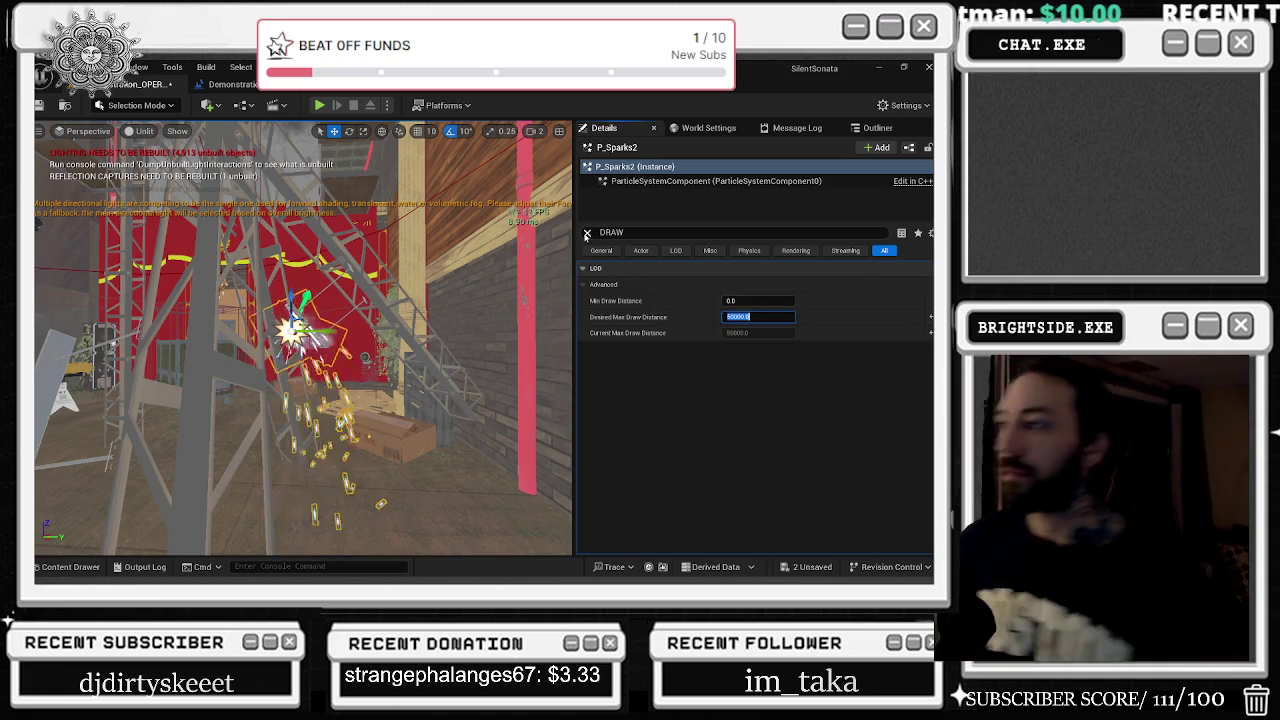
left_click(587, 232)
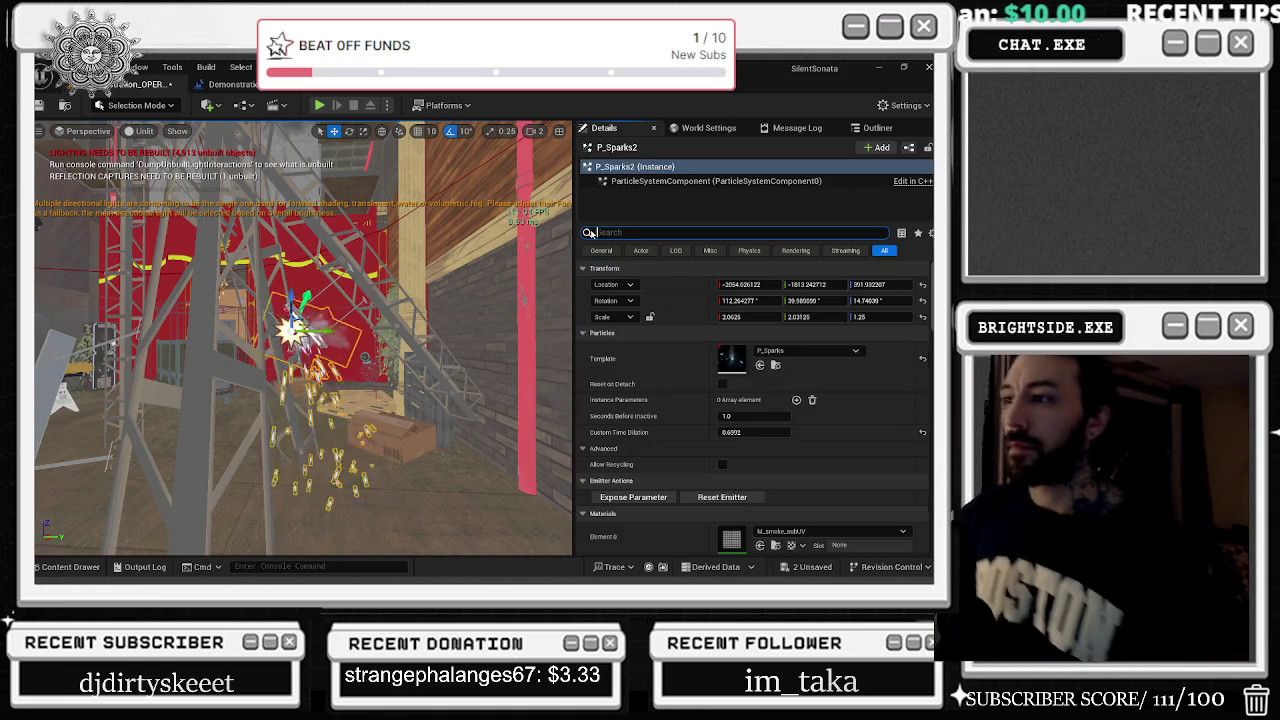
In the Outliner, focus the view on PS_LightBugs_HighDensity_3 and PS_LightBugs_HighDensity_2
left_click(877, 128)
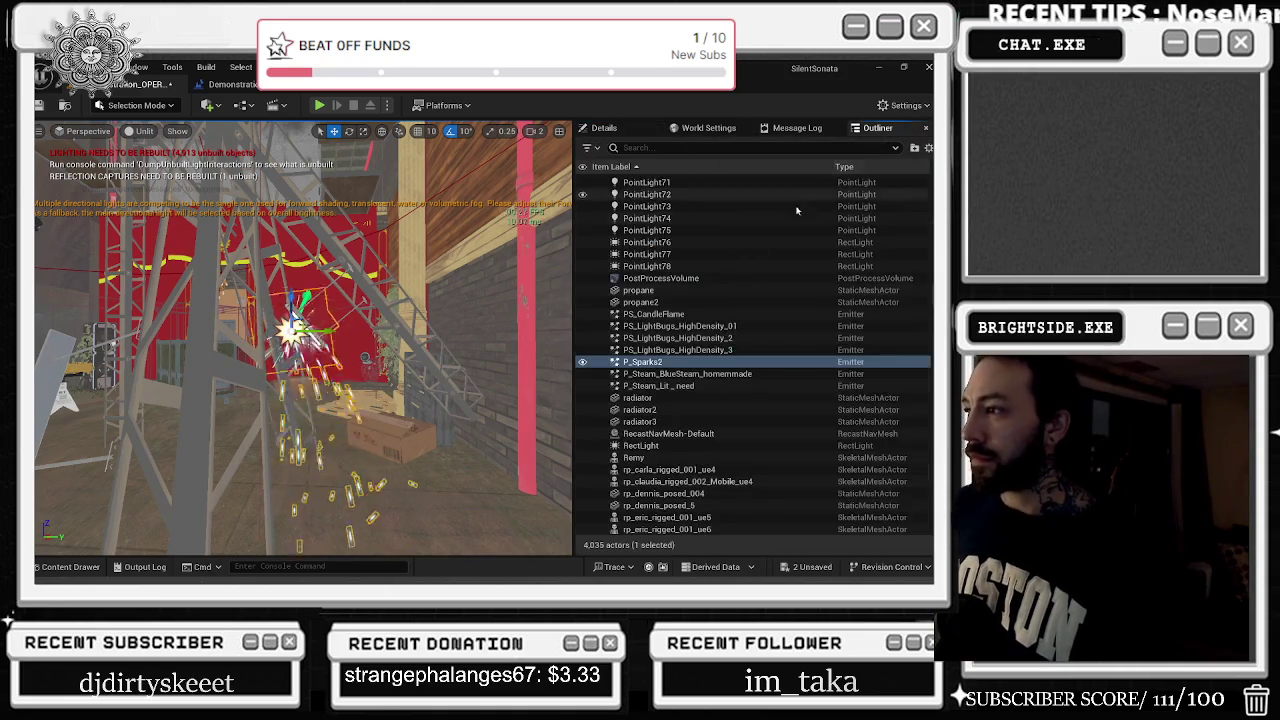
left_click(694, 340)
double_click(694, 350)
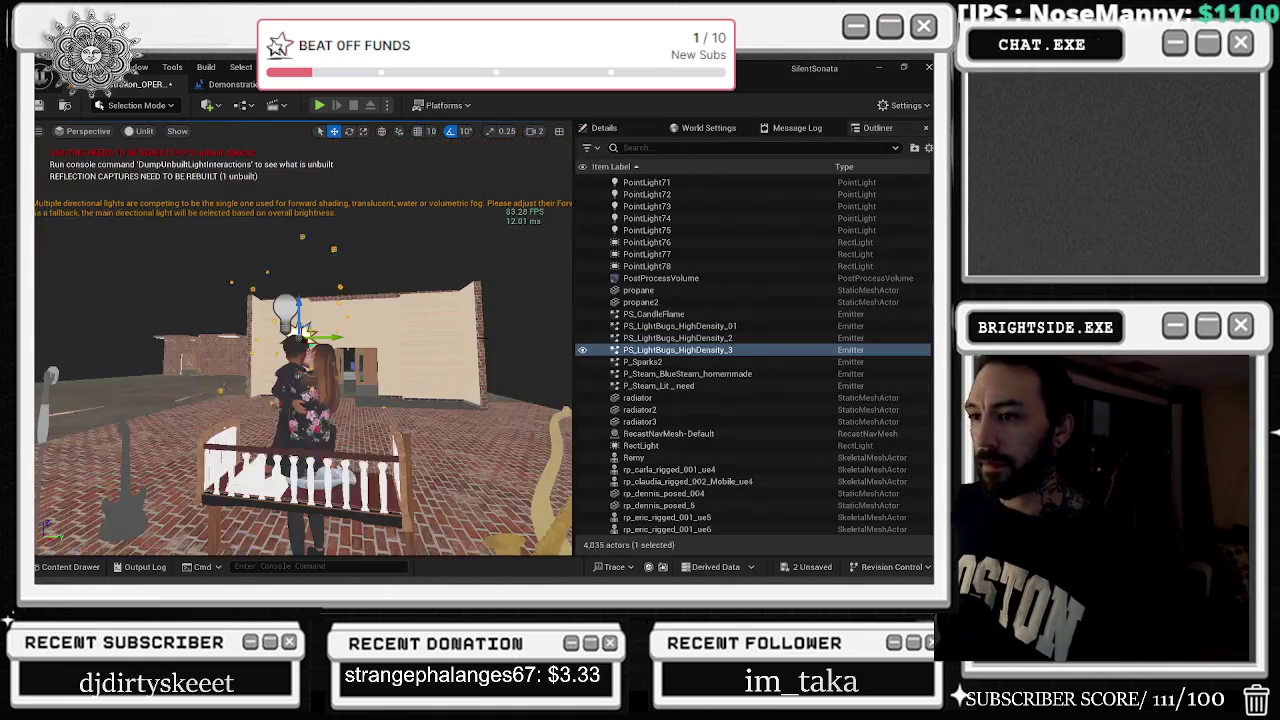
double_click(648, 338)
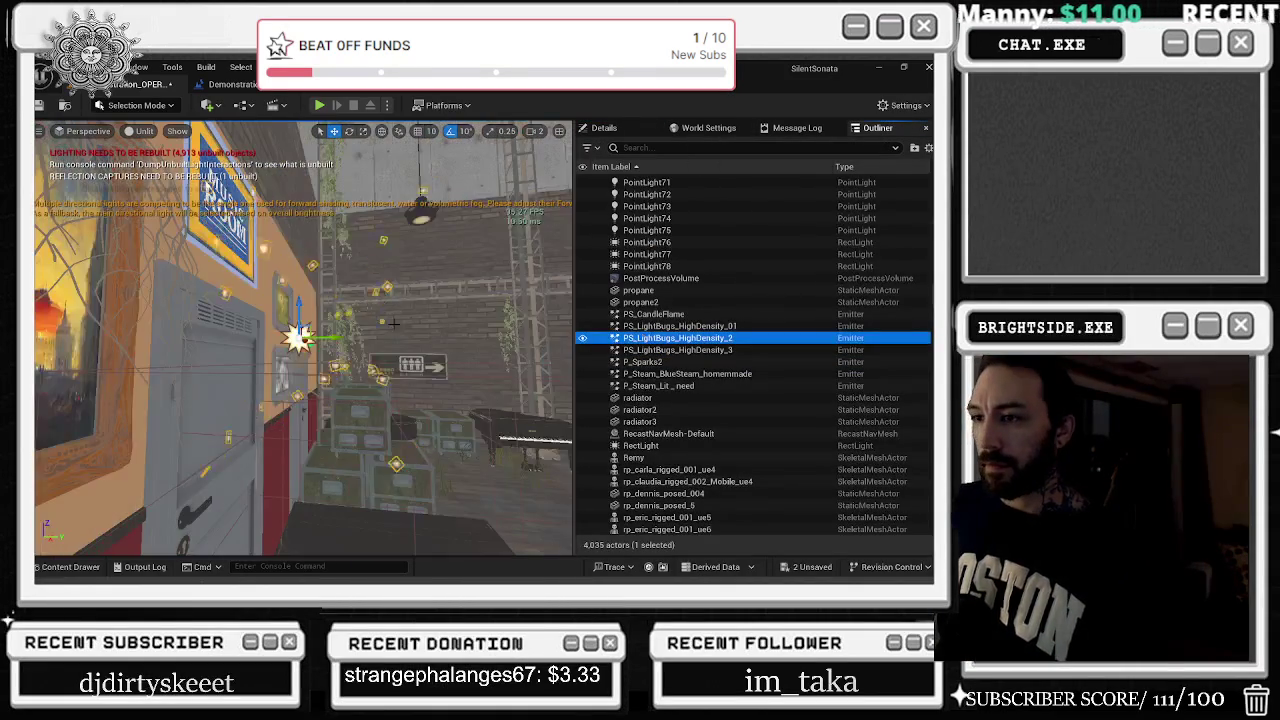
Rename PS_LightBugs_HighDensity_01 to F, then undo it back to its original name
left_click(727, 325)
key("F2")
type("F")
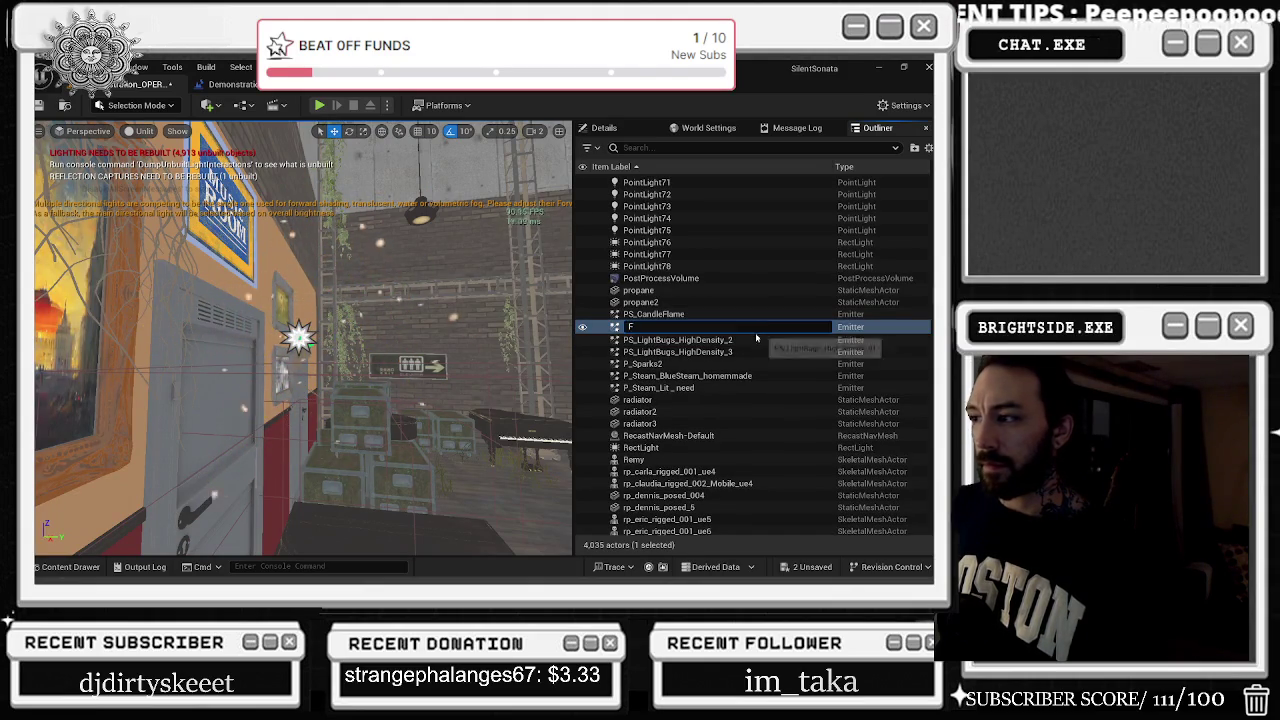
left_click(710, 351)
key("ctrl+z")
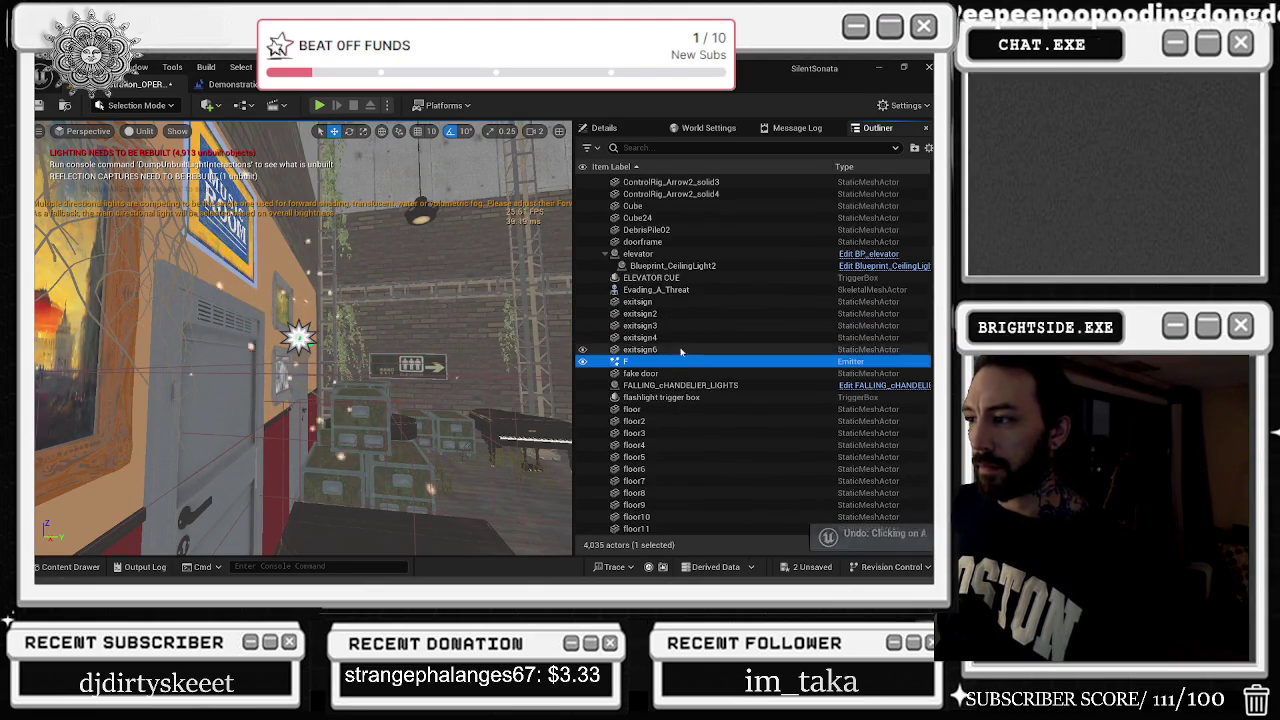
double_click(708, 363)
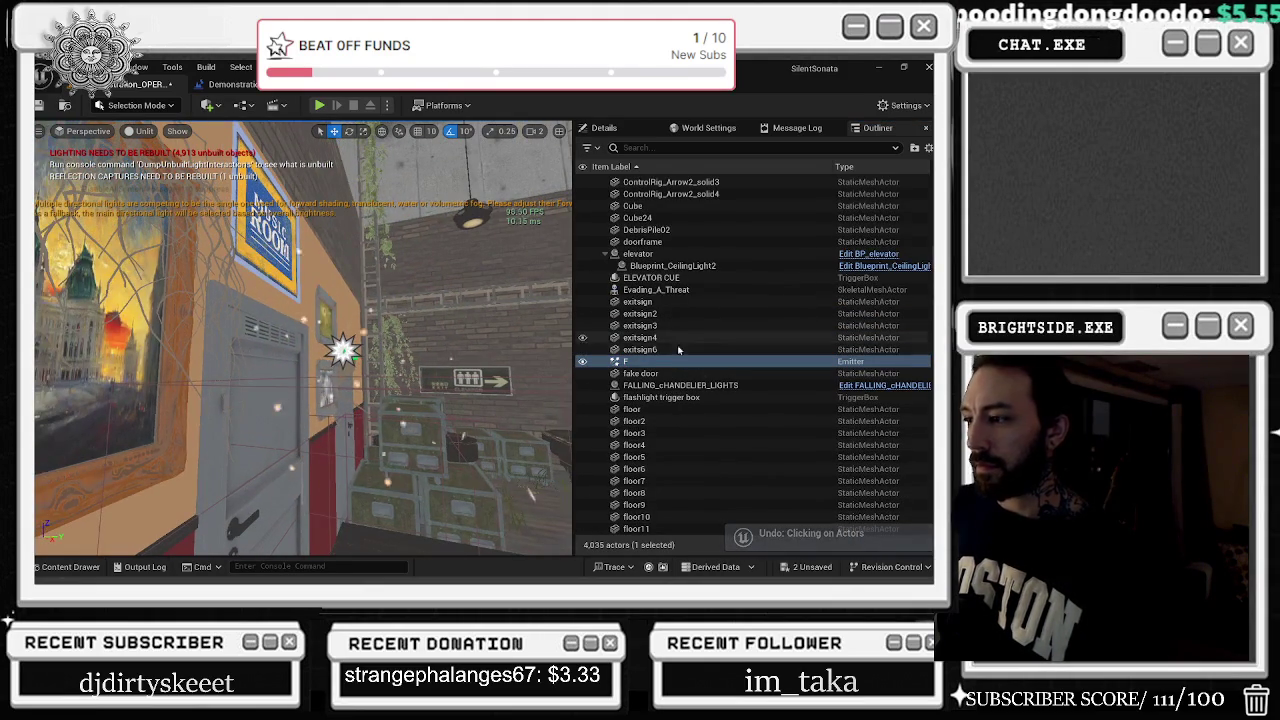
key("ctrl+z")
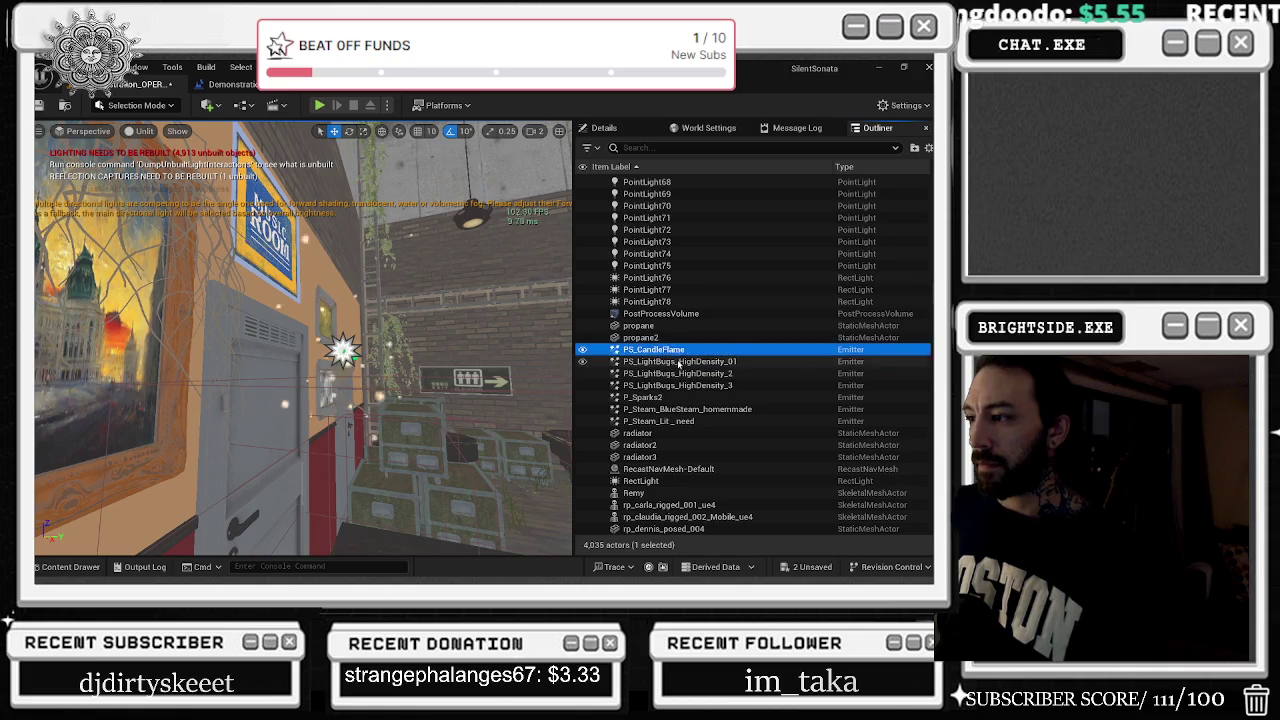
Fly to PS_LightBugs_HighDensity_01, frame the piano's candle flame, and select the five emitters
double_click(648, 363)
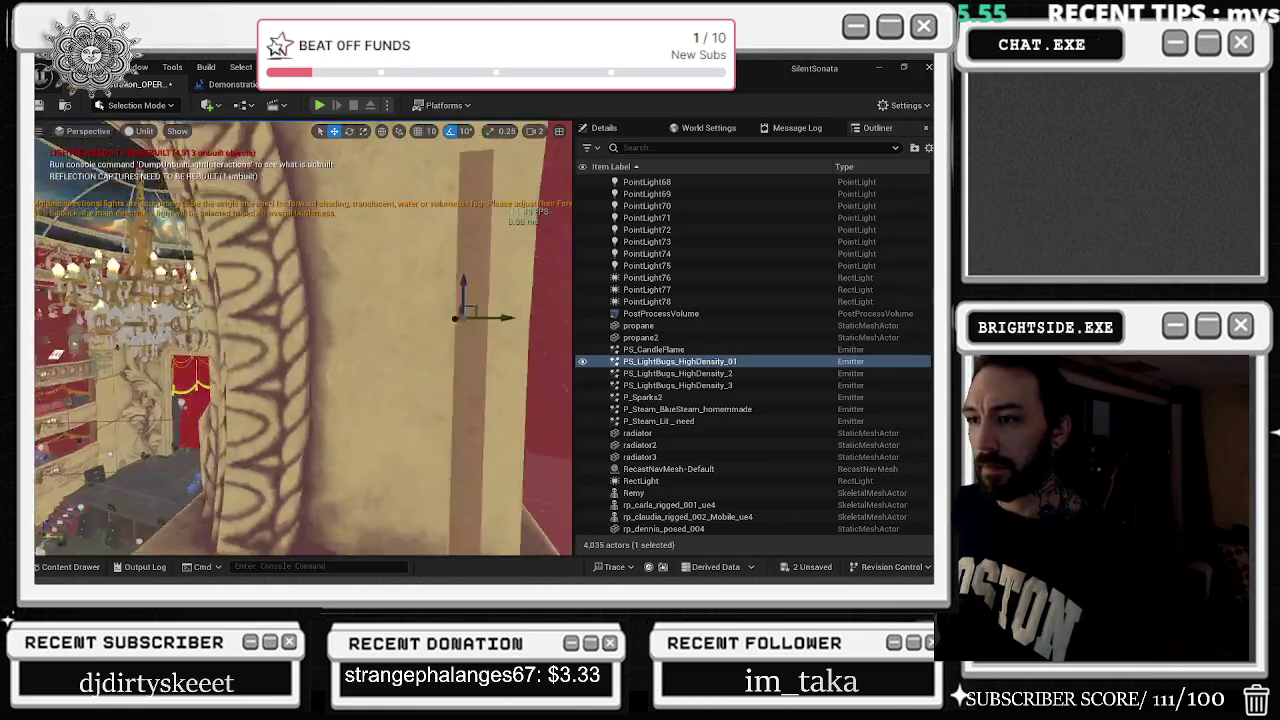
double_click(653, 349)
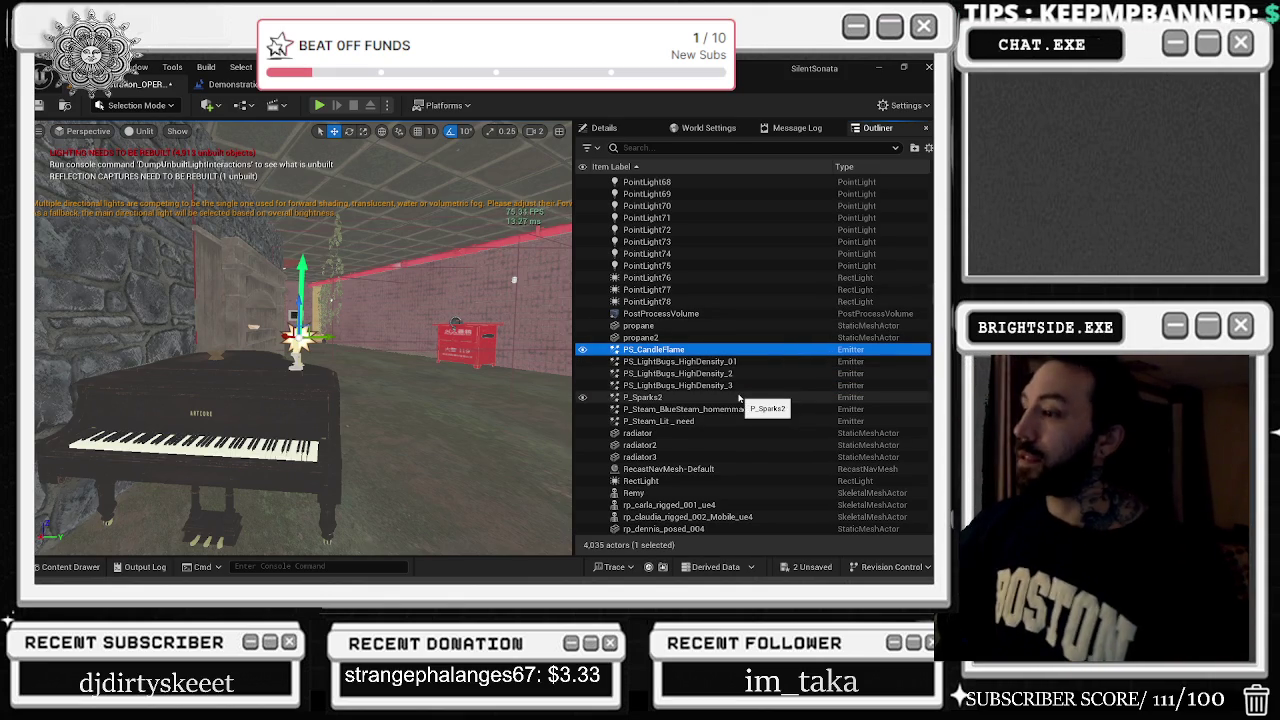
left_click(739, 398, "shift")
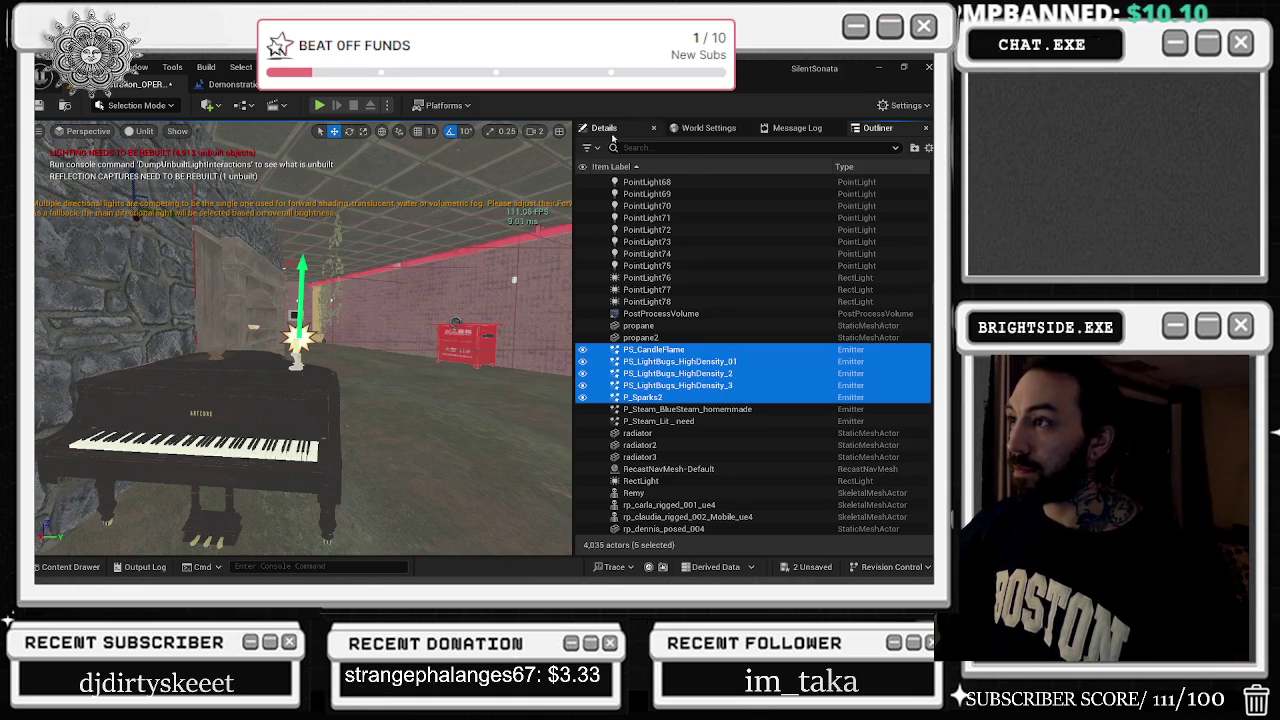
Set Desired Max Draw Distance to 50000 on the five selected emitters, then fly the camera back
left_click(605, 128)
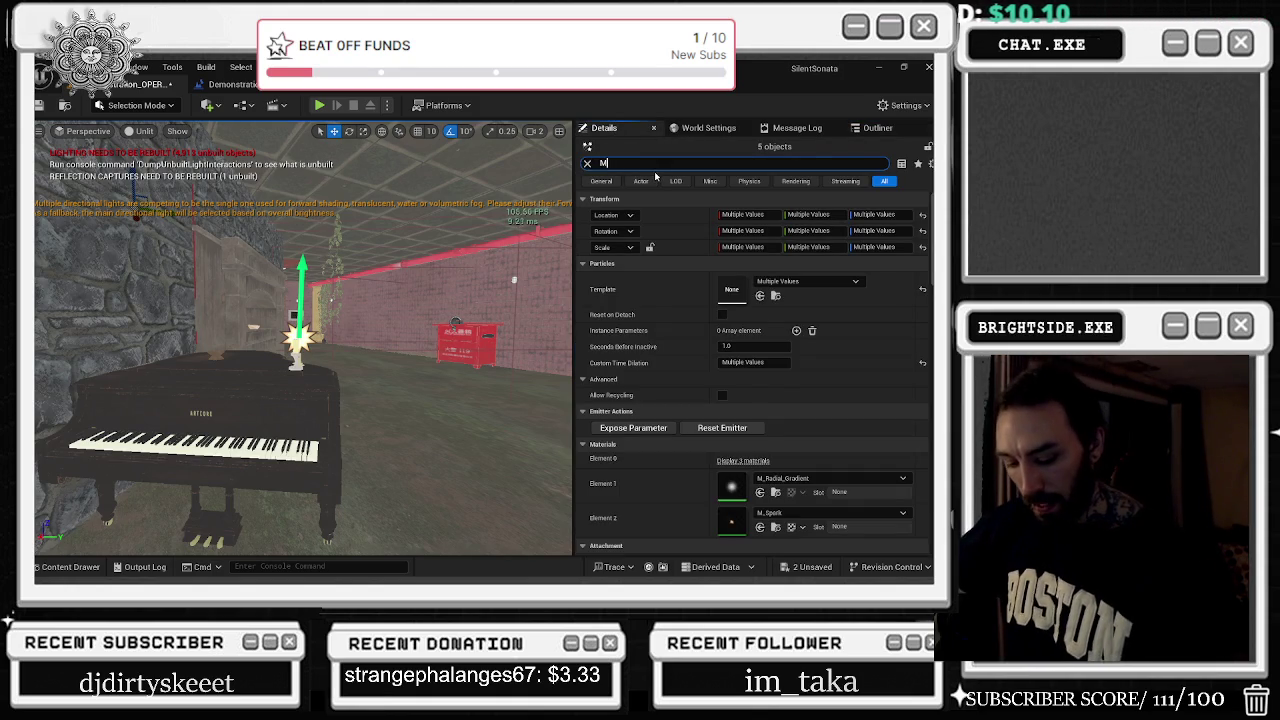
type("AX")
left_click(785, 231)
type("50000")
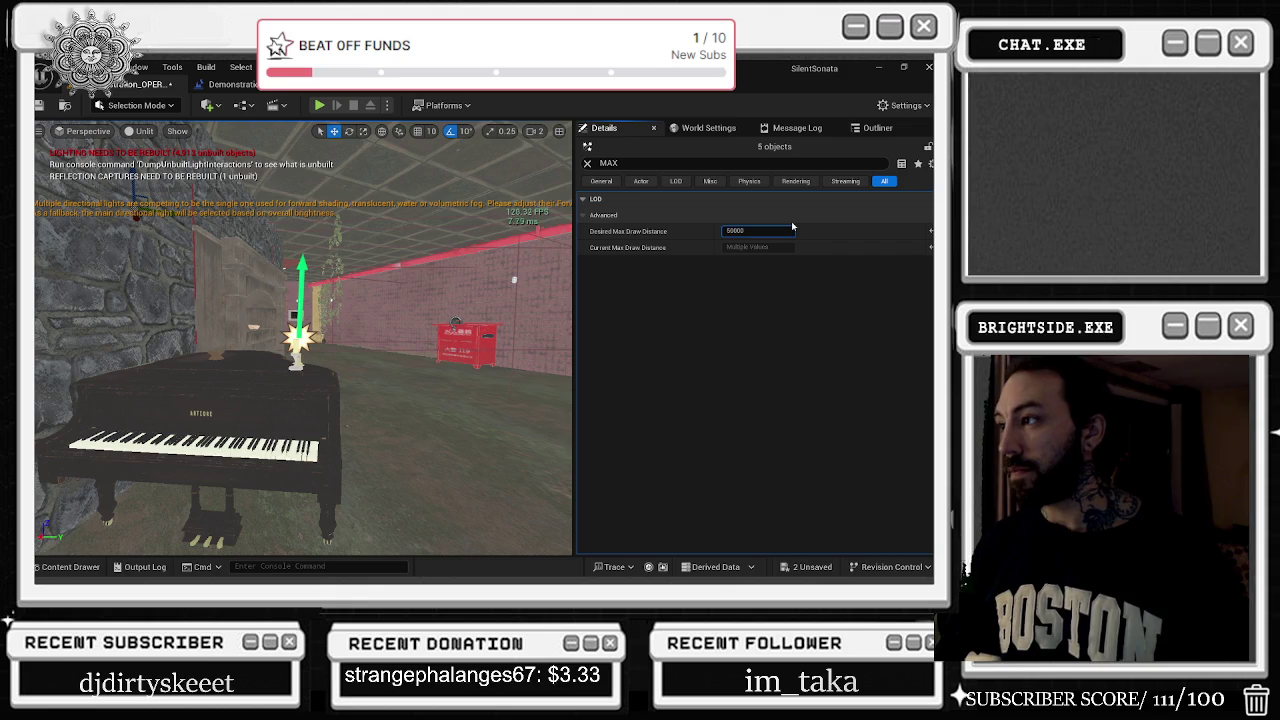
key("Return")
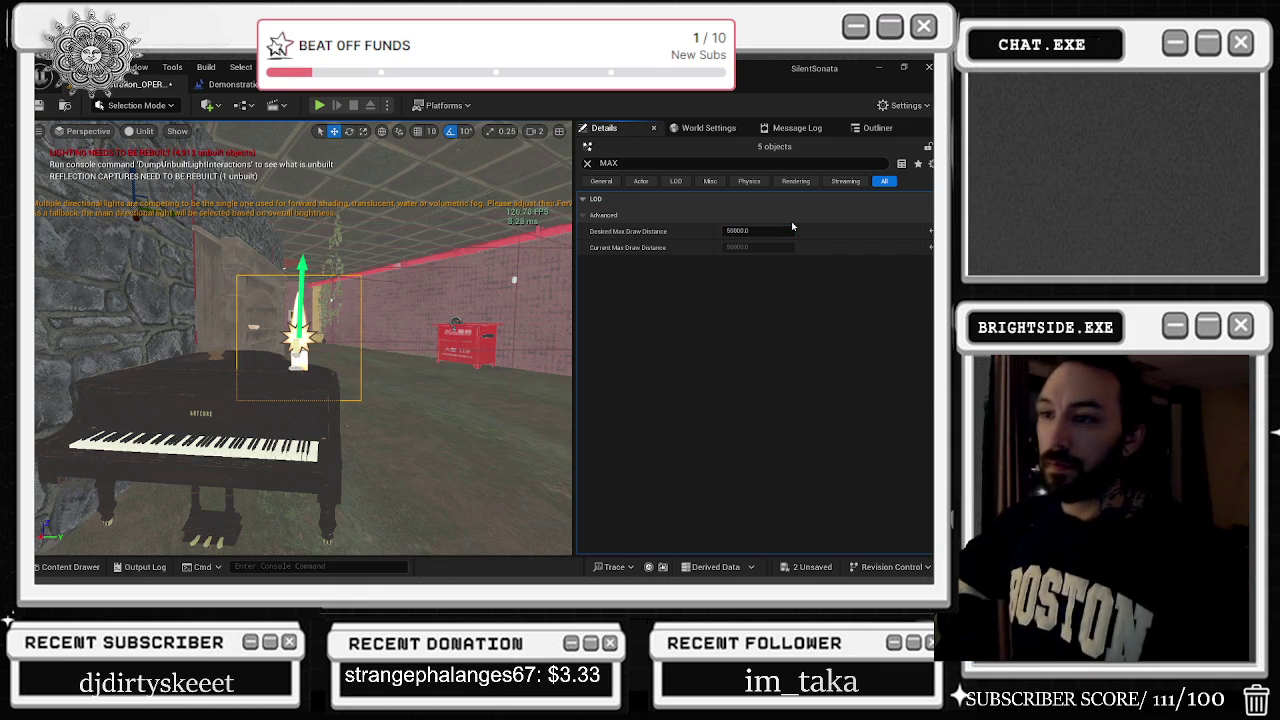
left_click_drag(423, 282, 170, 314)
key("s")
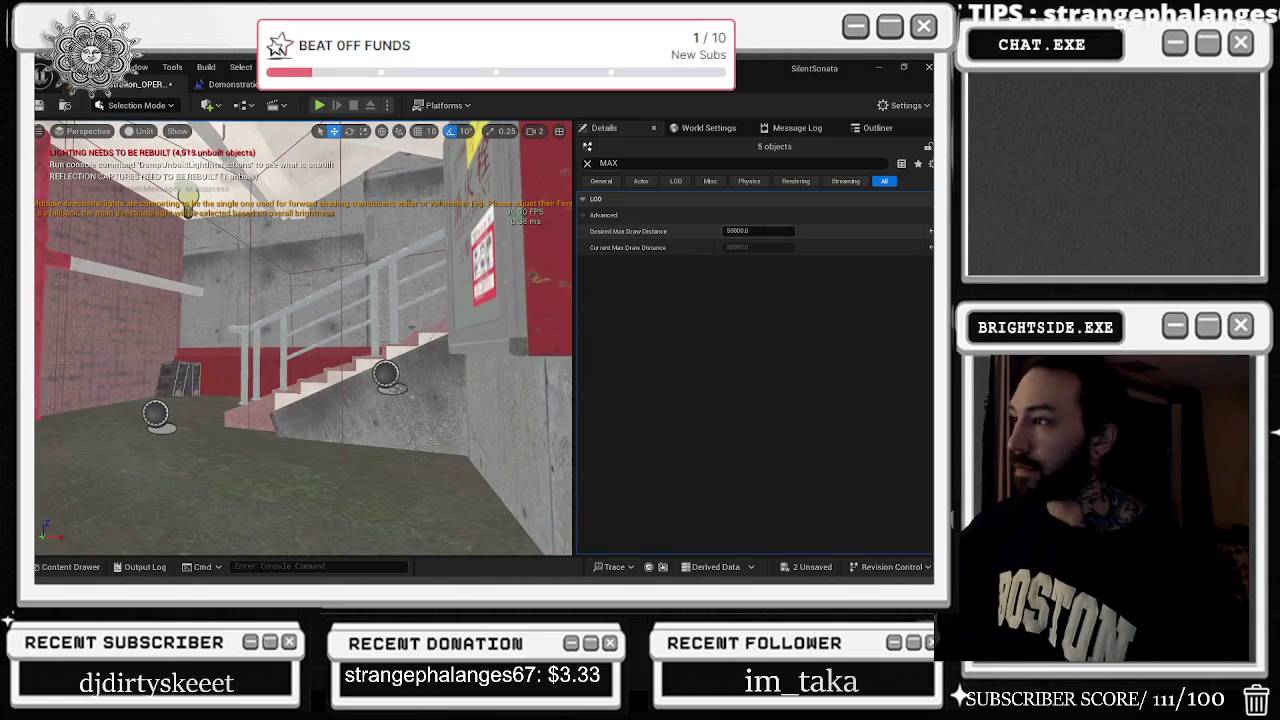
left_click(870, 128)
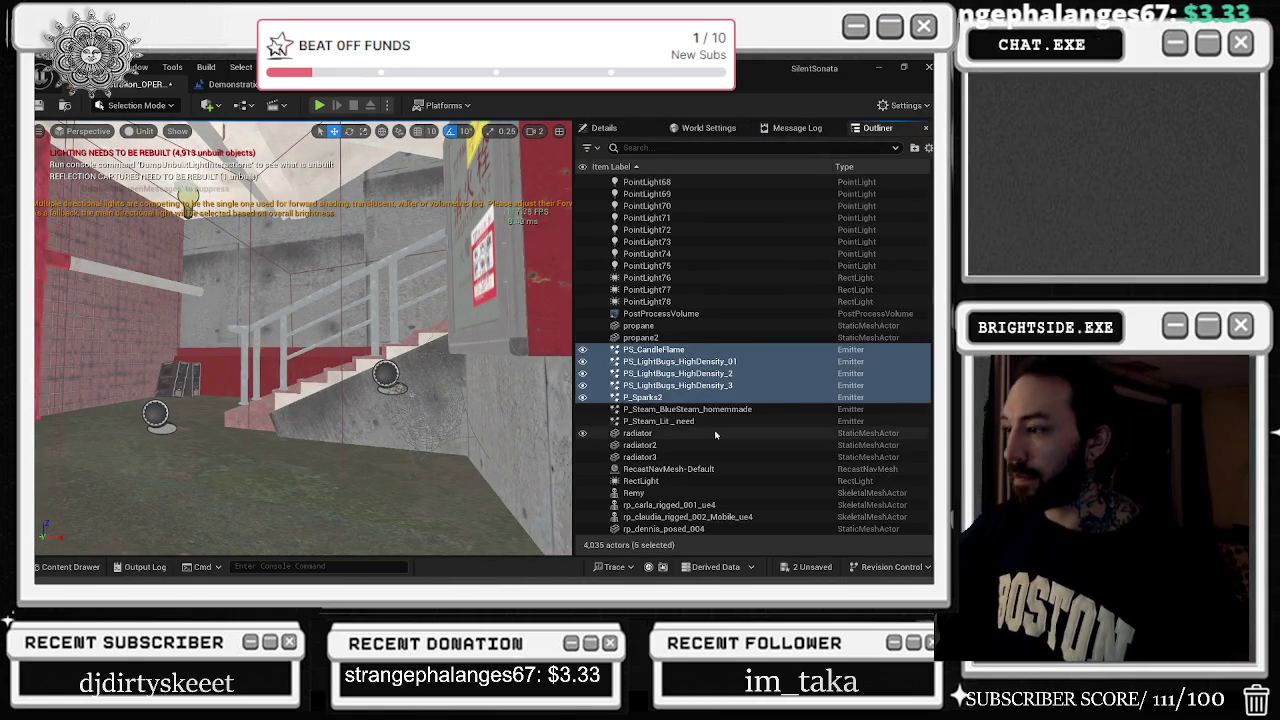
Select and frame P_Steam_BlueSteam_homemade, then give it a desired max draw distance of 60000
left_click(690, 409)
key("f")
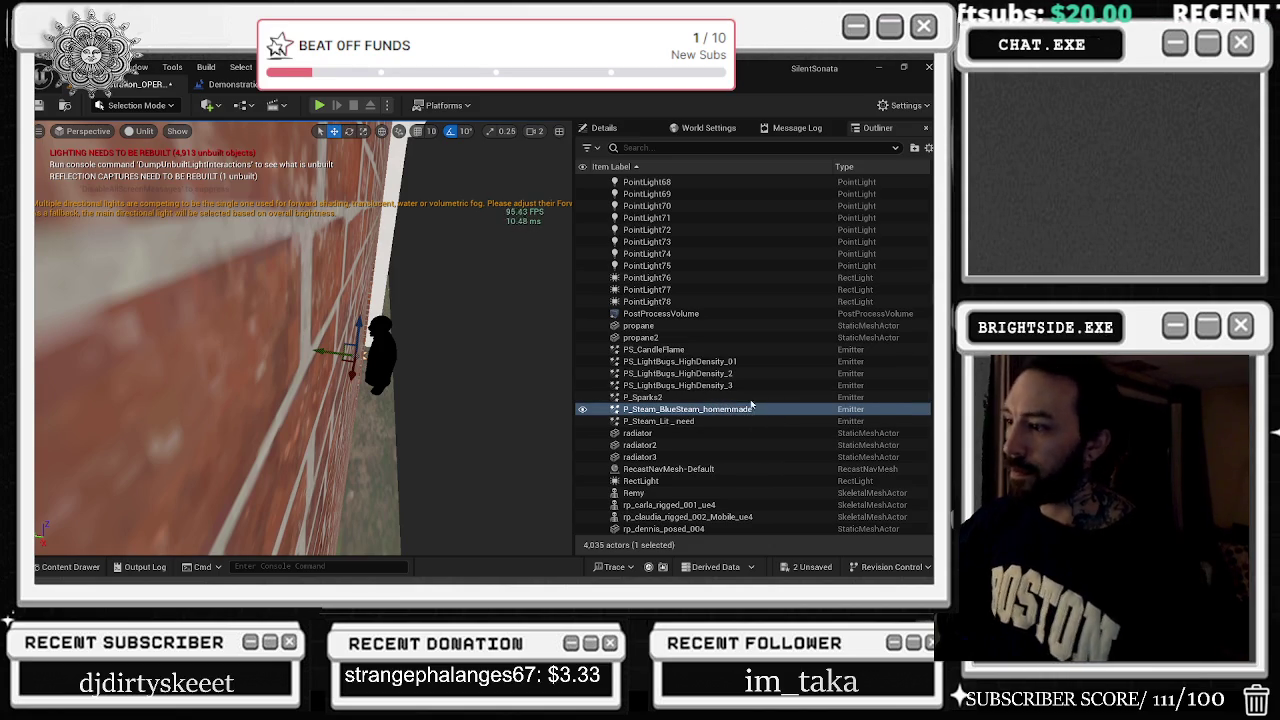
left_click_drag(320, 340, 260, 340)
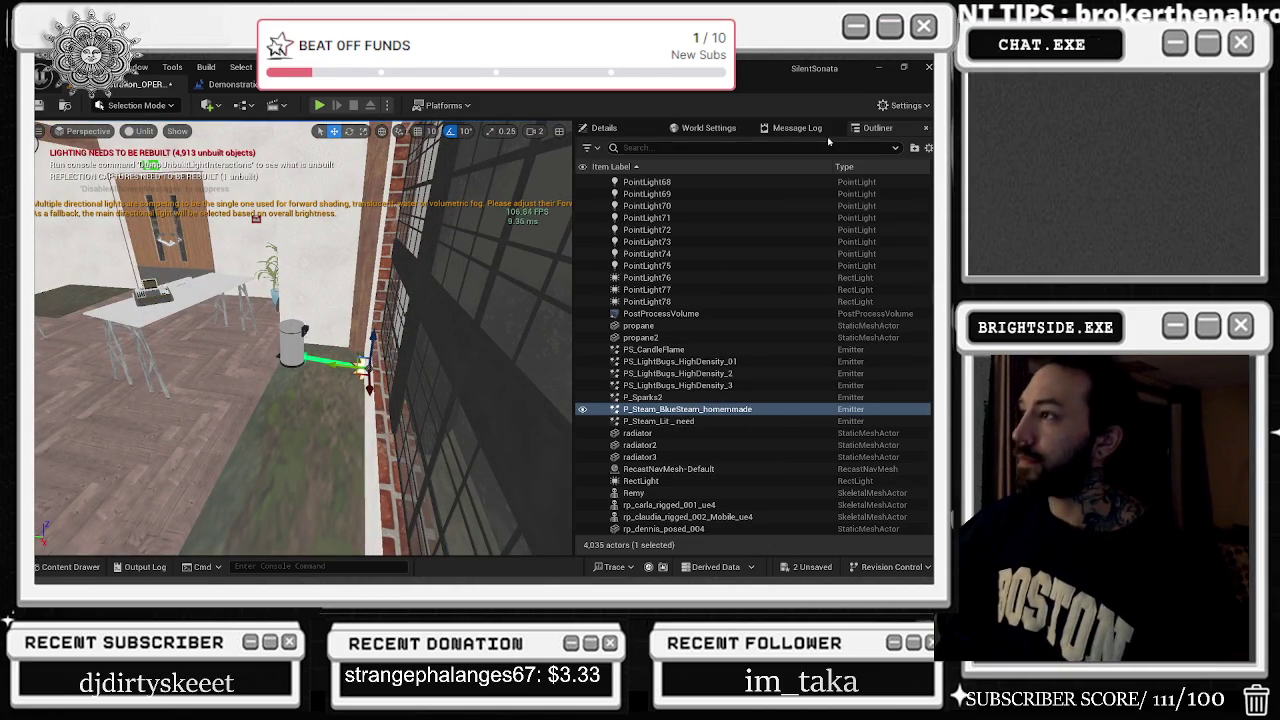
left_click(616, 129)
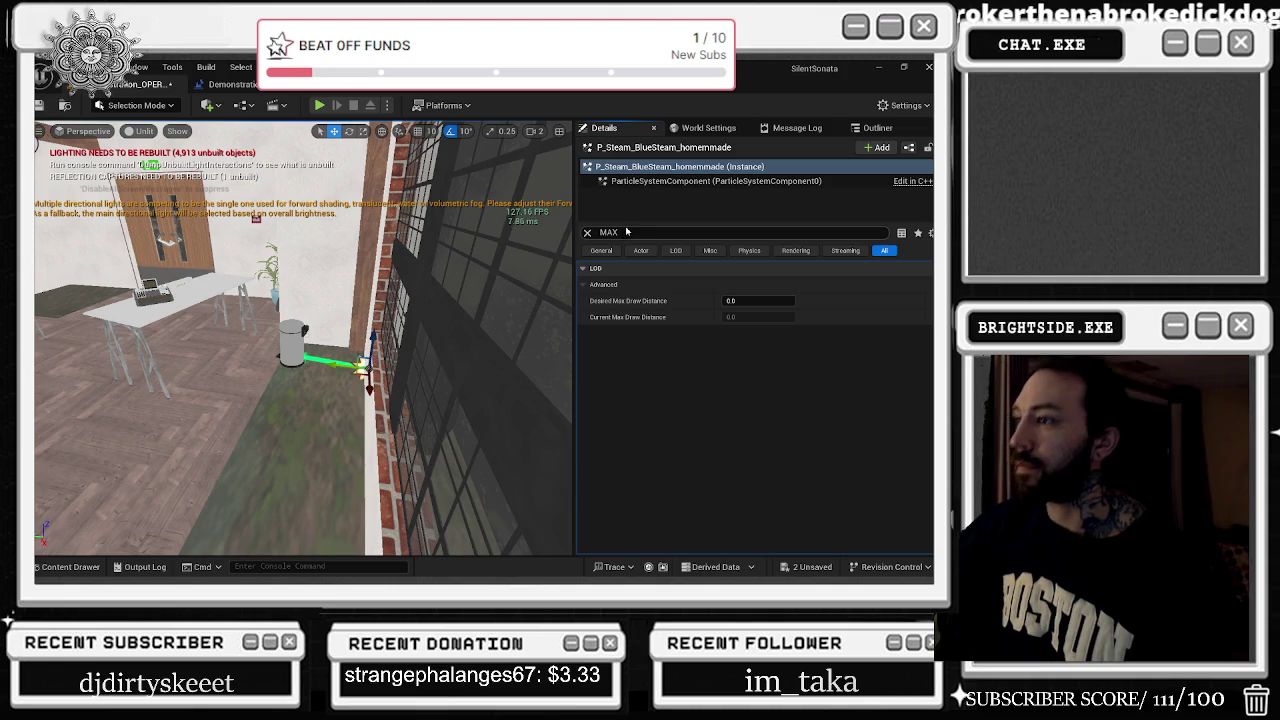
left_click(745, 301)
type("60000")
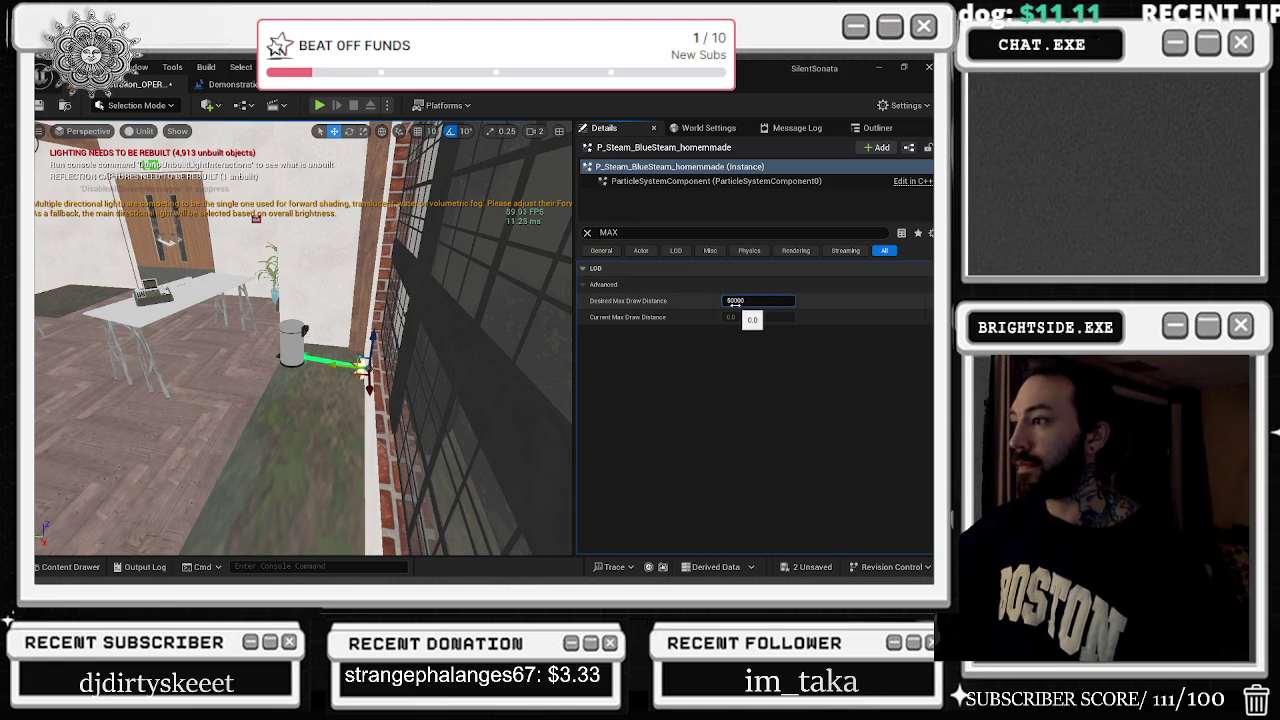
key("Return")
left_click(587, 232)
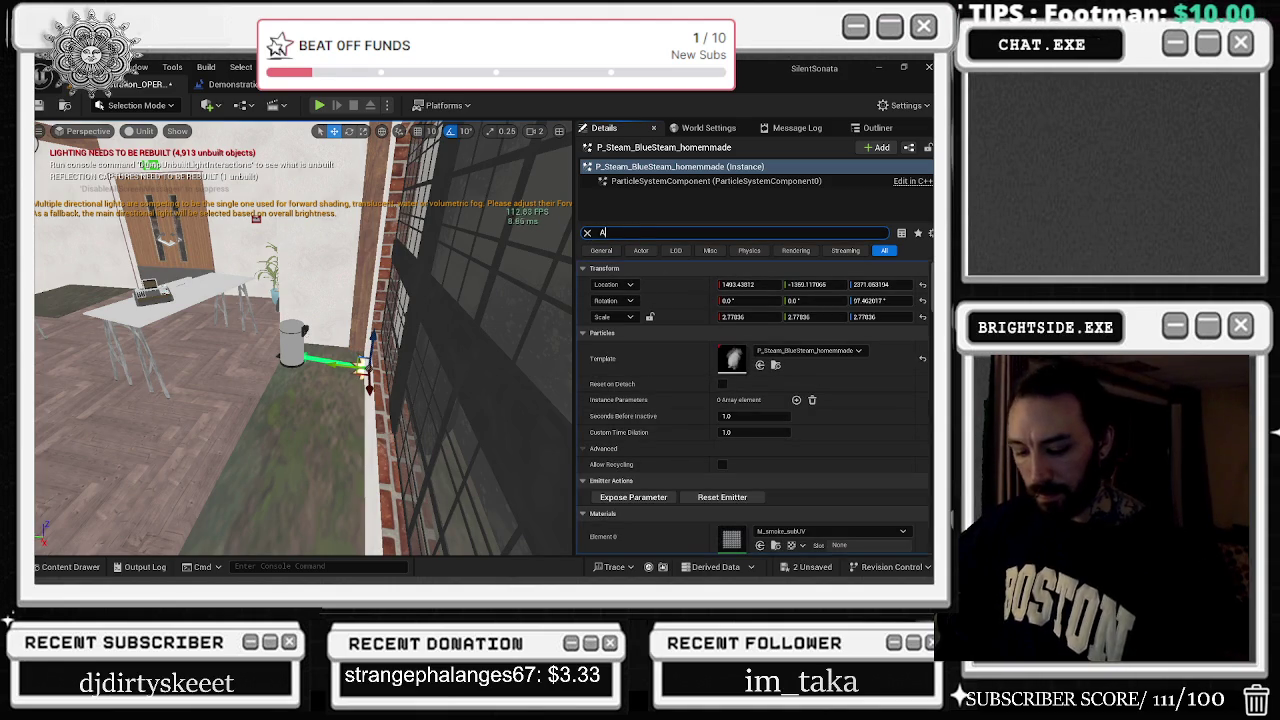
Filter the steam emitter's details for activation and toggle Auto Activate on, then off
type("T")
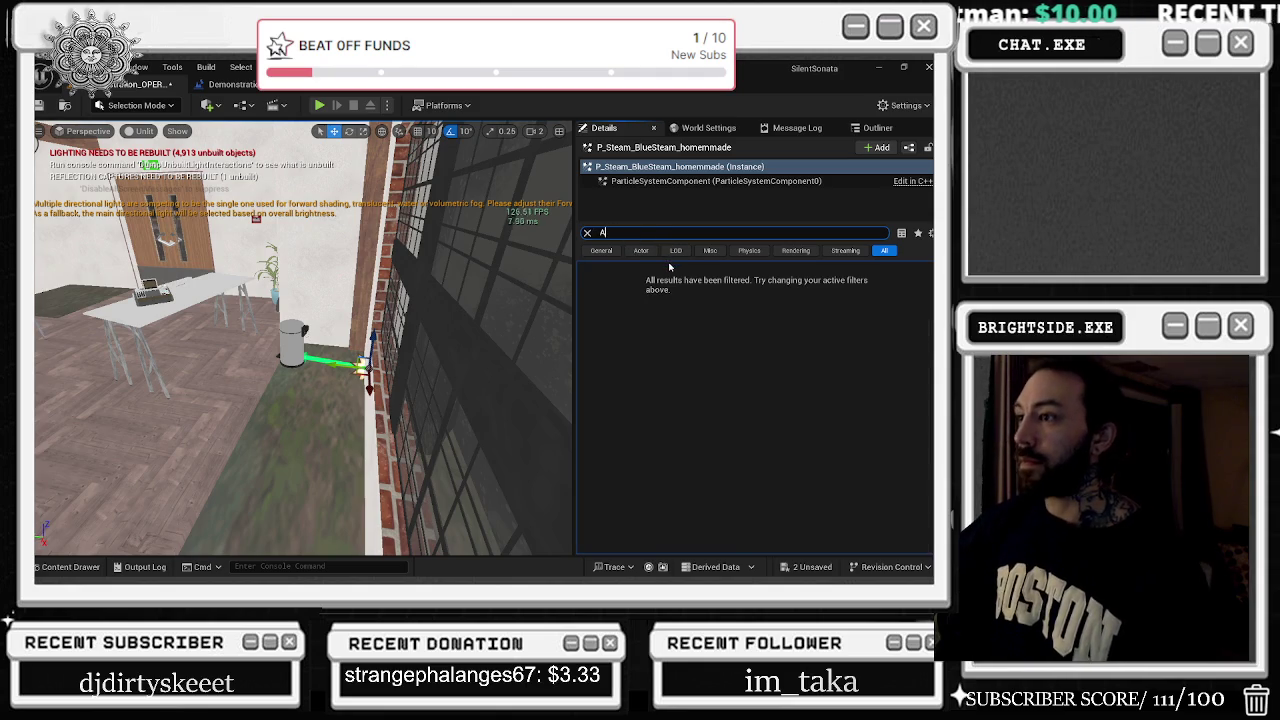
type("U")
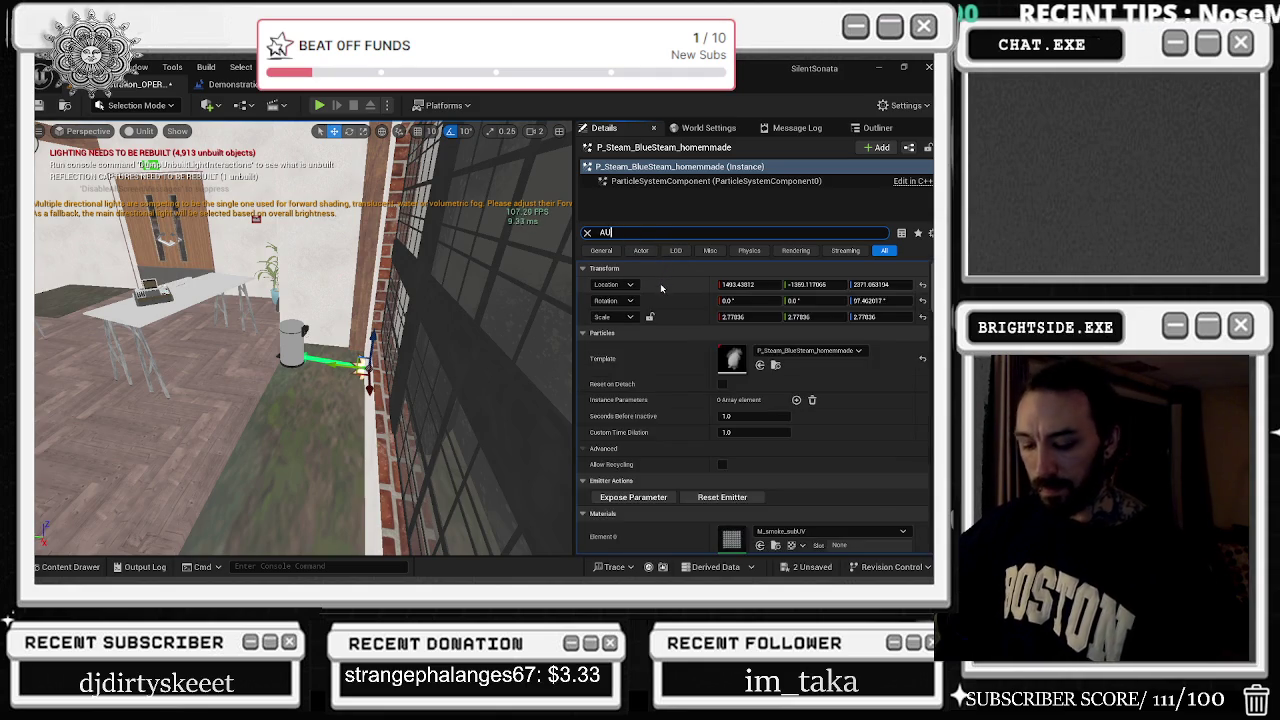
type("T")
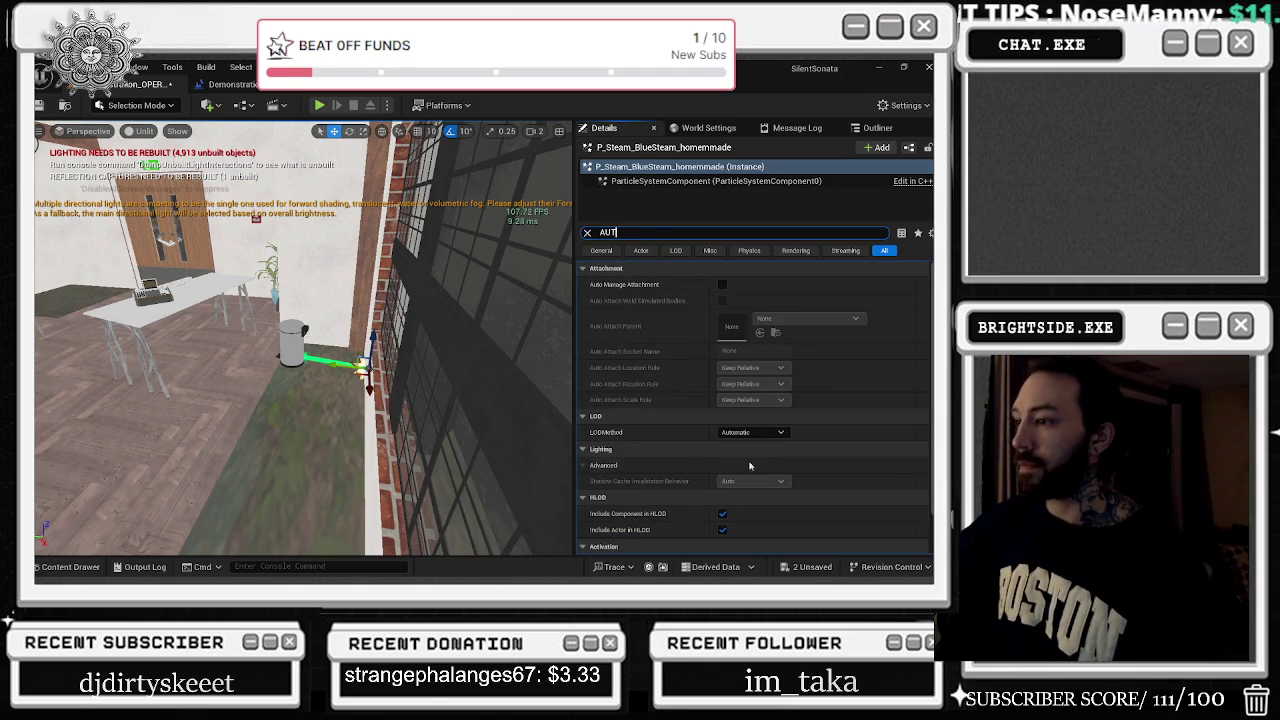
scroll(927, 404, "down", 2)
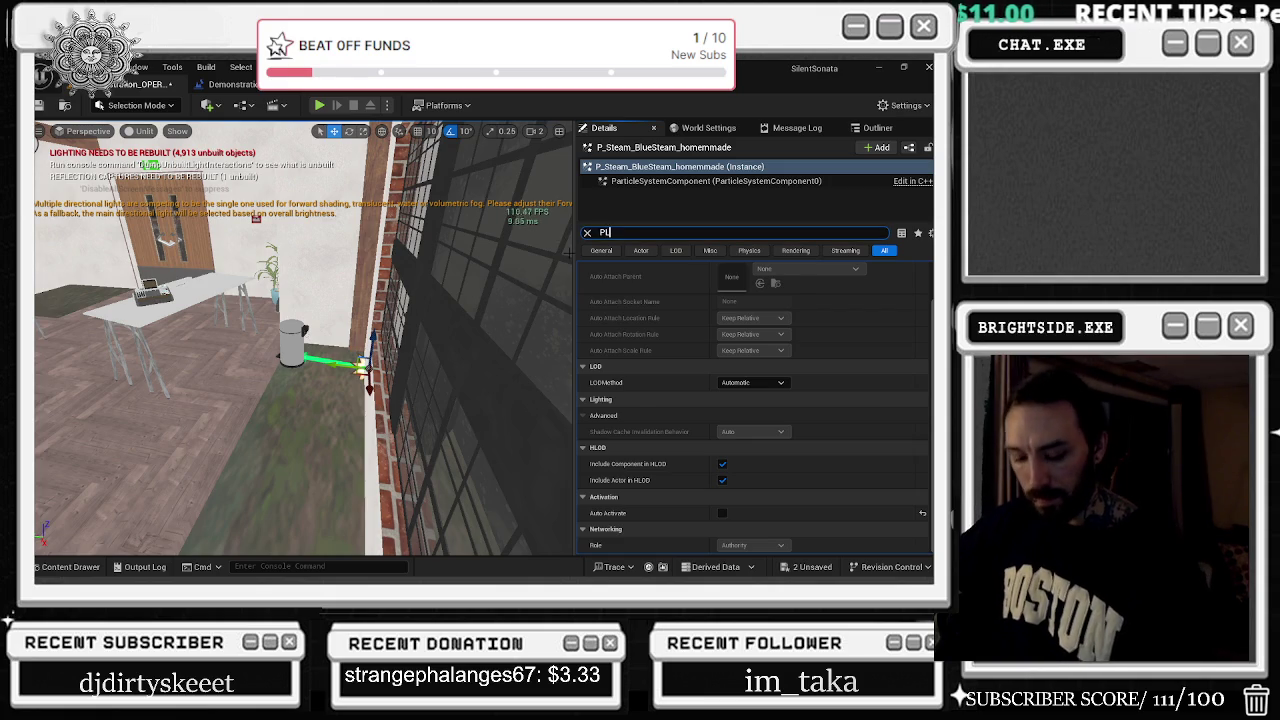
type("AY")
type("AC")
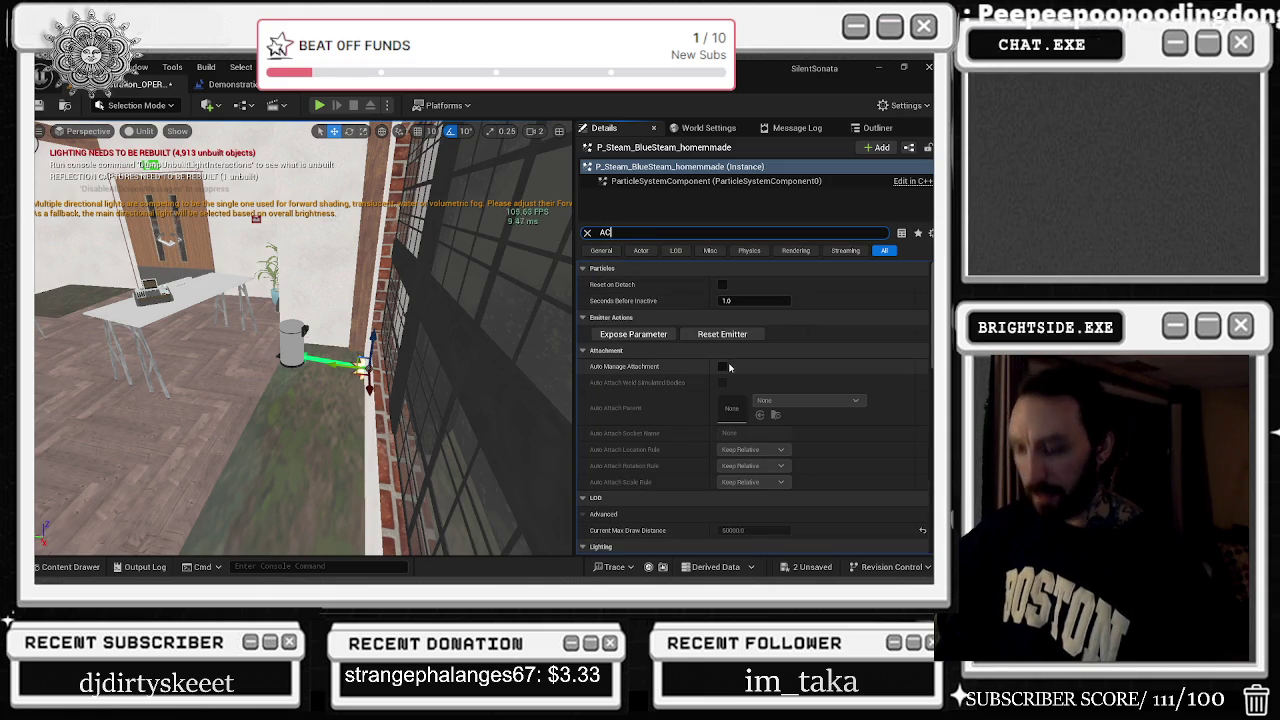
type("IVA")
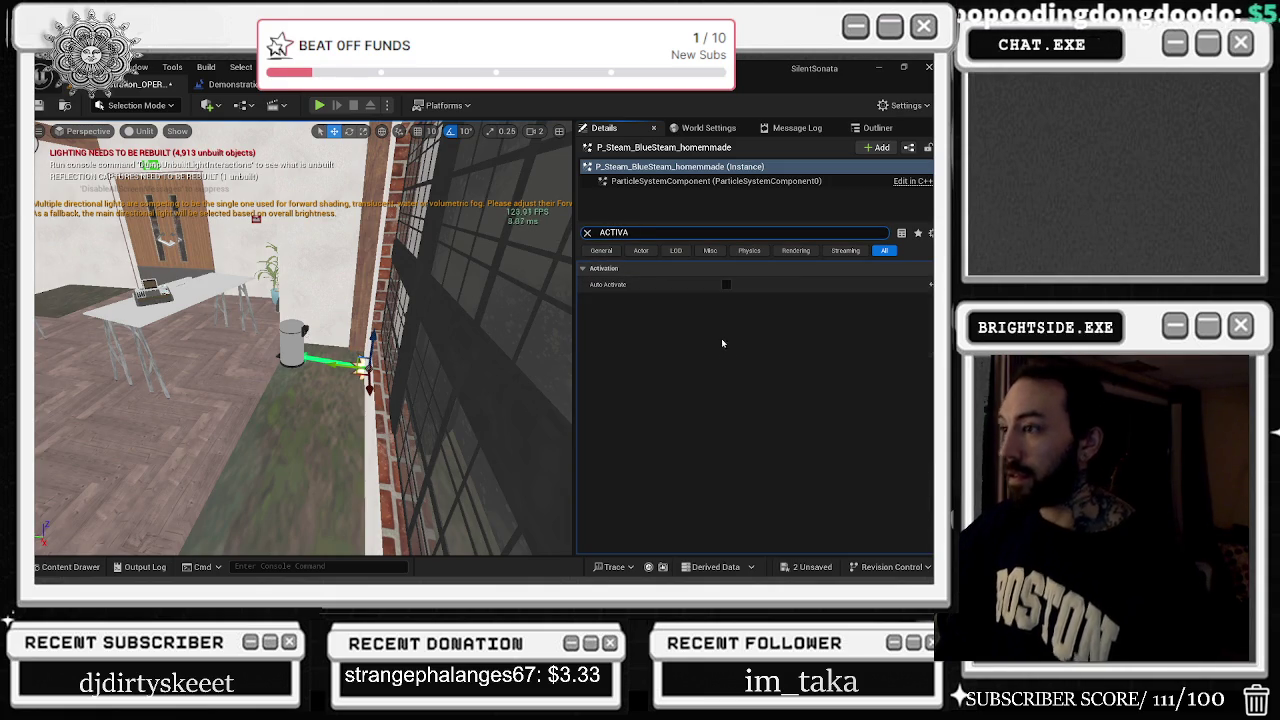
left_click(726, 284)
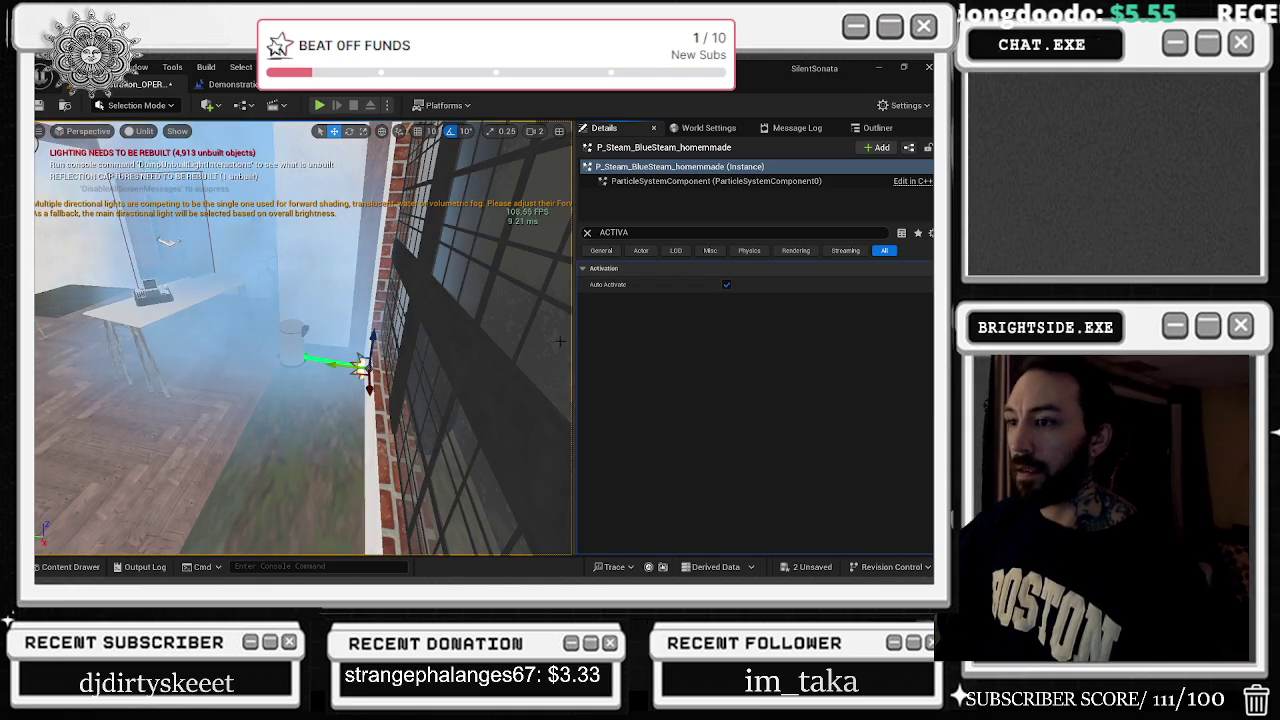
left_click(726, 284)
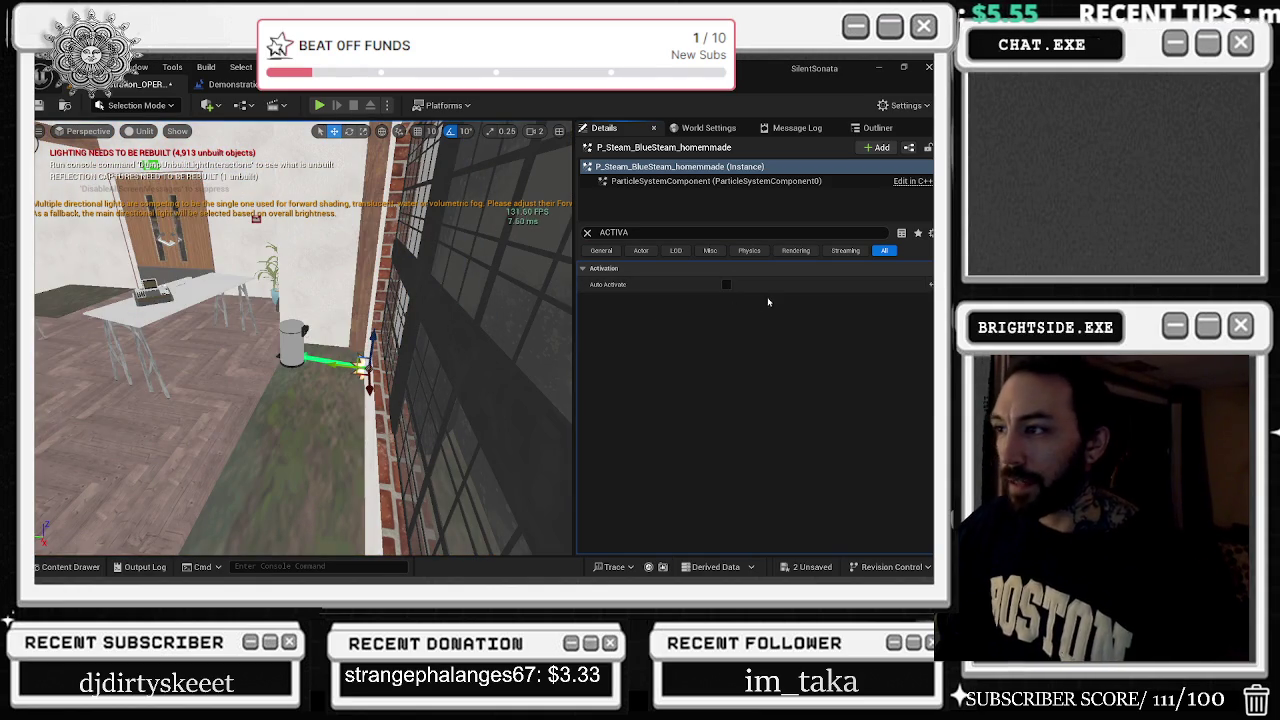
Open the Message Log
left_click(818, 131)
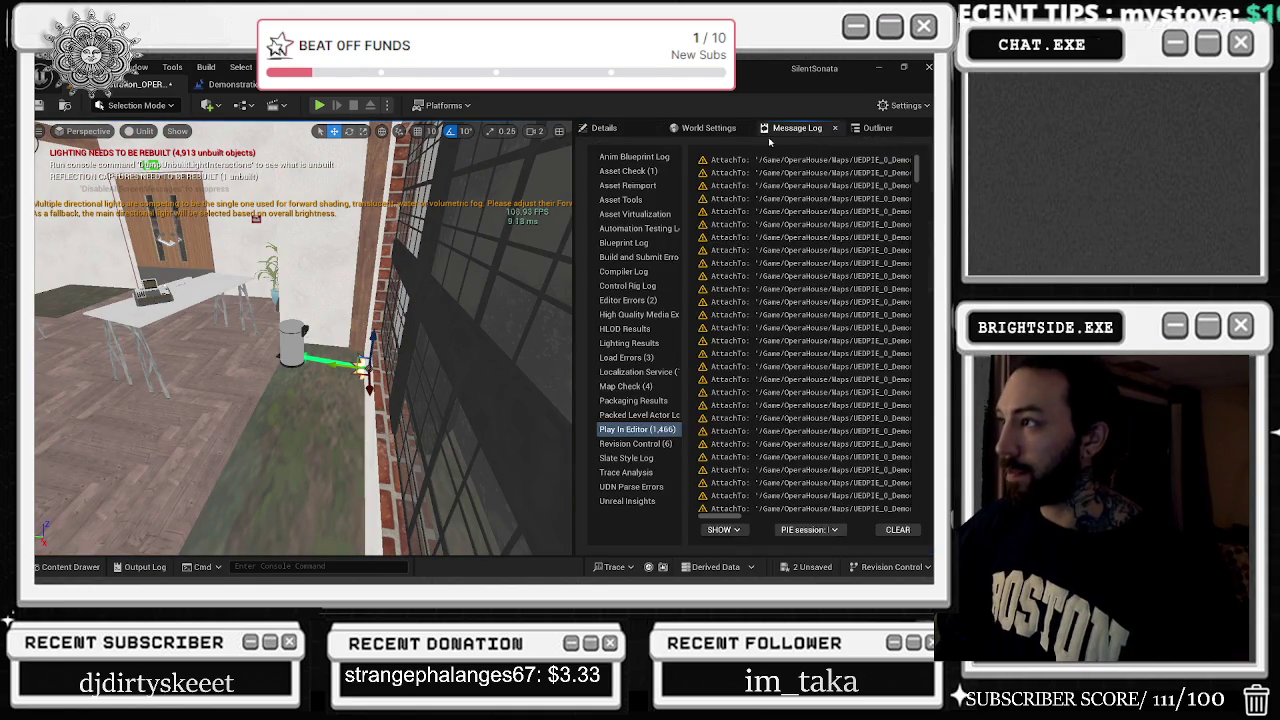
Review the message log, then open the Content Drawer and the Level Blueprint
left_click(704, 129)
left_click(876, 128)
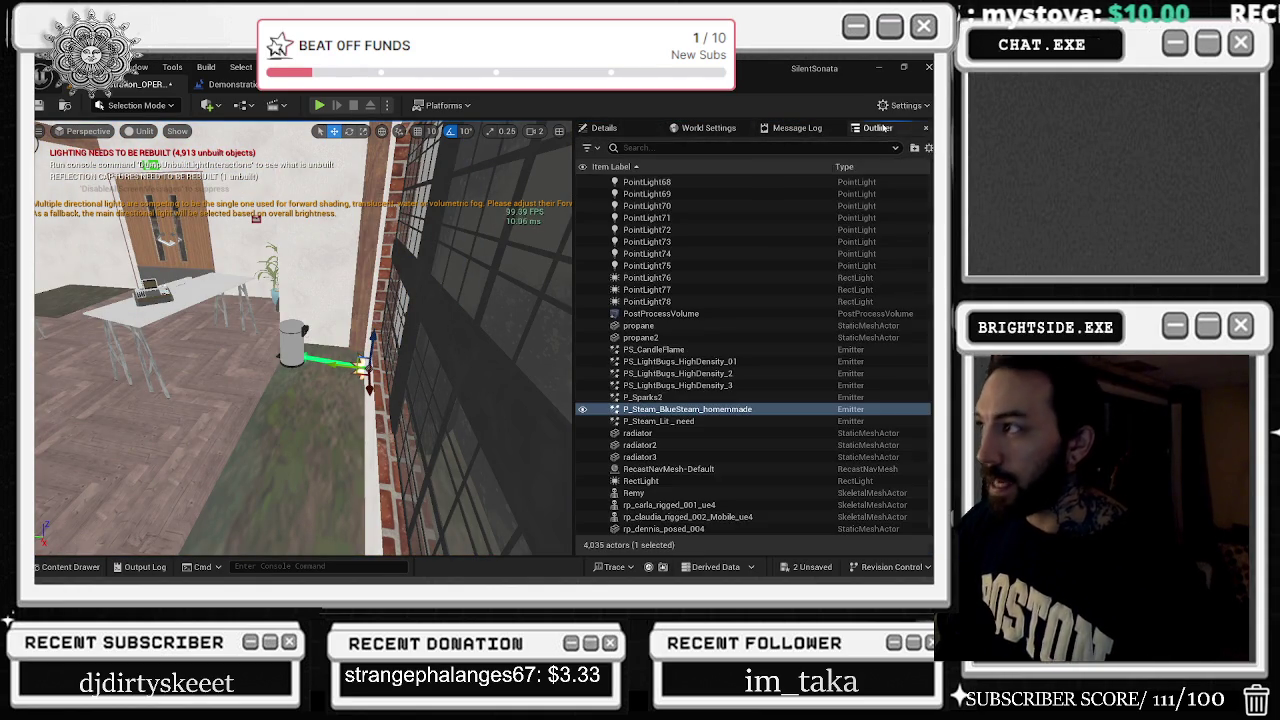
left_click(66, 566)
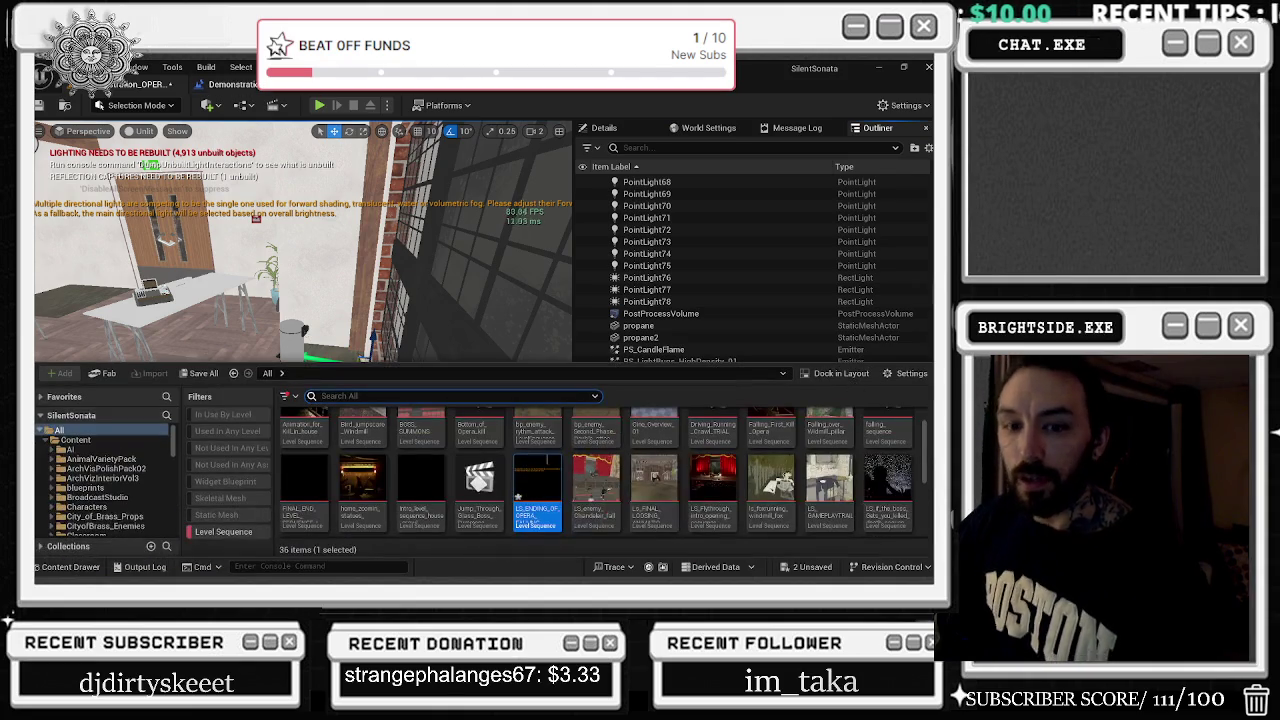
left_click(235, 84)
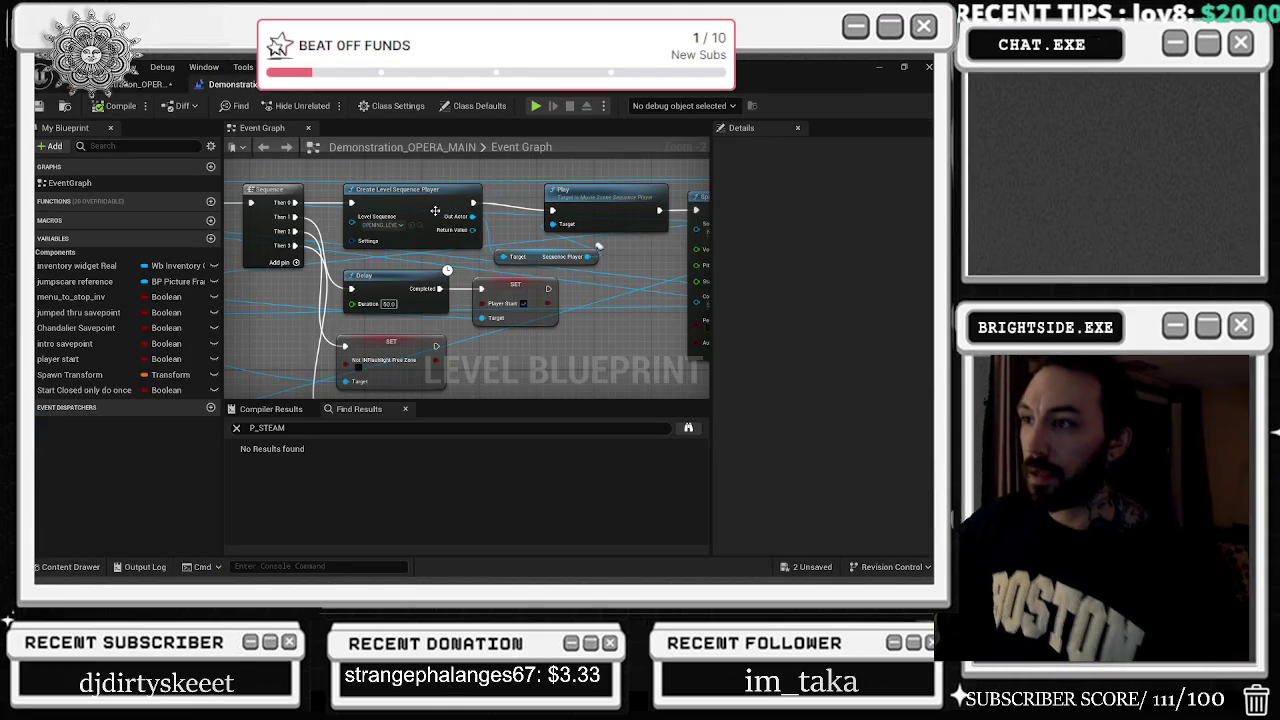
left_click(420, 226)
Open OPENING_LEVELSEQUENCE_SCHOOL in Sequencer and filter its tracks down to the blue steam emitter
double_click(363, 470)
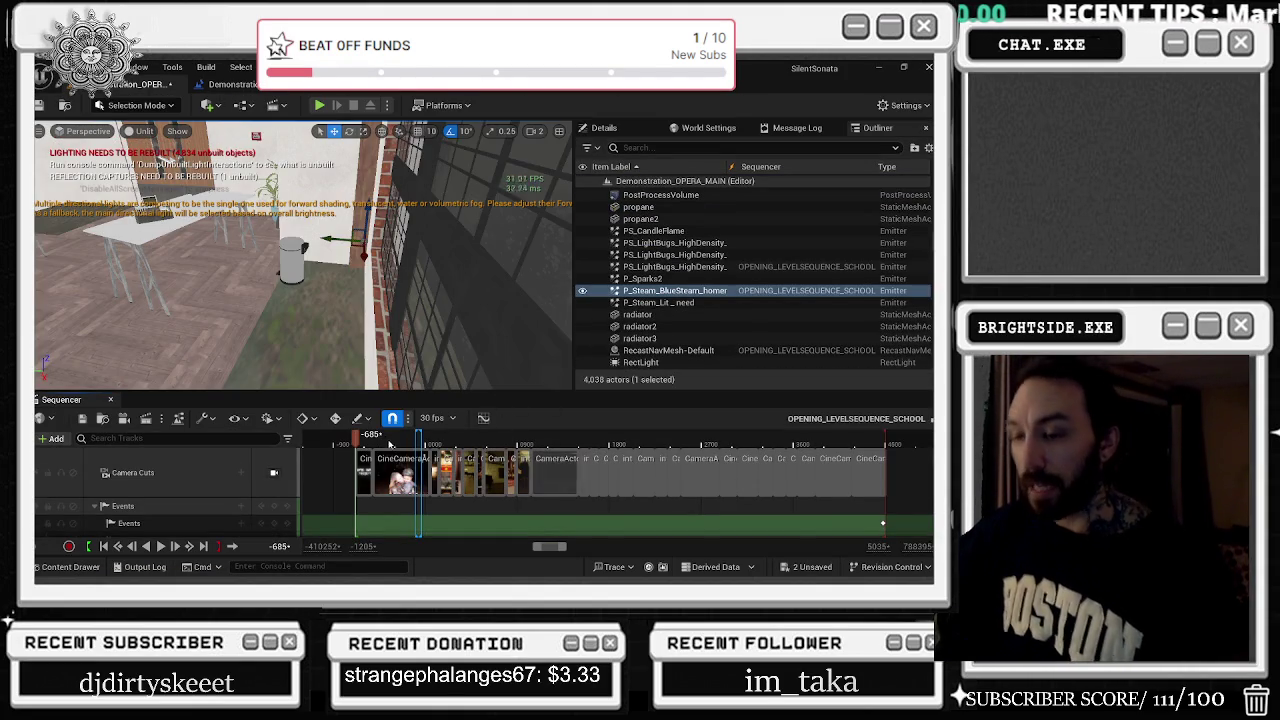
scroll(151, 508, "down", 2)
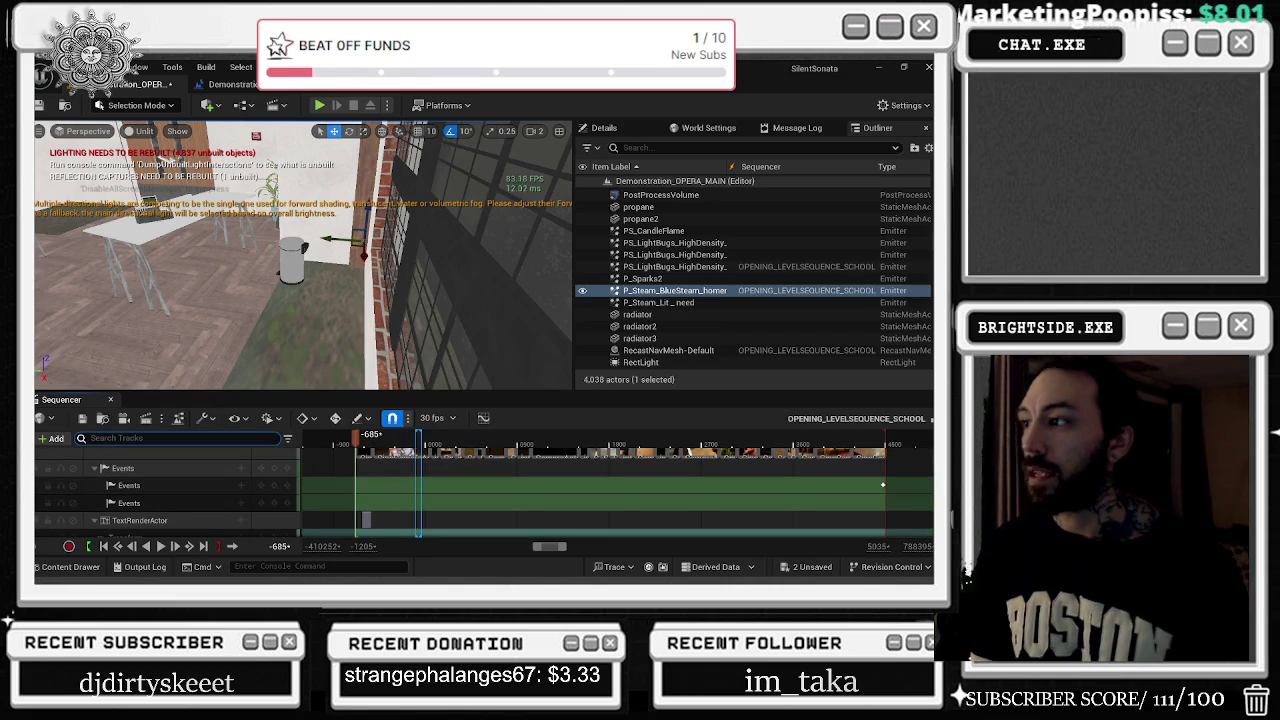
type("BLUEST")
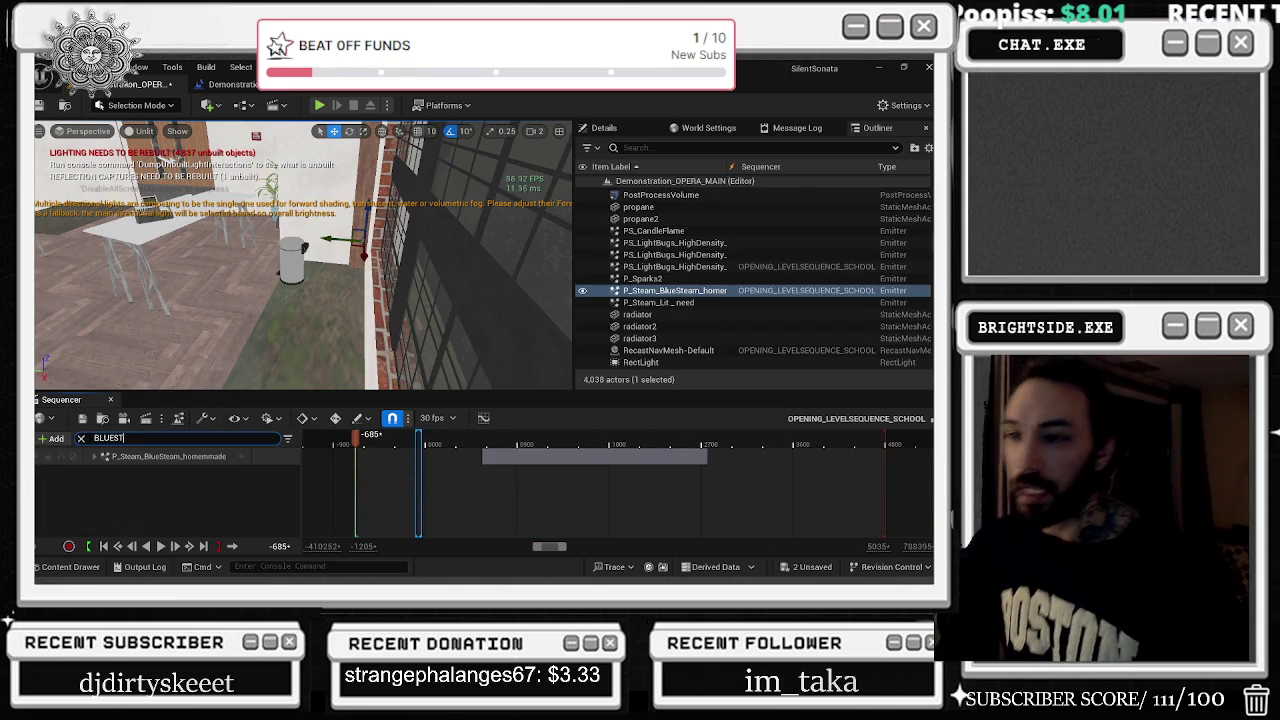
mouse_move(425, 435)
left_mouse_down()
mouse_move(487, 446)
mouse_move(421, 445)
left_mouse_up()
Expand the steam emitter's Transform track to review its location keys, then collapse it
left_click(240, 456)
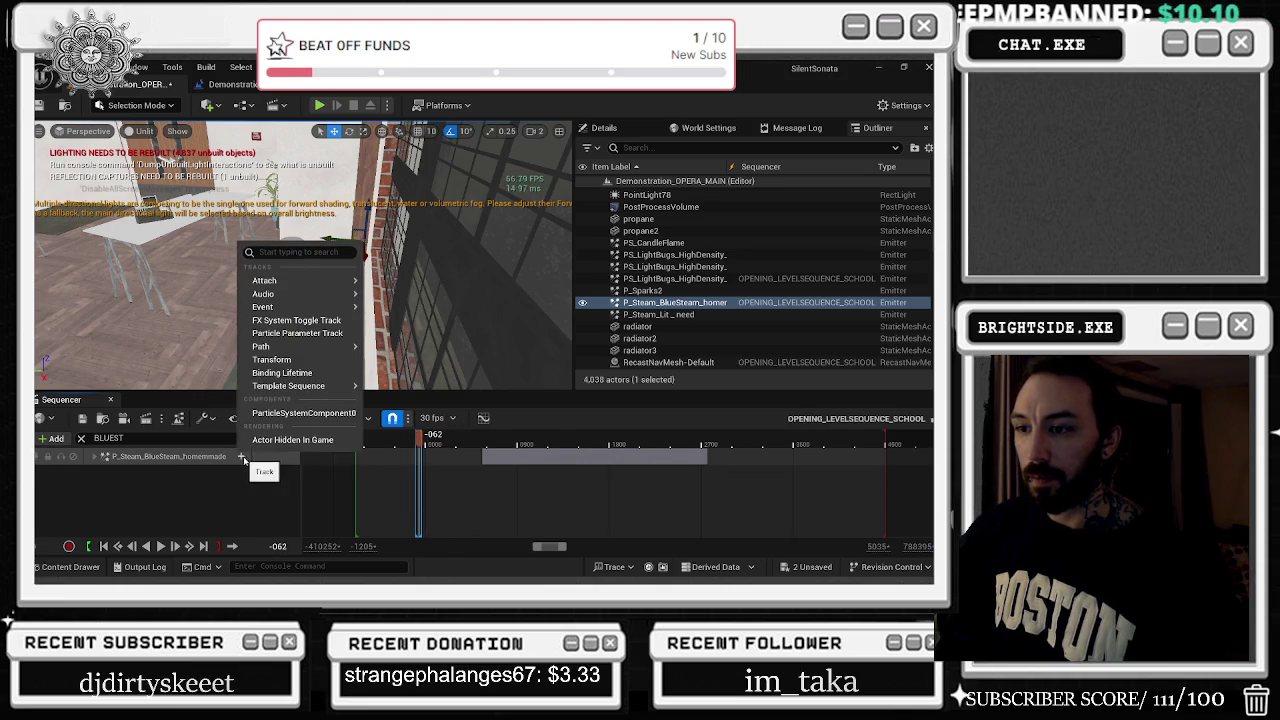
left_click(303, 412)
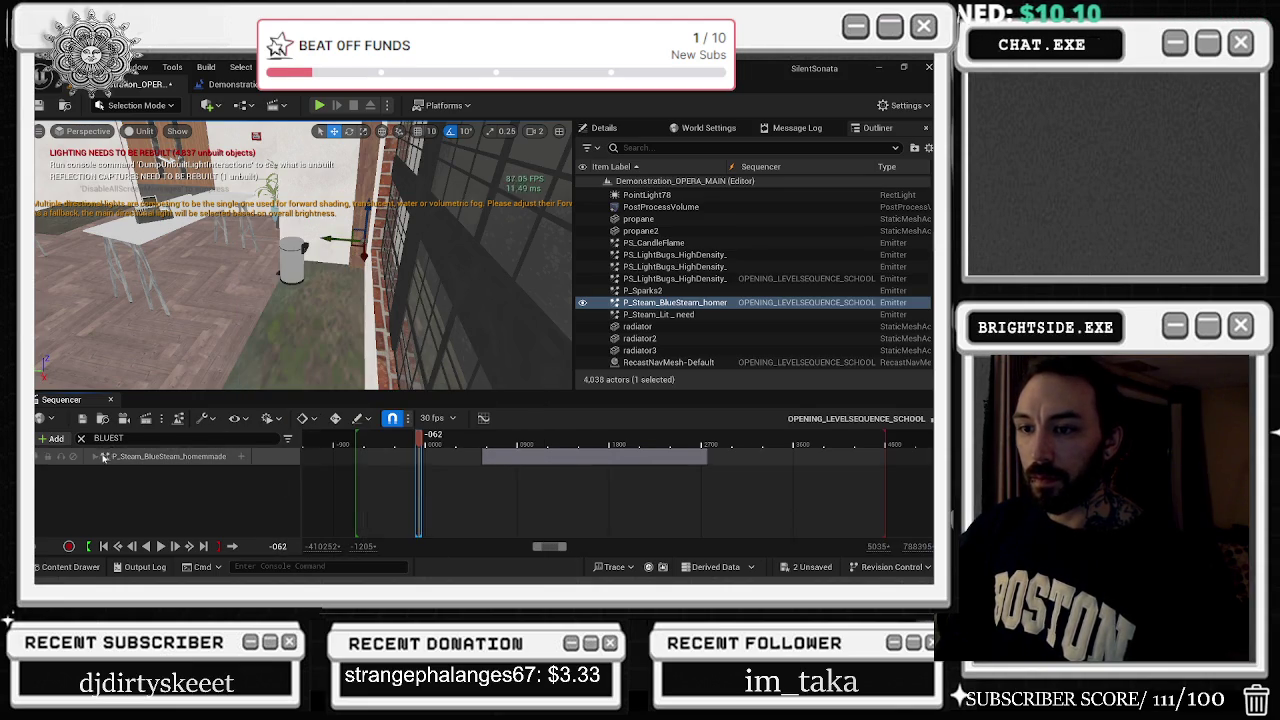
scroll(155, 490, "down", 3)
scroll(155, 490, "up", 3)
left_click(139, 474)
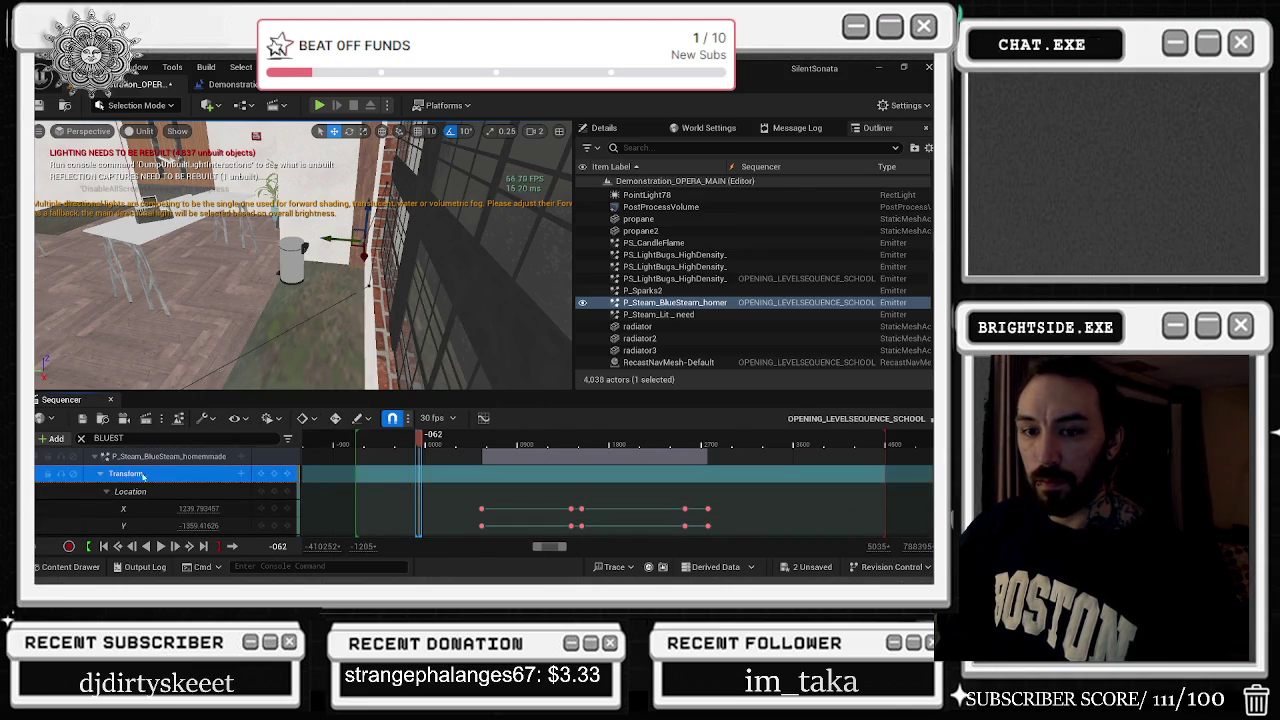
left_click(106, 491)
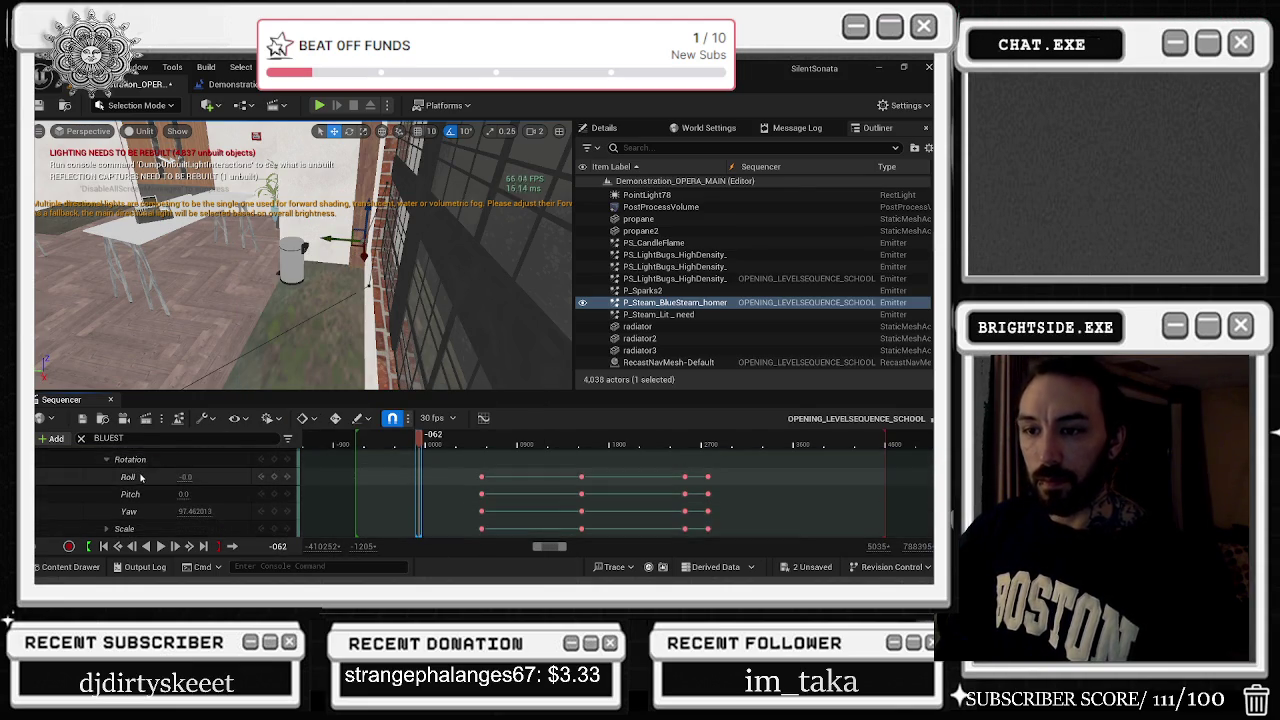
left_click(101, 474)
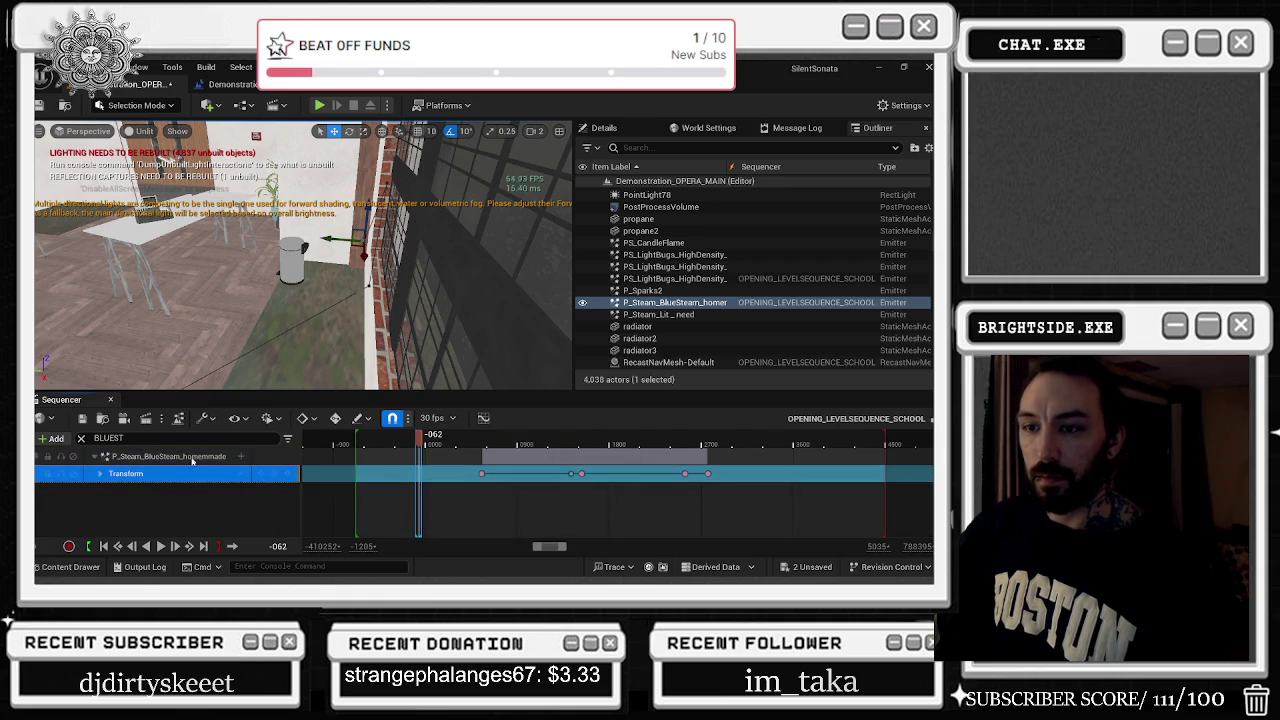
left_click(180, 456)
left_click(240, 456)
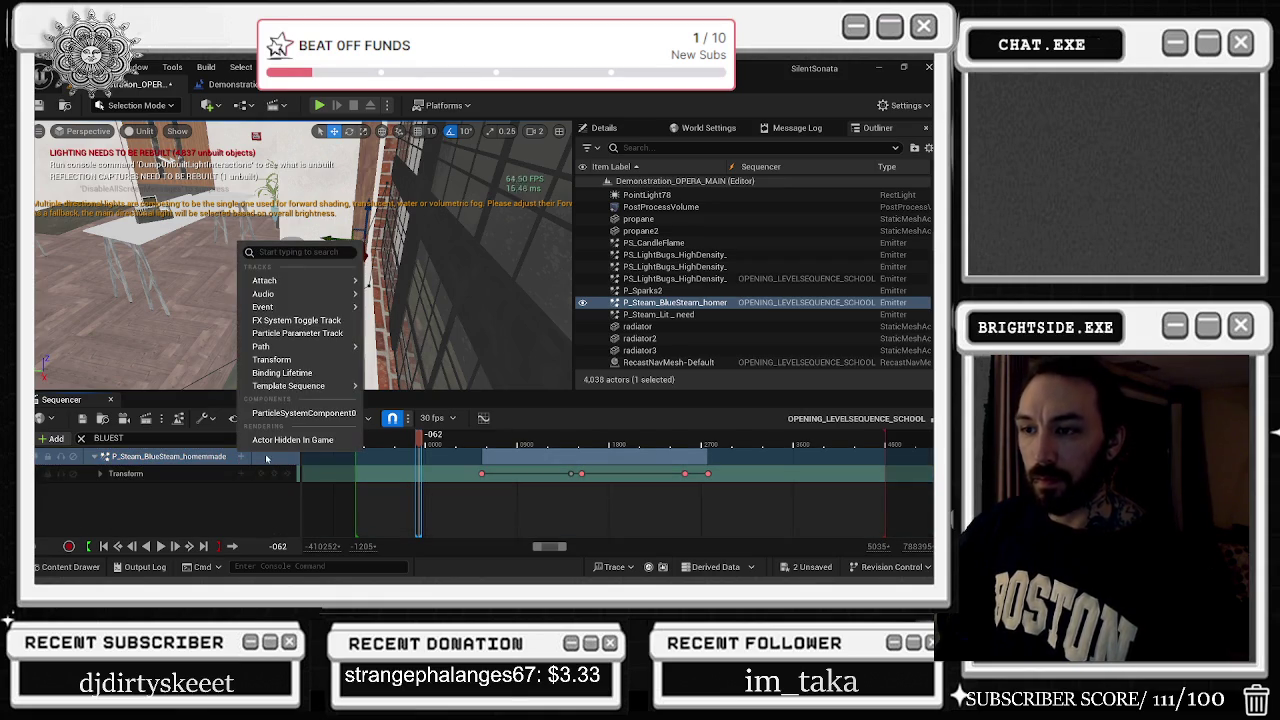
Add ParticleSystemComponent0 to the steam emitter's tracks and give it an Auto Activate track
left_click(300, 413)
left_click(240, 473)
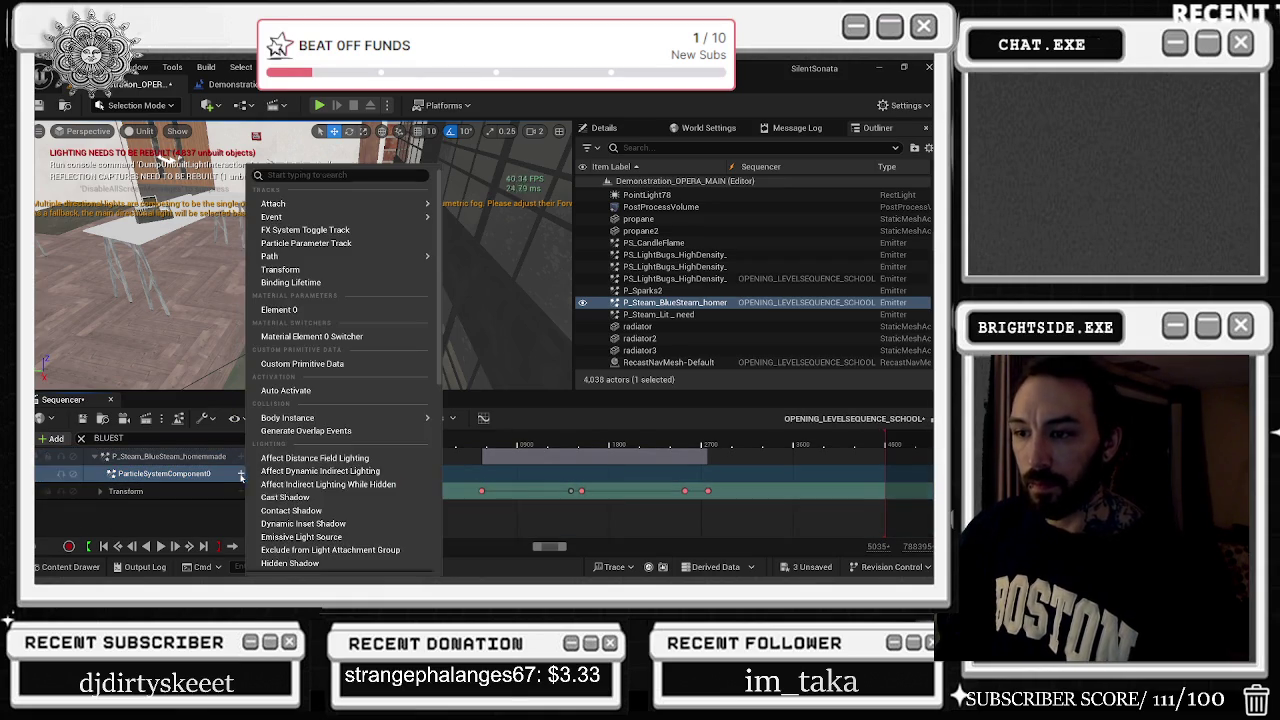
scroll(345, 525, "down", 1)
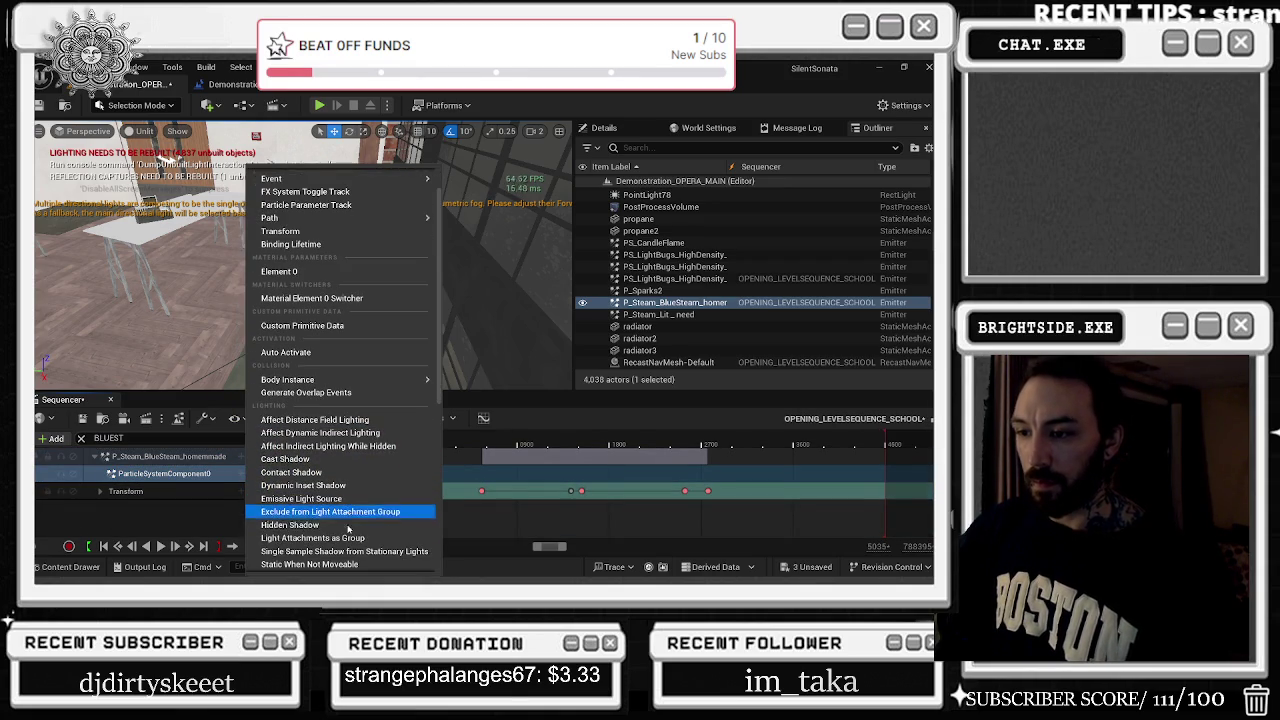
scroll(350, 525, "down", 3)
scroll(348, 518, "up", 4)
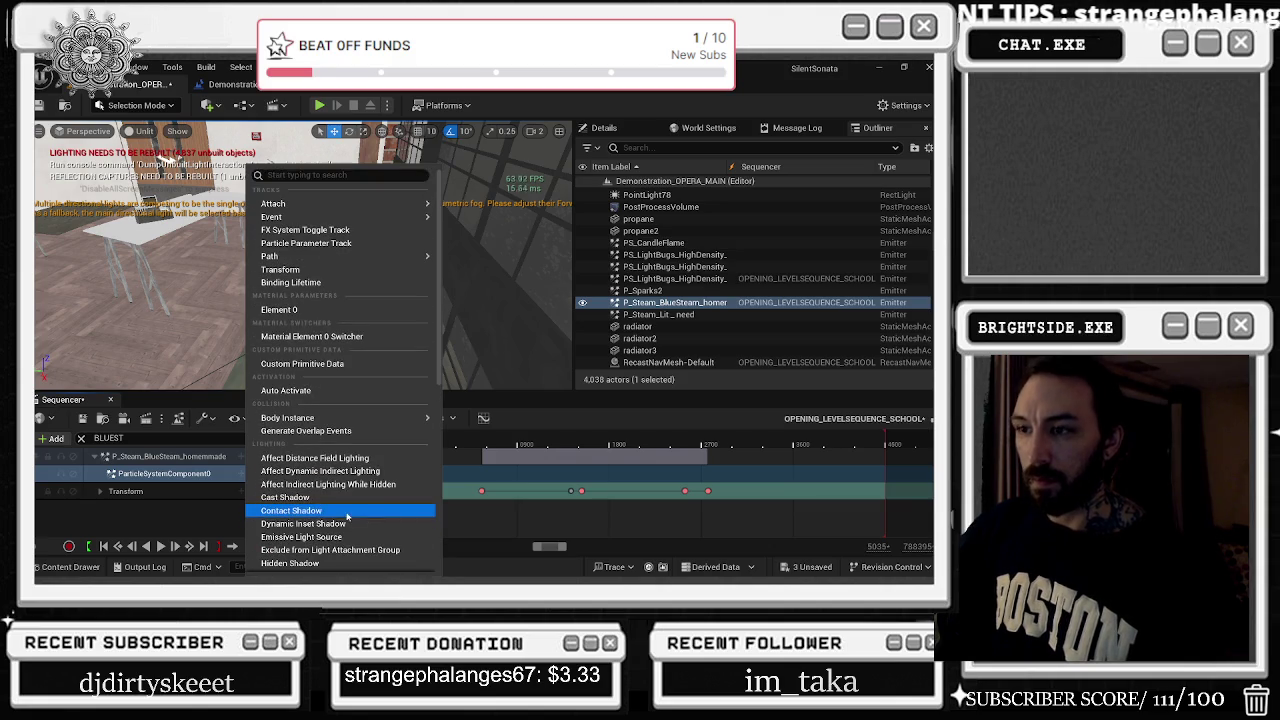
scroll(350, 518, "down", 3)
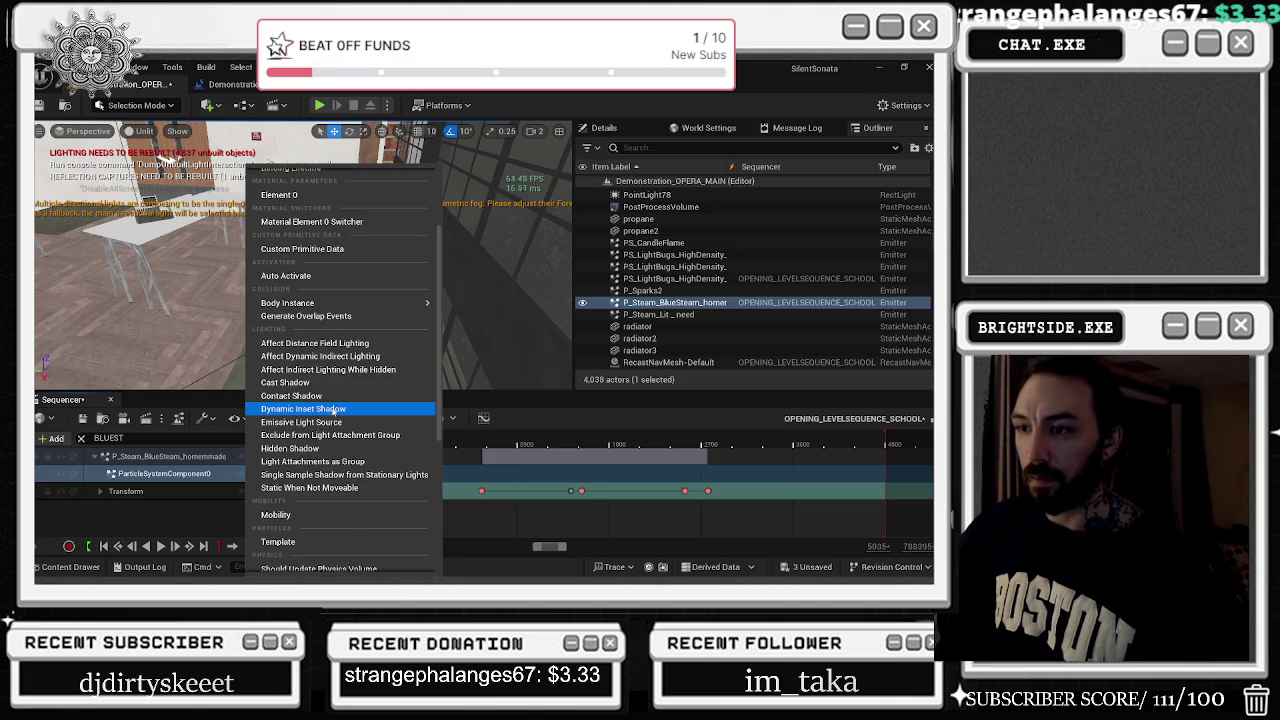
scroll(395, 480, "down", 4)
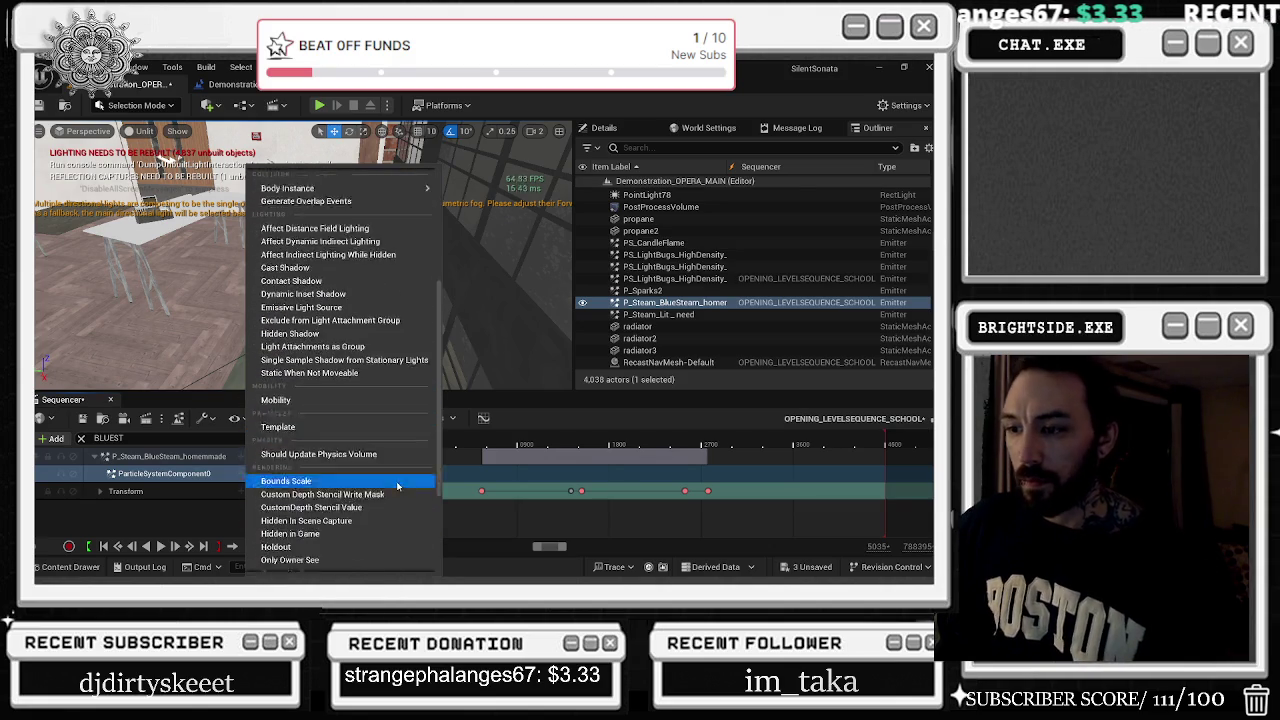
scroll(340, 440, "down", 3)
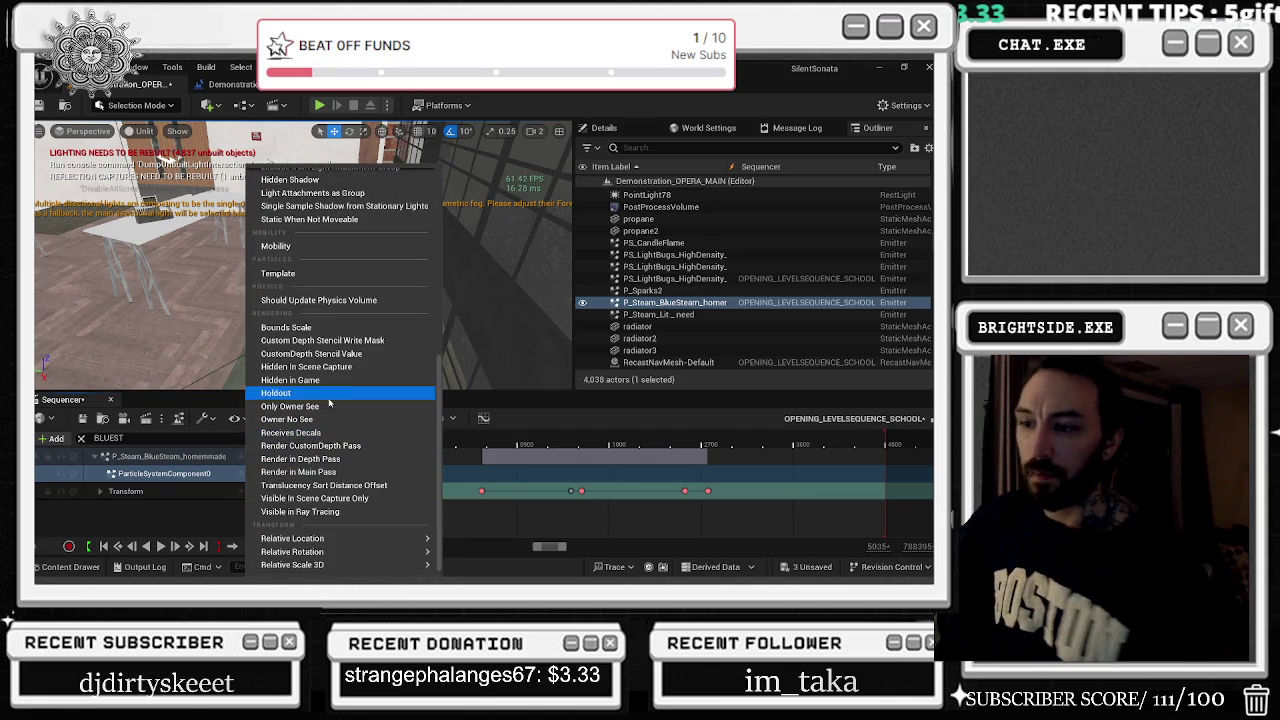
scroll(355, 267, "up", 8)
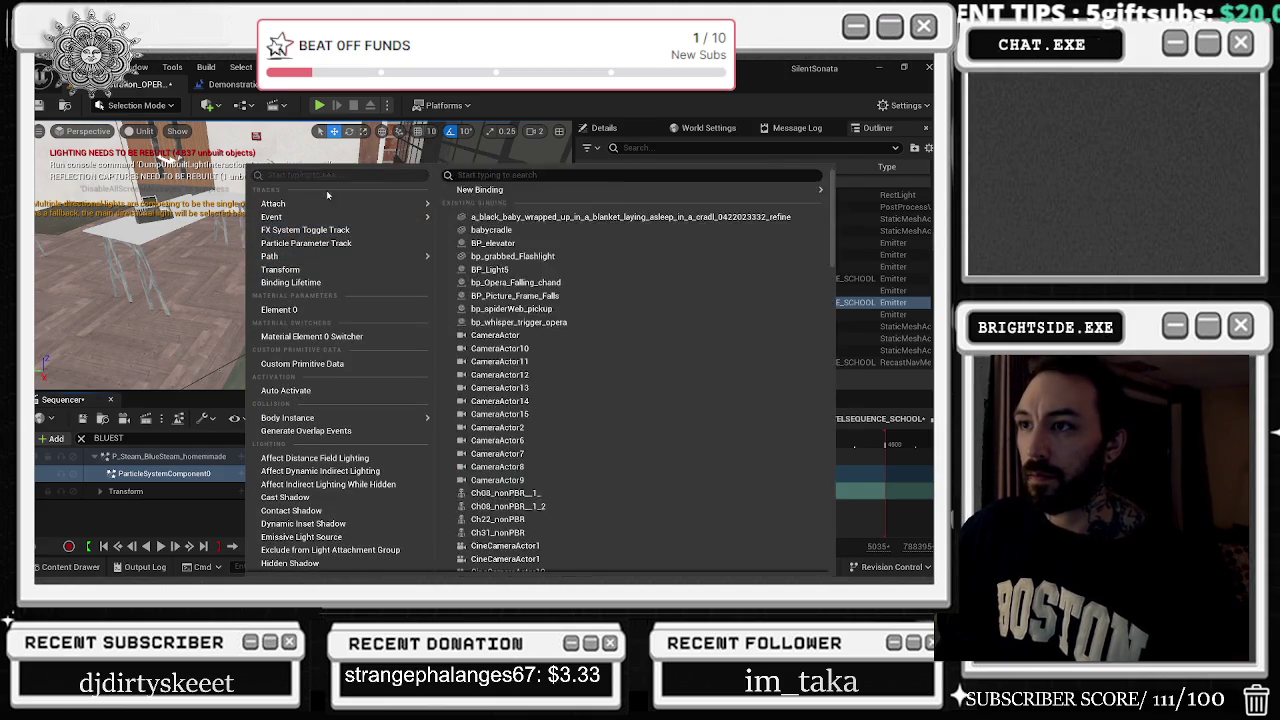
type("ACT")
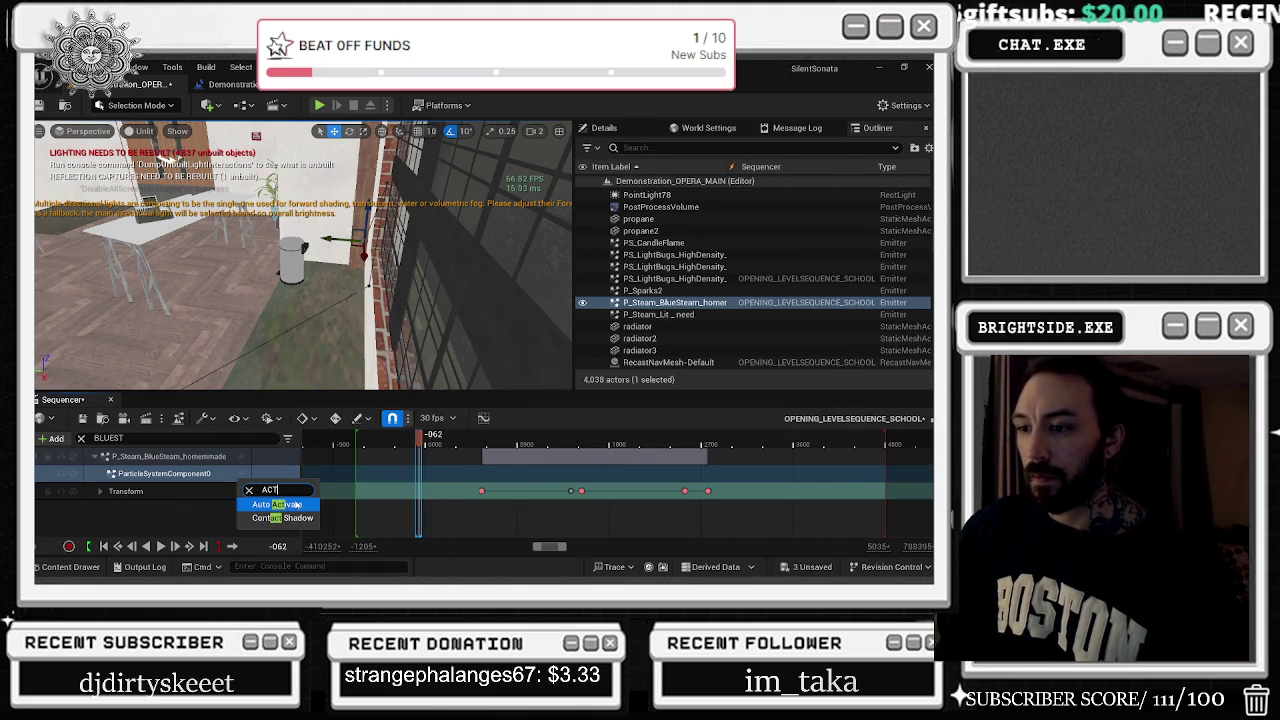
left_click(296, 505)
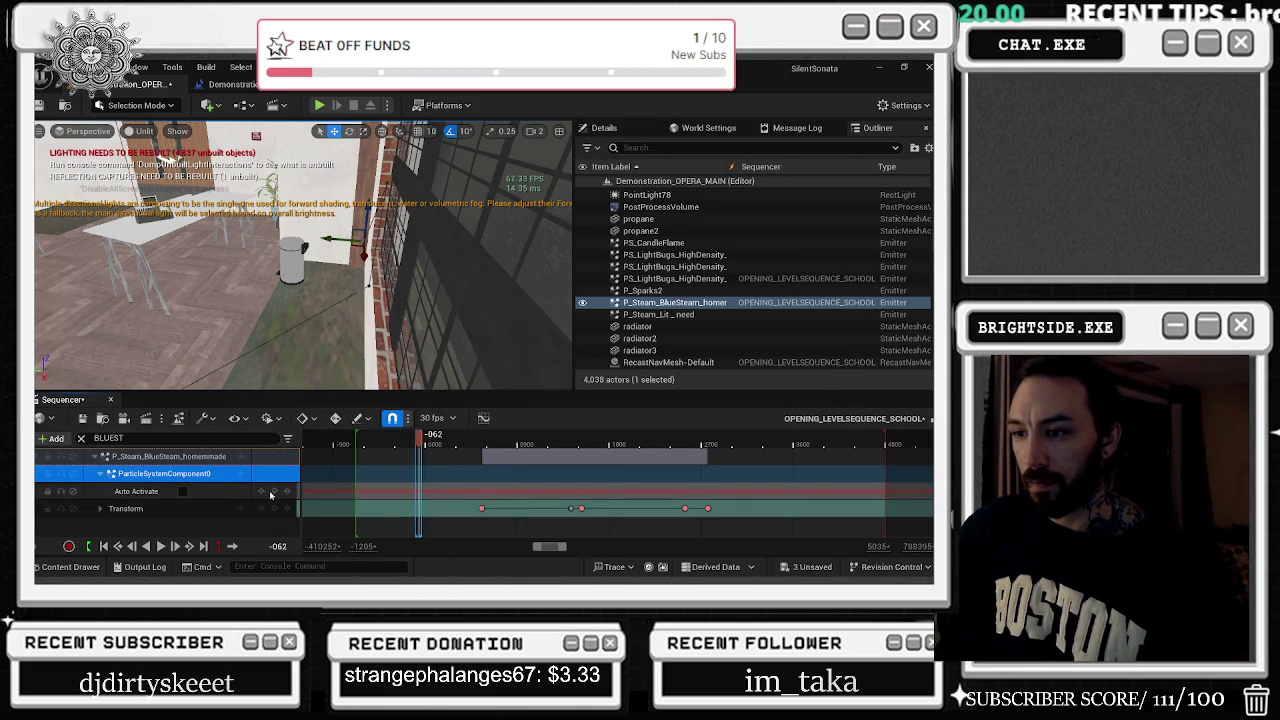
Key Auto Activate off at frame 4318, rewind to the start, and clear the track filter
left_click(357, 483)
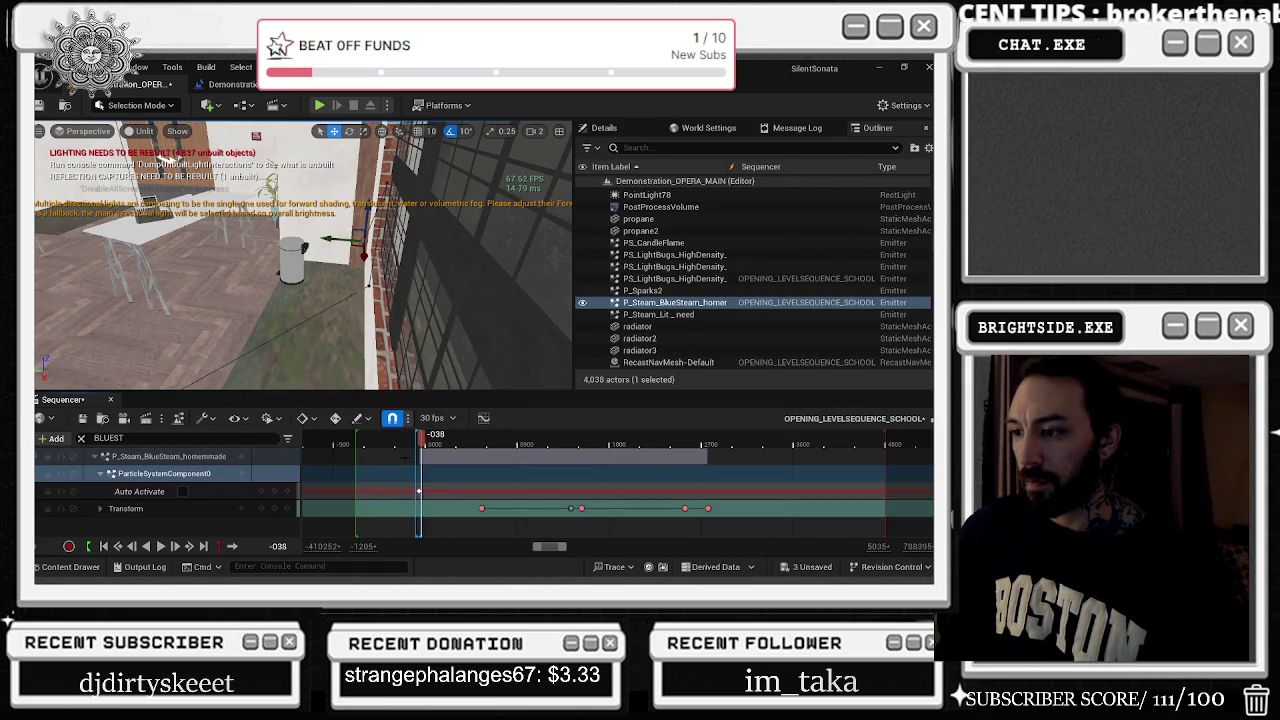
left_click(287, 491)
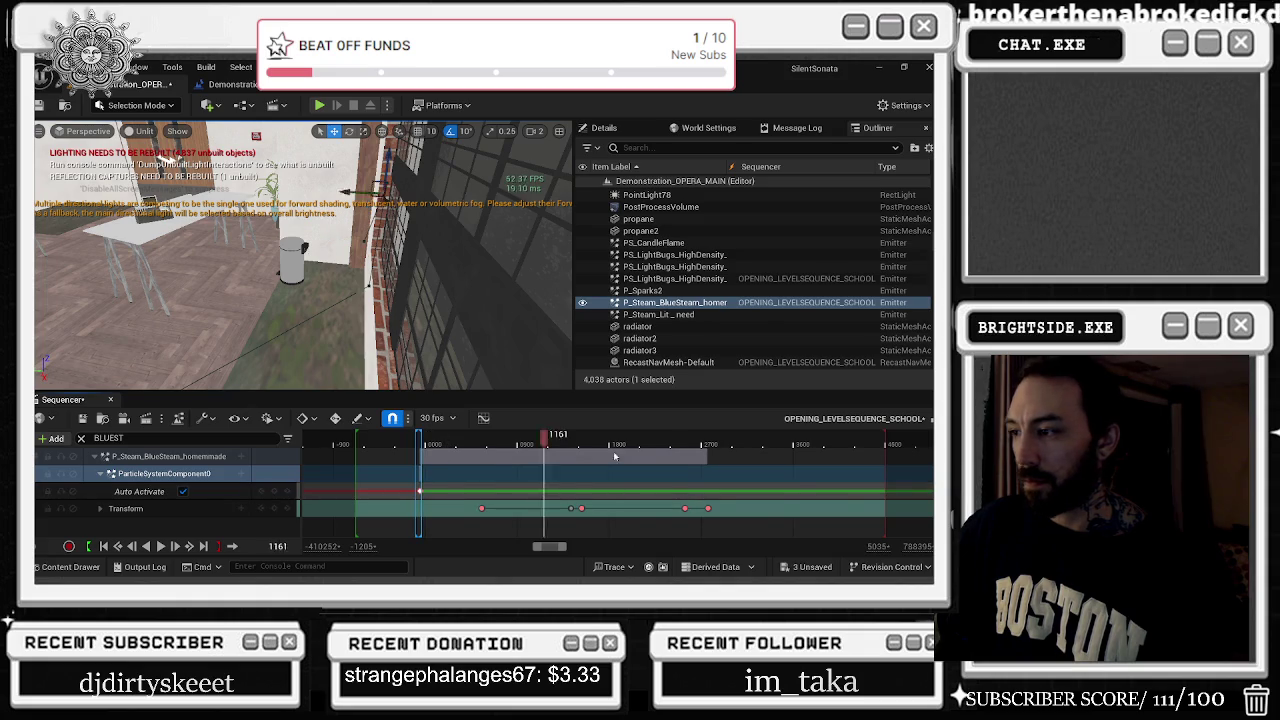
left_click(263, 490)
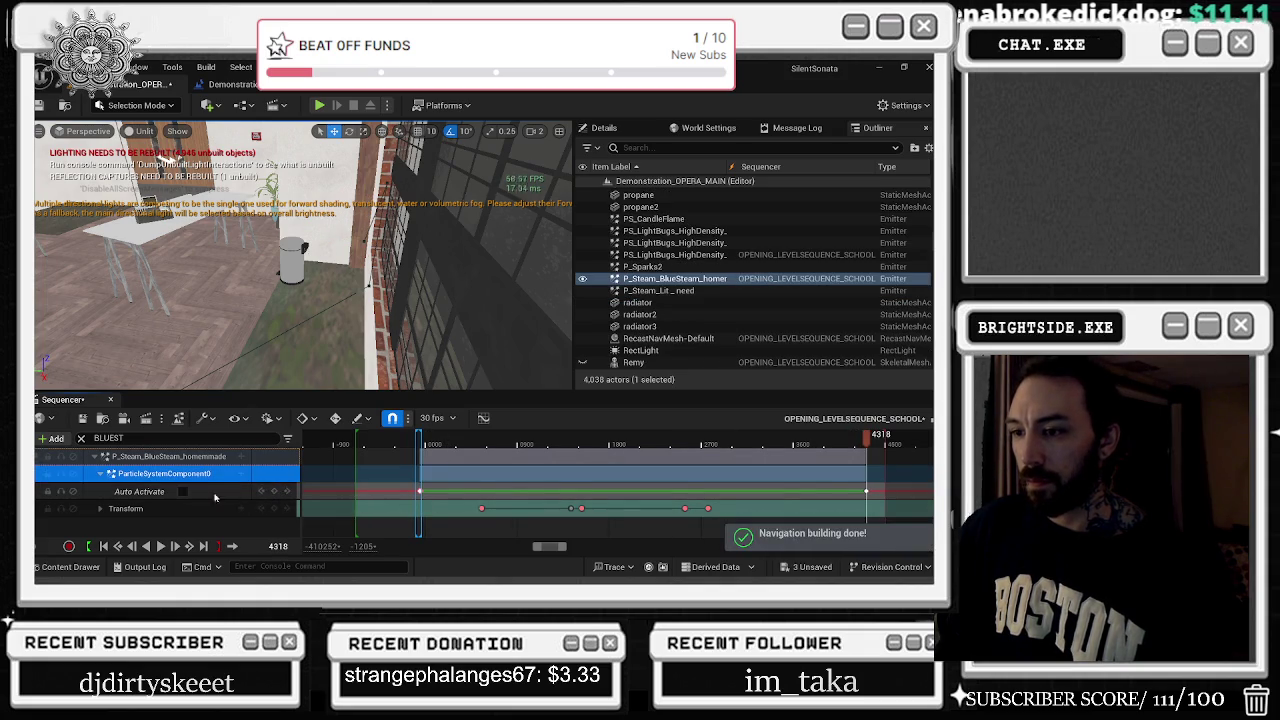
left_click_drag(420, 442, 411, 442)
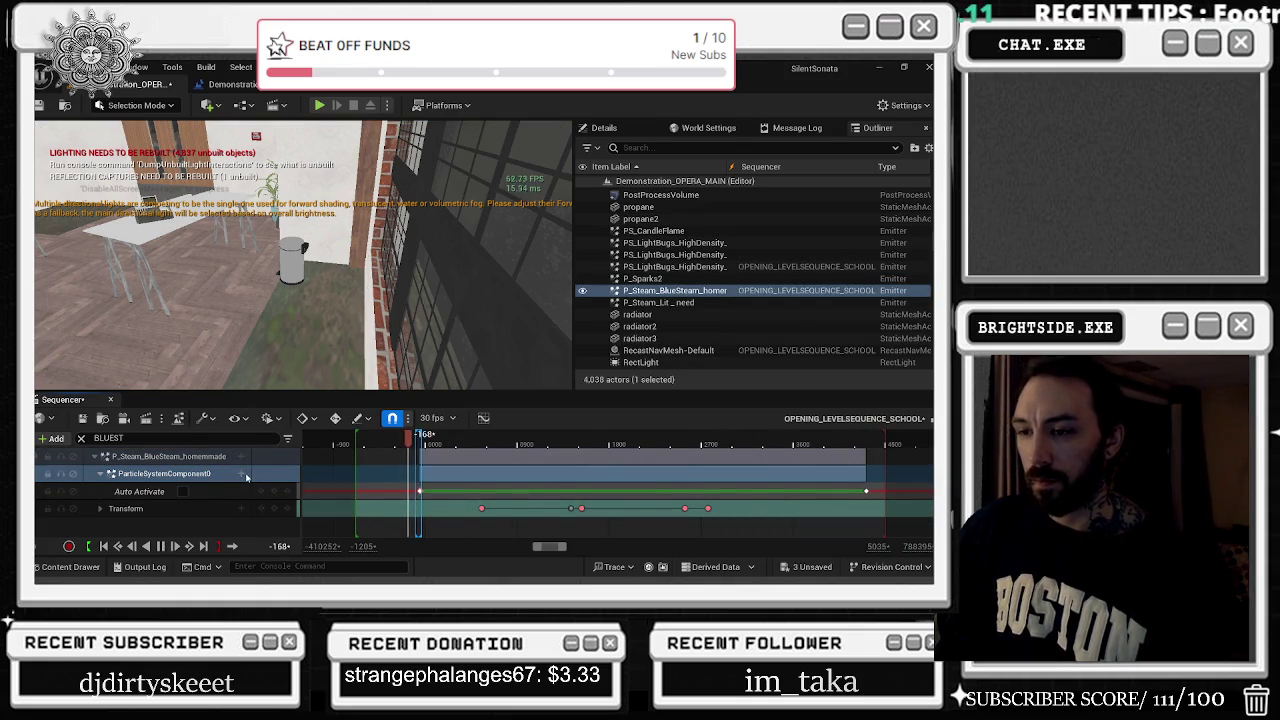
key("Escape")
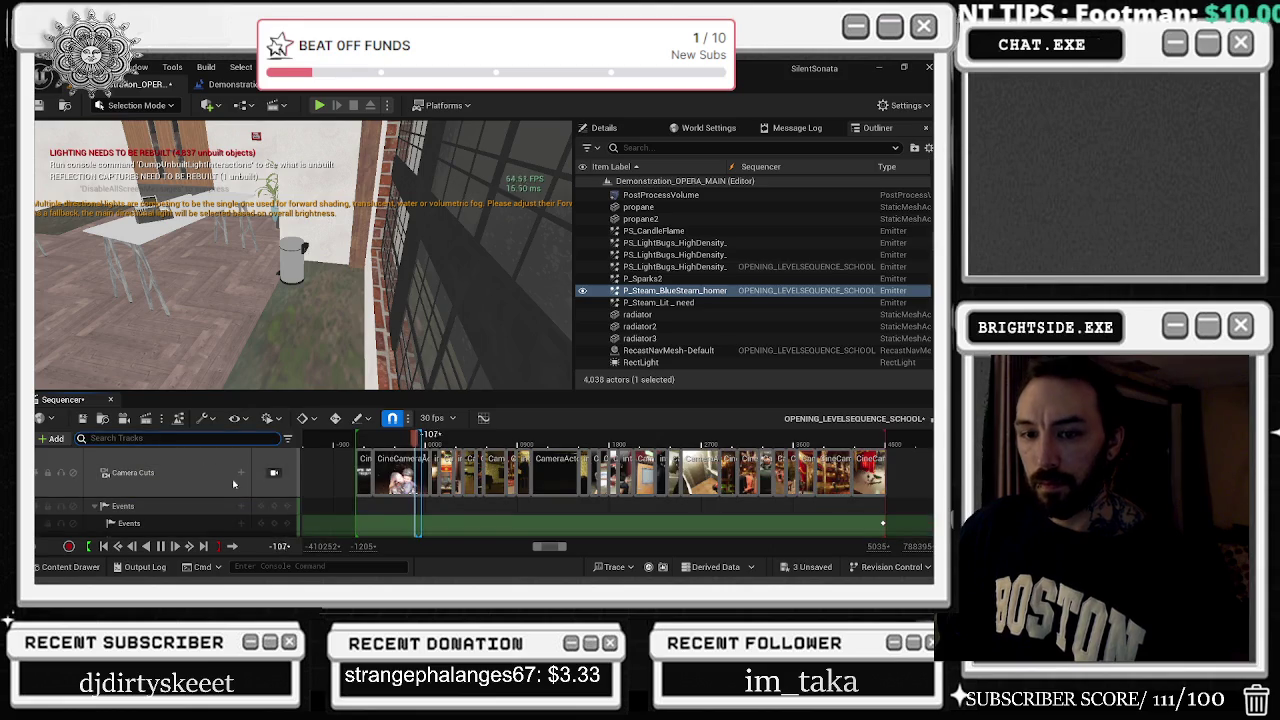
Lock Camera Cuts, filter tracks for P_STEA, and scrub to check the steam's activation, then return to the Level Blueprint
left_click(274, 472)
left_click_drag(419, 437, 473, 441)
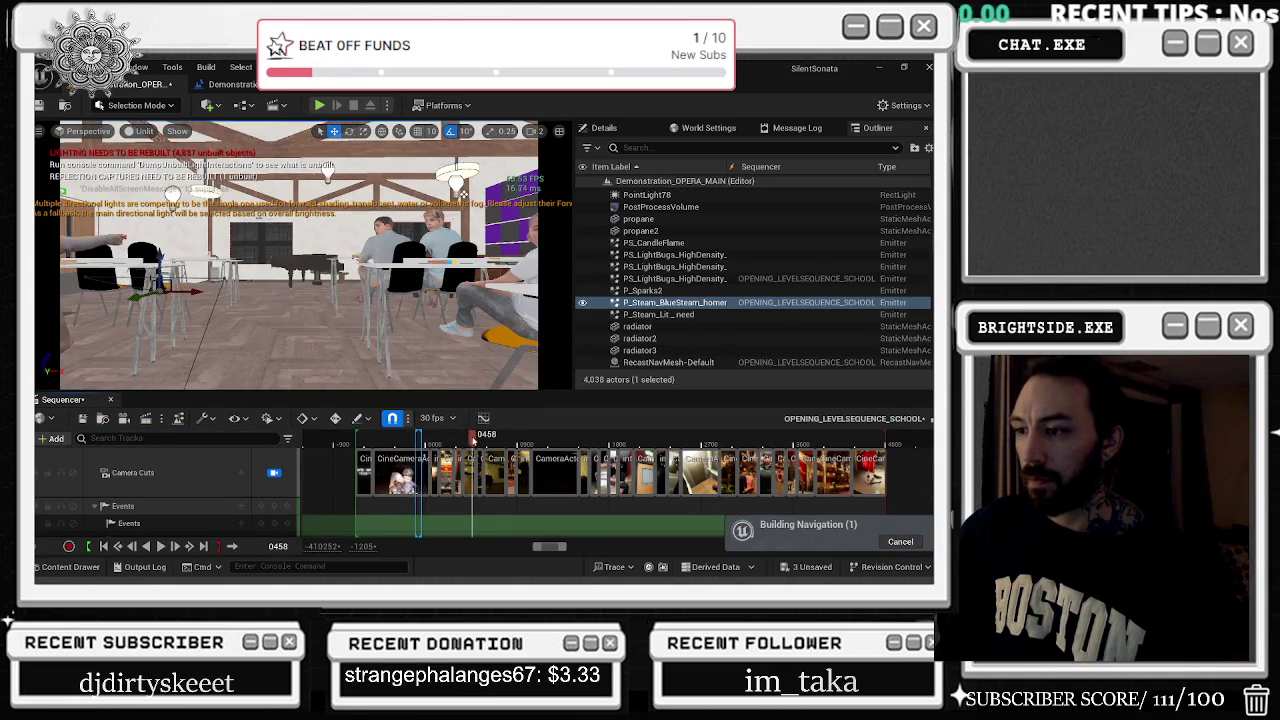
key("ctrl+f")
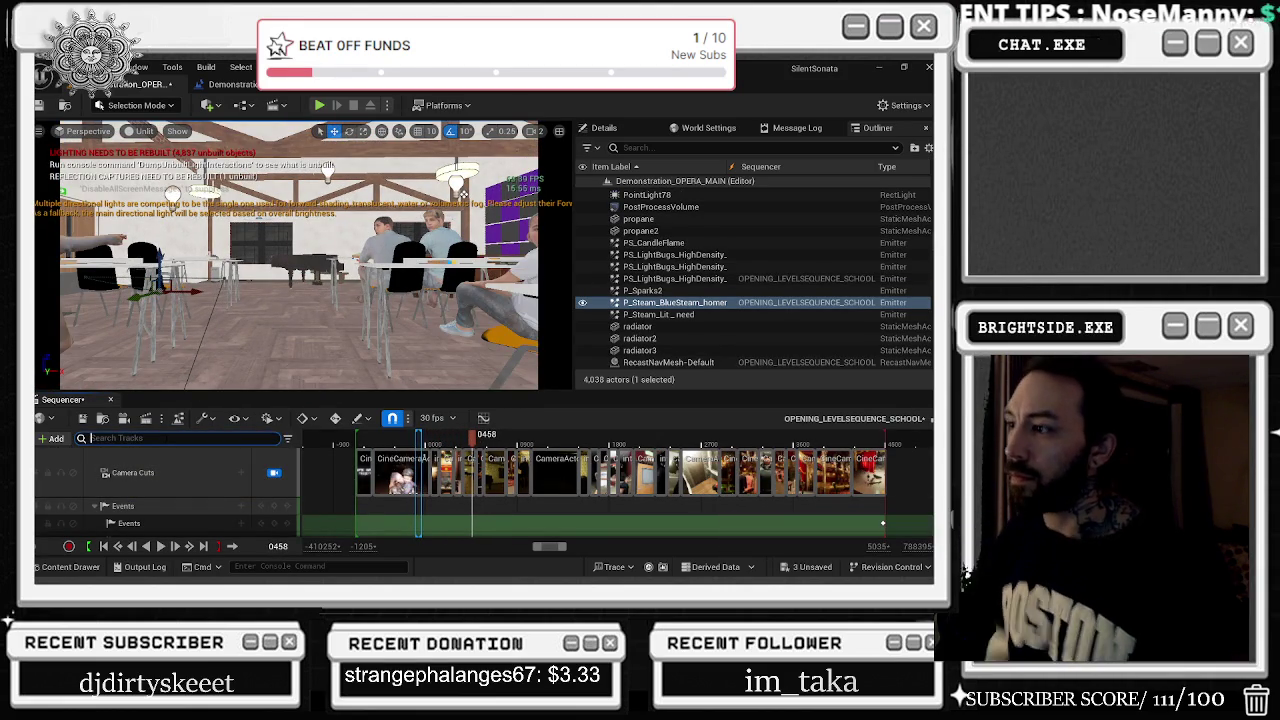
type("P_S")
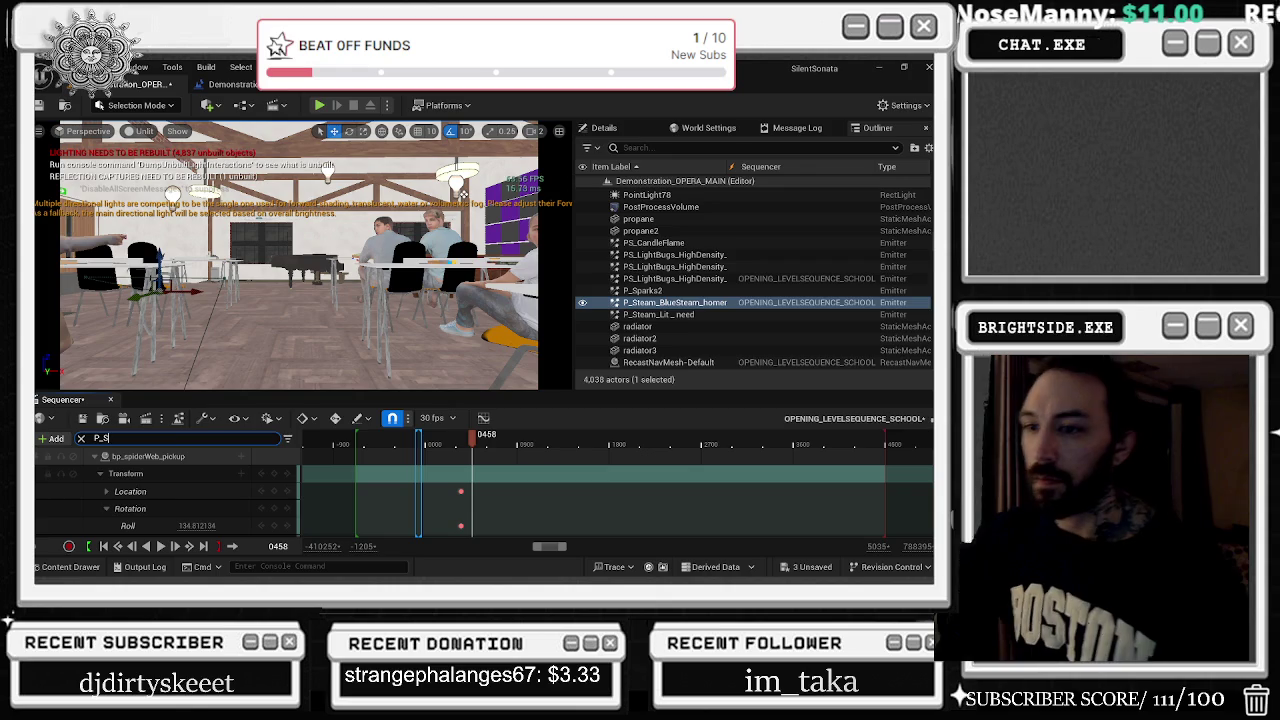
type("TEA")
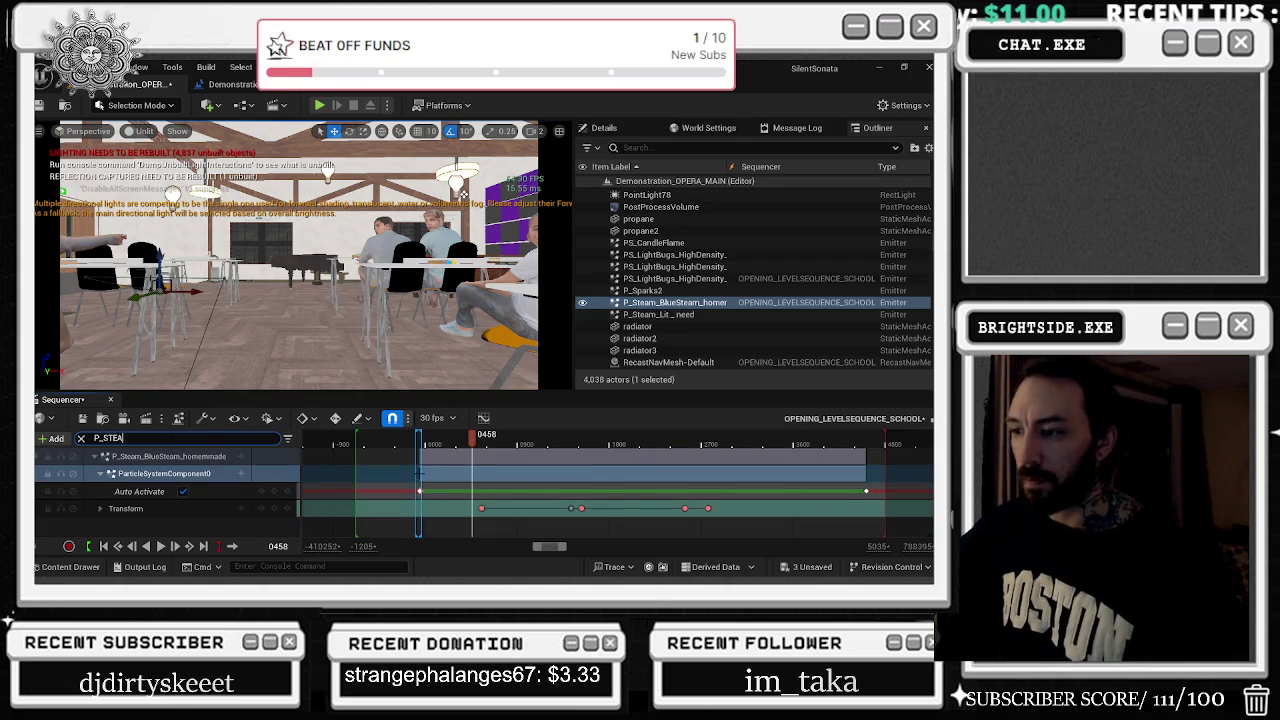
left_click(420, 441)
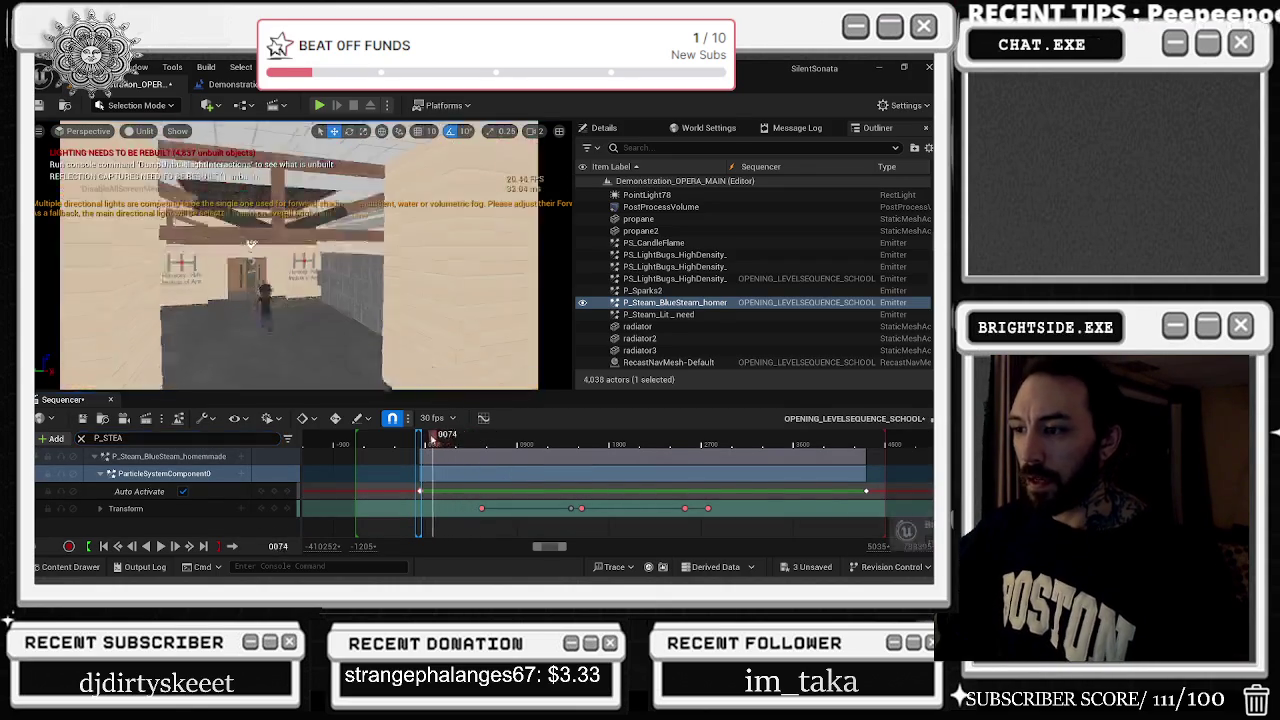
left_click_drag(420, 441, 889, 495)
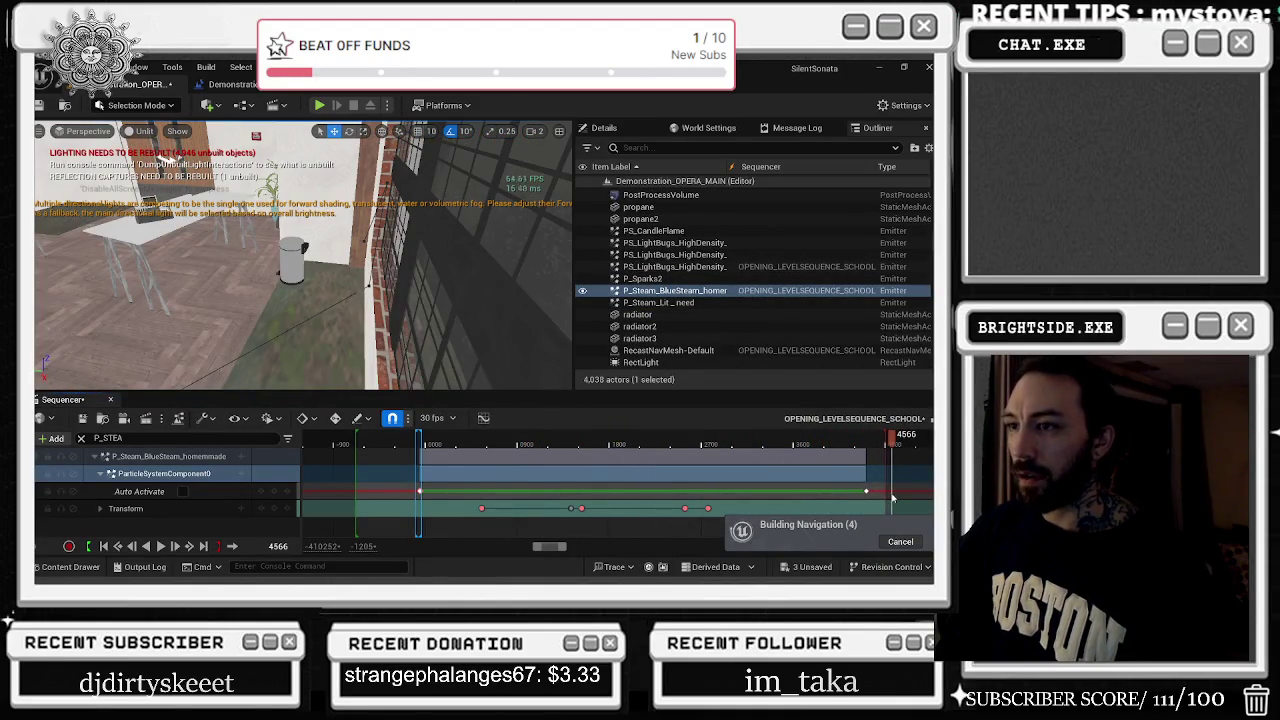
left_click(232, 84)
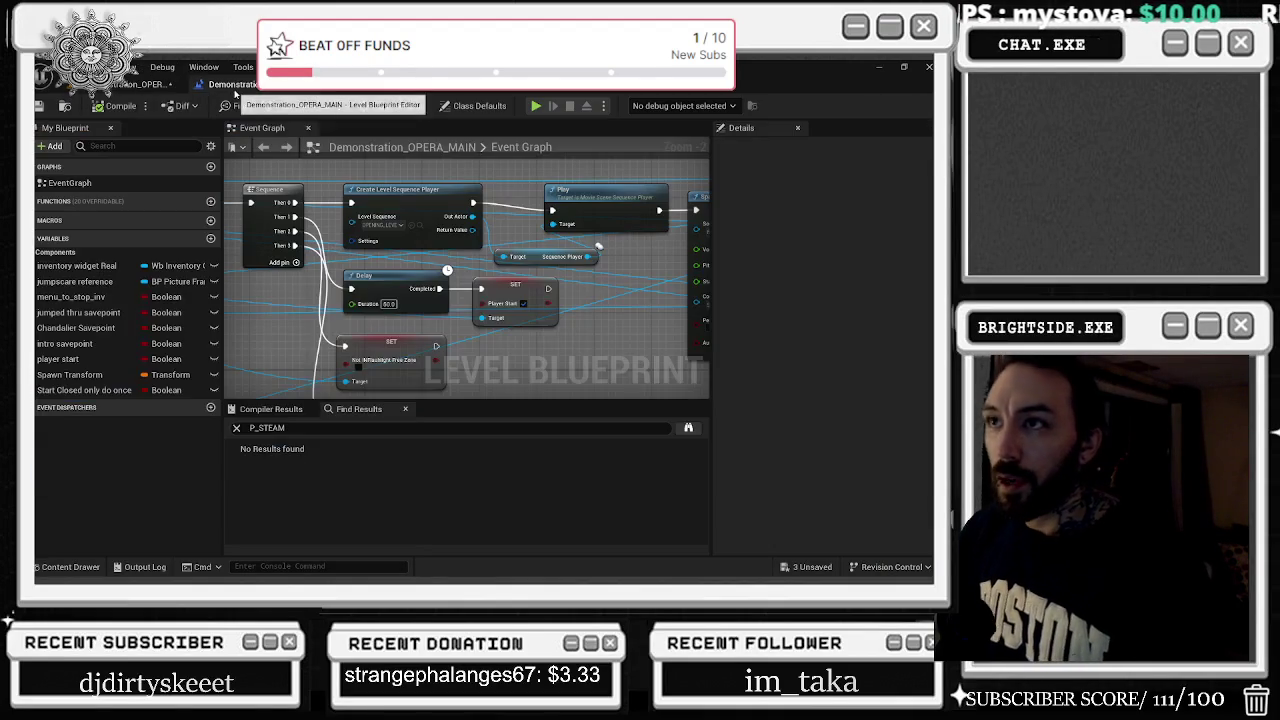
Save the Demonstration_OPERA_MAIN map and its modified packages, closing the Level Blueprint
left_click(41, 105)
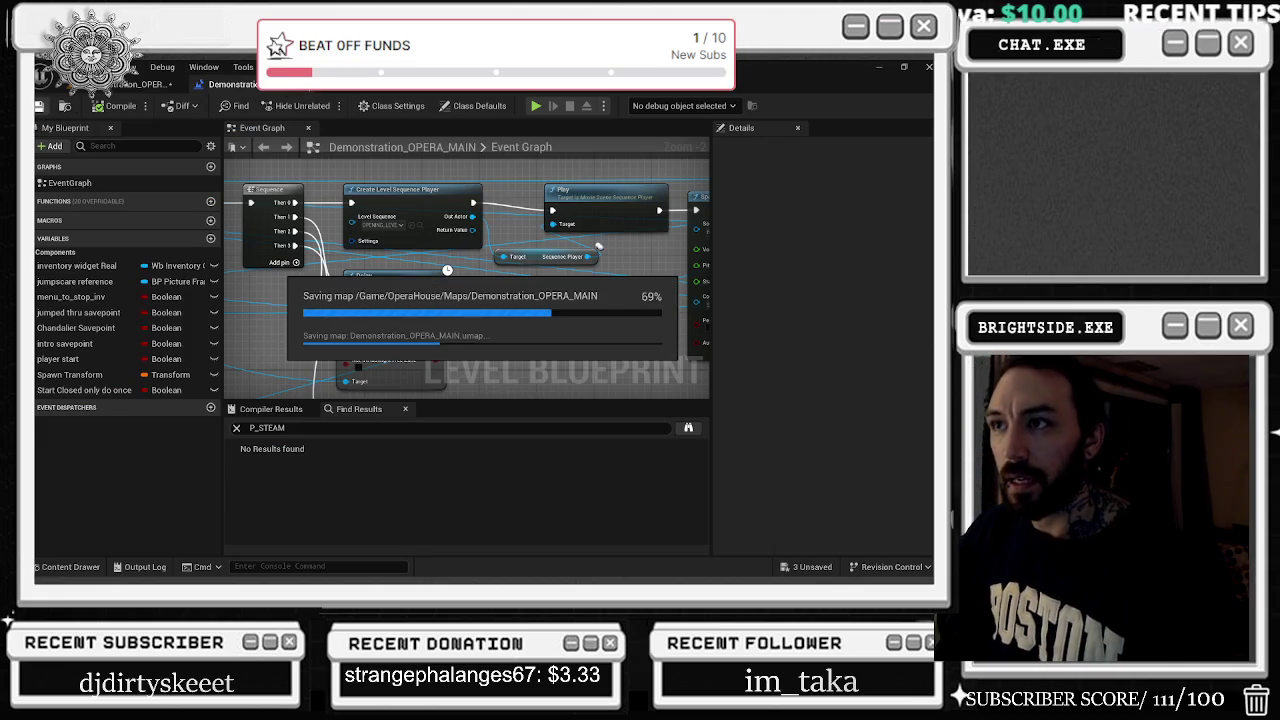
left_click(297, 84)
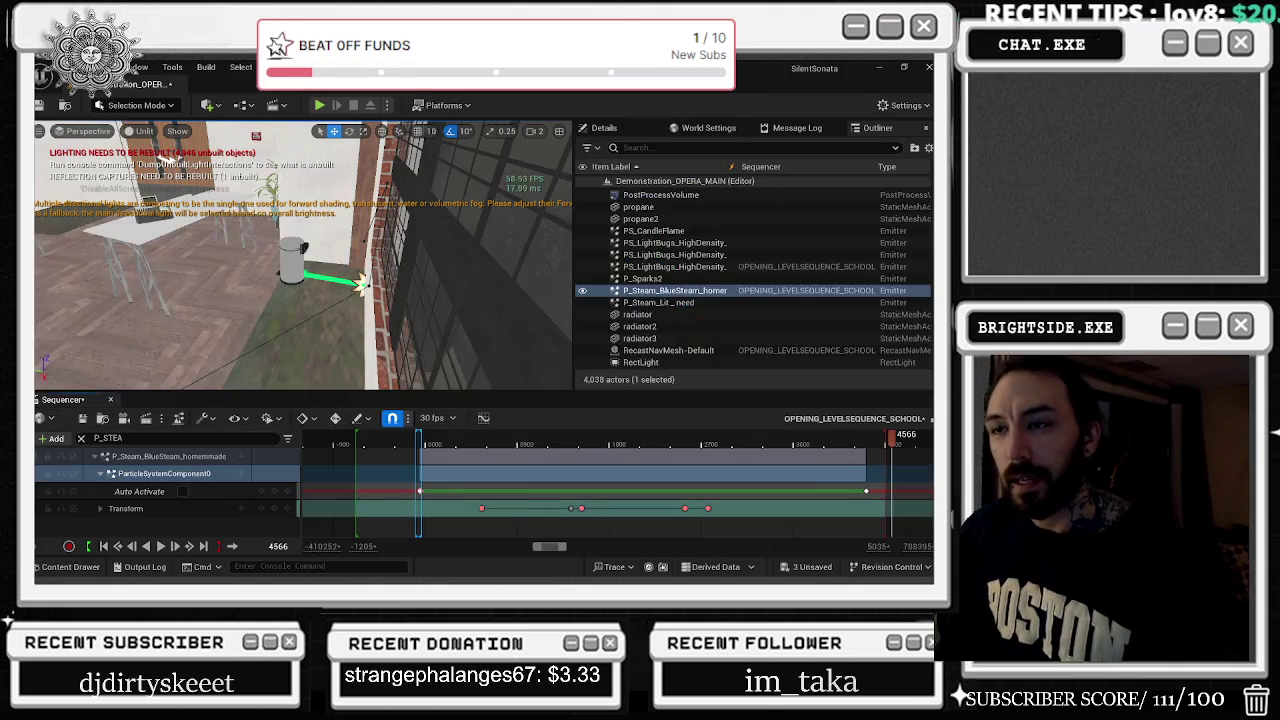
left_click(86, 419)
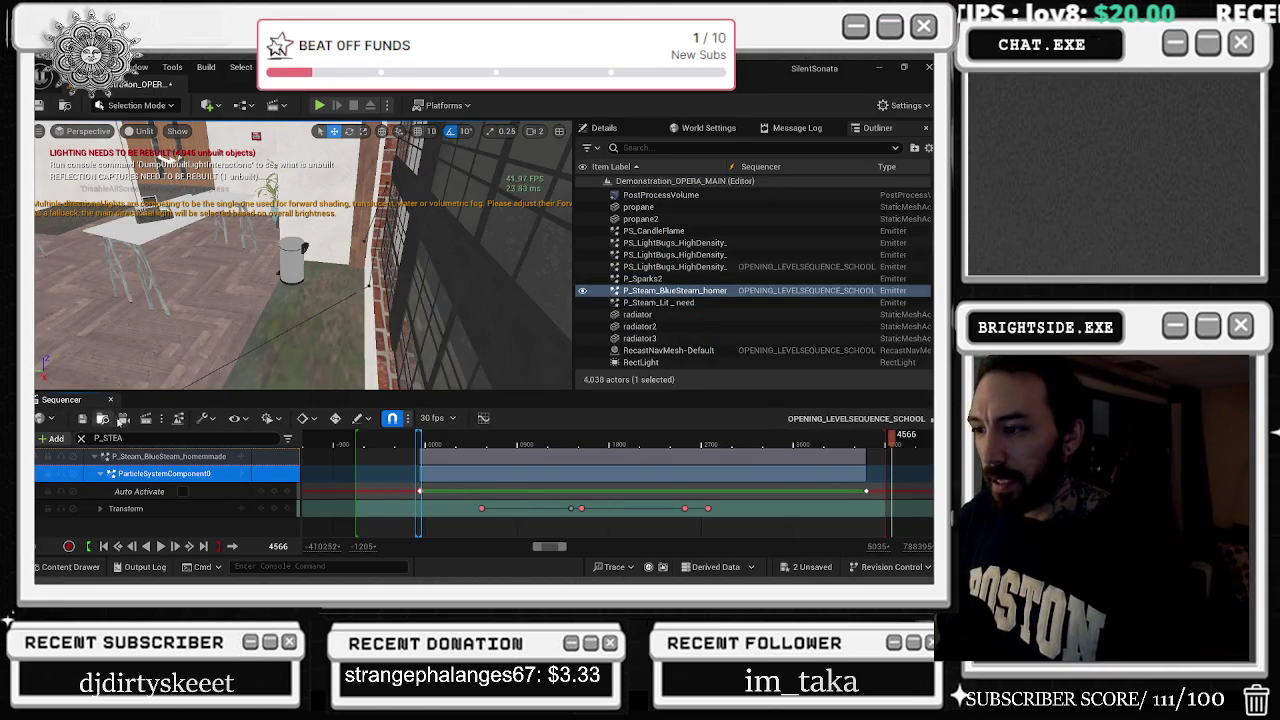
Close the Sequencer, frame the piano classroom, and start a Play In Editor test
left_click(111, 399)
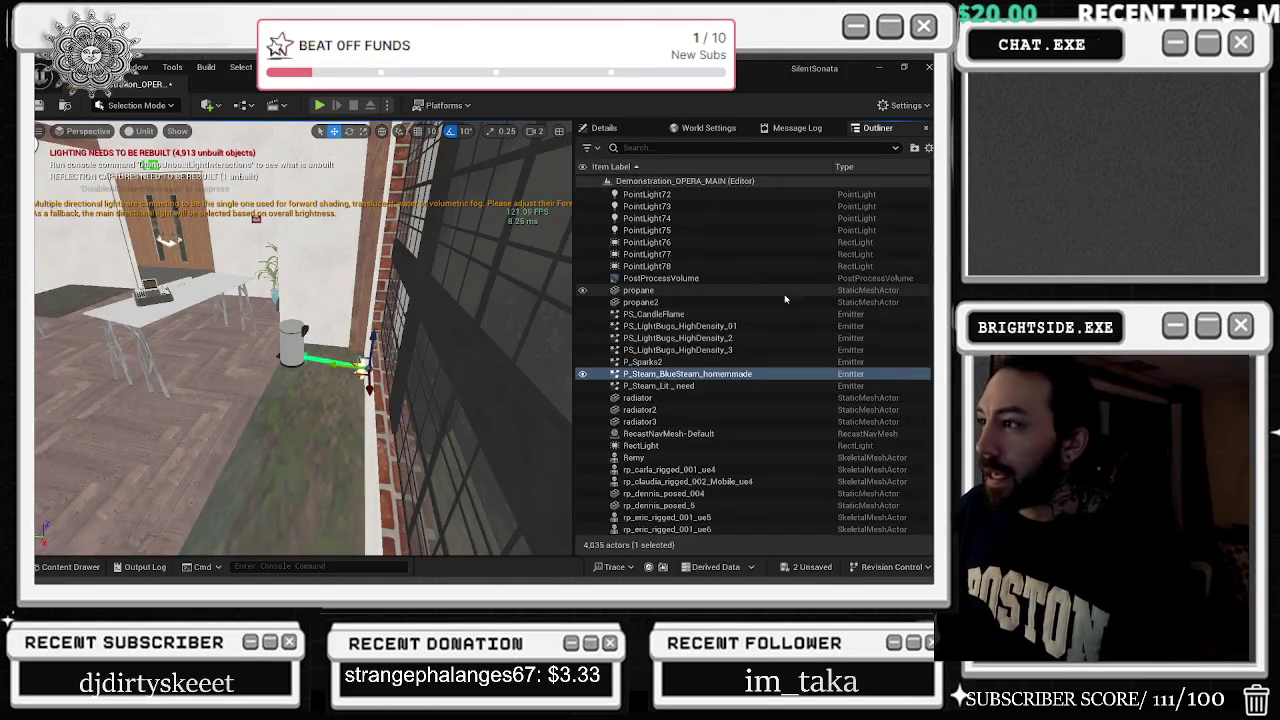
key("f")
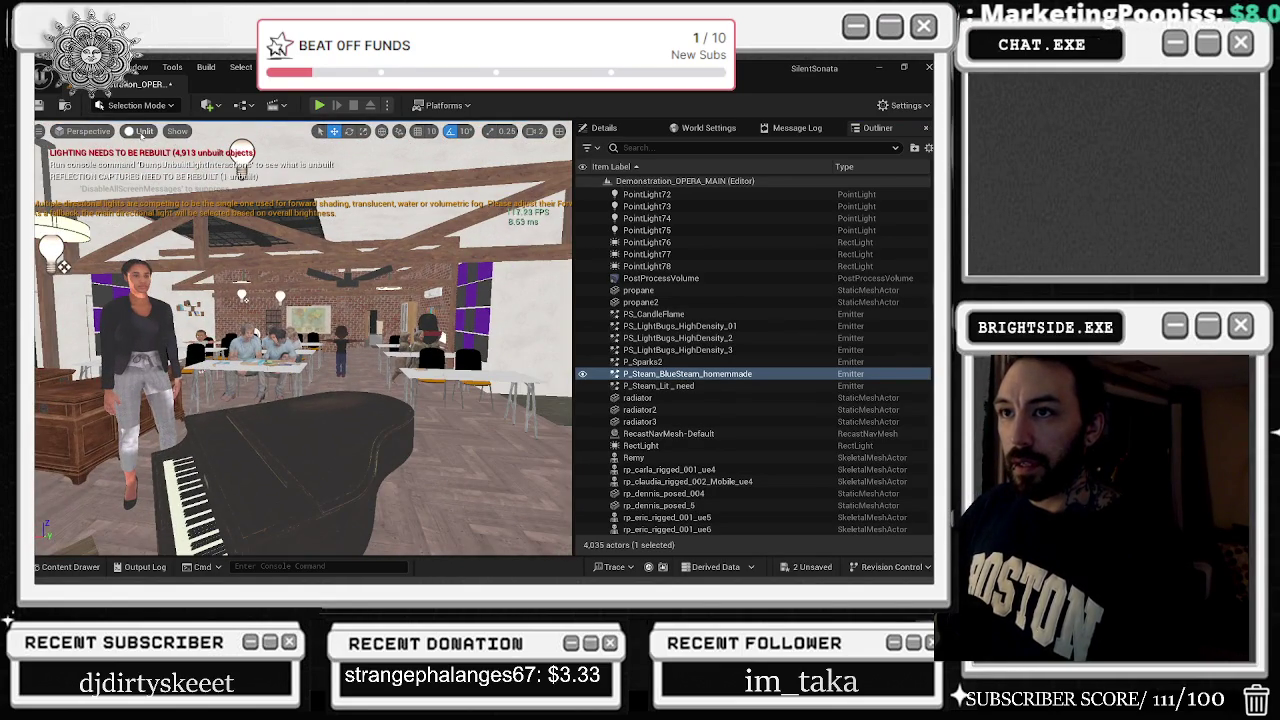
left_click(319, 106)
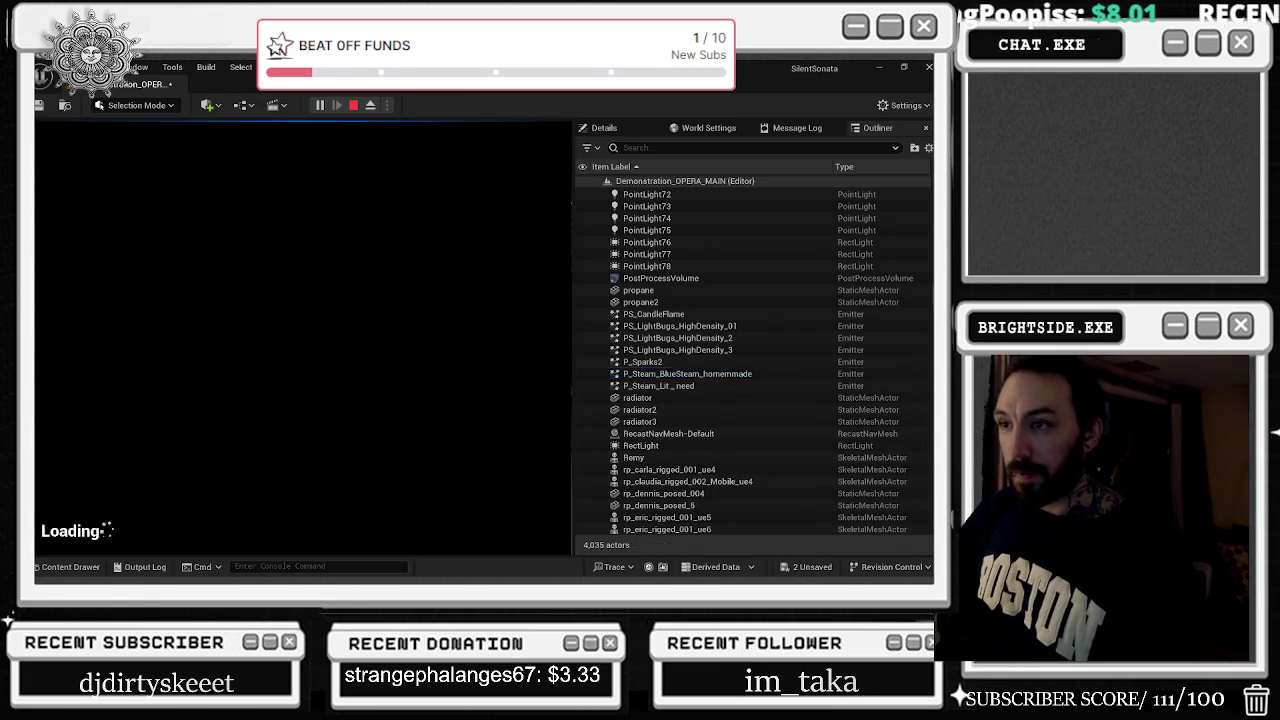
In the game's pause-menu Options, set Max Fps to 240, apply it, and resume
left_click(283, 348)
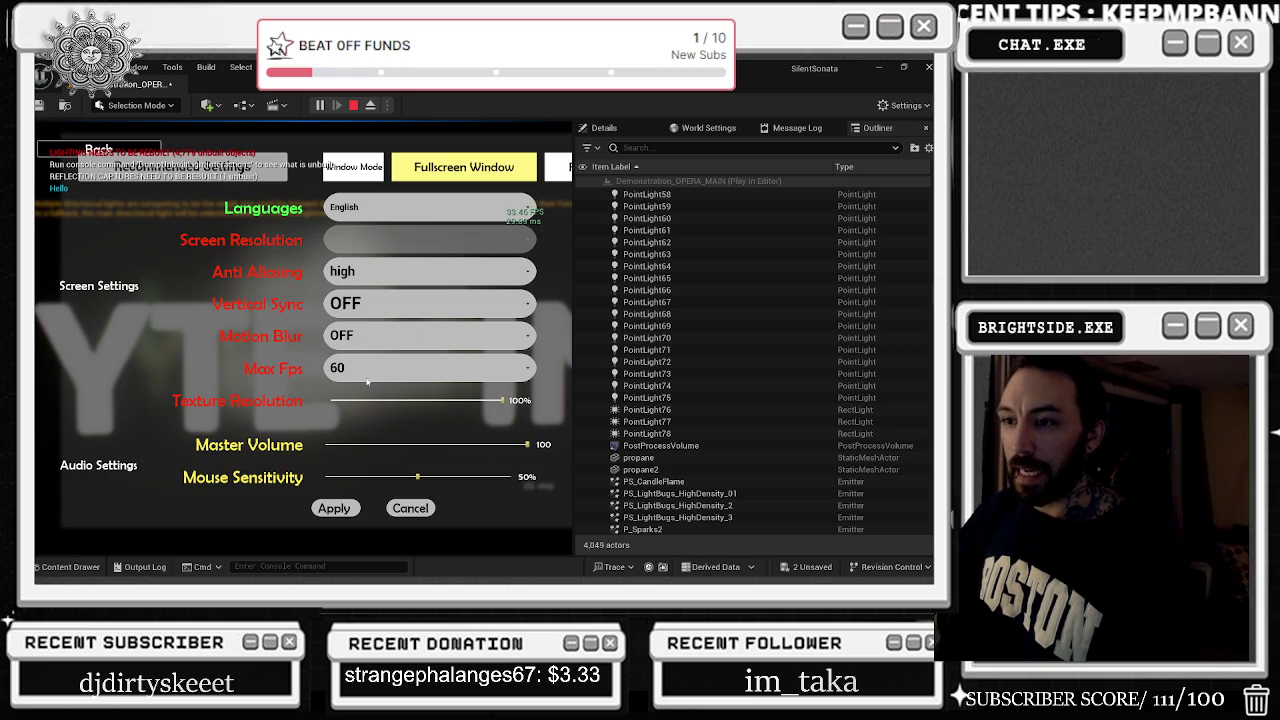
left_click(412, 378)
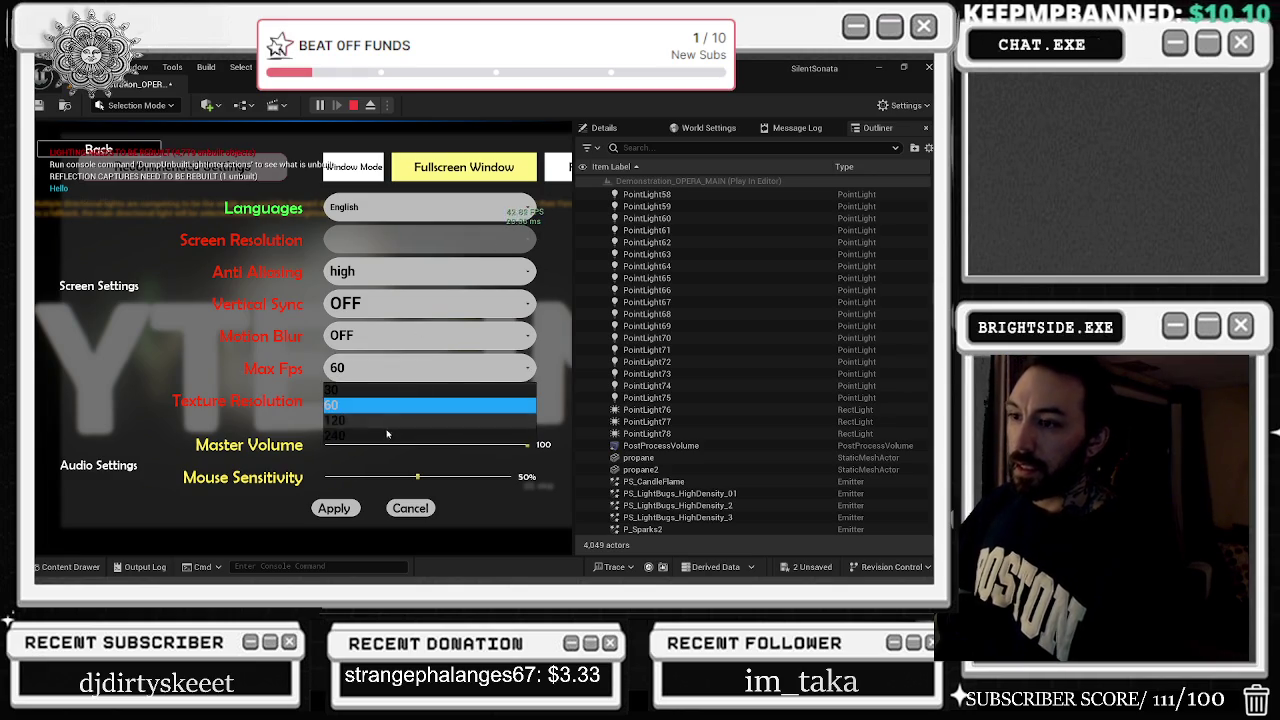
left_click(366, 444)
left_click(334, 509)
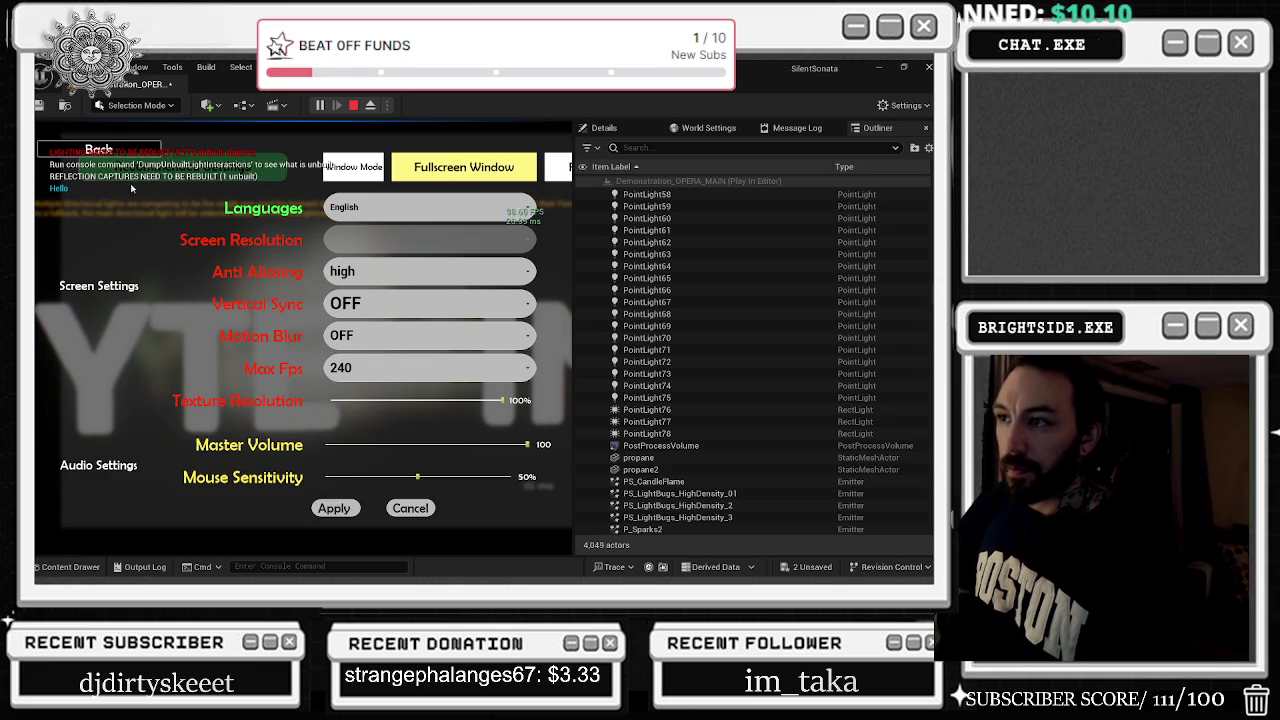
key("Escape")
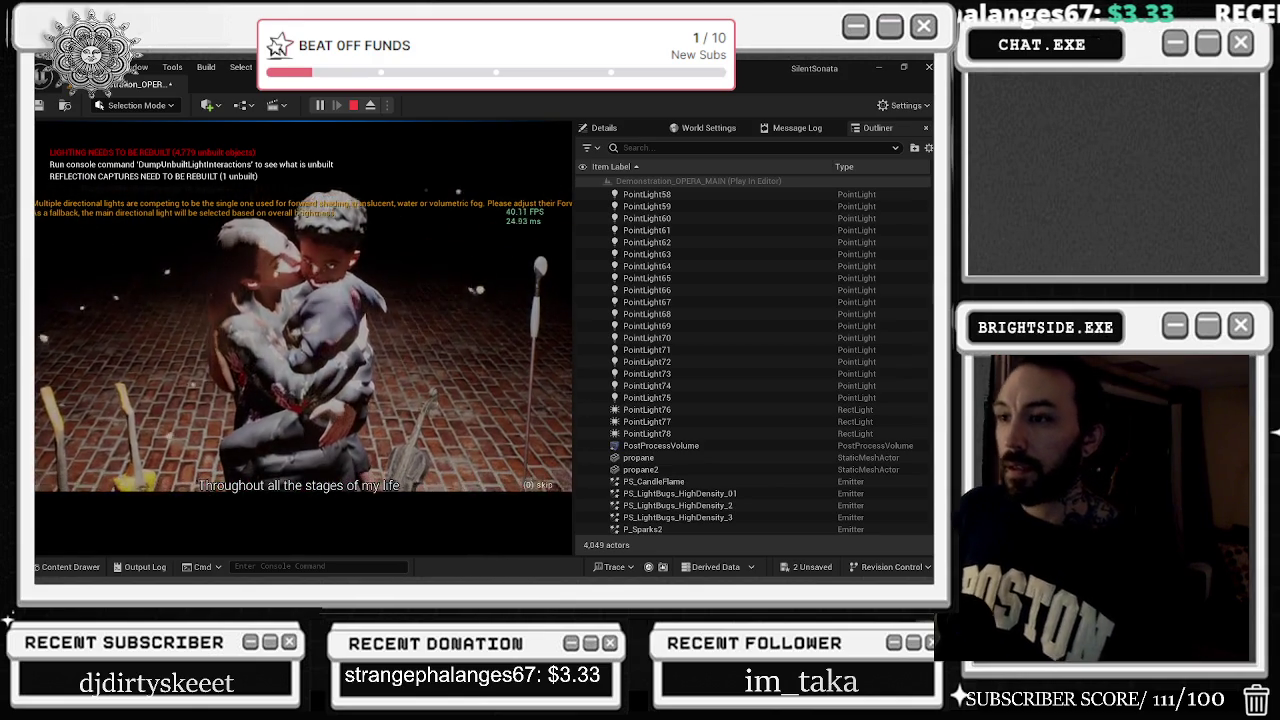
Stop the play test and bring the Level Blueprint's Event Graph back up
key("alt+Tab")
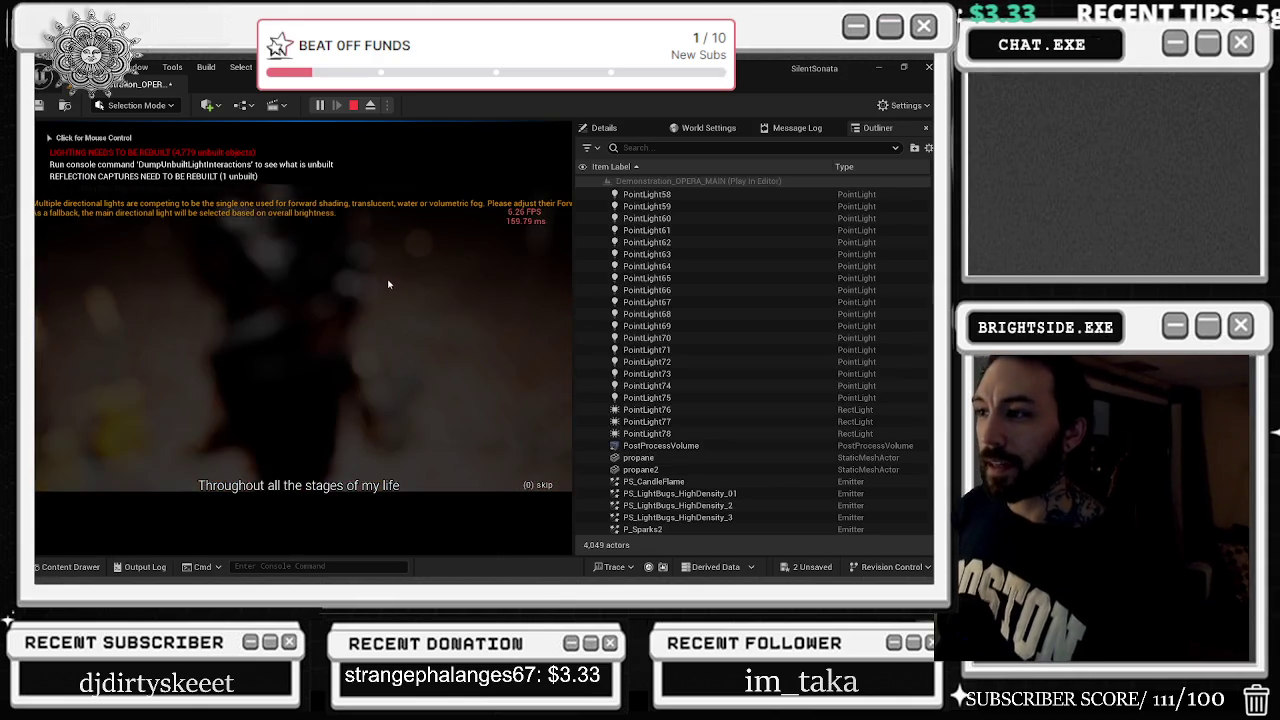
key("Escape")
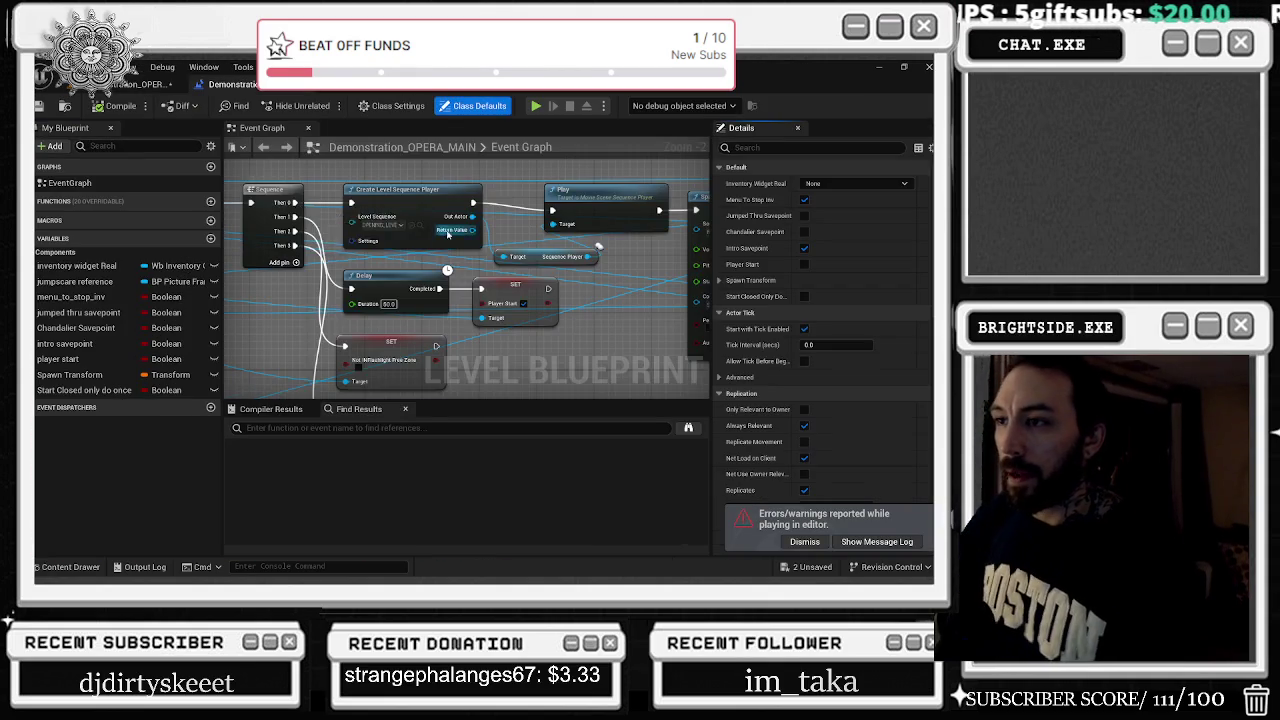
right_click(568, 230)
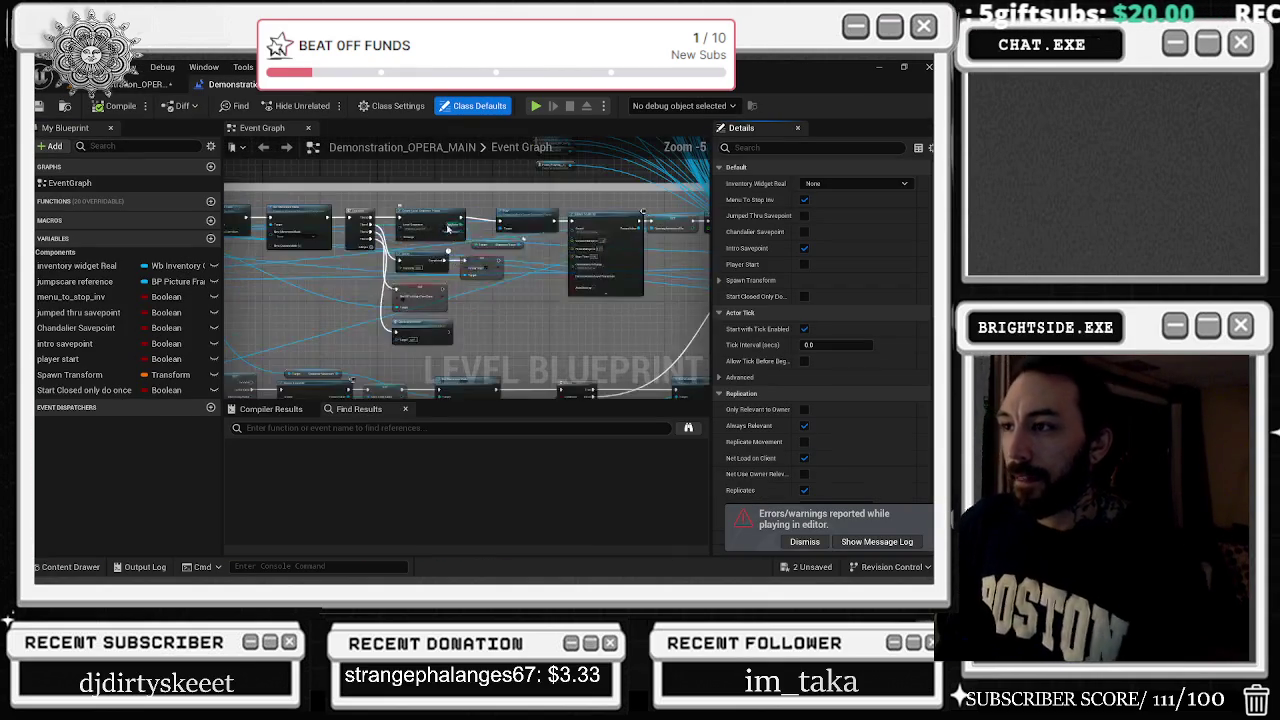
Link the key event's Pressed pin to the Do Once execution input, then return to the level tab
scroll(474, 291, "down", 8)
scroll(474, 291, "up", 6)
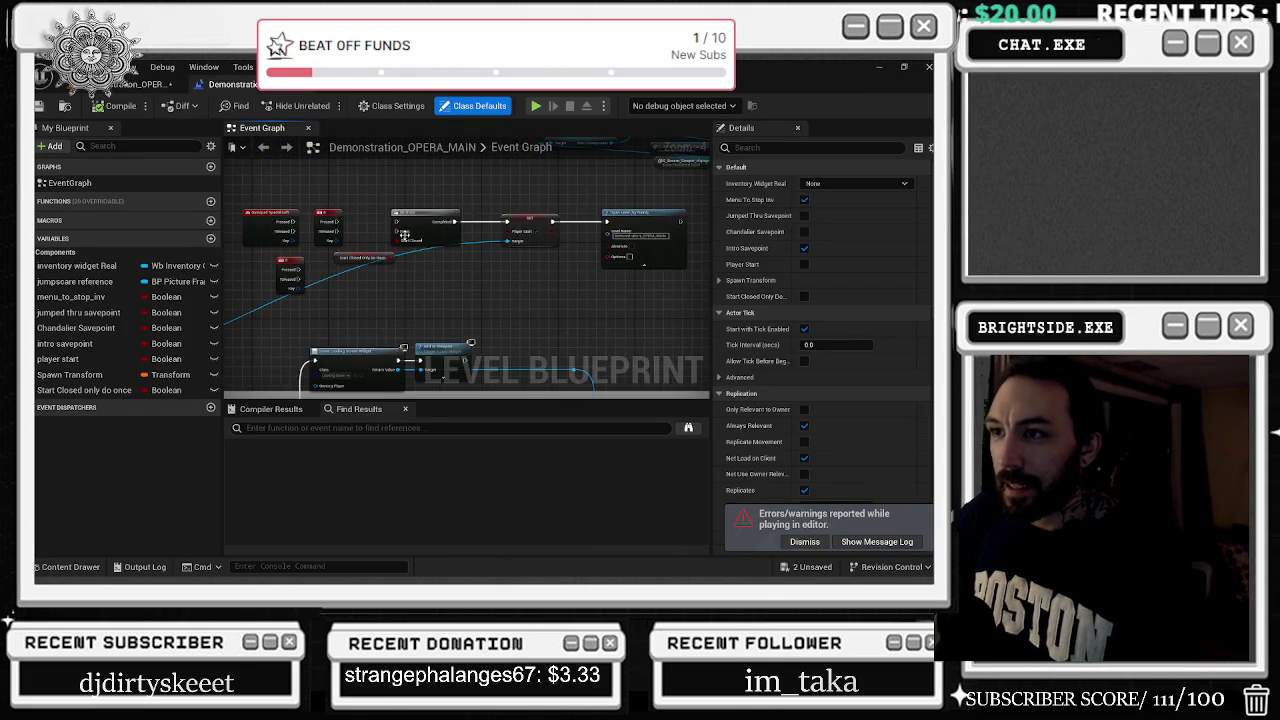
scroll(389, 217, "up", 2)
left_click(440, 240)
left_click_drag(533, 307, 355, 317)
left_click(425, 245)
left_click_drag(430, 259, 550, 281)
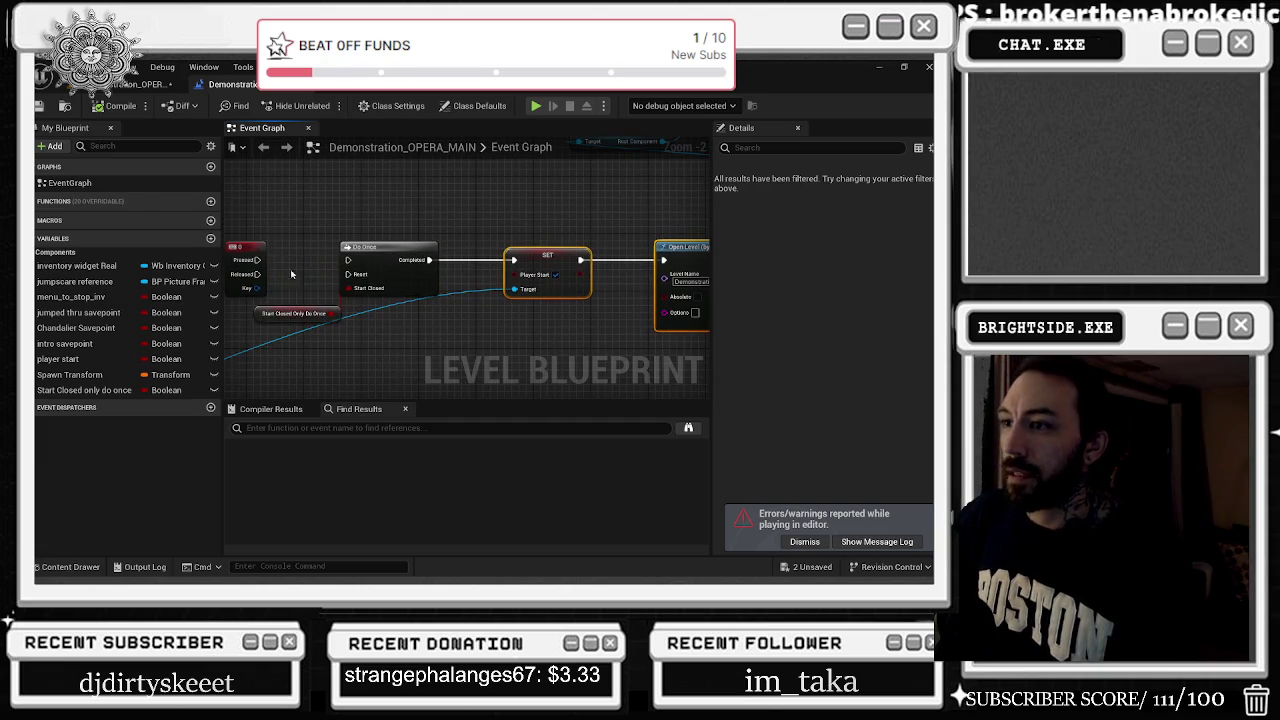
left_click_drag(349, 263, 348, 261)
left_click(233, 178)
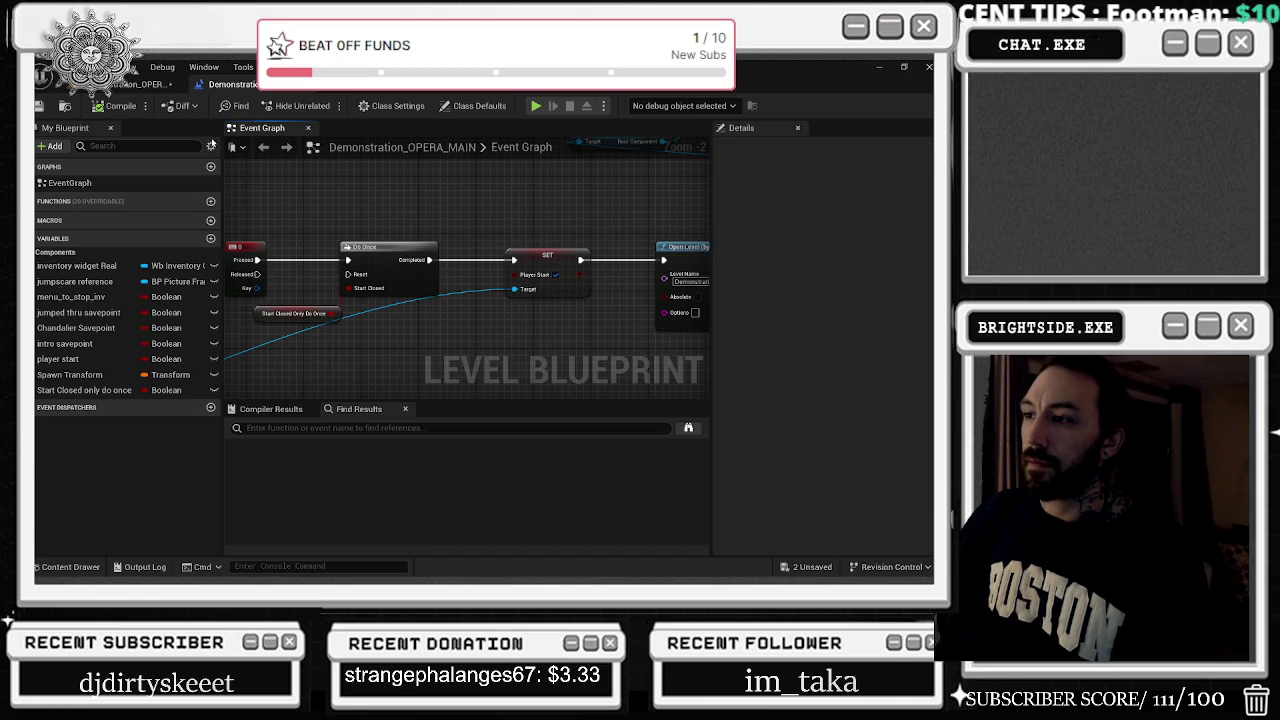
left_click(118, 87)
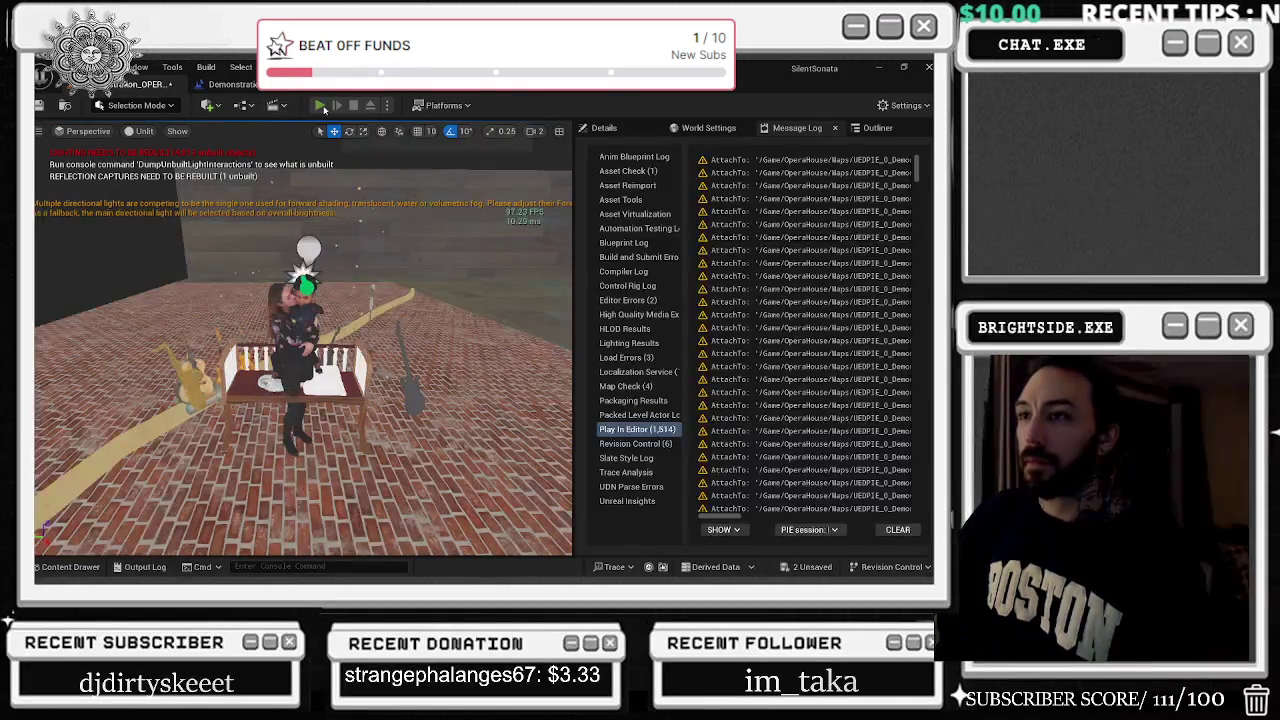
Play the level, switch the flashlight on with F in the dark room, then stop the test
key("alt+p")
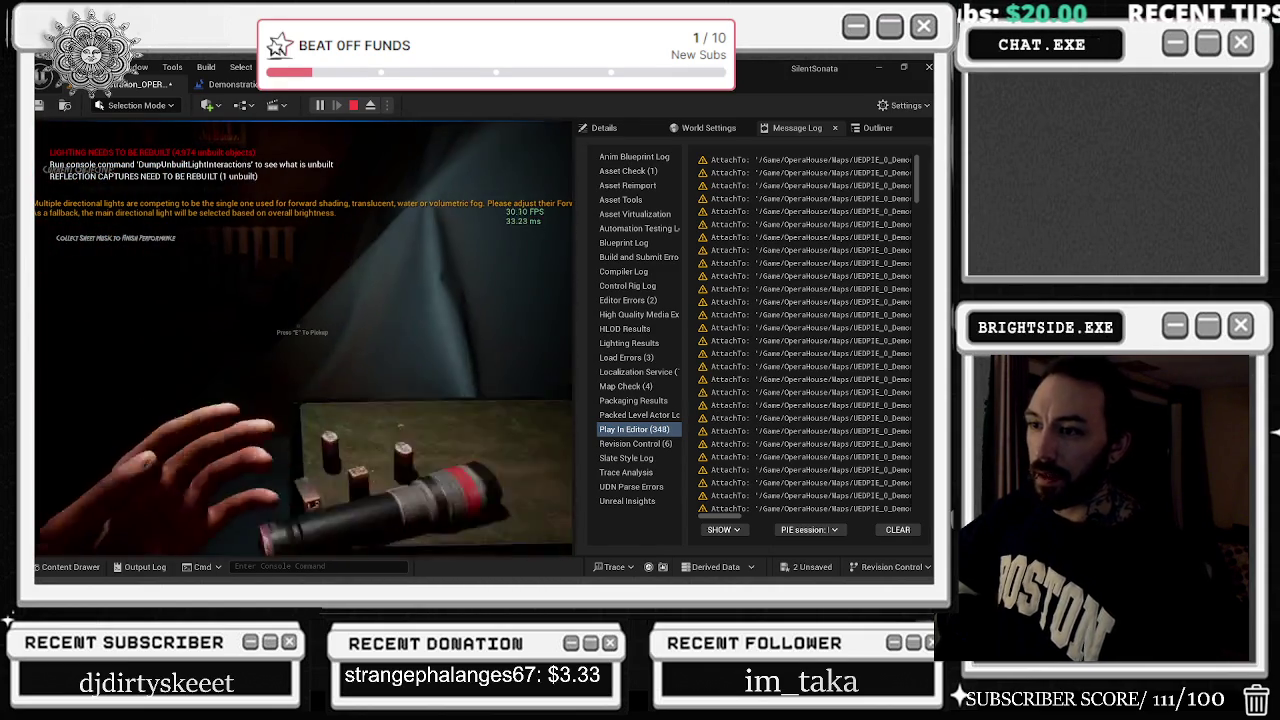
key("f")
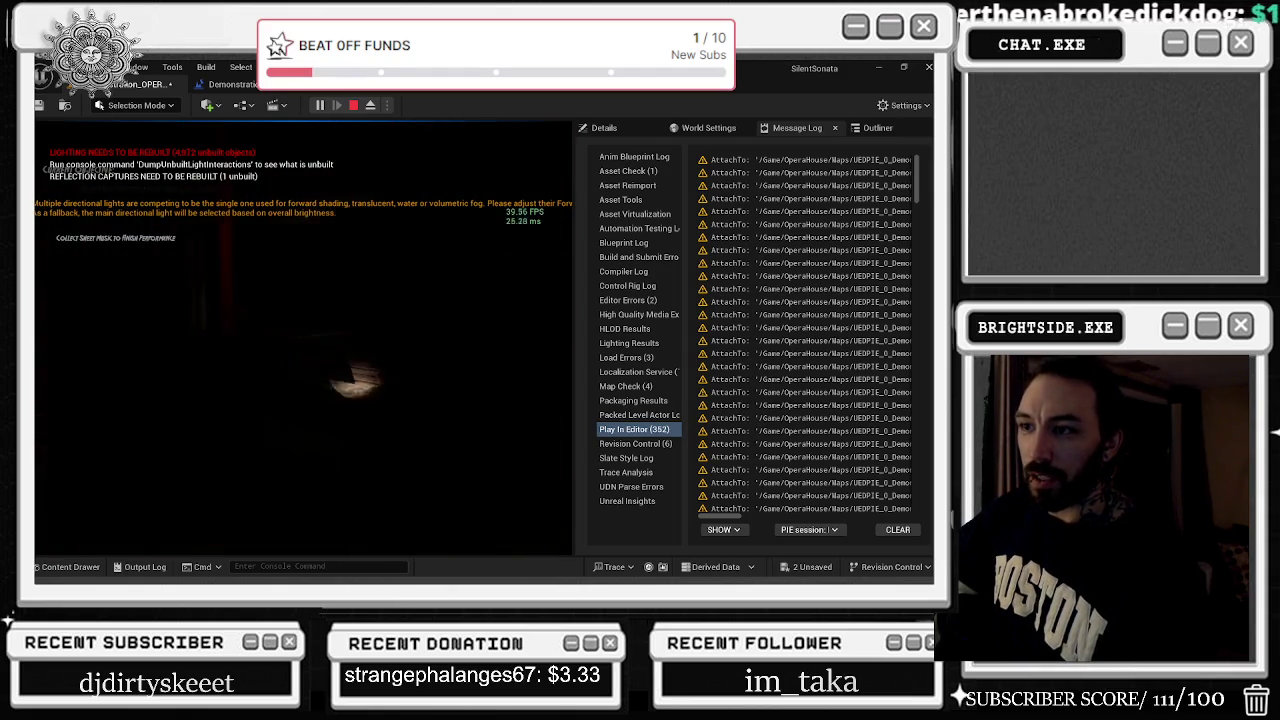
key("Escape")
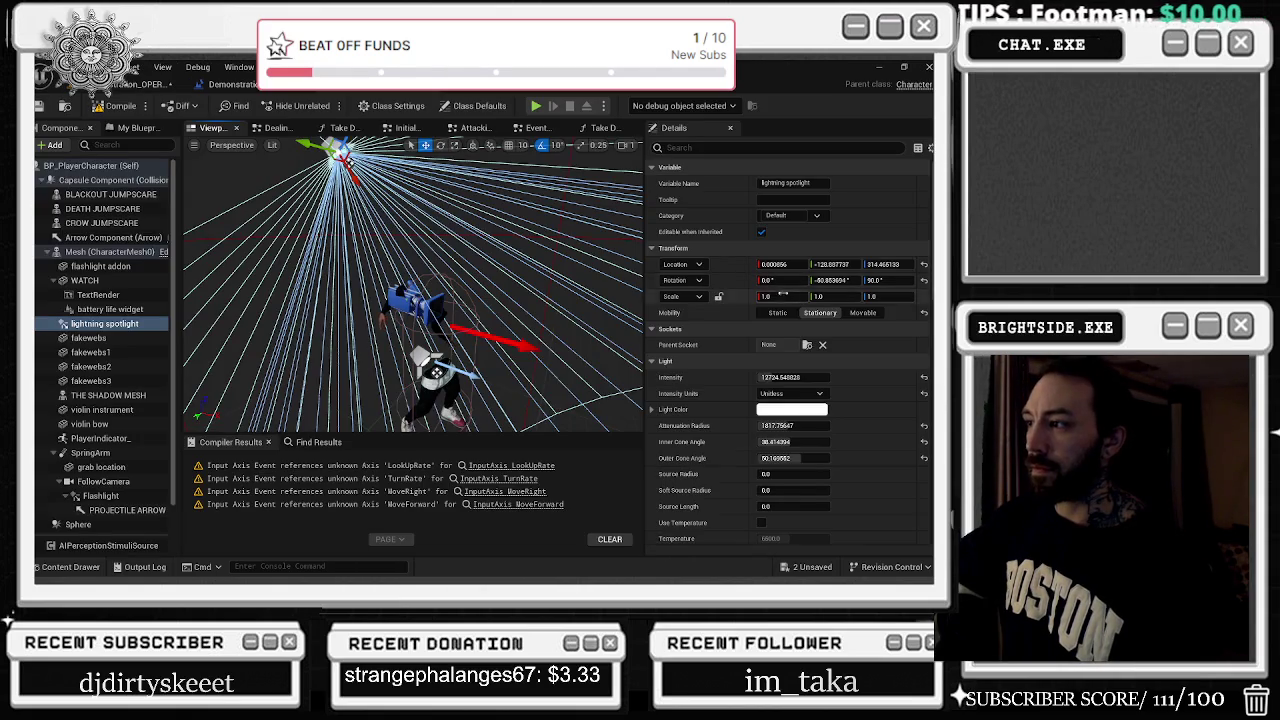
Turn off Cast Shadows on the lightning spotlight component, using an 'AS' Details filter
left_click(100, 495)
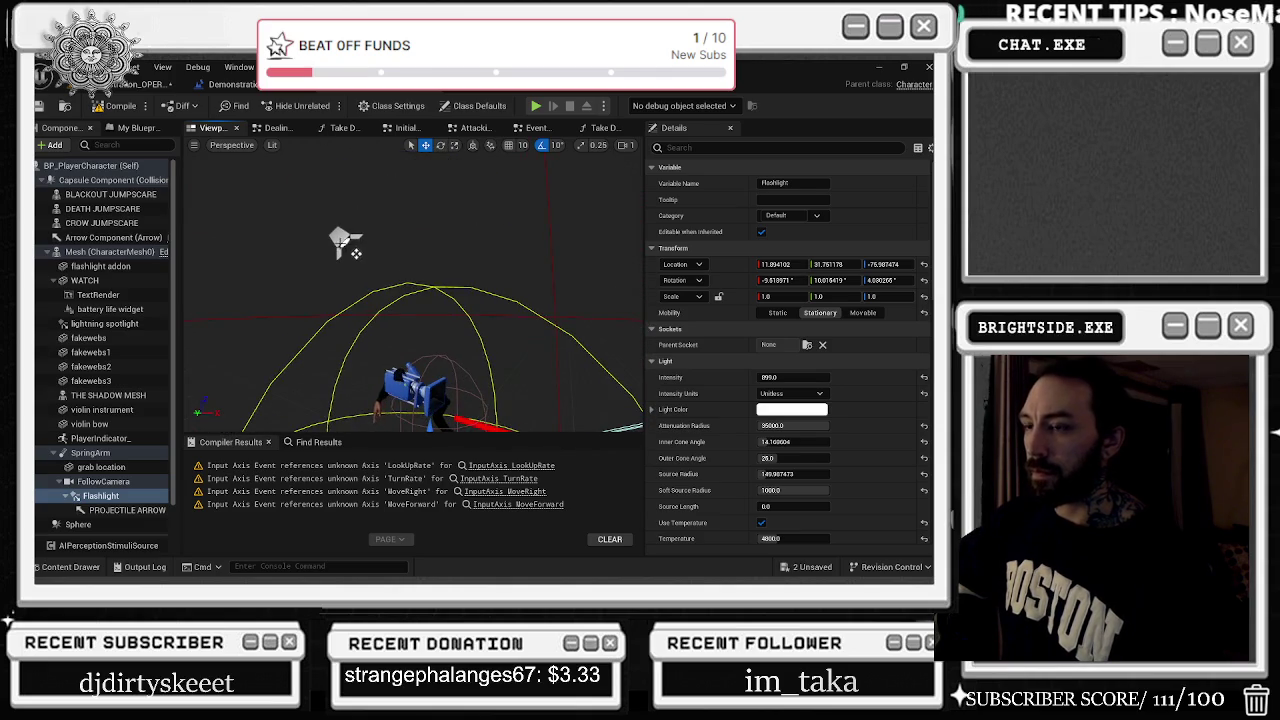
left_click(302, 206)
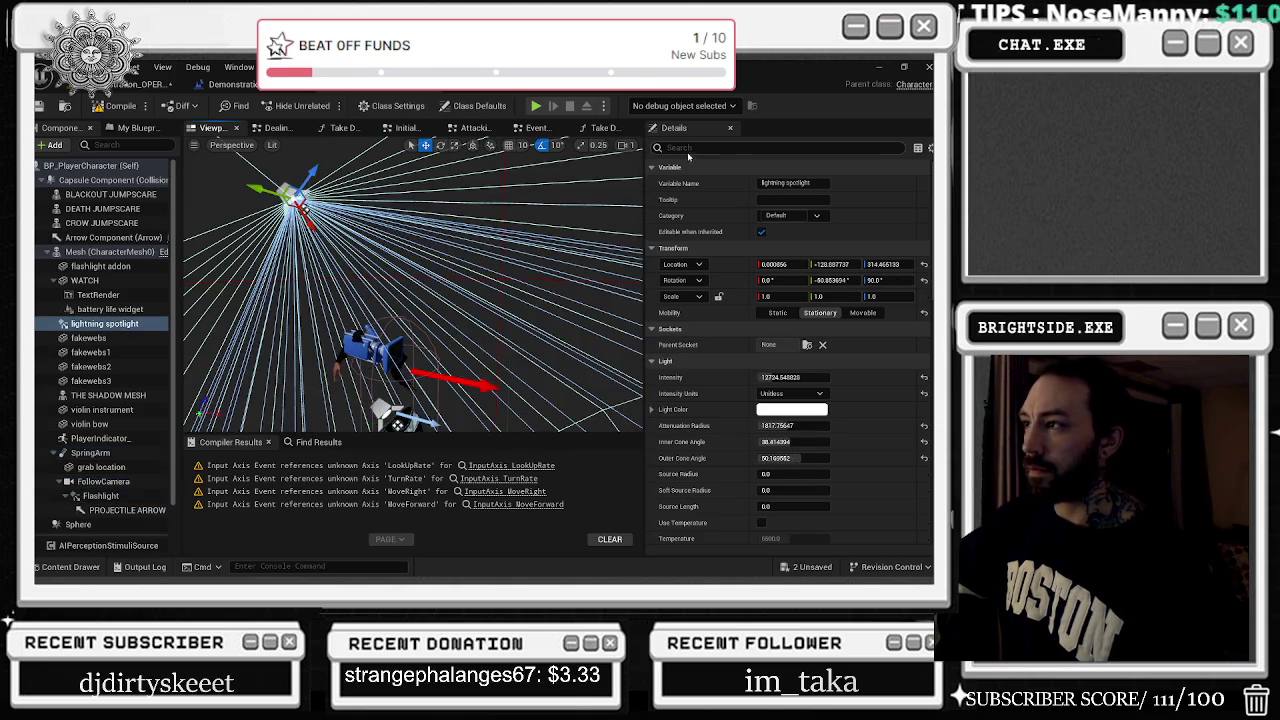
type("cAS")
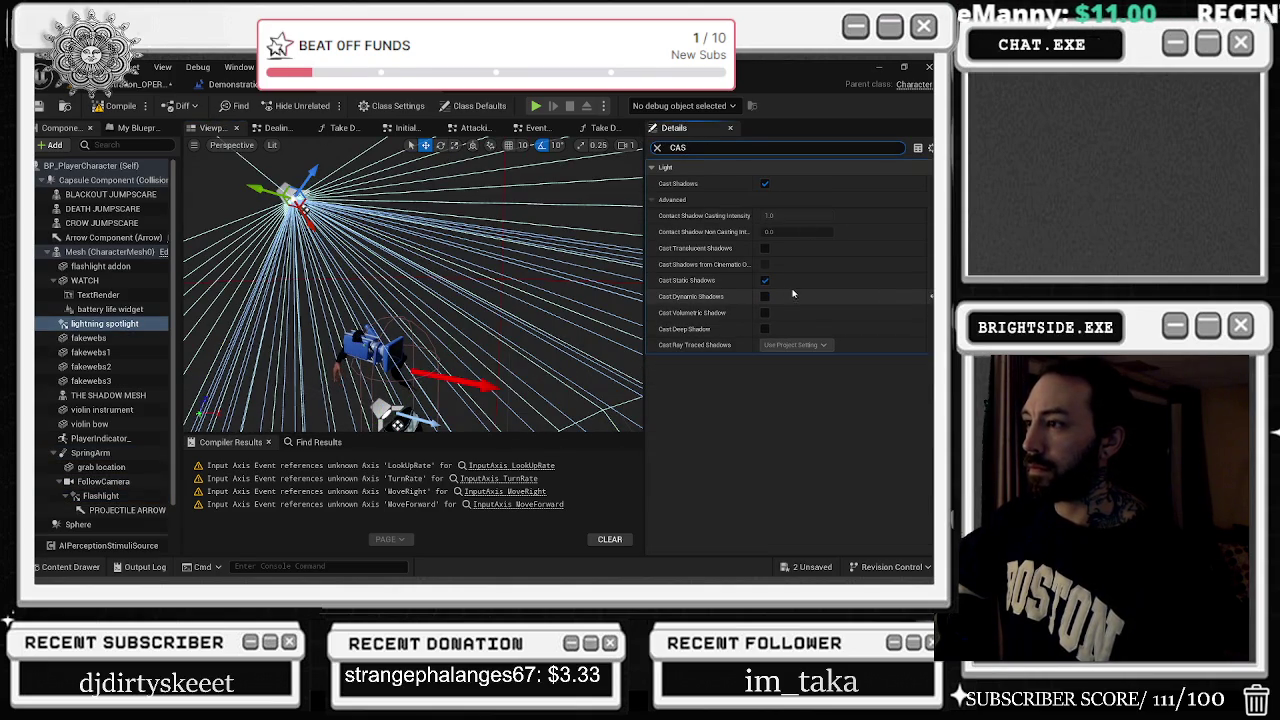
left_click(765, 184)
Turn off Cast Dynamic Shadows on the Flashlight component
left_click_drag(398, 425, 330, 240)
left_click(297, 150)
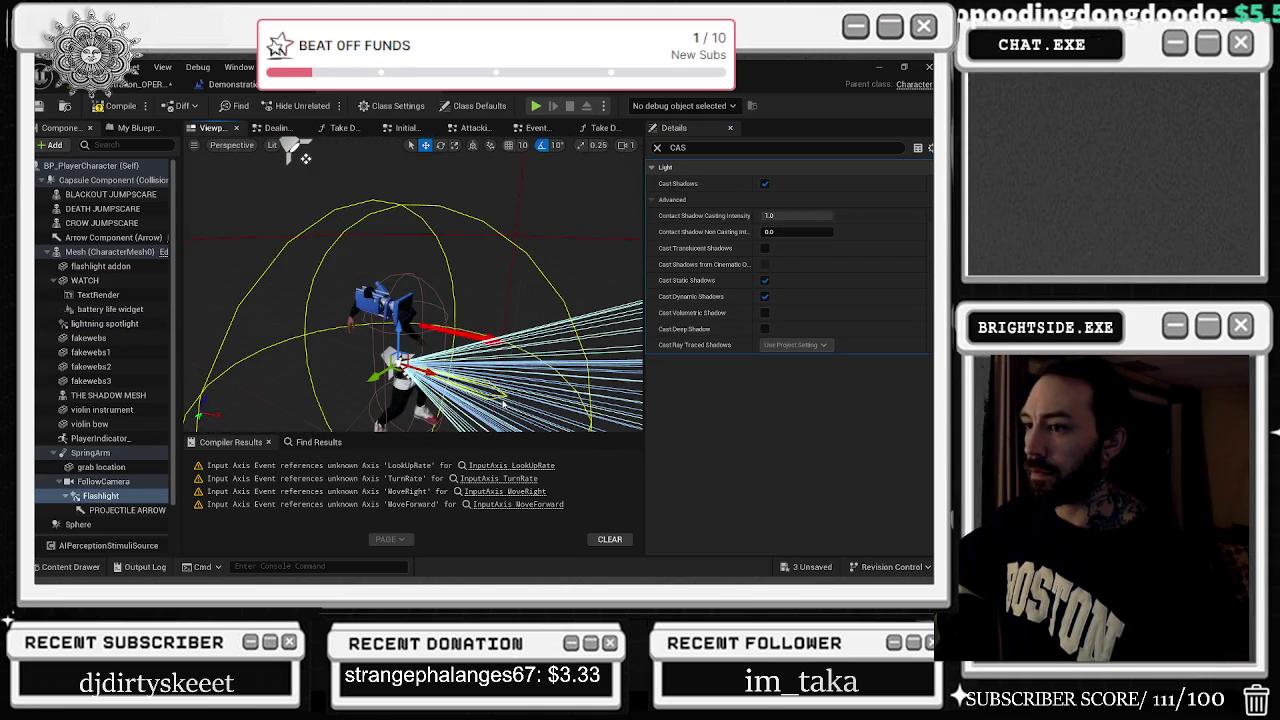
left_click(765, 297)
left_click(765, 297)
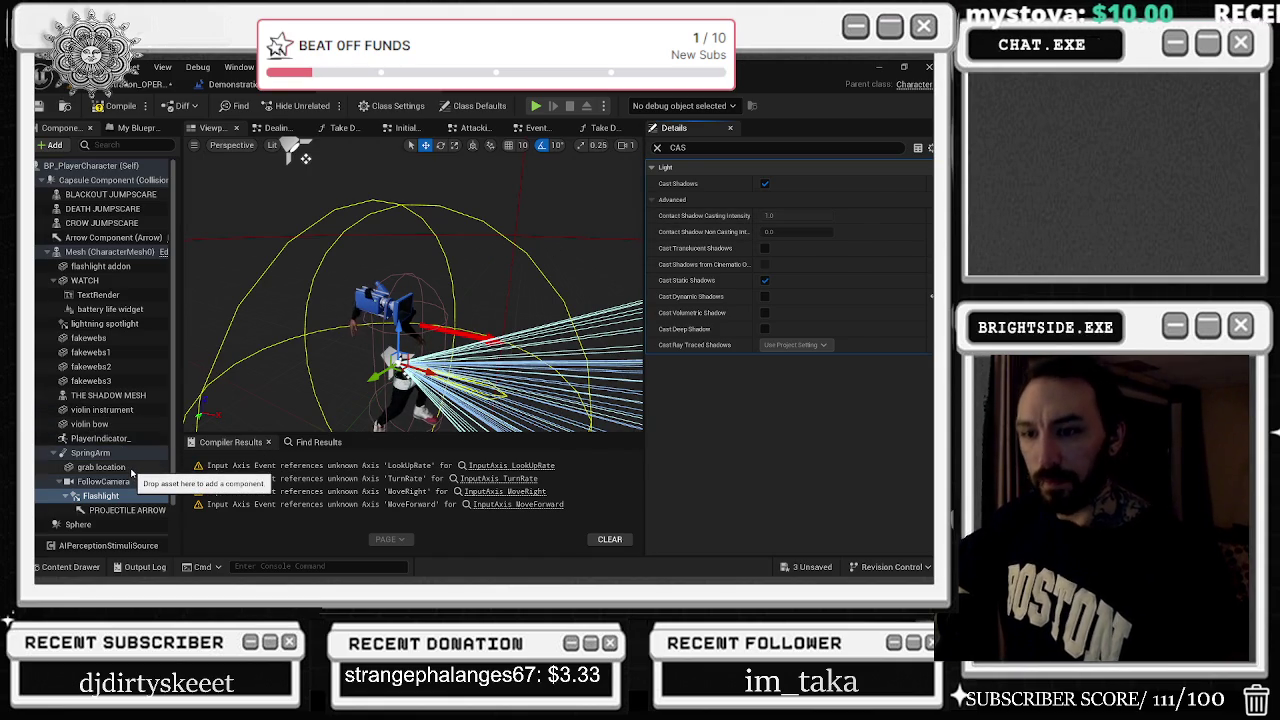
Review the shadow settings of the projectile arrow, violin and flashlight addon components
left_click(127, 510)
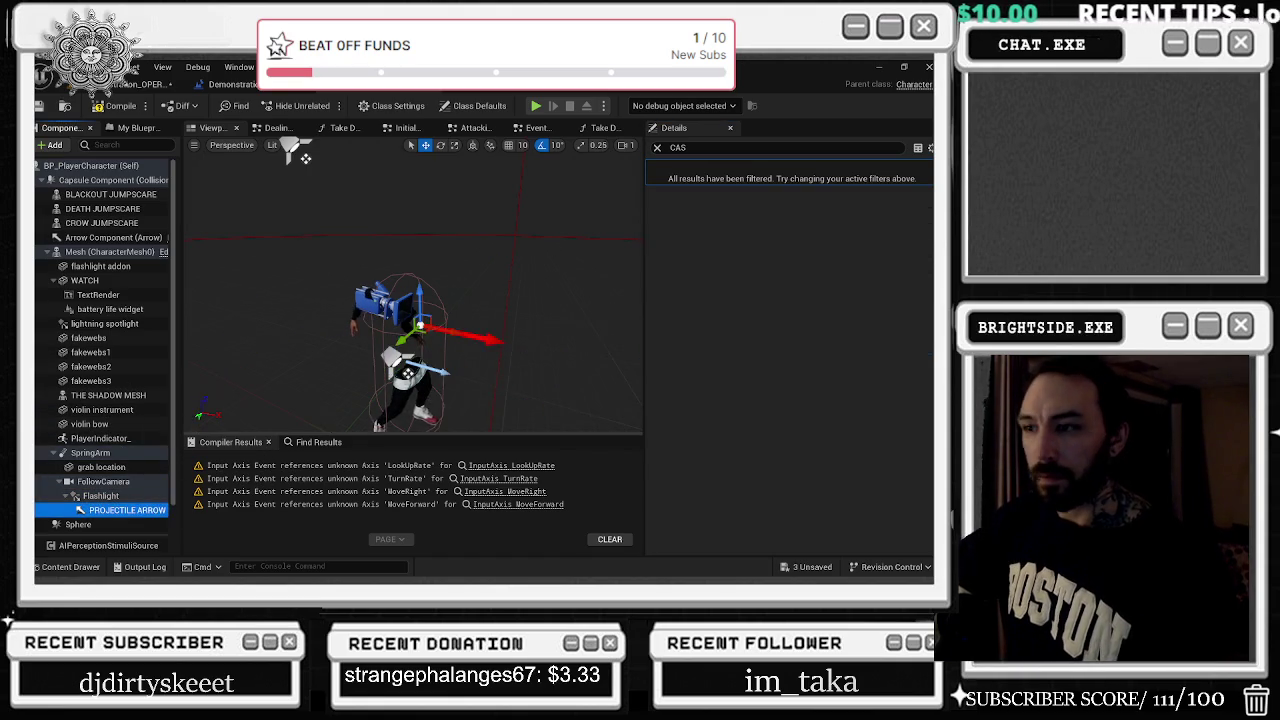
scroll(413, 290, "up", 5)
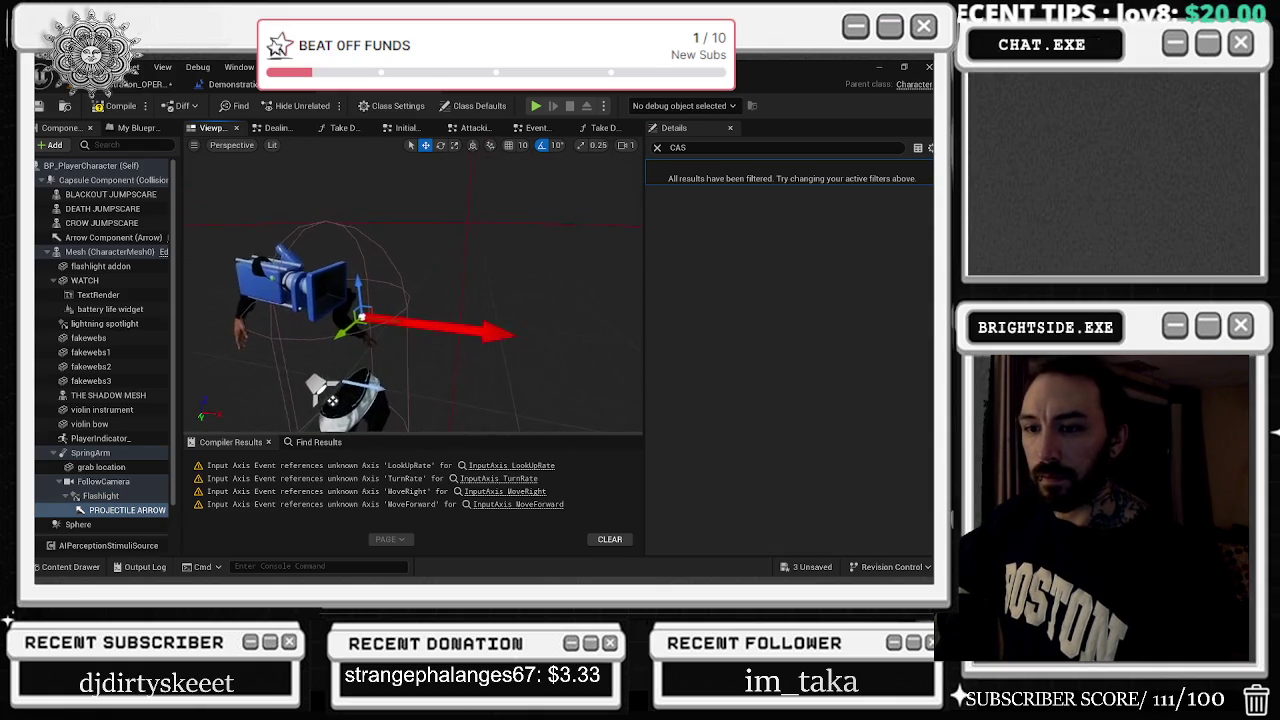
left_click_drag(330, 330, 286, 338)
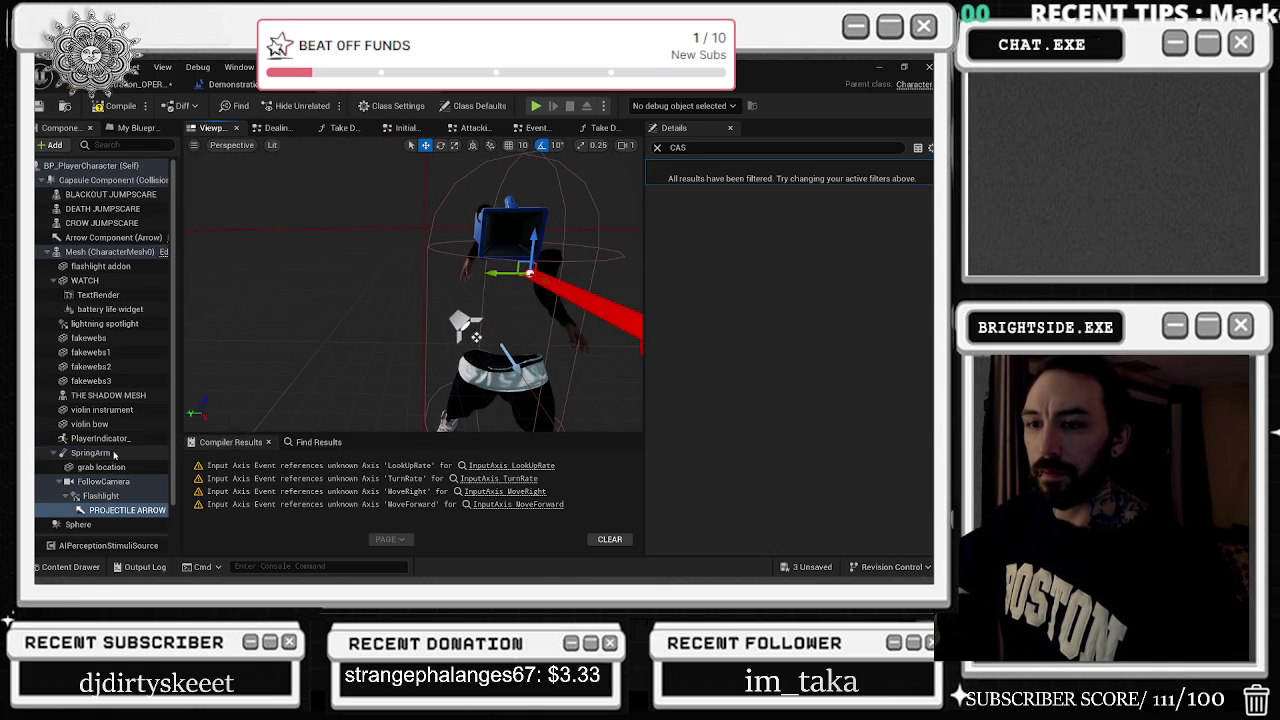
left_click(102, 410)
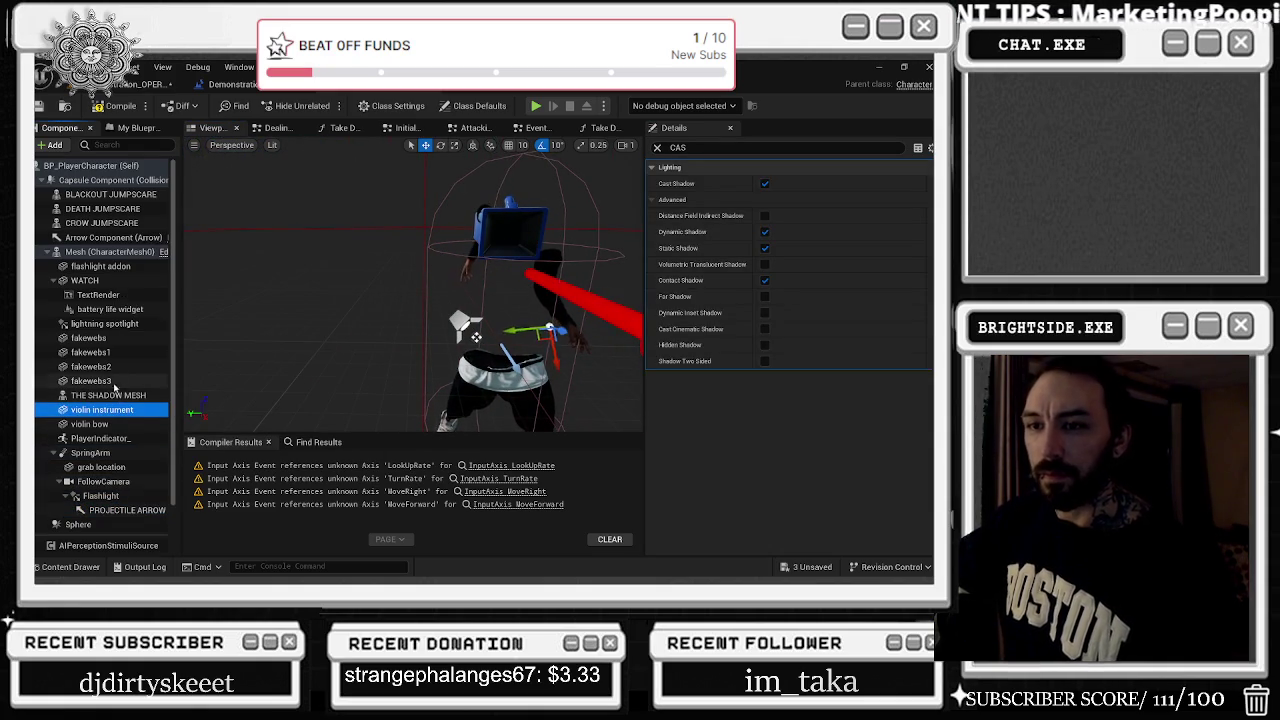
left_click(143, 268)
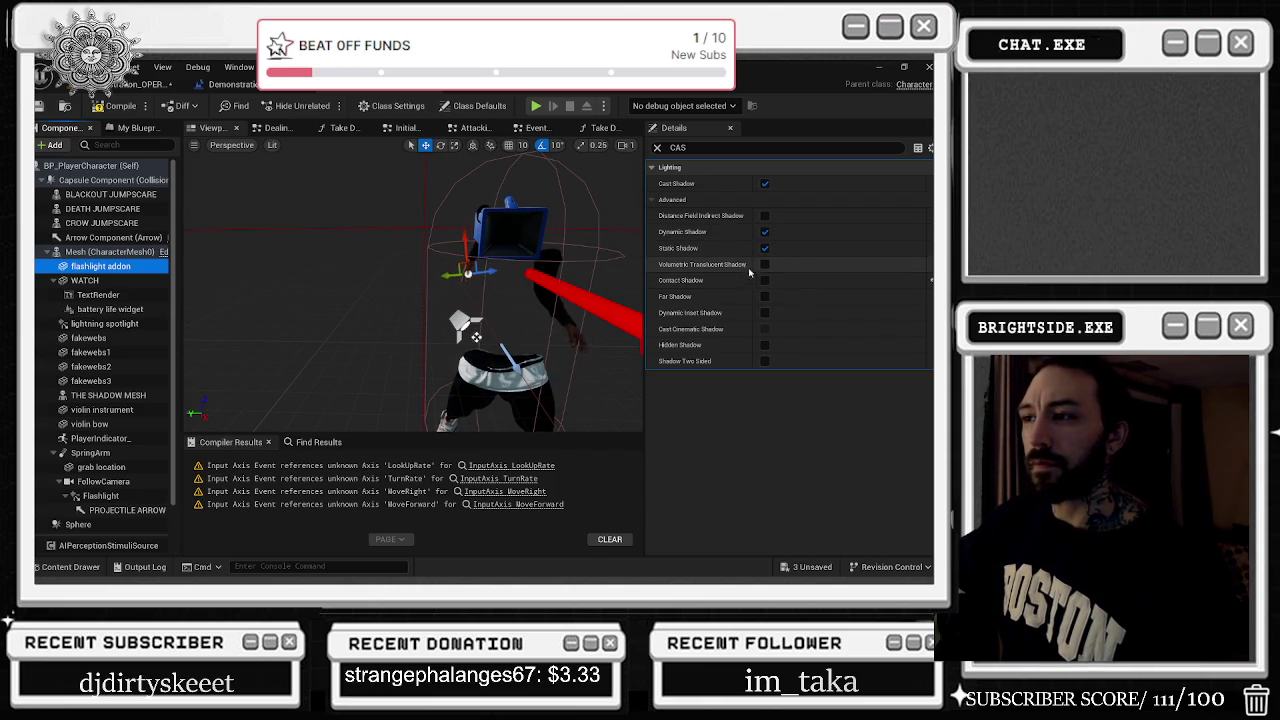
Inspect the crow, death and blackout jumpscare, lightning spotlight and fakewebs components
left_click(95, 222)
left_click(100, 208)
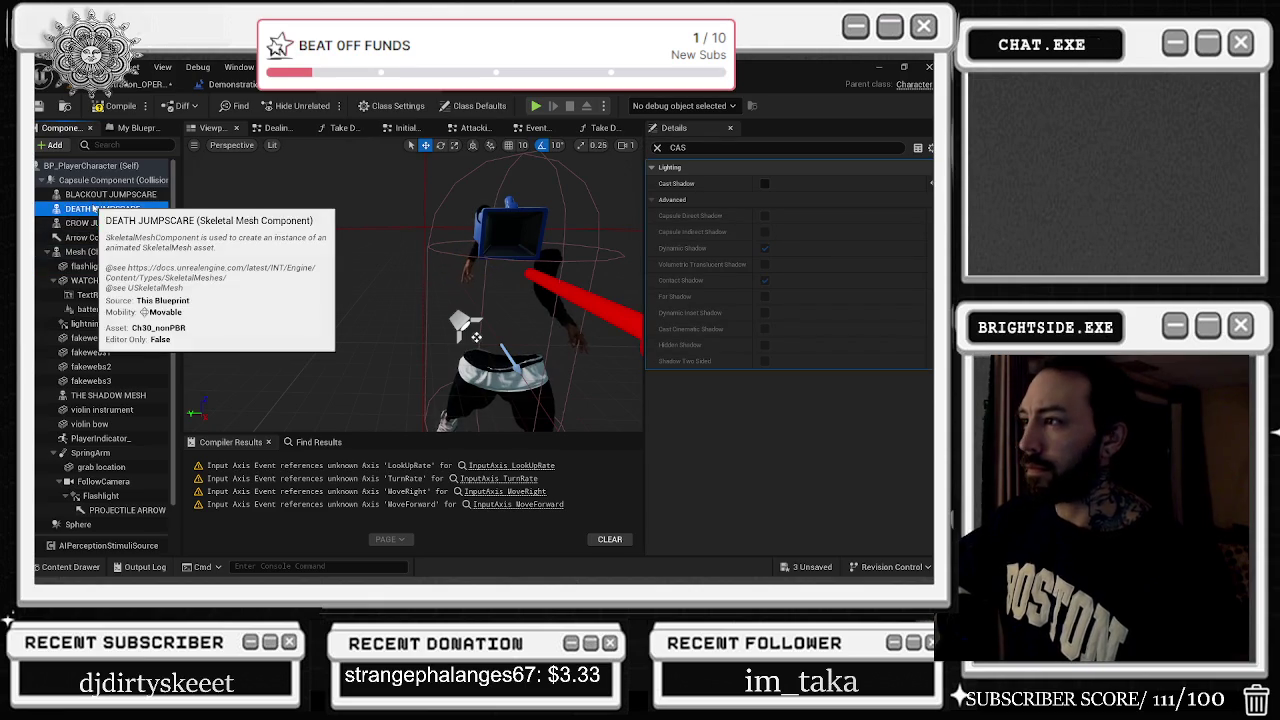
left_click(112, 196)
left_click(105, 323)
left_click(108, 338)
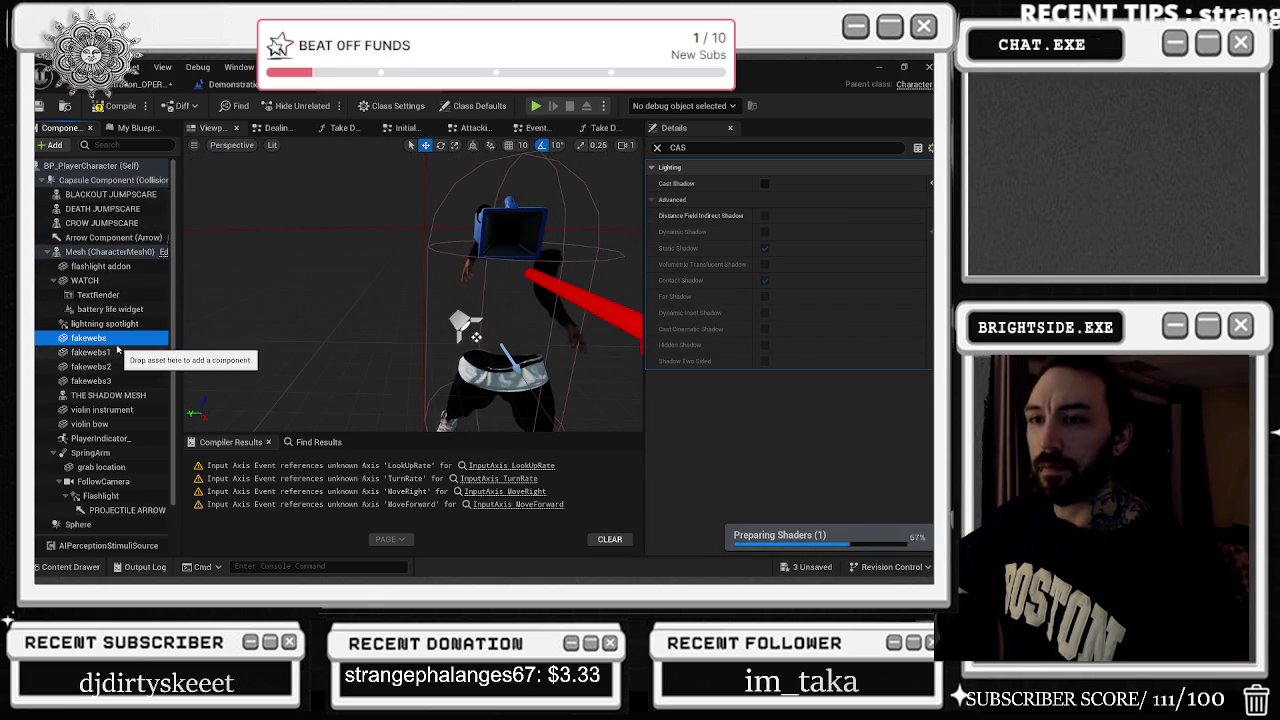
left_click(110, 352)
left_click(118, 368)
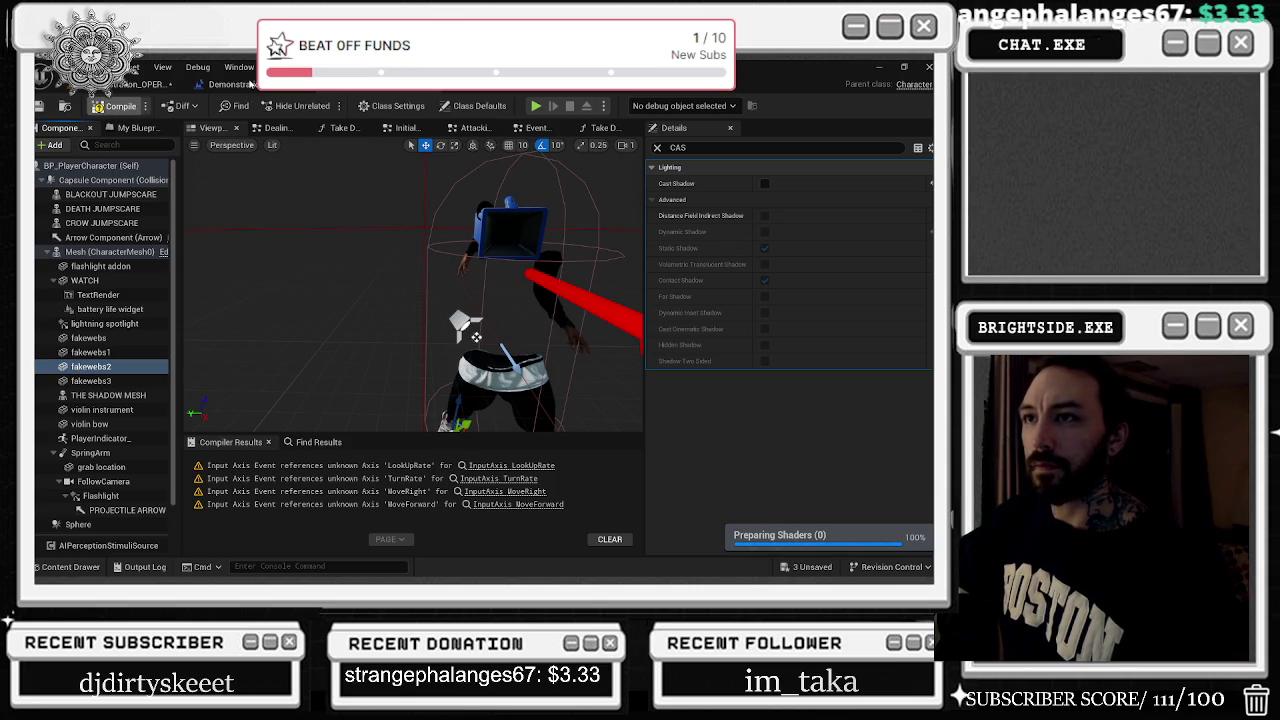
Switch through the Level Blueprint and player blueprint tabs back to the opera level
left_click(250, 85)
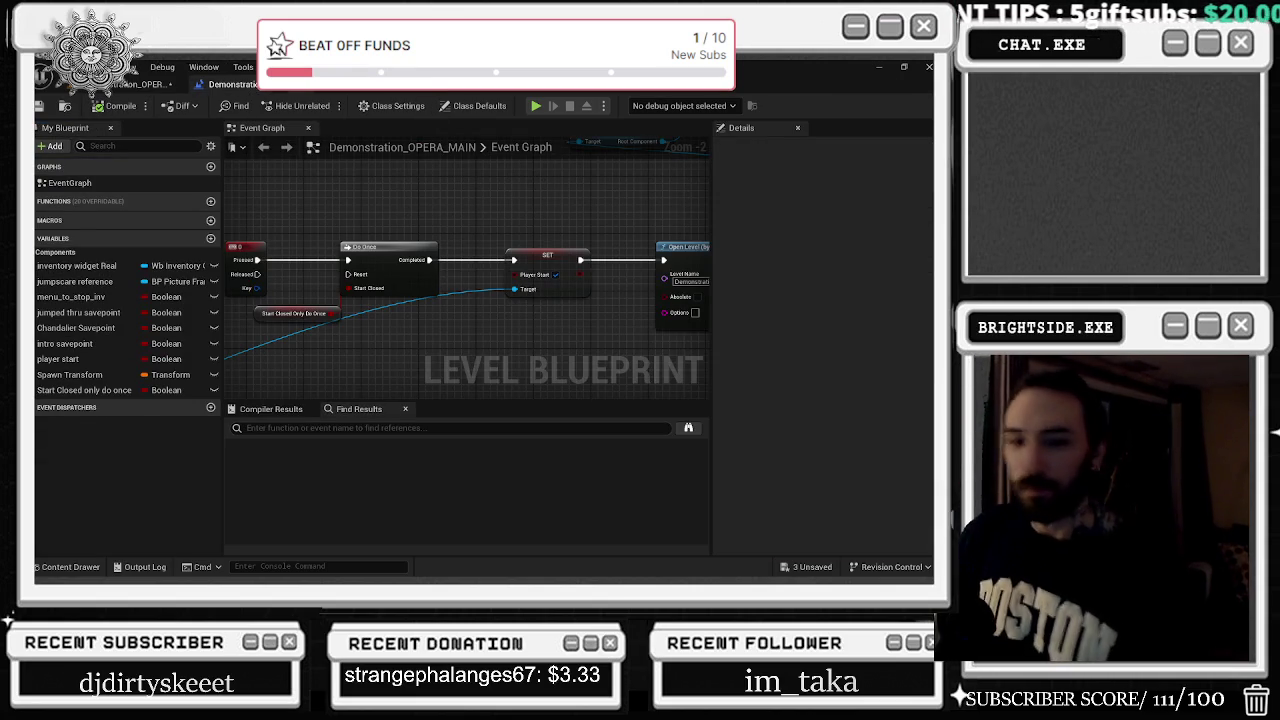
left_click(366, 89)
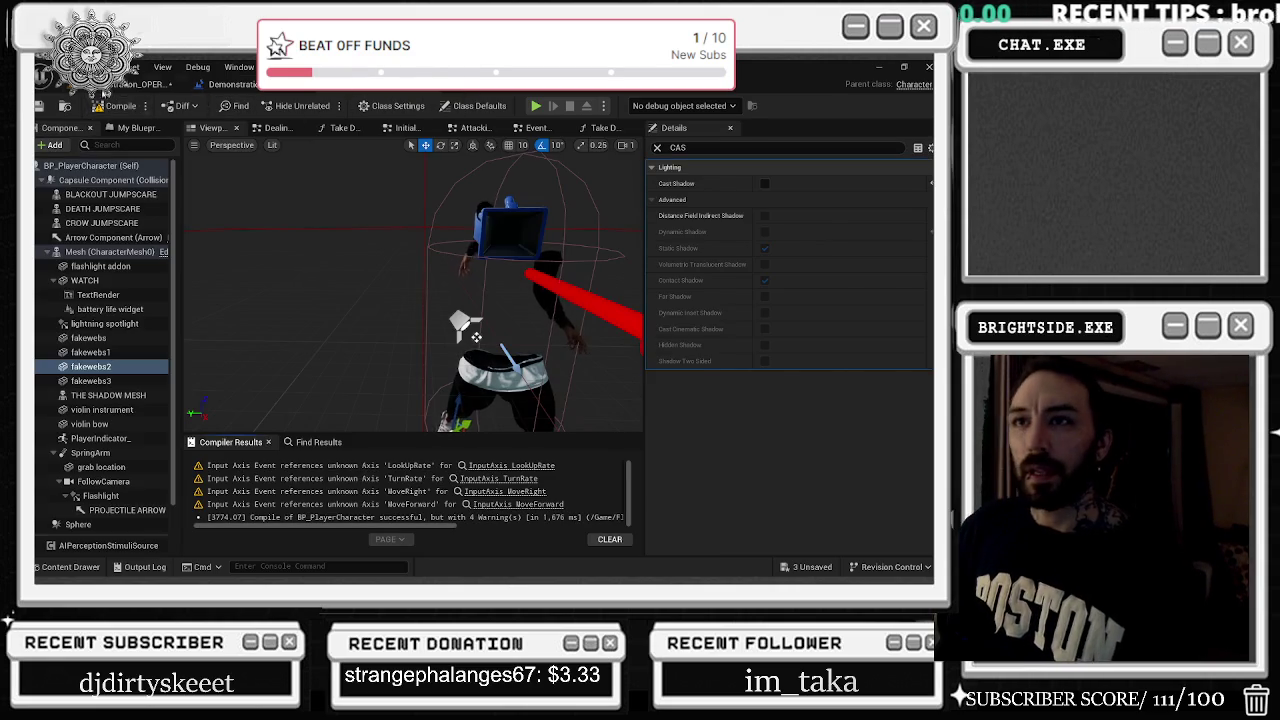
left_click(150, 84)
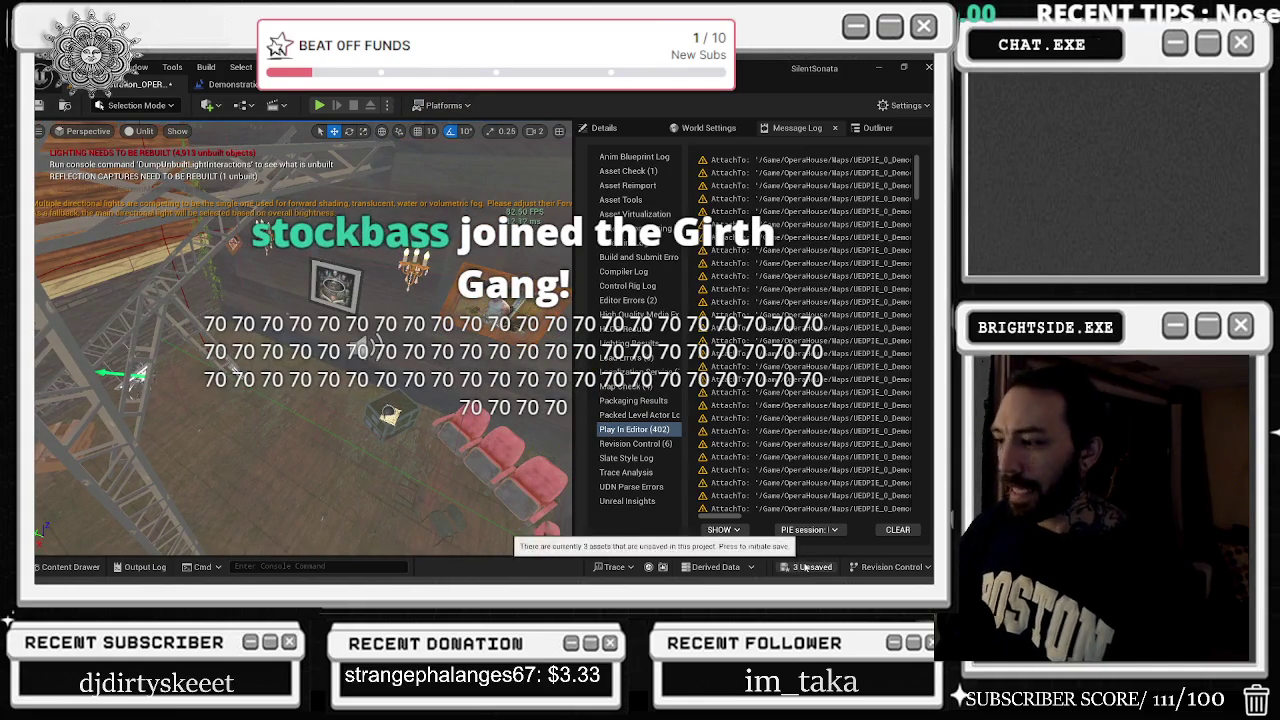
Review the level's actors in the Outliner, save the map, and open the content drawer's BP_PLAYER results
left_click(877, 128)
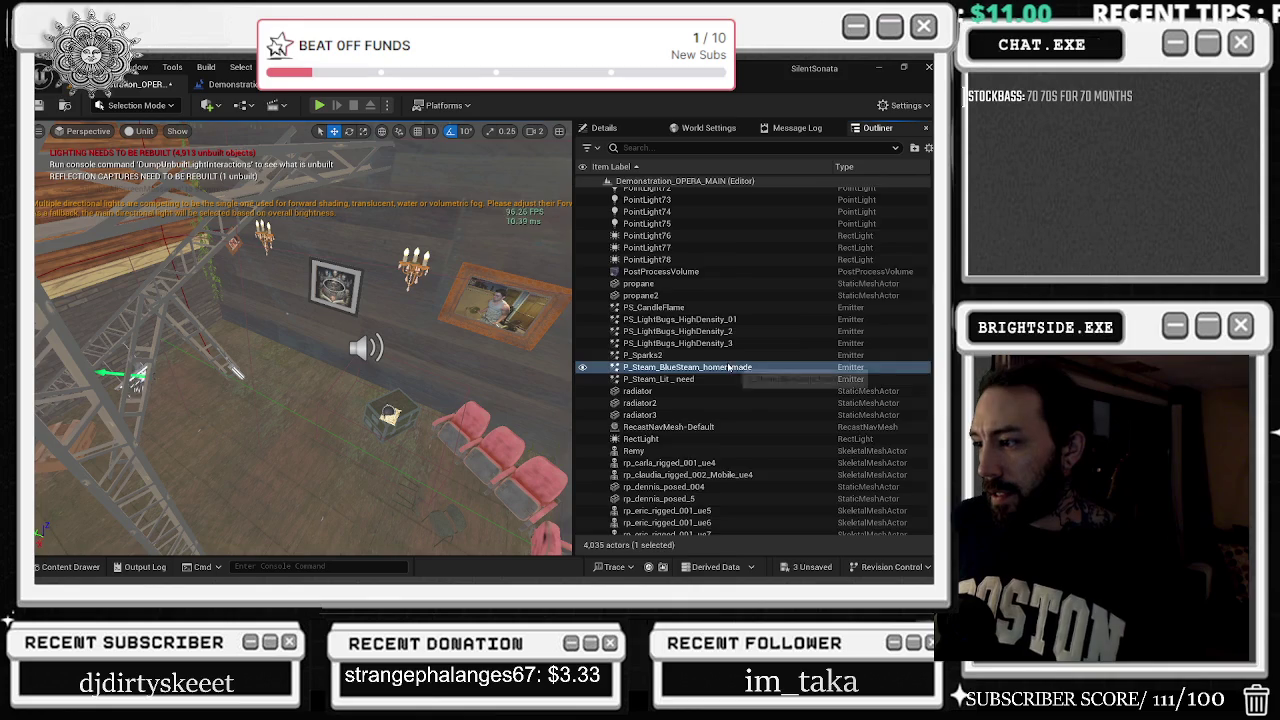
scroll(730, 363, "down", 6)
scroll(731, 364, "down", 20)
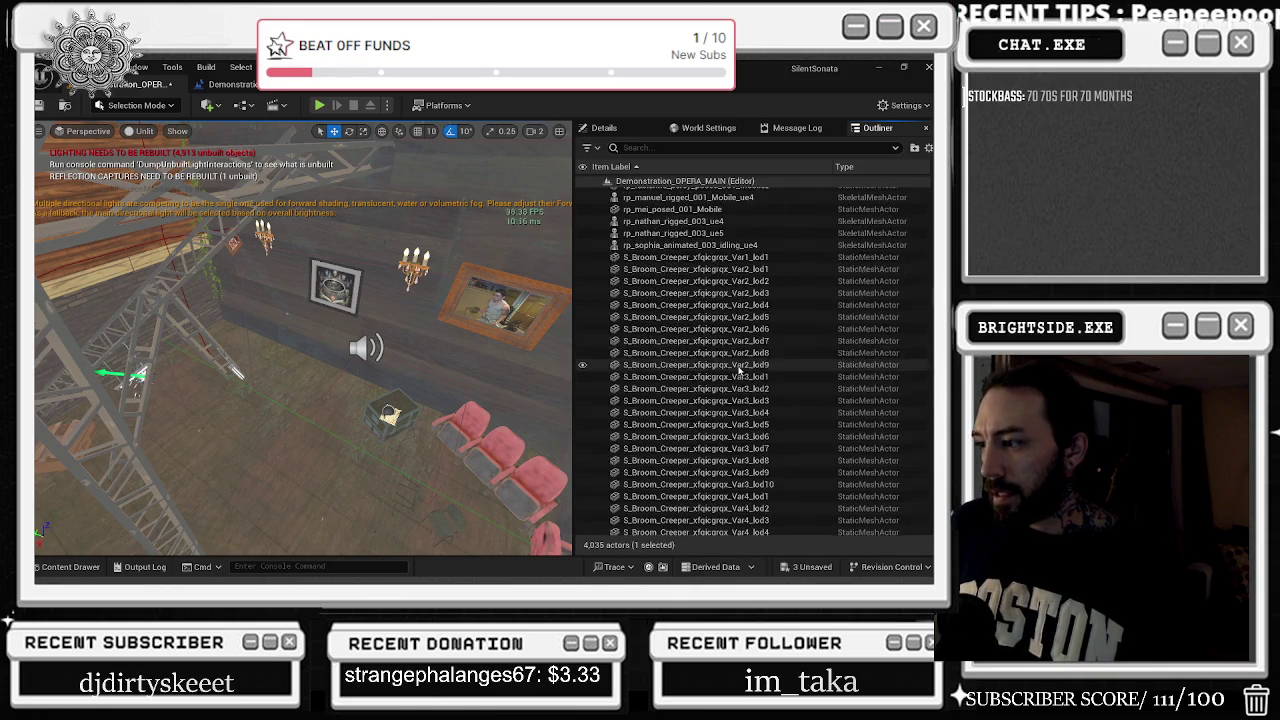
scroll(776, 355, "down", 20)
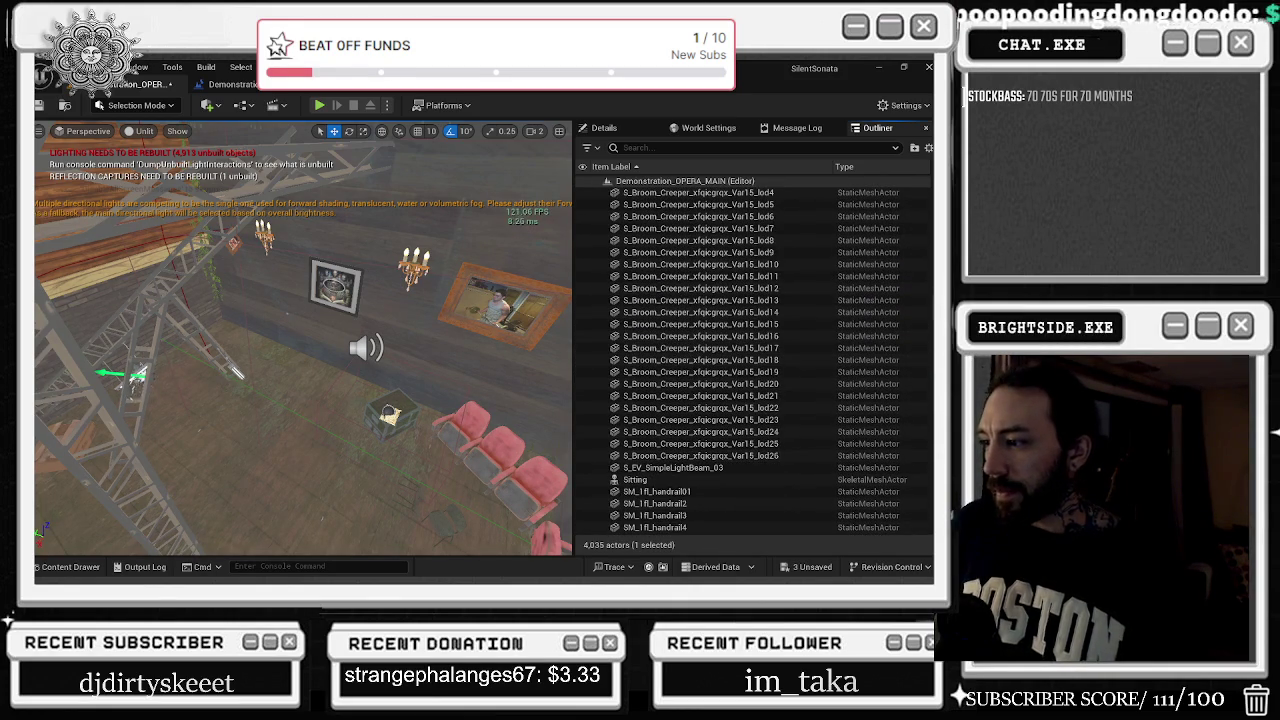
scroll(799, 355, "down", 15)
scroll(731, 360, "down", 20)
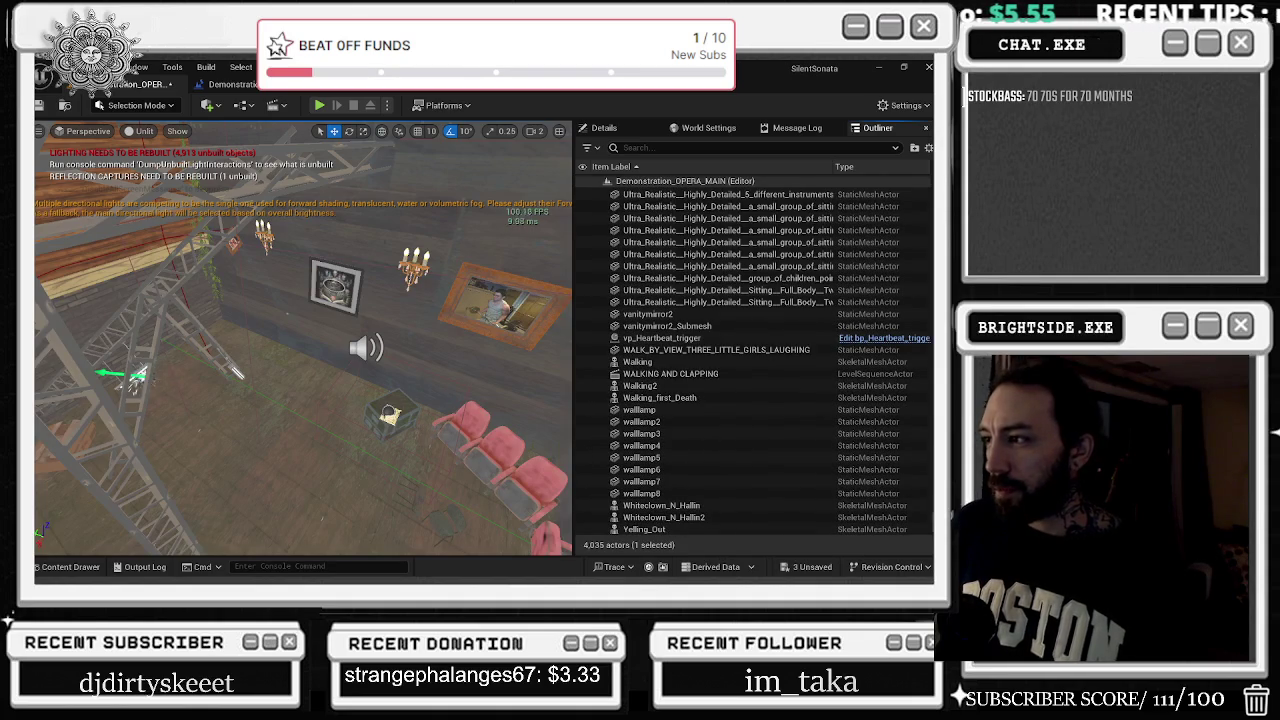
scroll(919, 271, "up", 20)
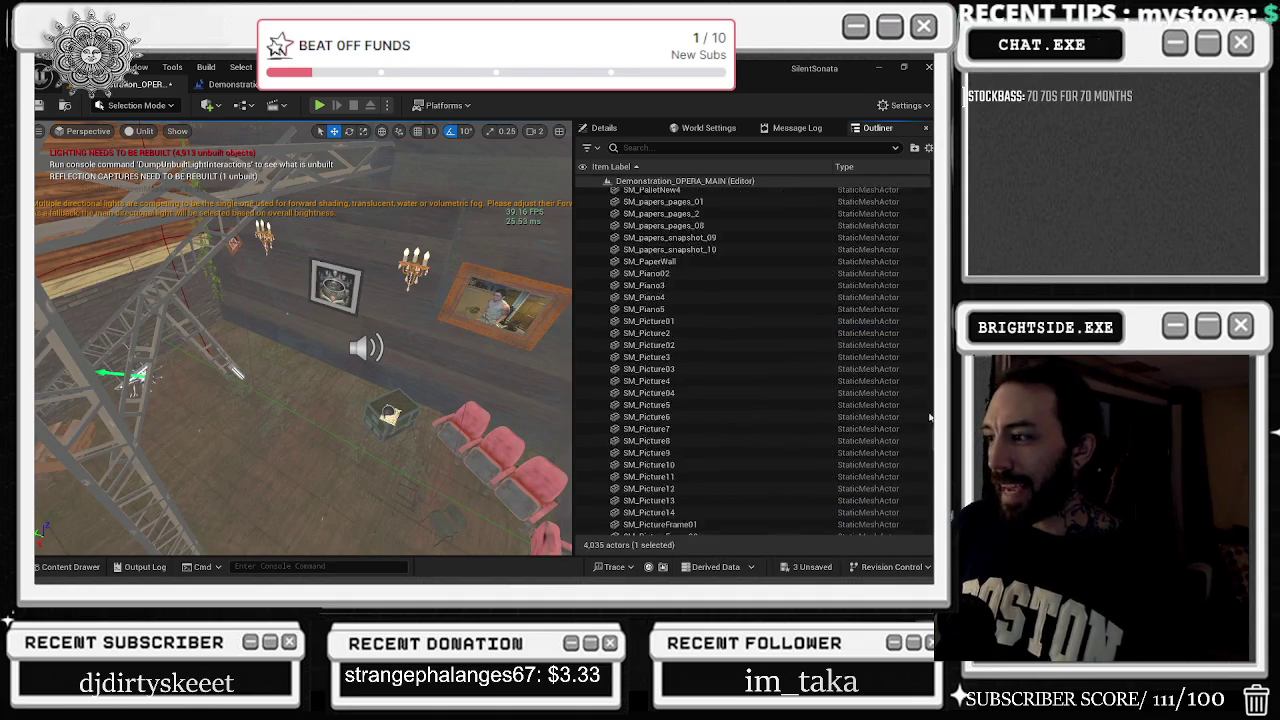
scroll(919, 271, "up", 20)
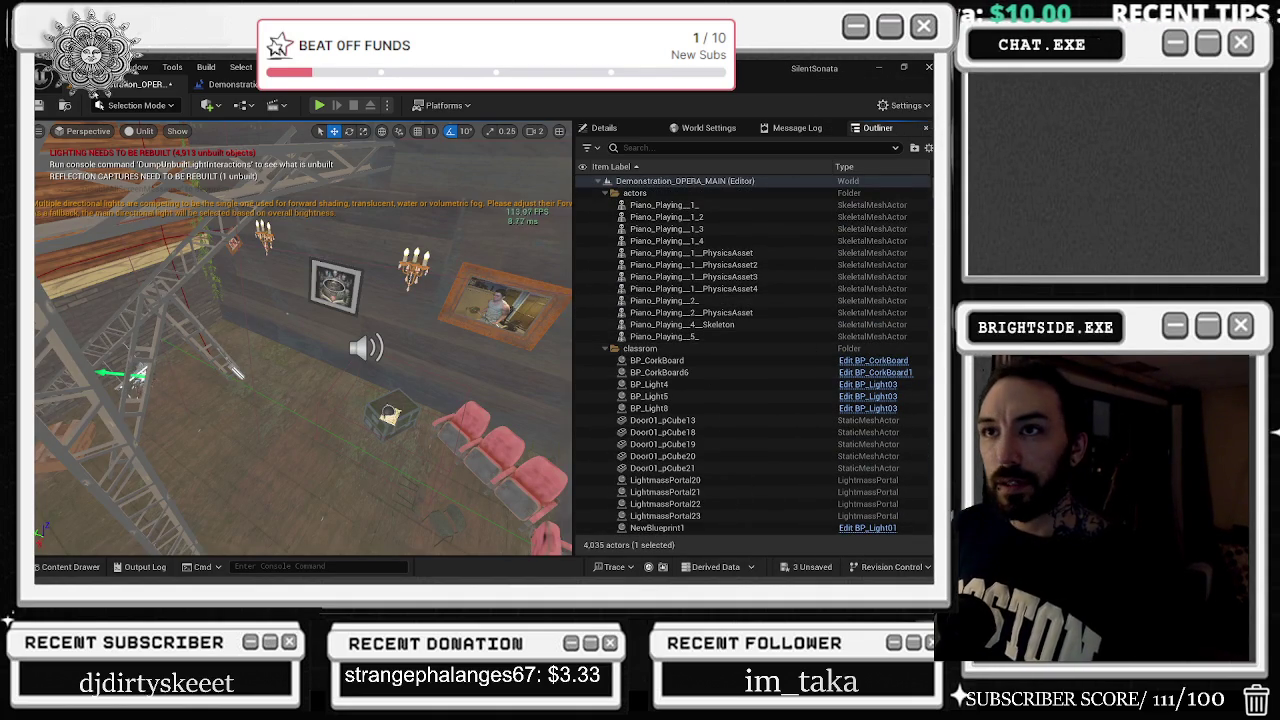
left_click(38, 105)
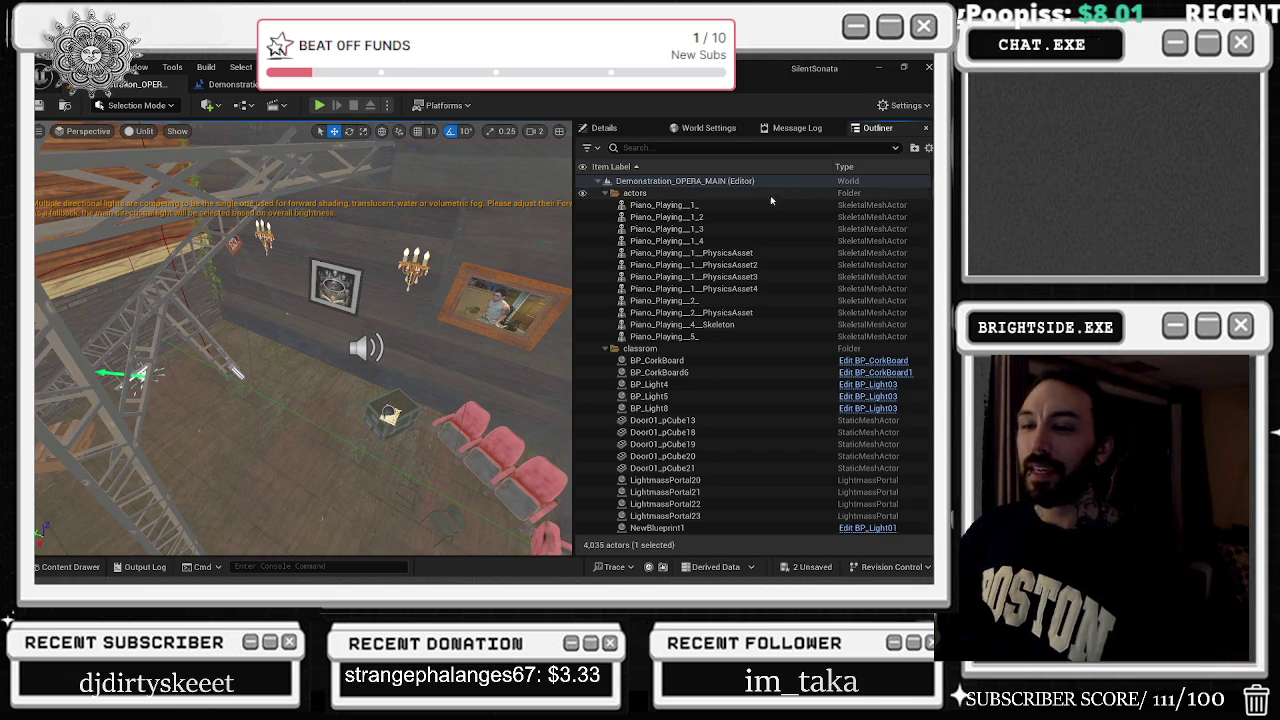
left_click(70, 567)
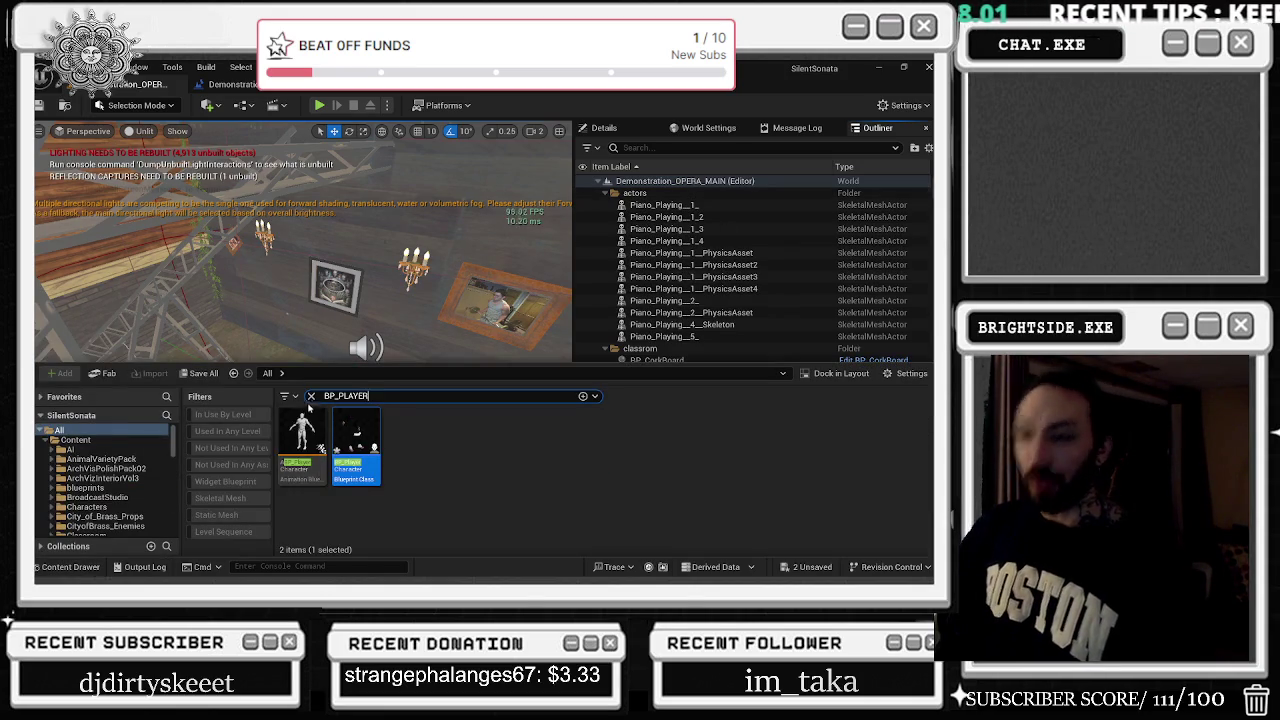
Clear the BP_PLAYER search, dismiss the Fab error, and reopen the content browser from the level
left_click(311, 396)
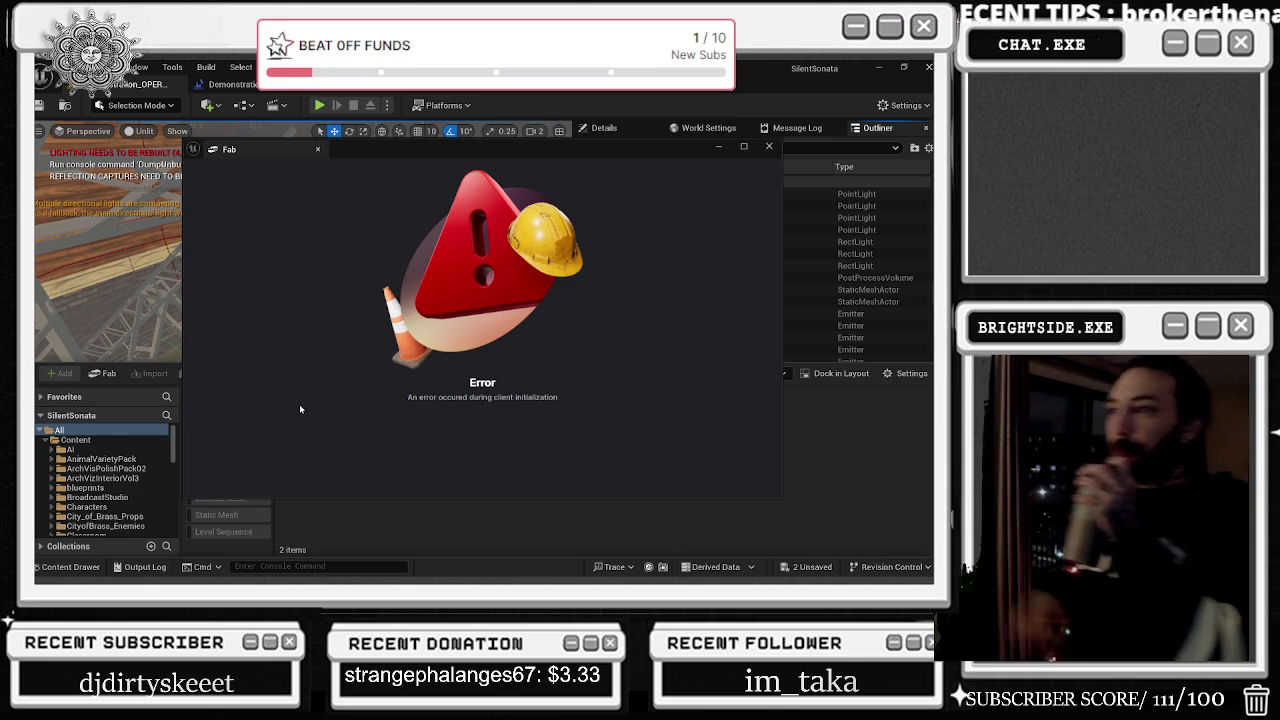
left_click(768, 148)
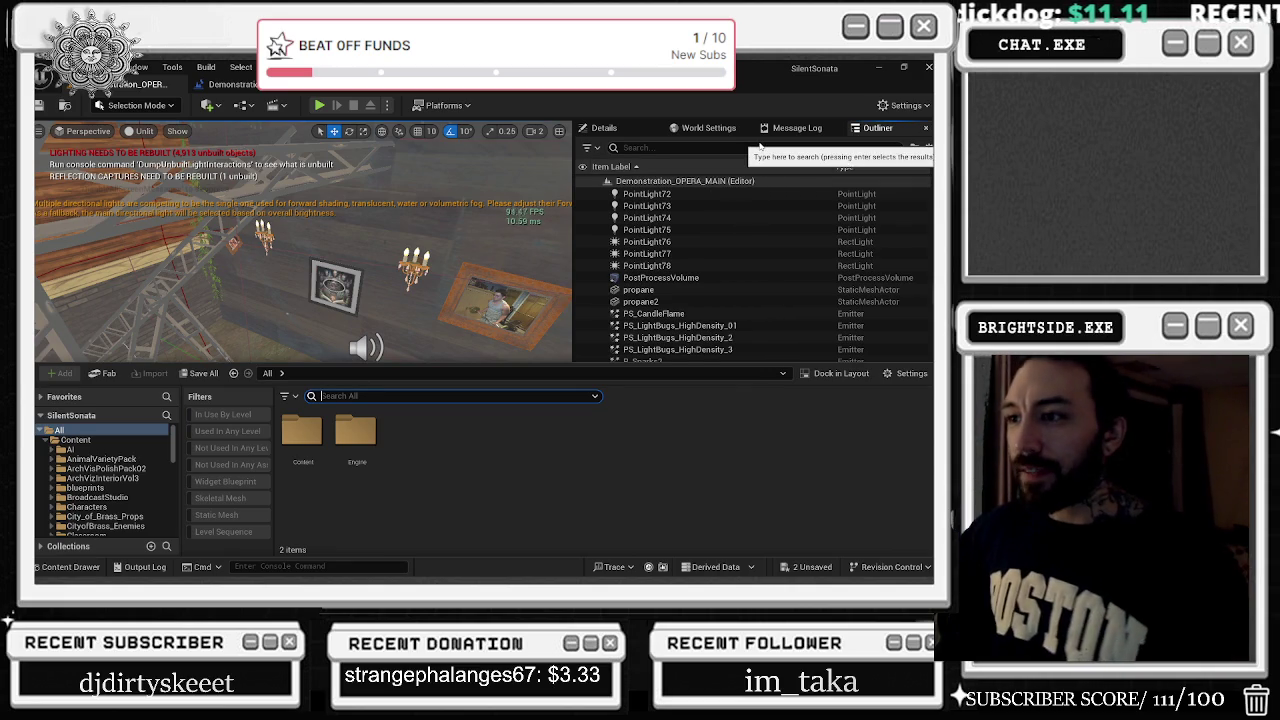
left_click(330, 86)
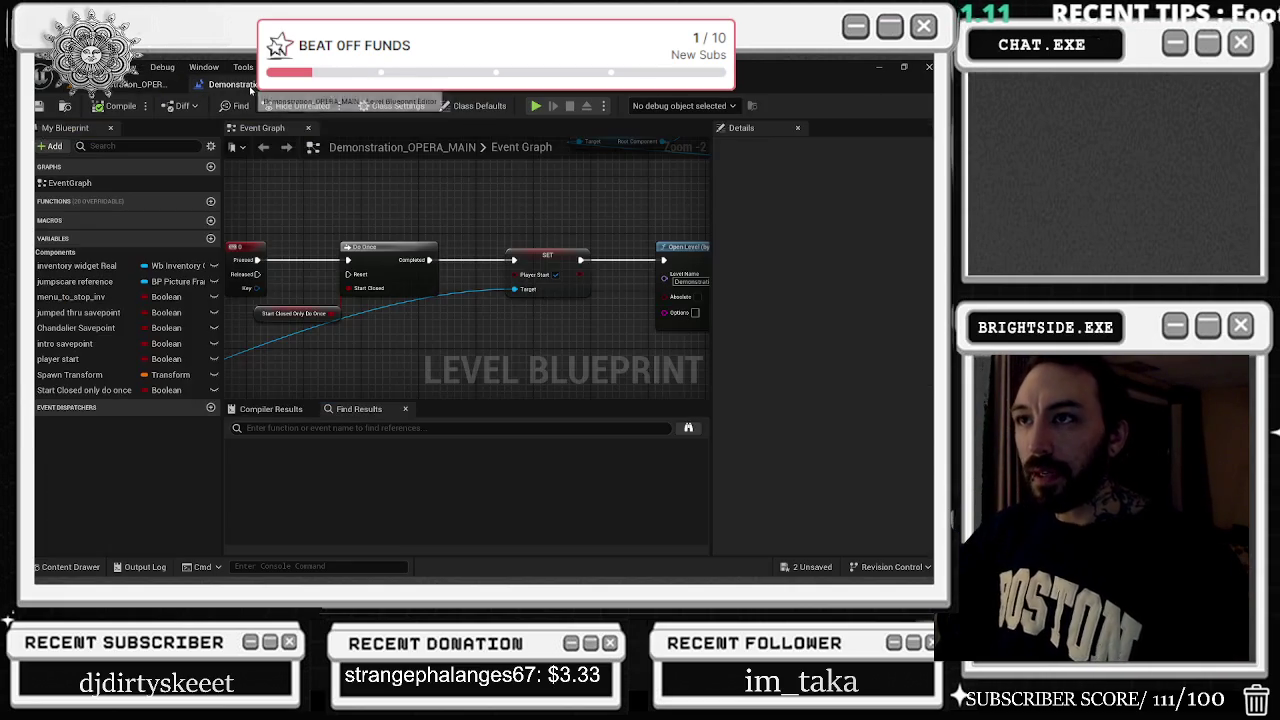
left_click(400, 86)
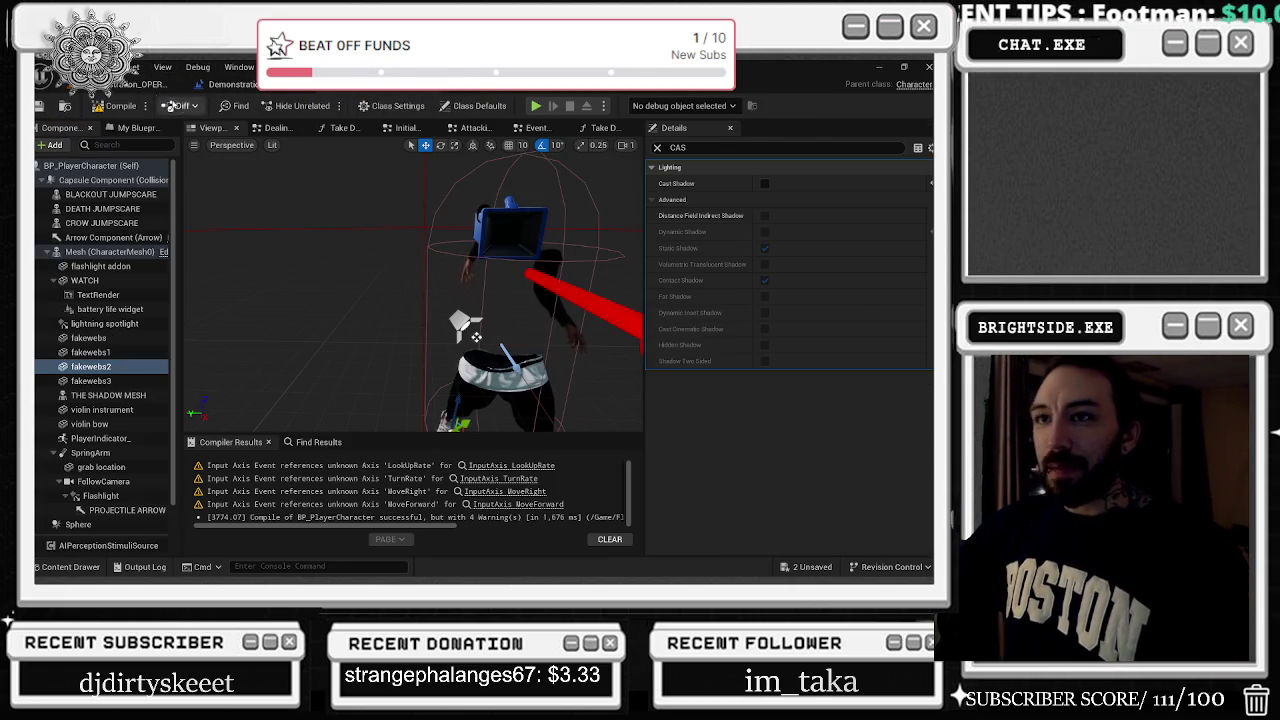
left_click(140, 84)
left_click(72, 566)
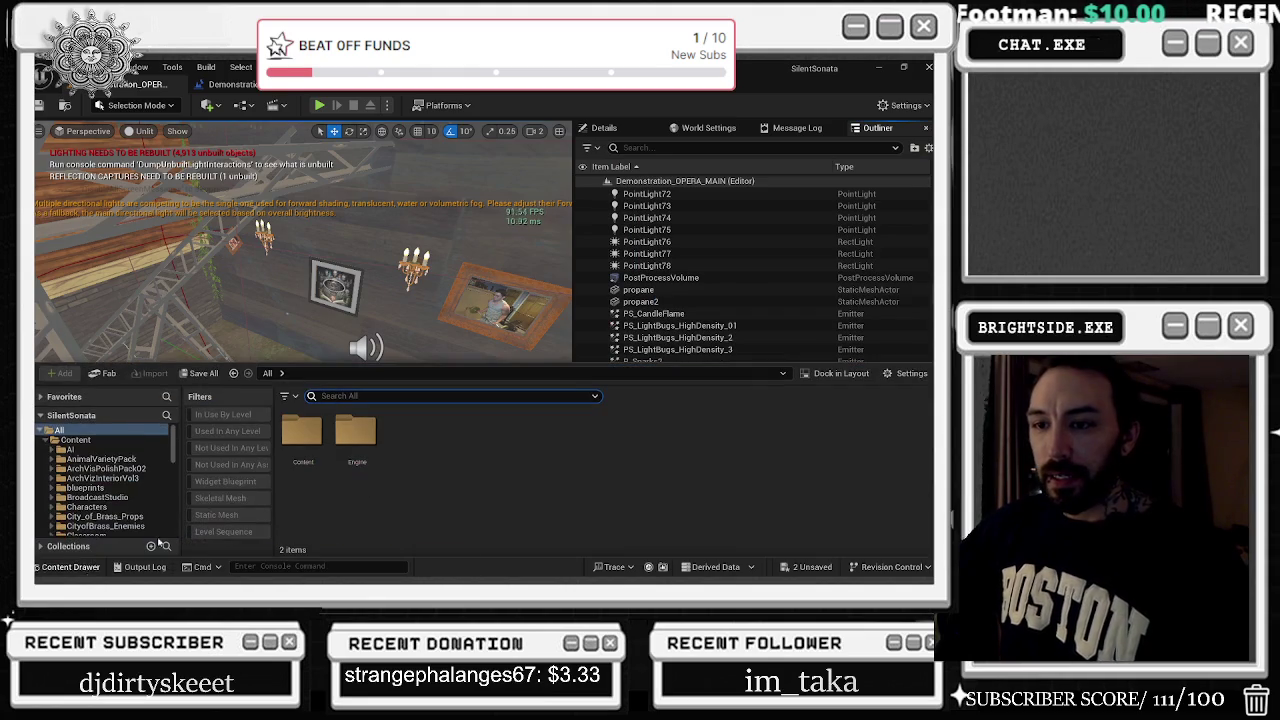
Toggle the In Use By Level filter on and off, then hide and reshow the content drawer
left_click(214, 431)
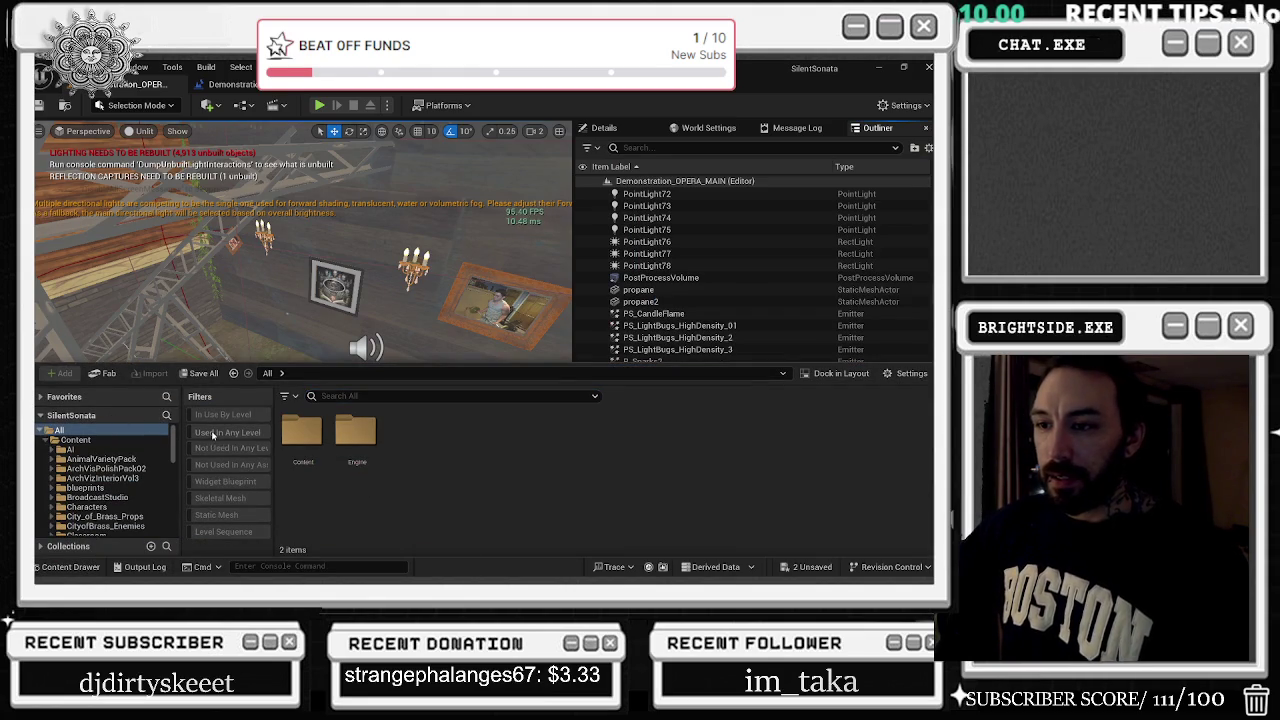
left_click(241, 416)
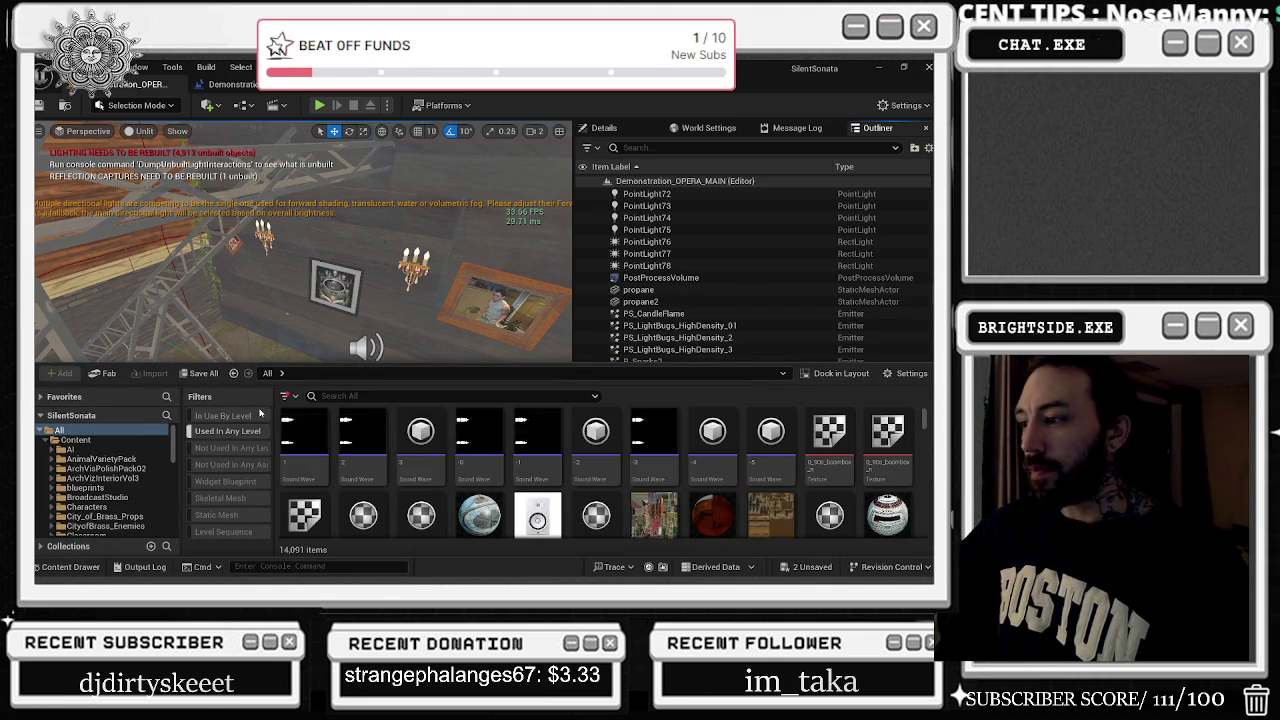
left_click(241, 416)
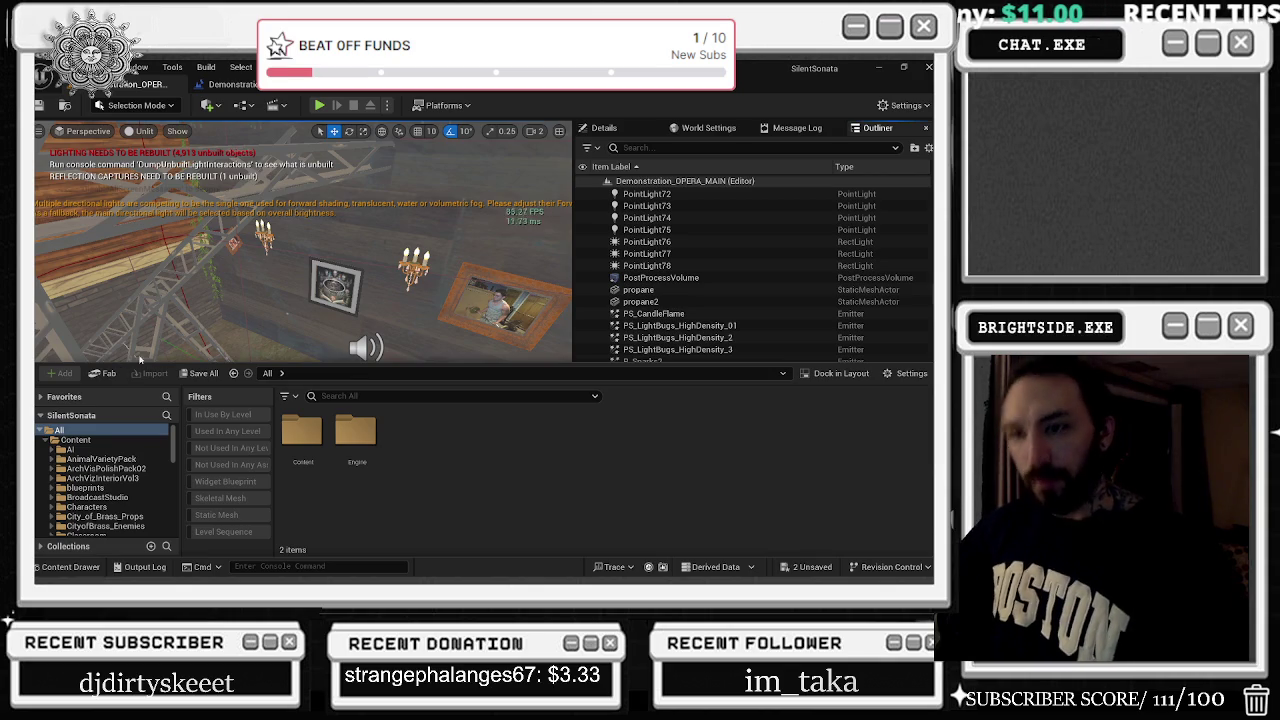
left_click(99, 569)
left_click(99, 569)
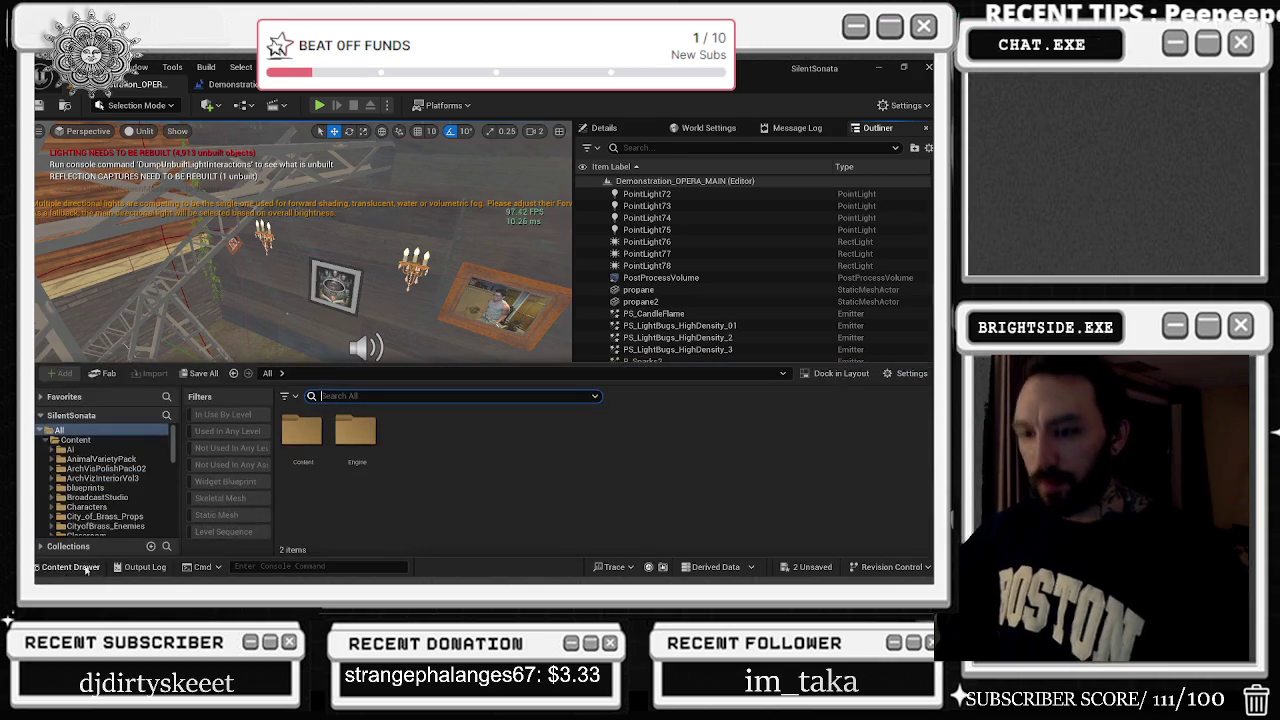
Collapse favourites so the tree shows the Content and Engine folders, then open the asset-type filters
left_click(85, 399)
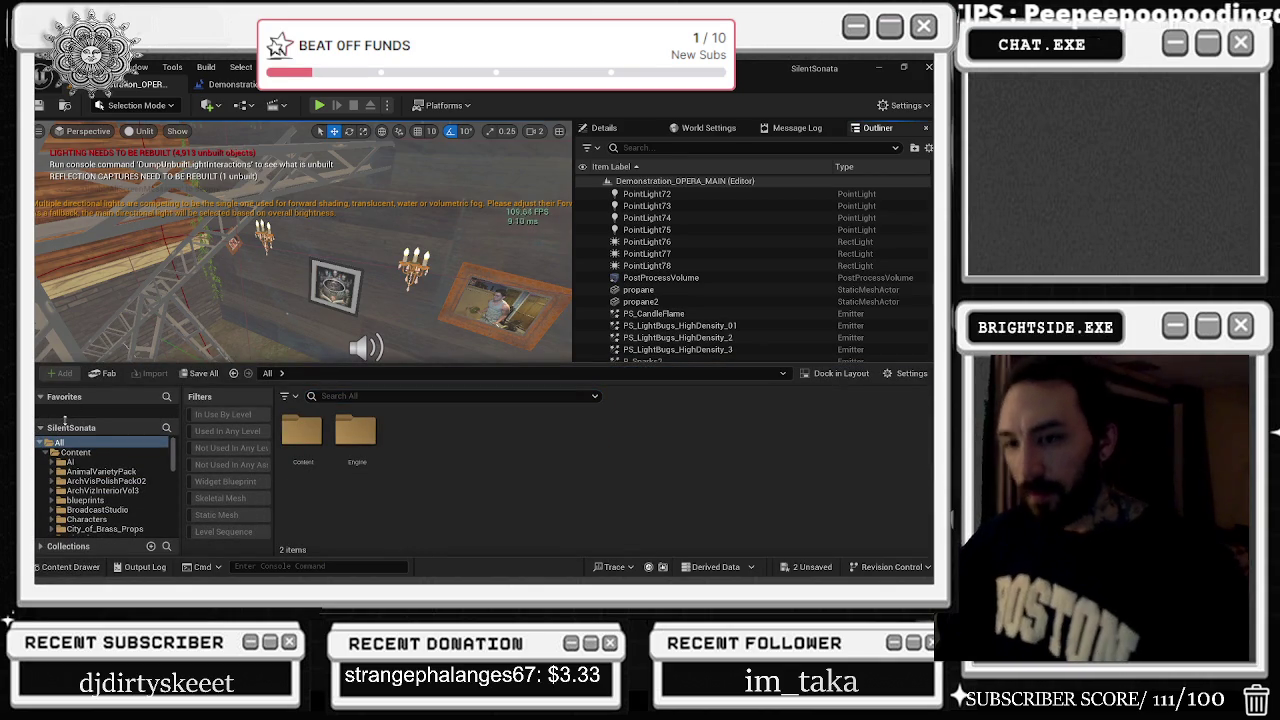
left_click(64, 398)
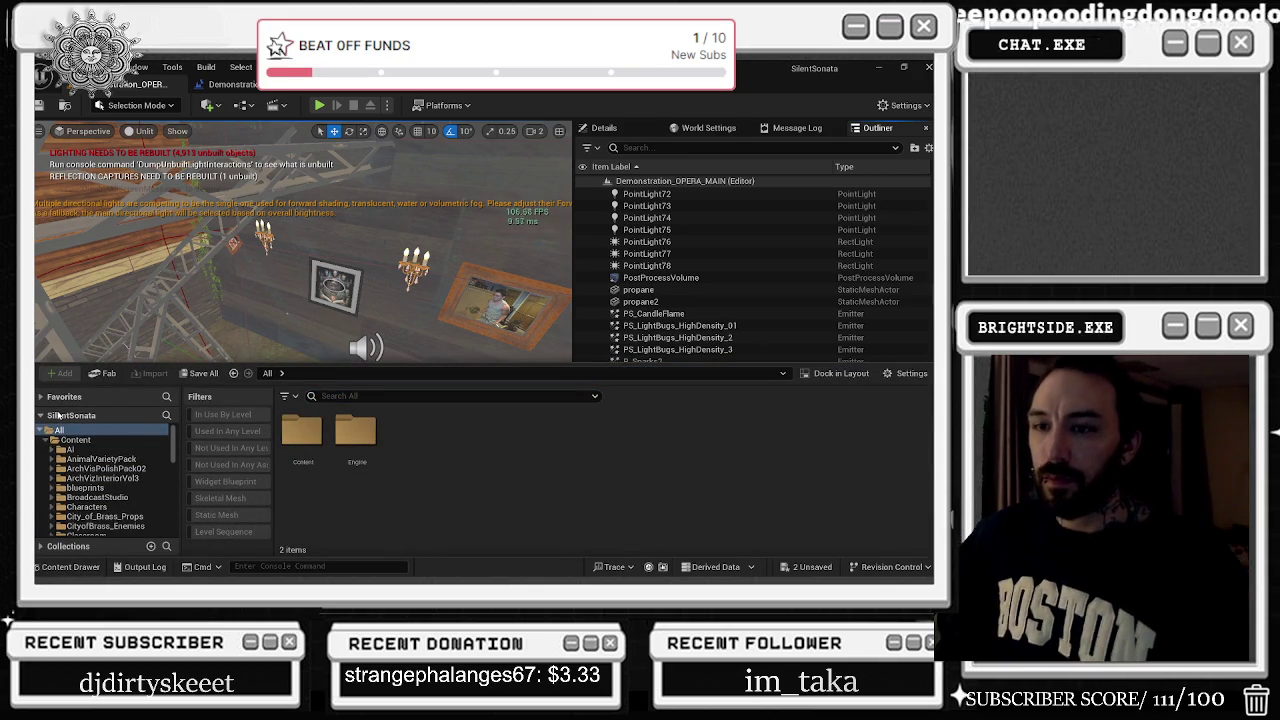
left_click(58, 415)
left_click(55, 413)
left_click(52, 410)
left_click(47, 414)
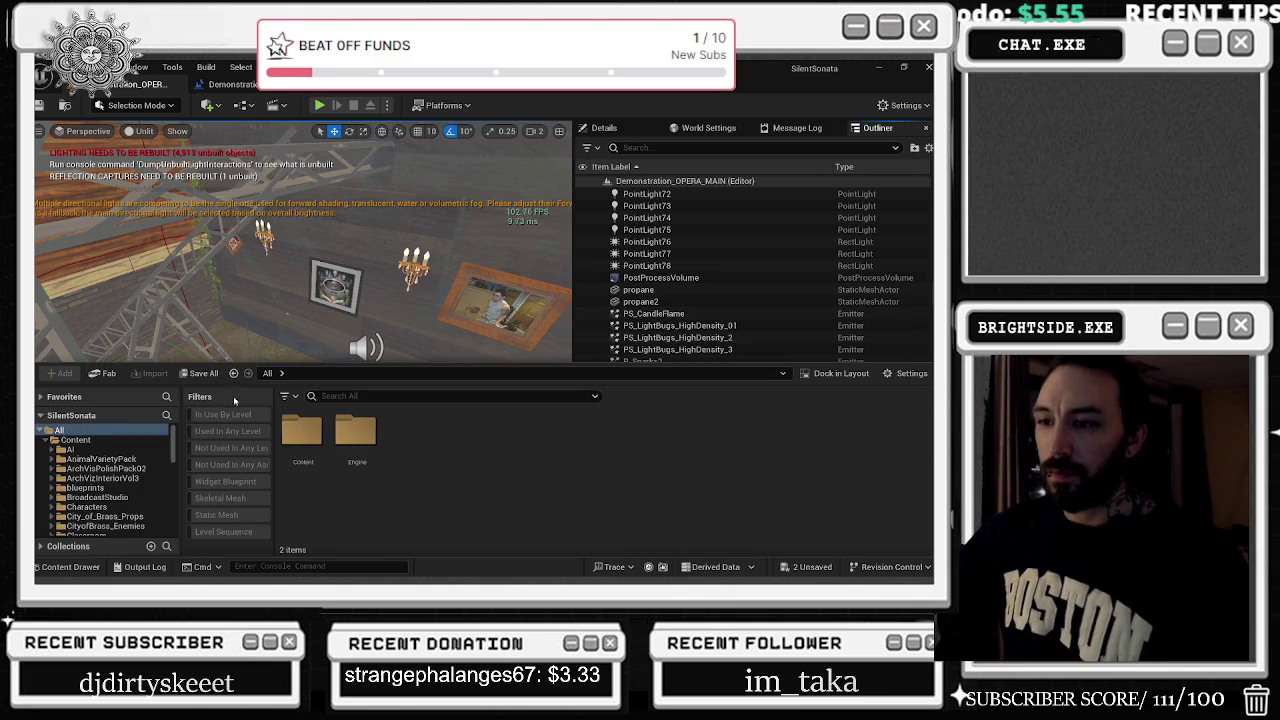
left_click(286, 396)
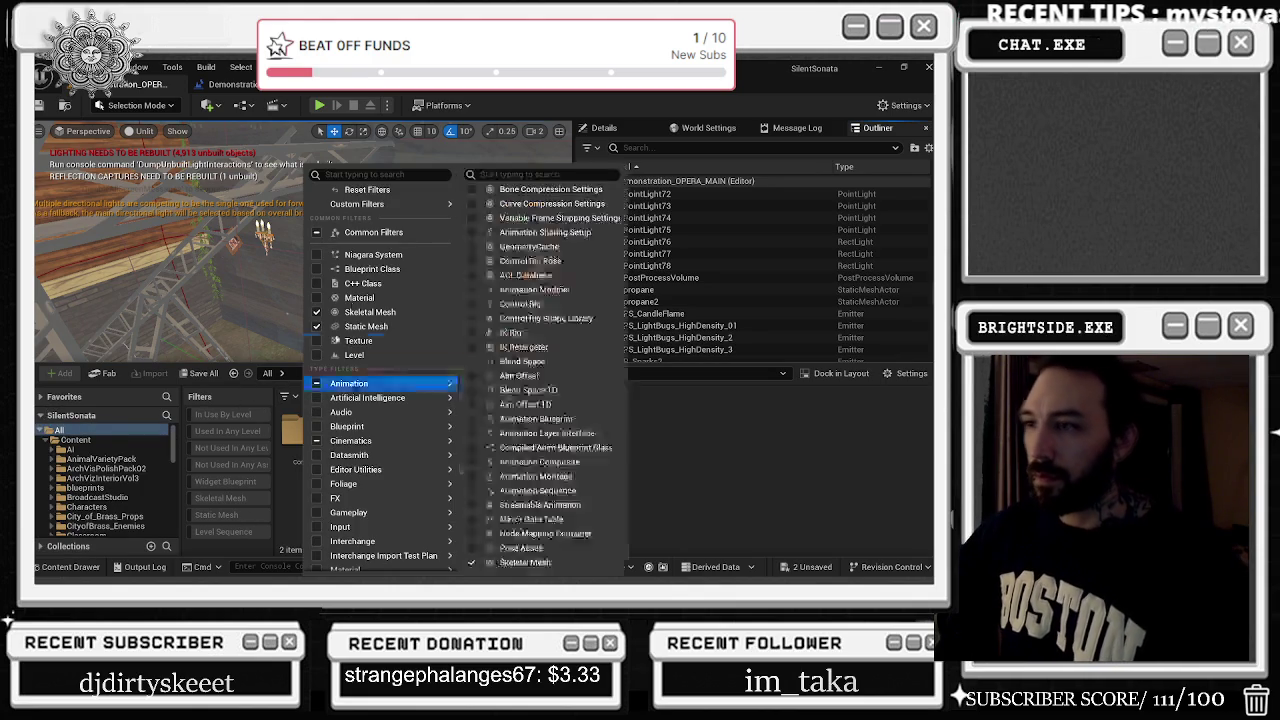
Filter the content browser to Level assets, listing 42 maps
left_click(376, 357)
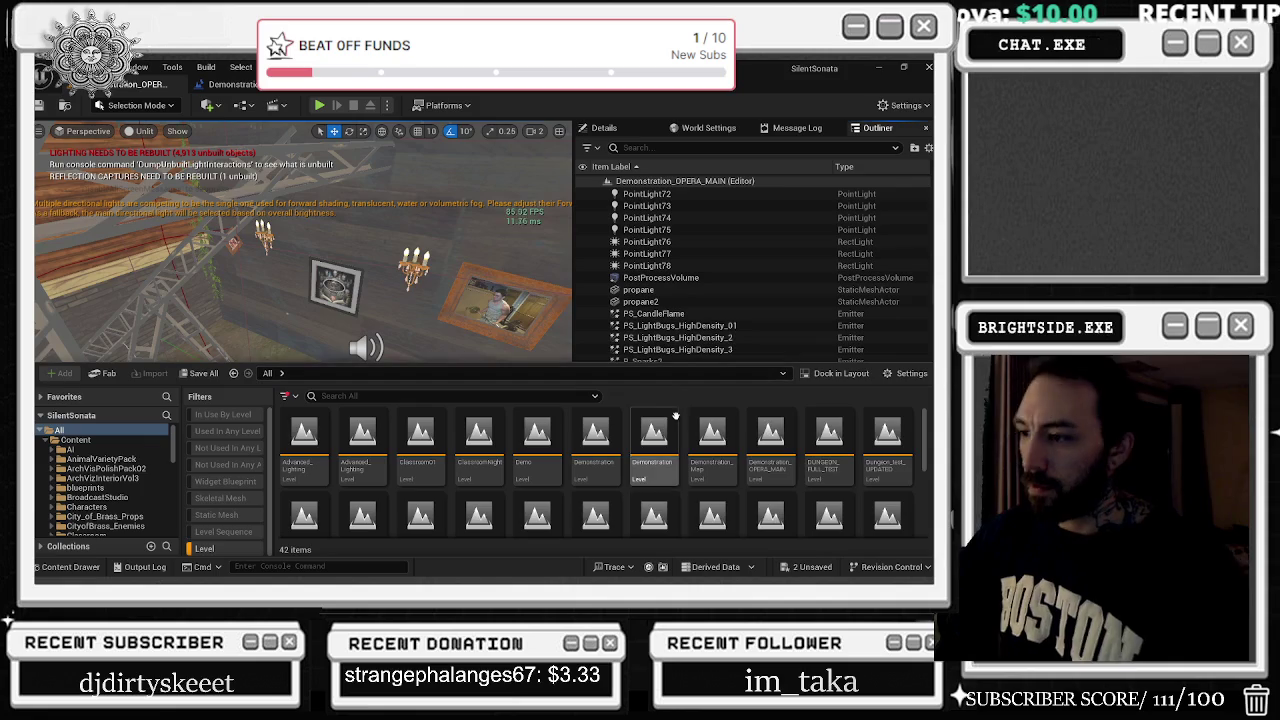
scroll(690, 440, "down", 1)
scroll(690, 440, "up", 1)
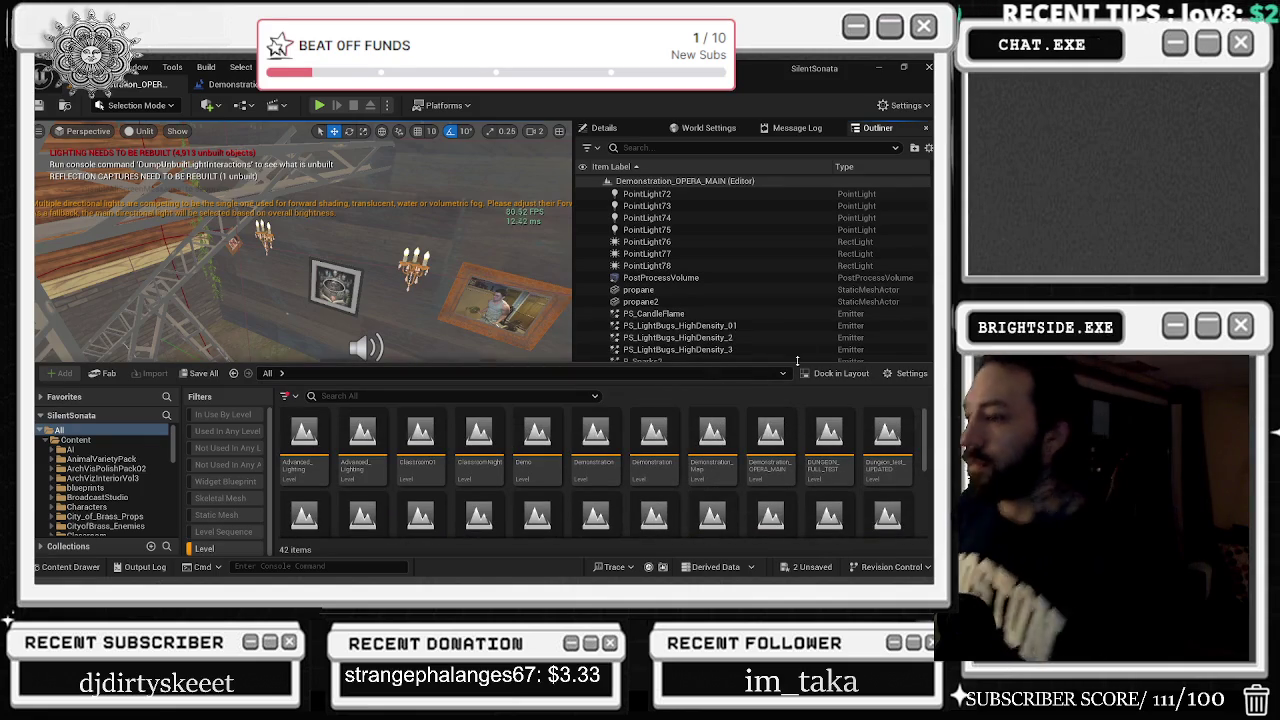
scroll(791, 443, "down", 5)
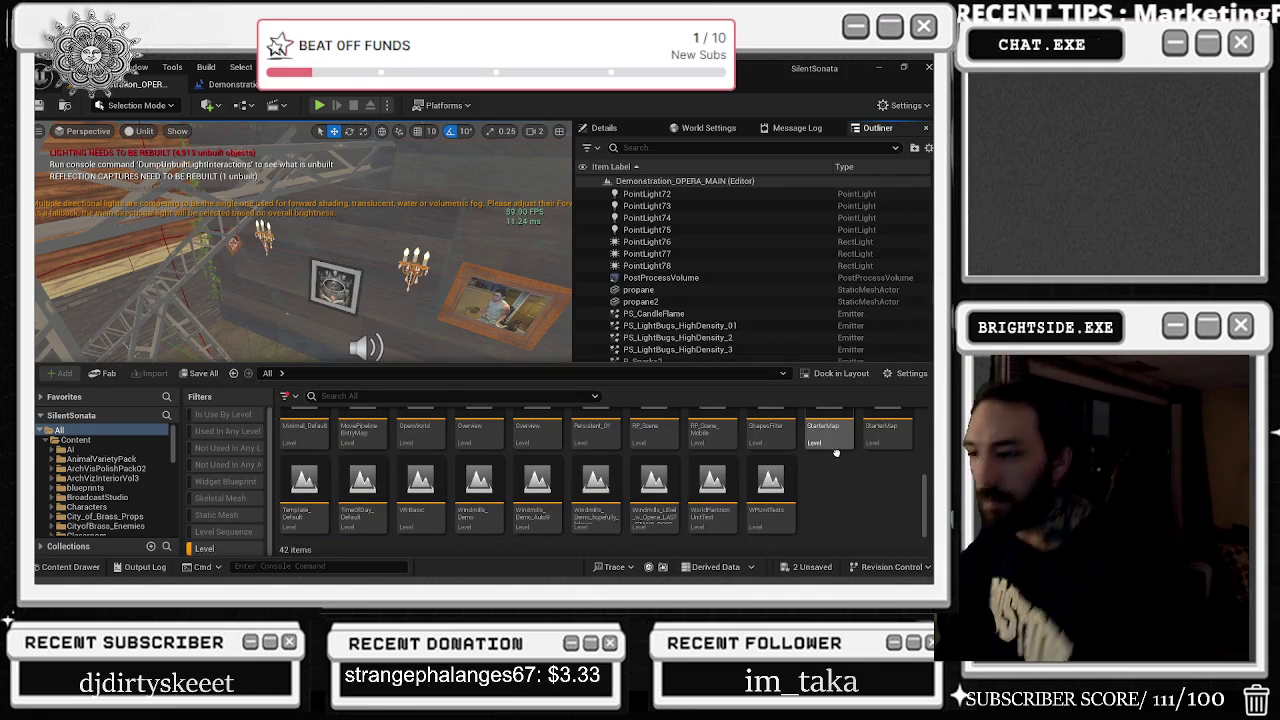
Select VRBasic, Template_Default and TimeOfDay_Default, leaving the WorldPartition unit-test levels unselected
left_click(420, 485)
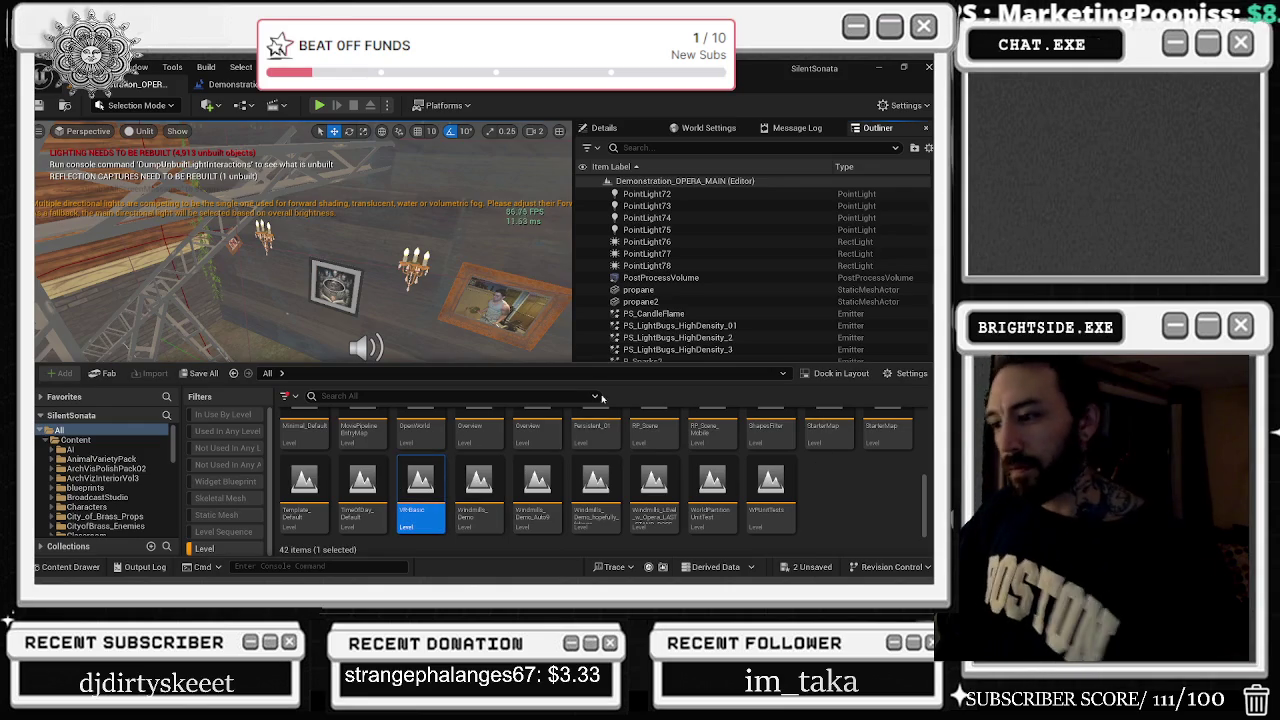
left_click(712, 485, "ctrl")
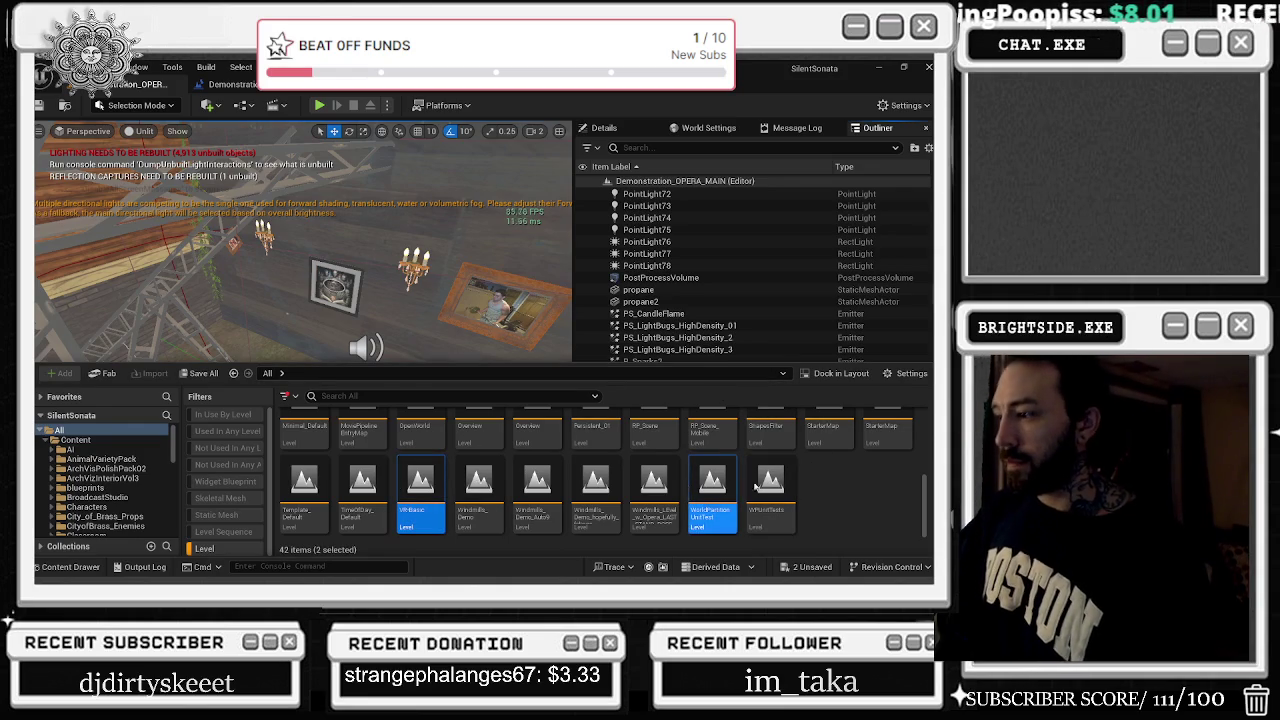
left_click(770, 485, "ctrl")
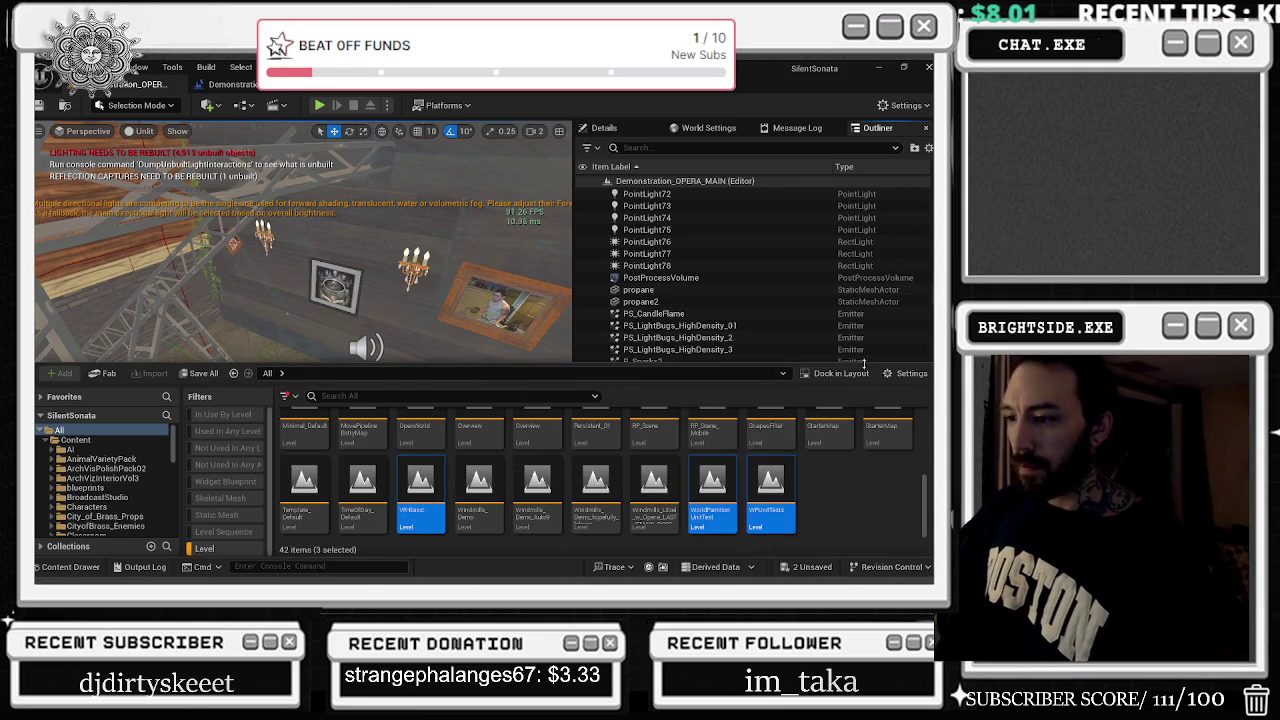
left_click(712, 485, "ctrl")
left_click(780, 488, "ctrl")
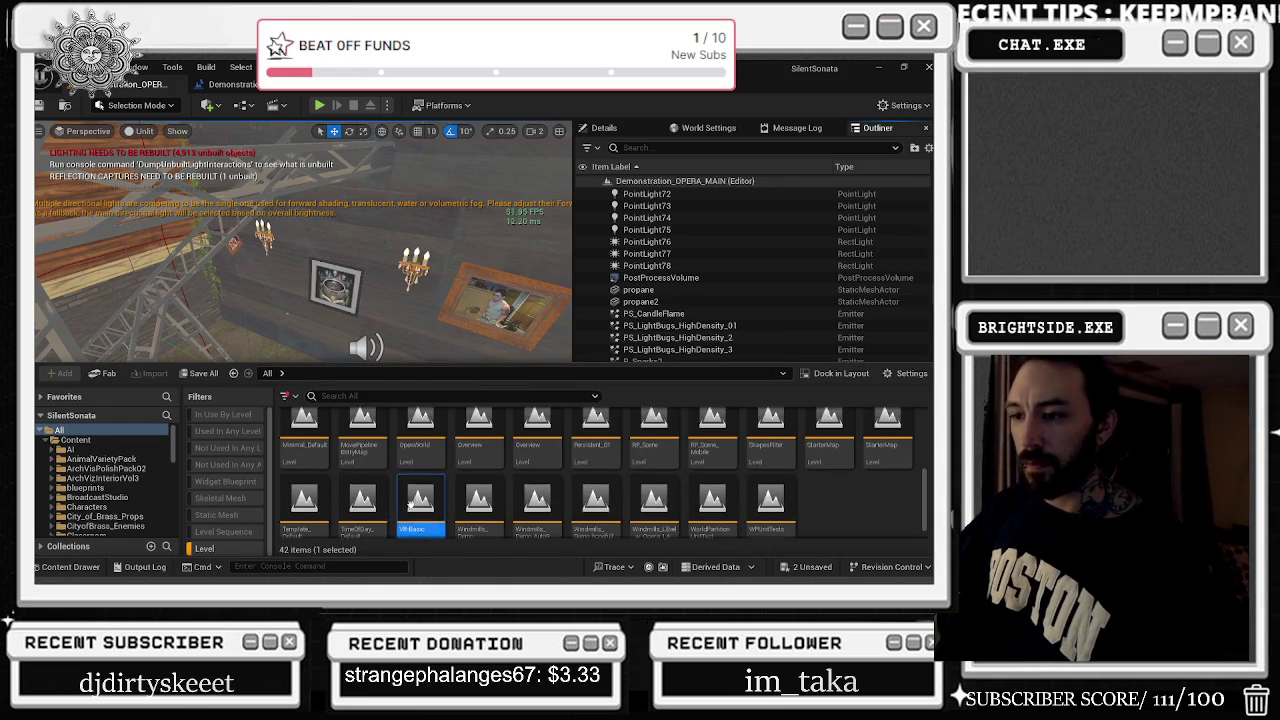
left_click(304, 485, "shift")
Add both StarterMaps, ShapesFilter, the RP_Scene levels, Persistent_01 and Overviews to the selection
scroll(920, 449, "down", 1)
left_click(887, 455, "ctrl")
left_click(829, 455, "ctrl")
left_click(771, 465, "ctrl")
left_click(721, 468, "ctrl")
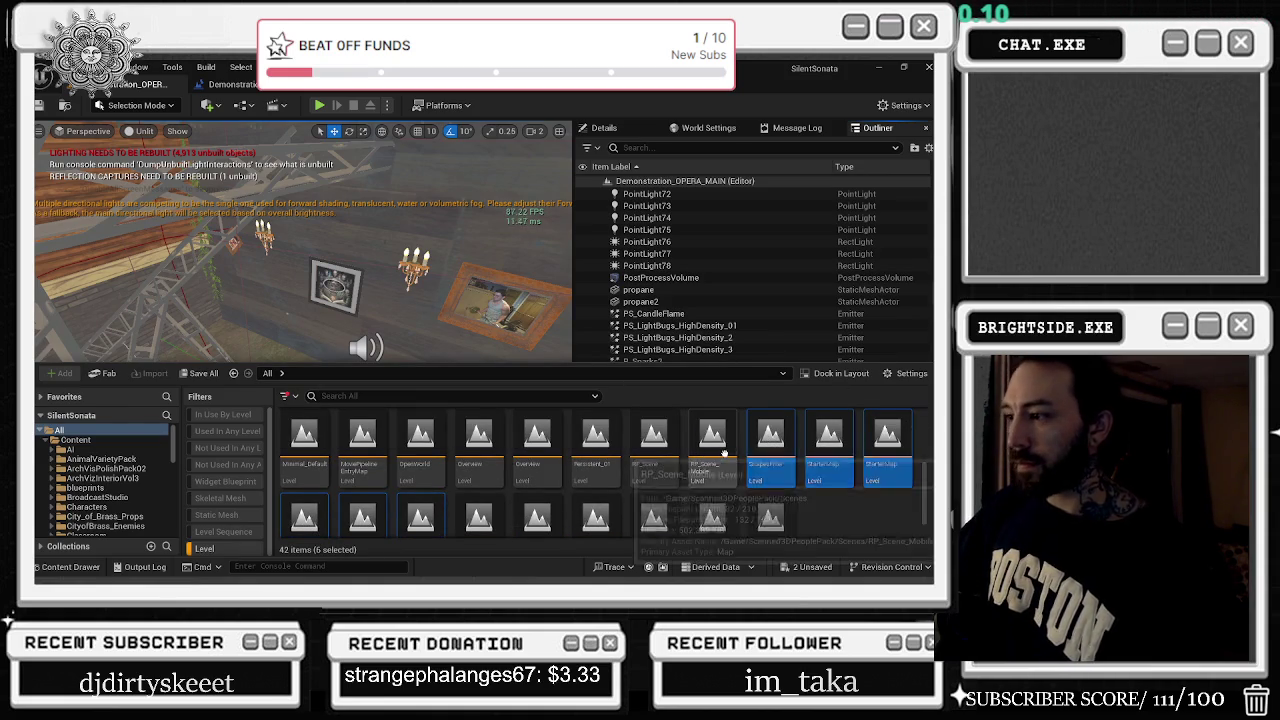
left_click(654, 465, "ctrl")
left_click(596, 465, "ctrl")
left_click(537, 465, "ctrl")
left_click(476, 465, "ctrl")
scroll(600, 470, "up", 2)
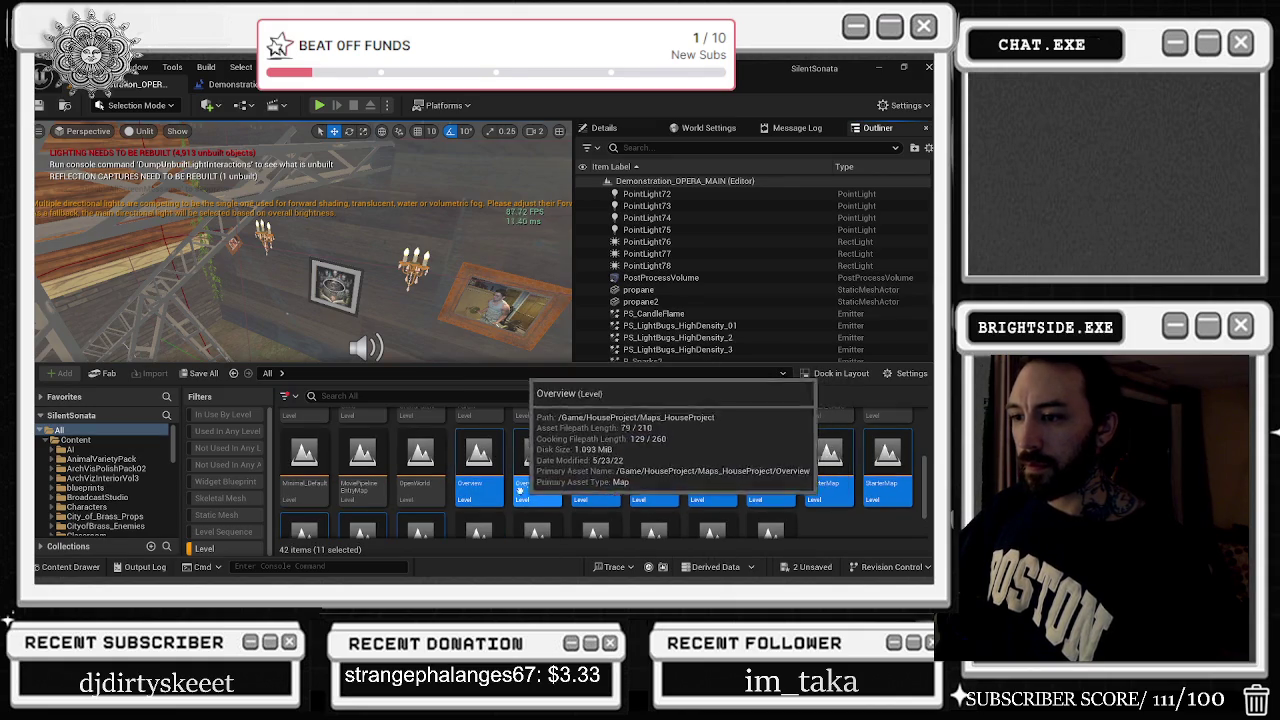
scroll(697, 470, "up", 2)
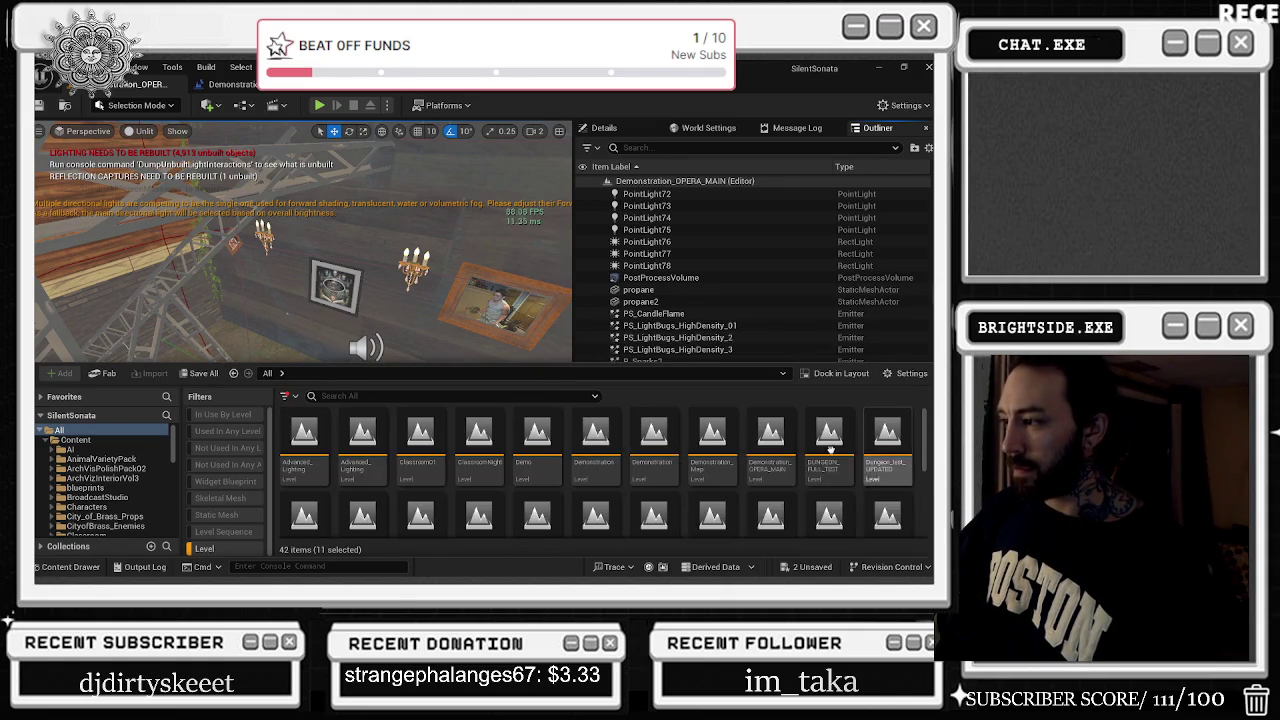
scroll(832, 483, "up", 2)
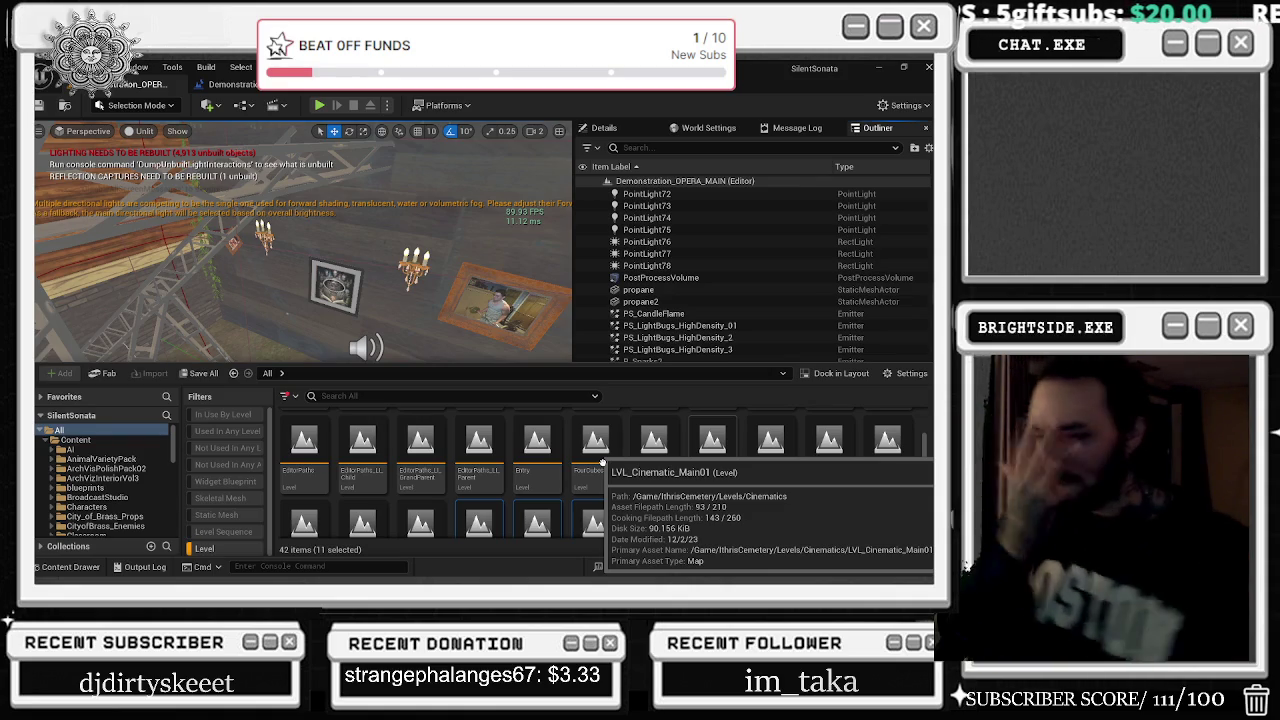
Load LVL_Cinematic_Main01, then delete the eleven selected levels to bring up Delete Assets
double_click(602, 462)
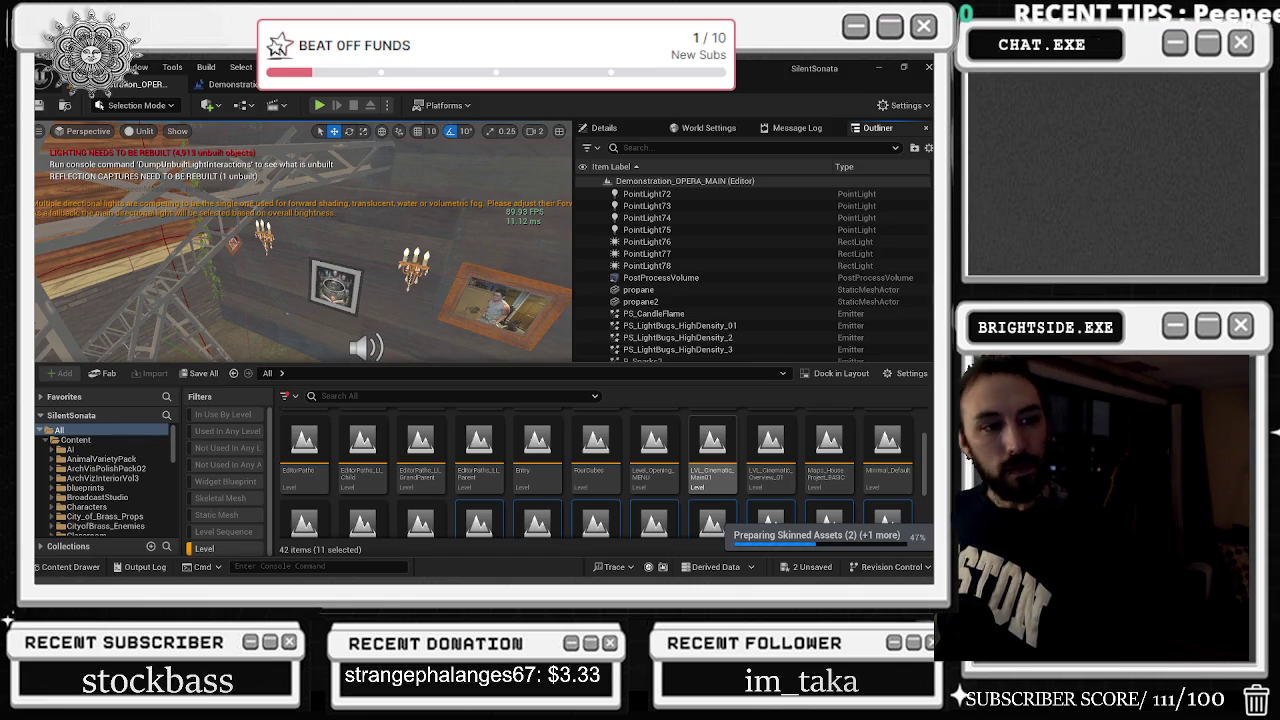
key("Delete")
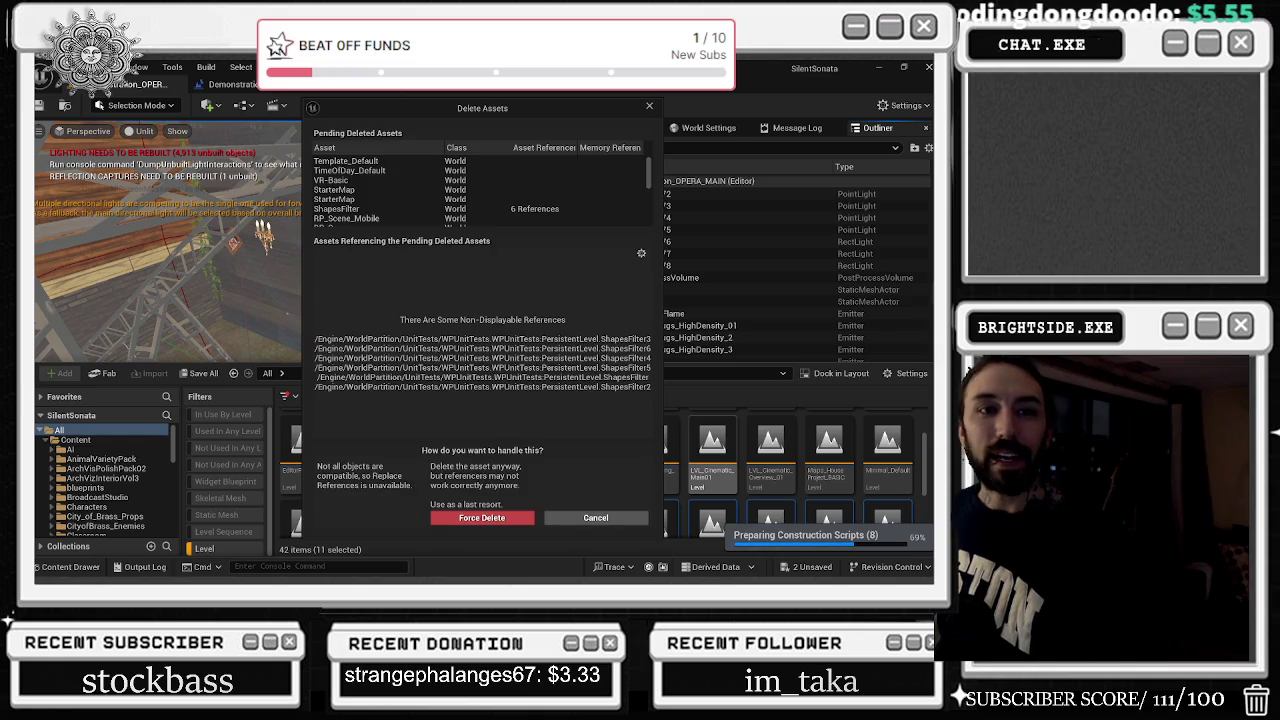
Check ShapesFilter's six references in the Delete Assets dialog and cancel the deletion
scroll(494, 158, "down", 2)
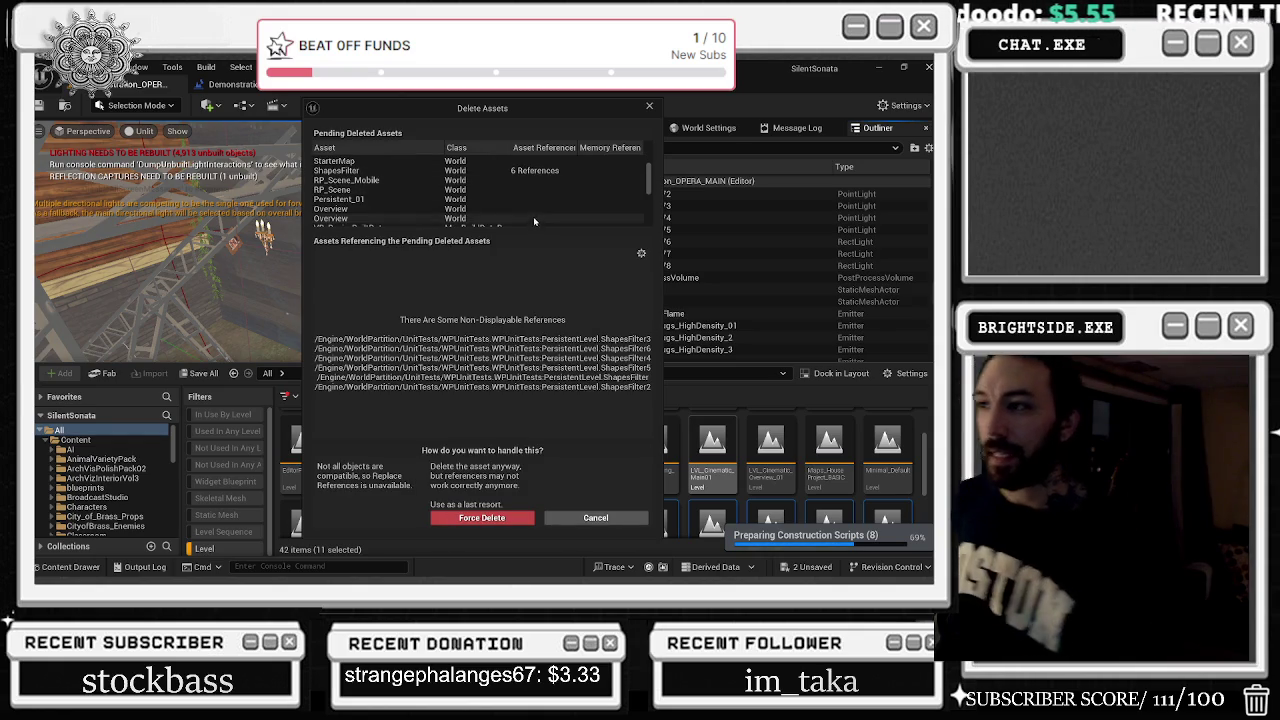
left_click(517, 160)
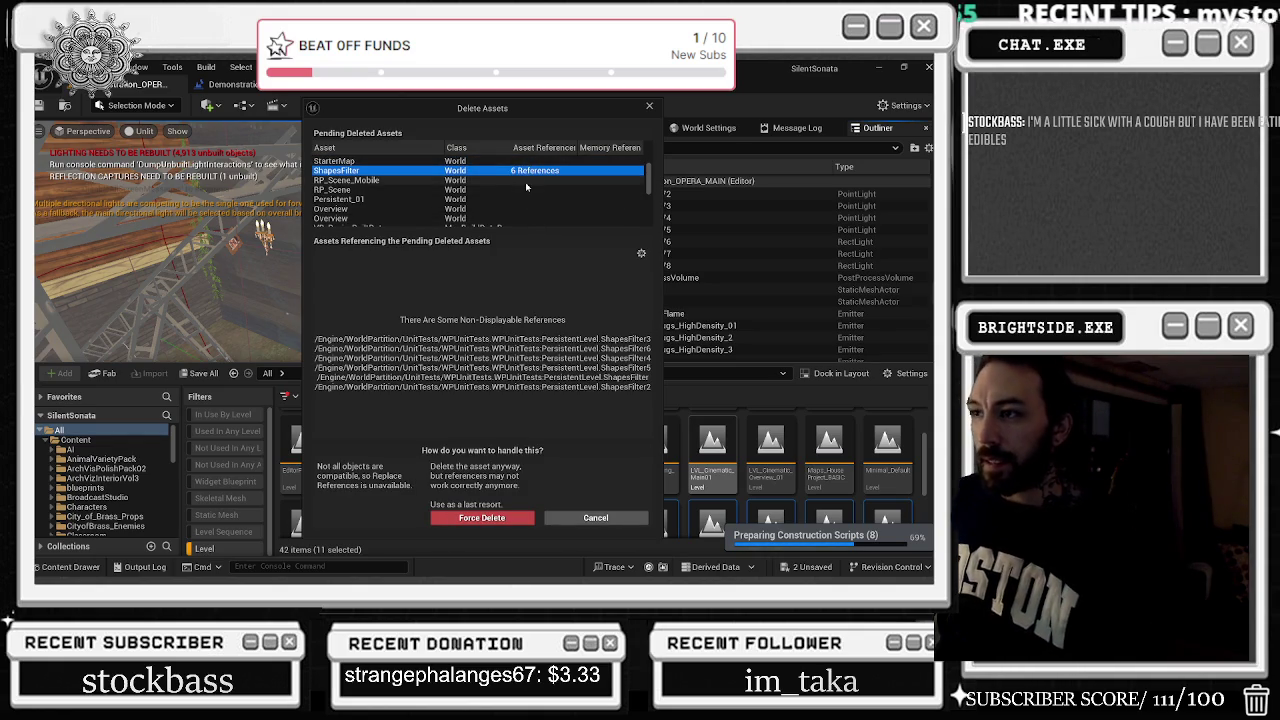
scroll(525, 185, "down", 4)
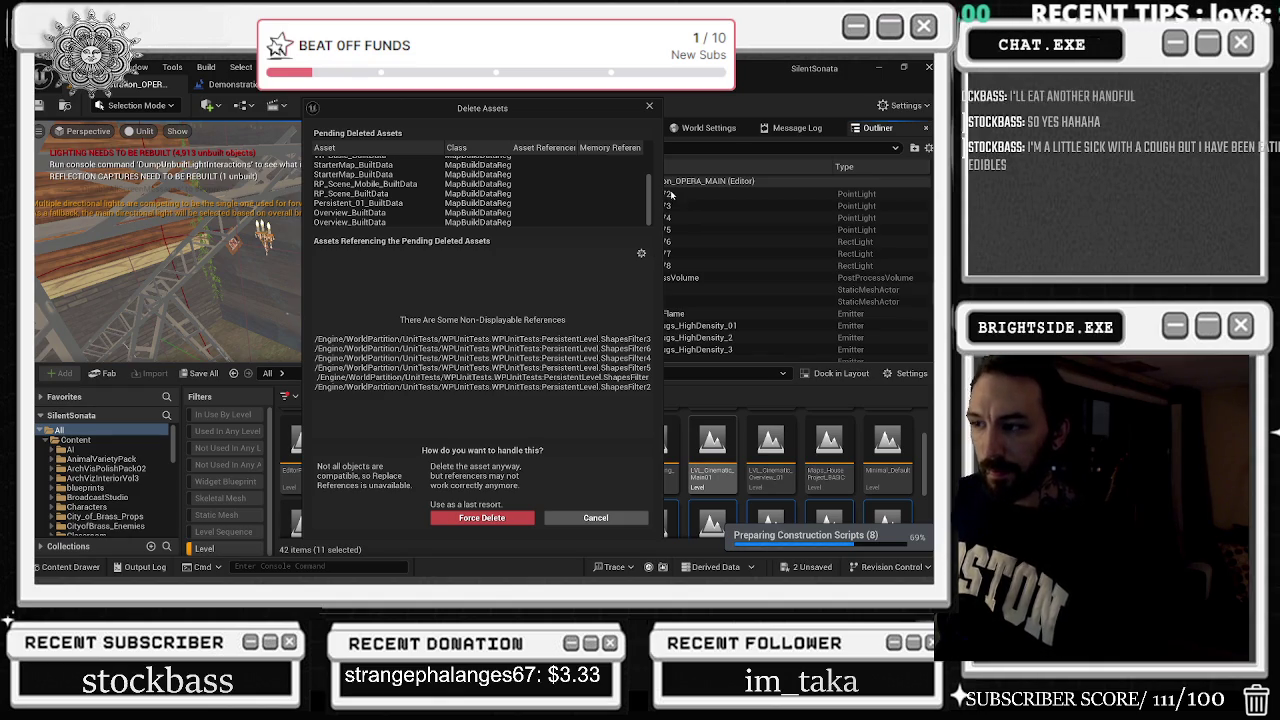
left_click(649, 107)
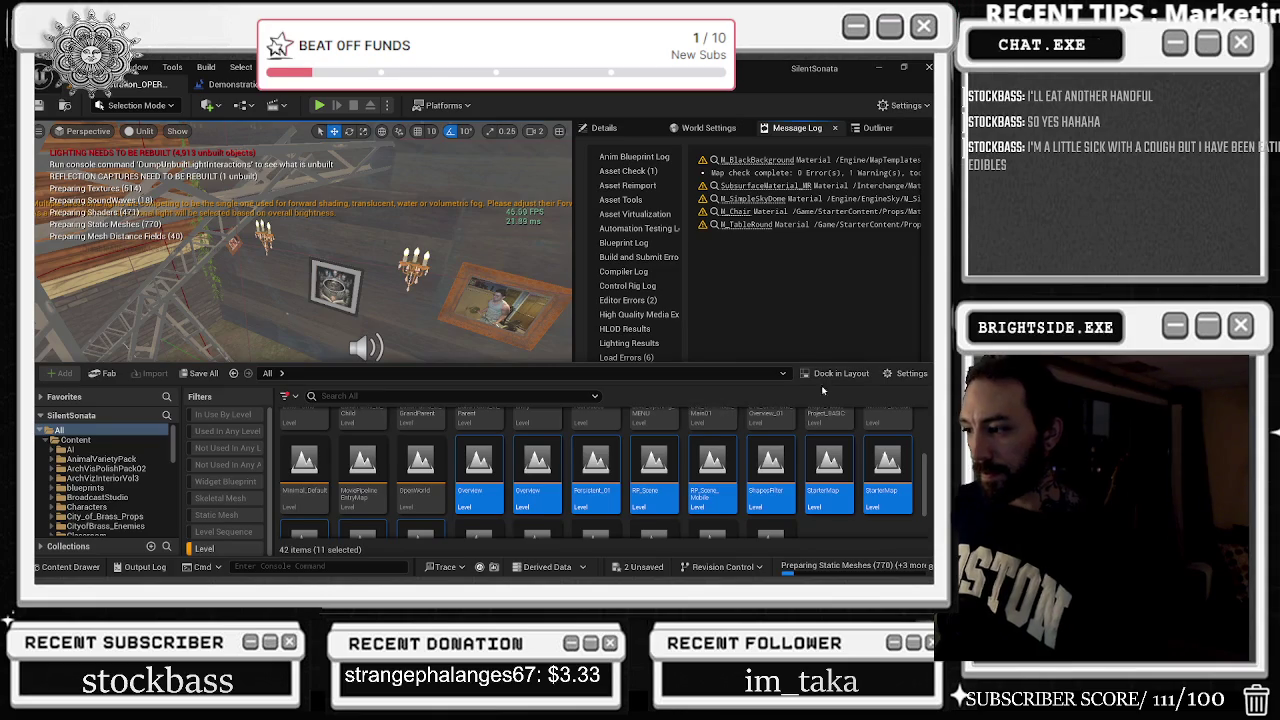
Delete the VR-Basic, TimeOfDay_Default and Template_Default levels from the content
scroll(720, 470, "down", 1)
scroll(706, 476, "down", 1)
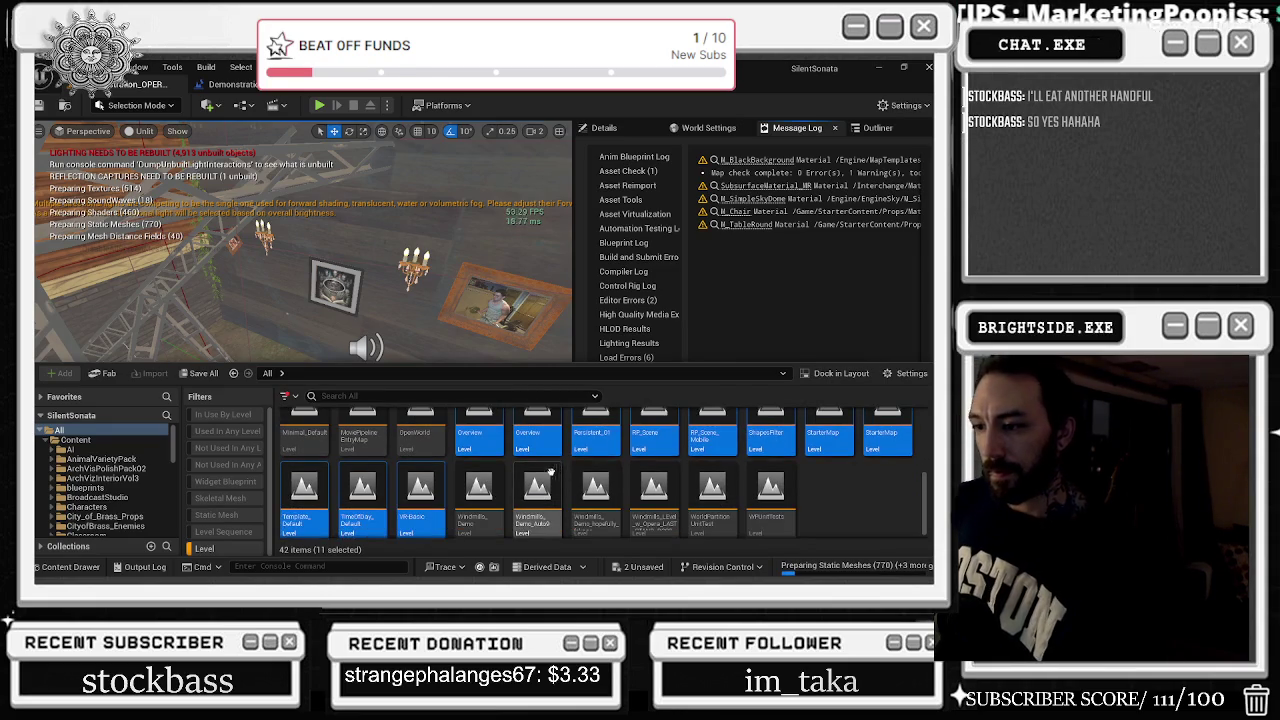
left_click(437, 480)
left_click(363, 488, "ctrl")
left_click(297, 482, "ctrl")
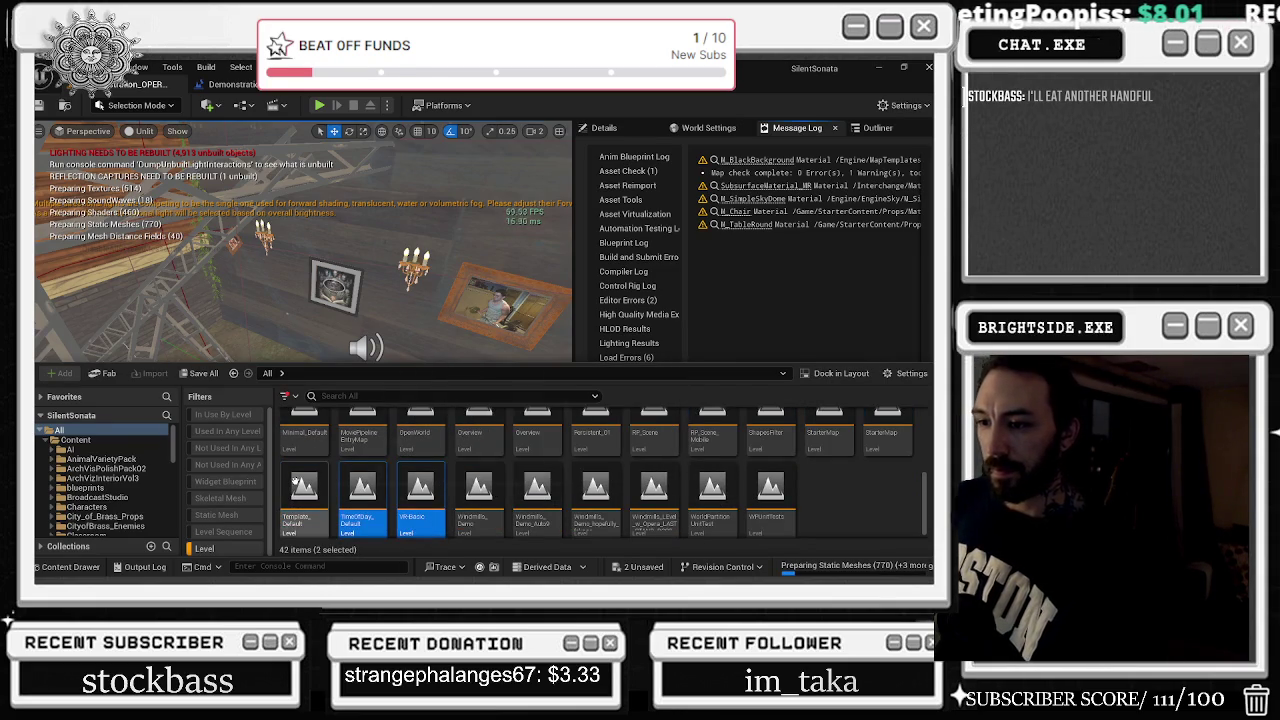
key("Delete")
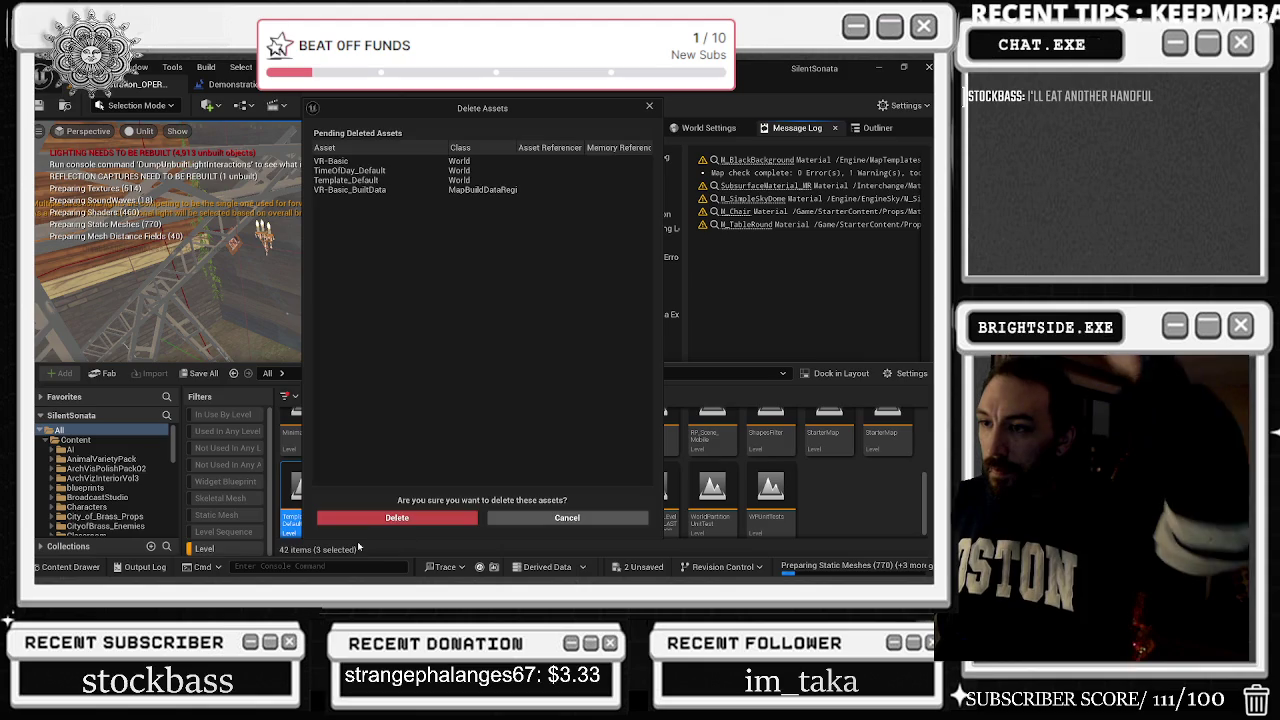
left_click(380, 519)
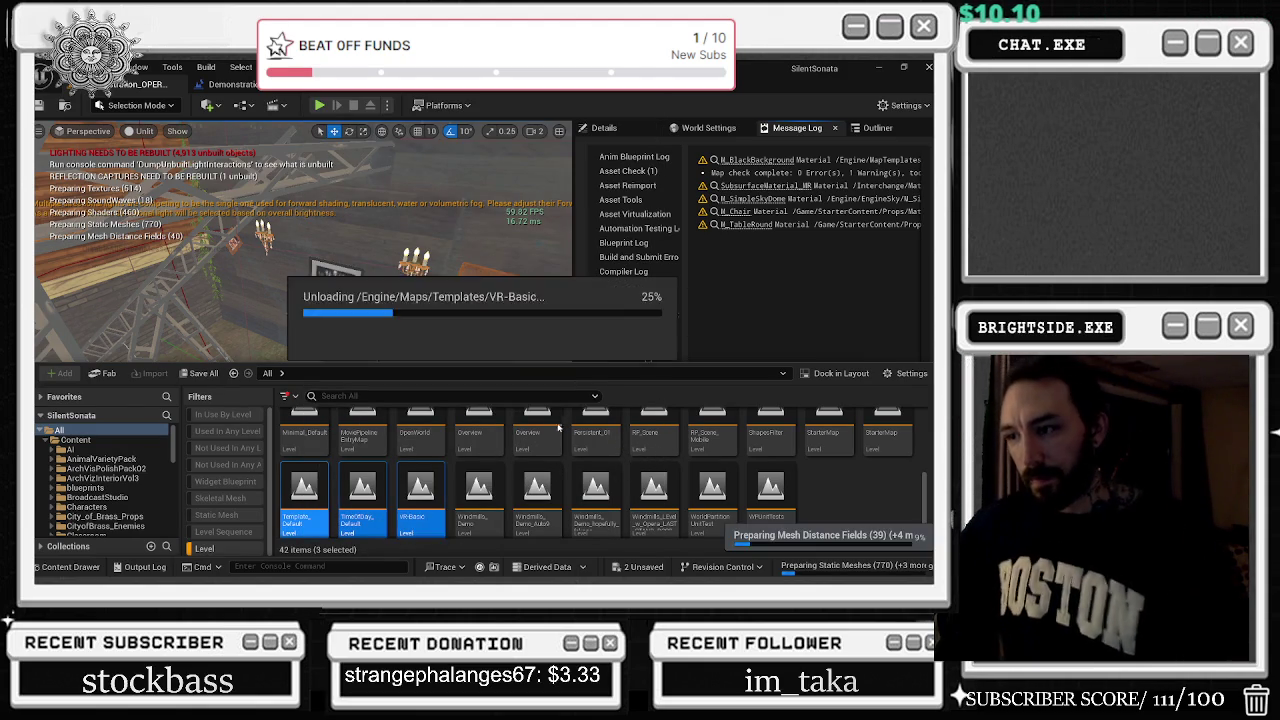
Delete the MoviePipelineEntryMap and Minimal_Default level assets
scroll(560, 437, "up", 1)
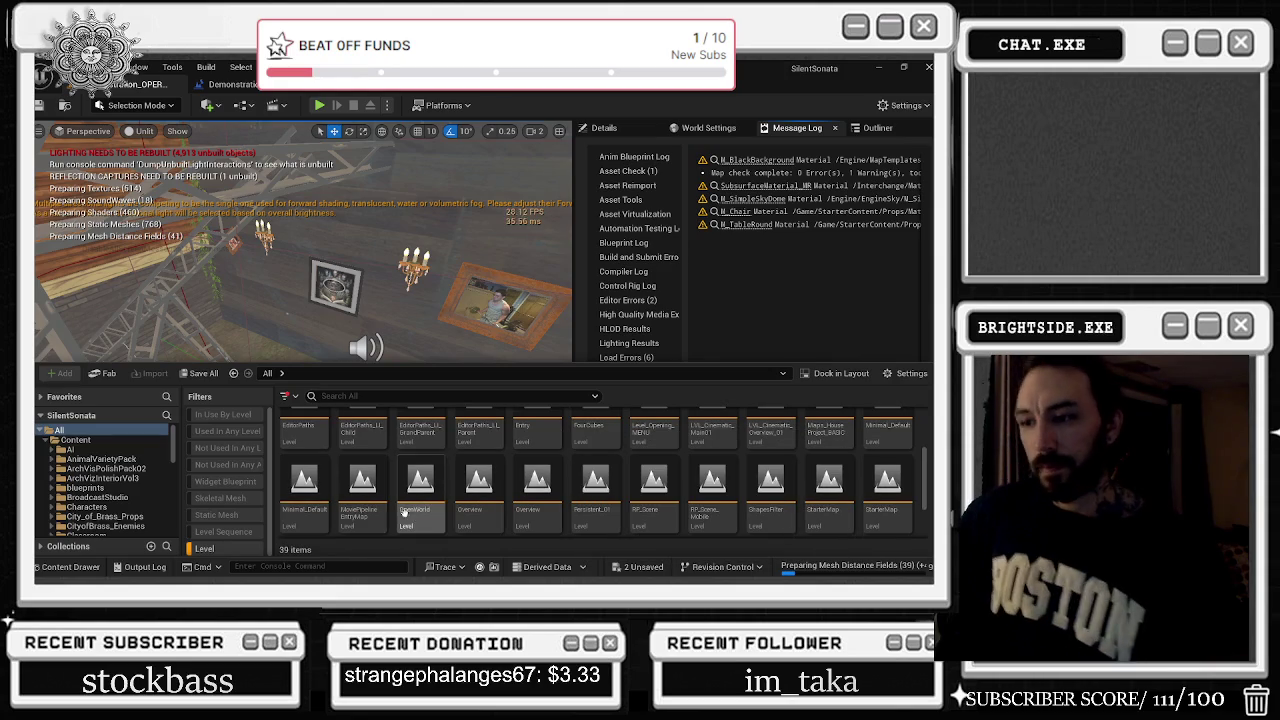
left_click(370, 495)
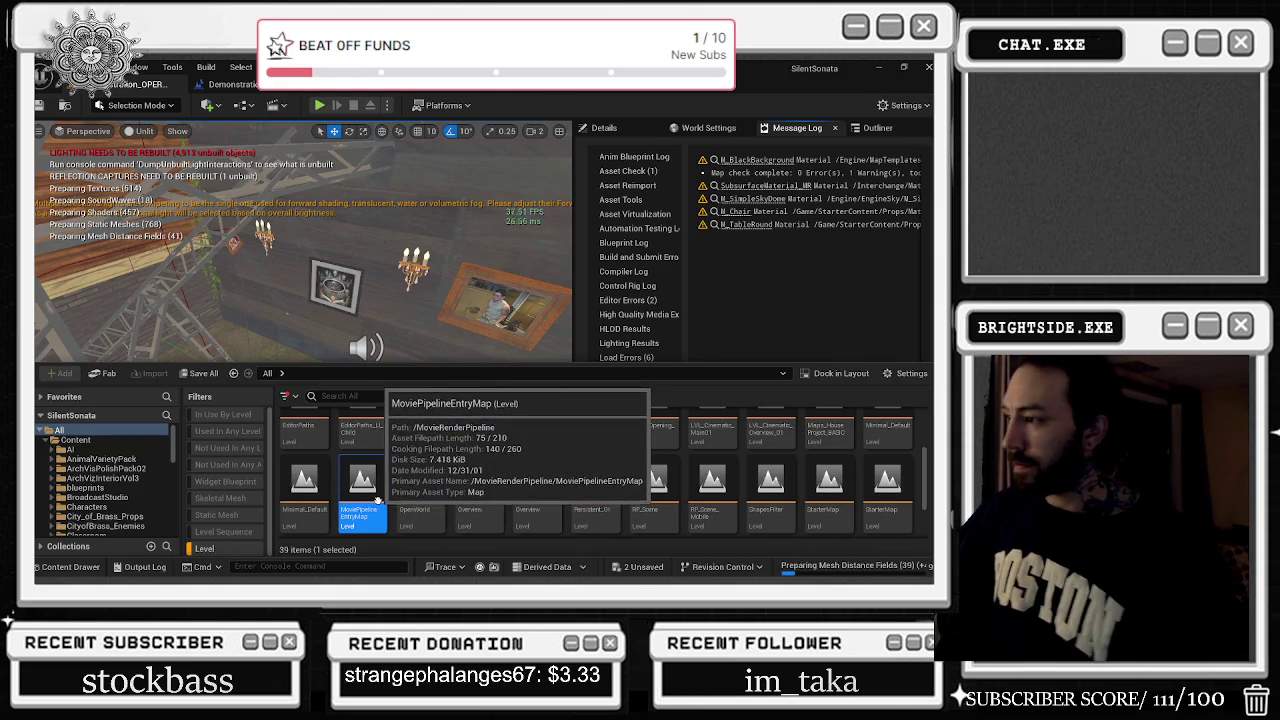
left_click(906, 432, "ctrl")
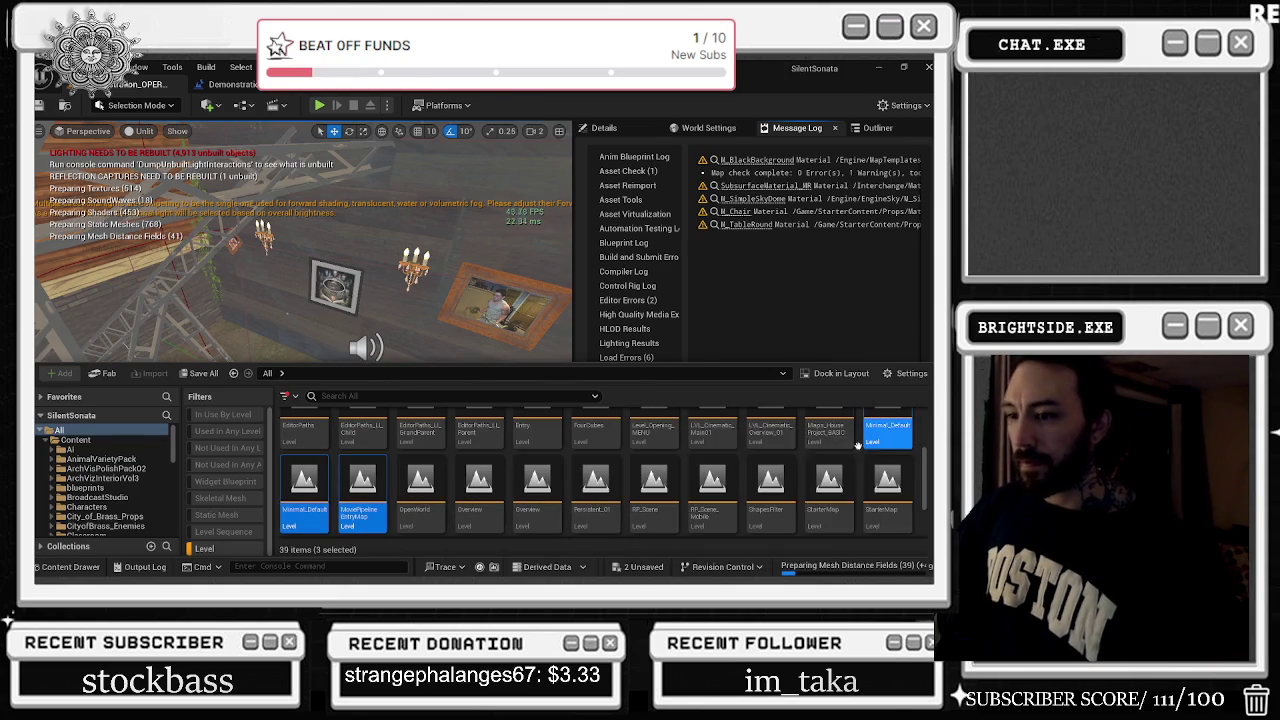
key("Delete")
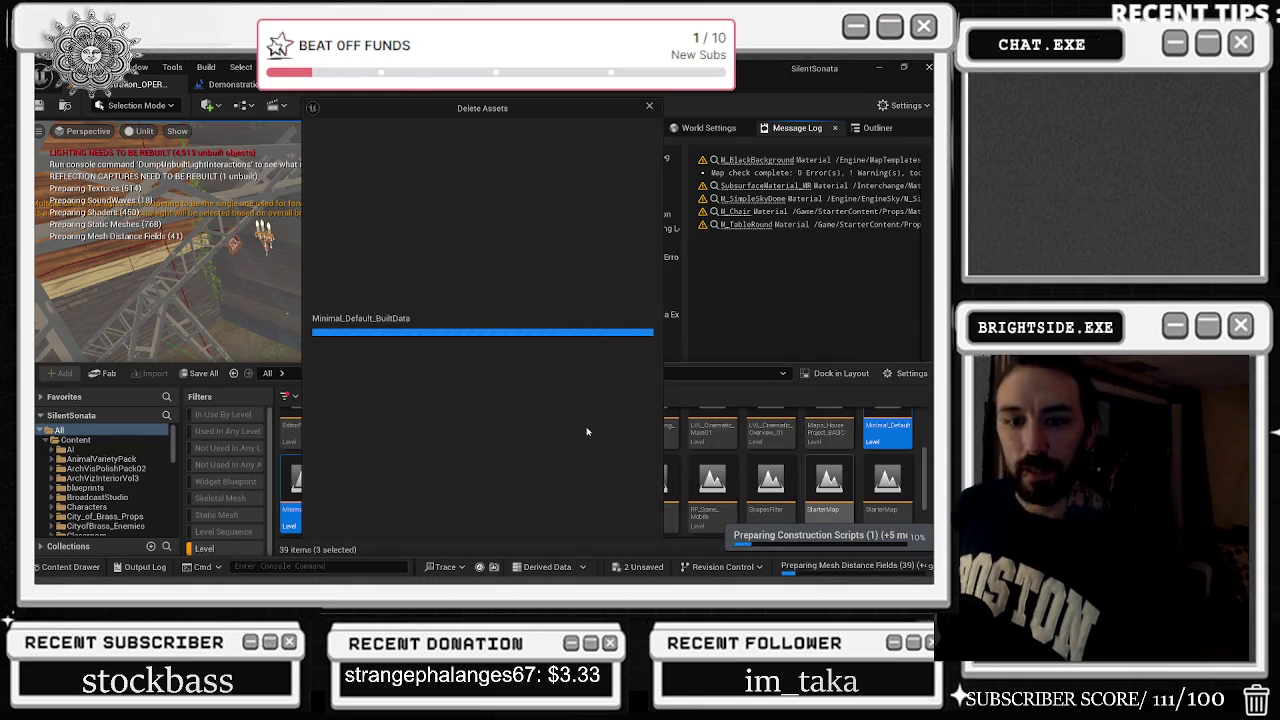
left_click(457, 518)
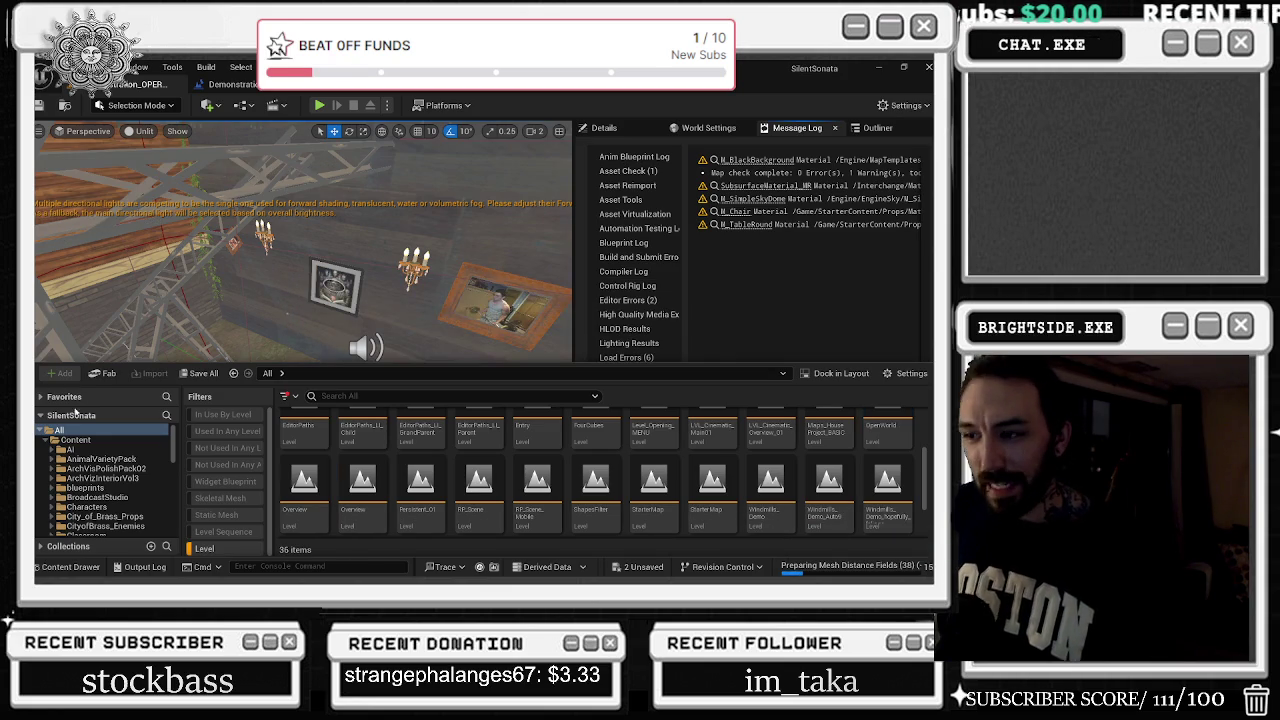
Return to the top of the level list and show the Windmills folder's contents
scroll(560, 515, "up", 1)
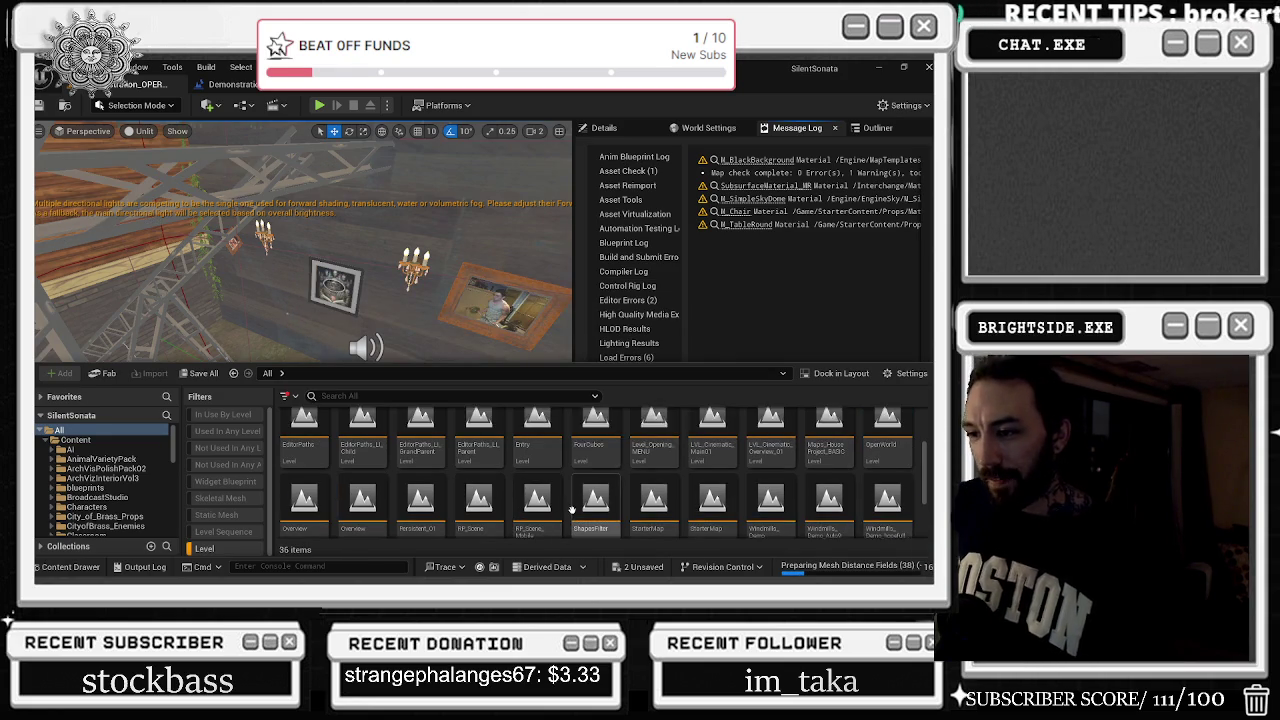
scroll(667, 475, "up", 2)
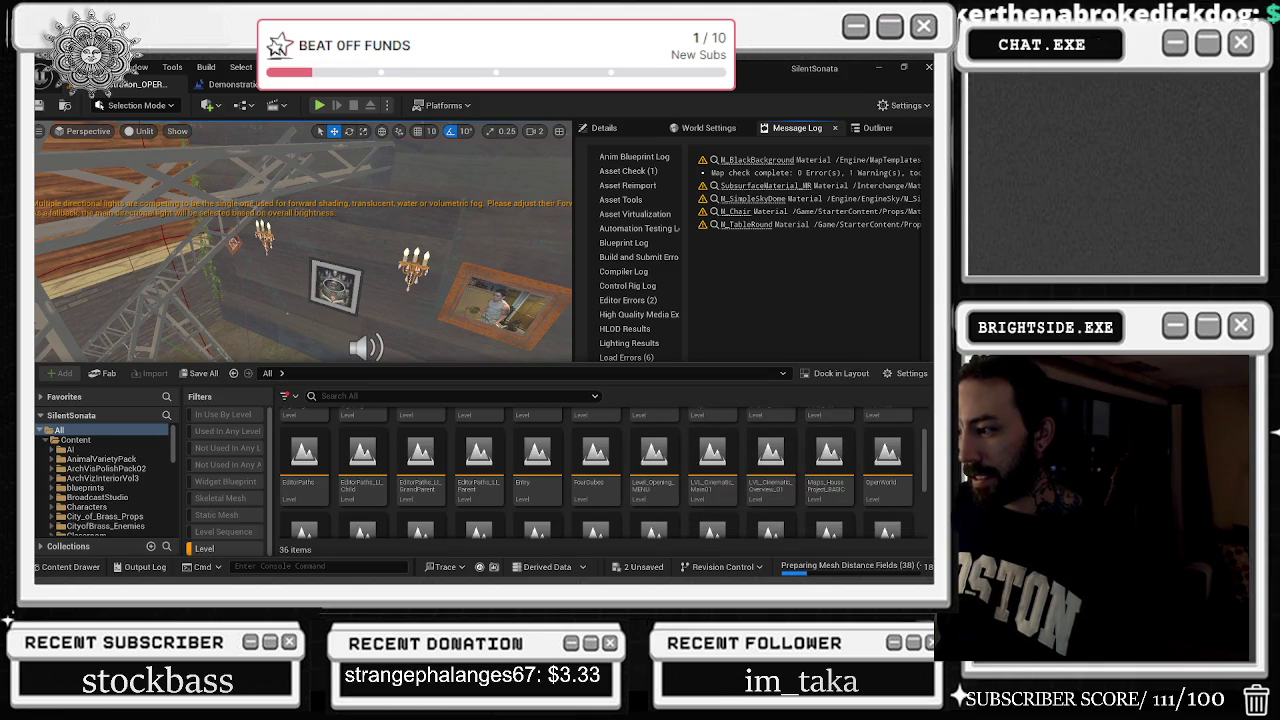
scroll(887, 462, "up", 2)
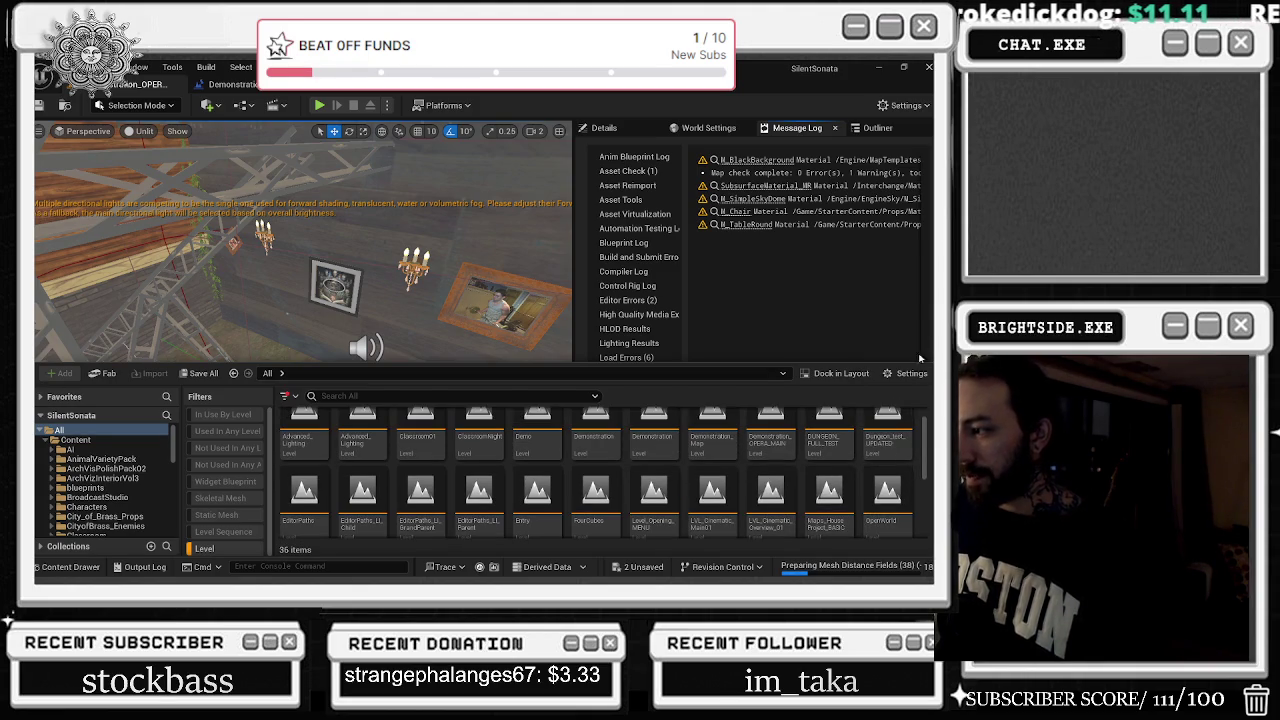
scroll(913, 498, "up", 1)
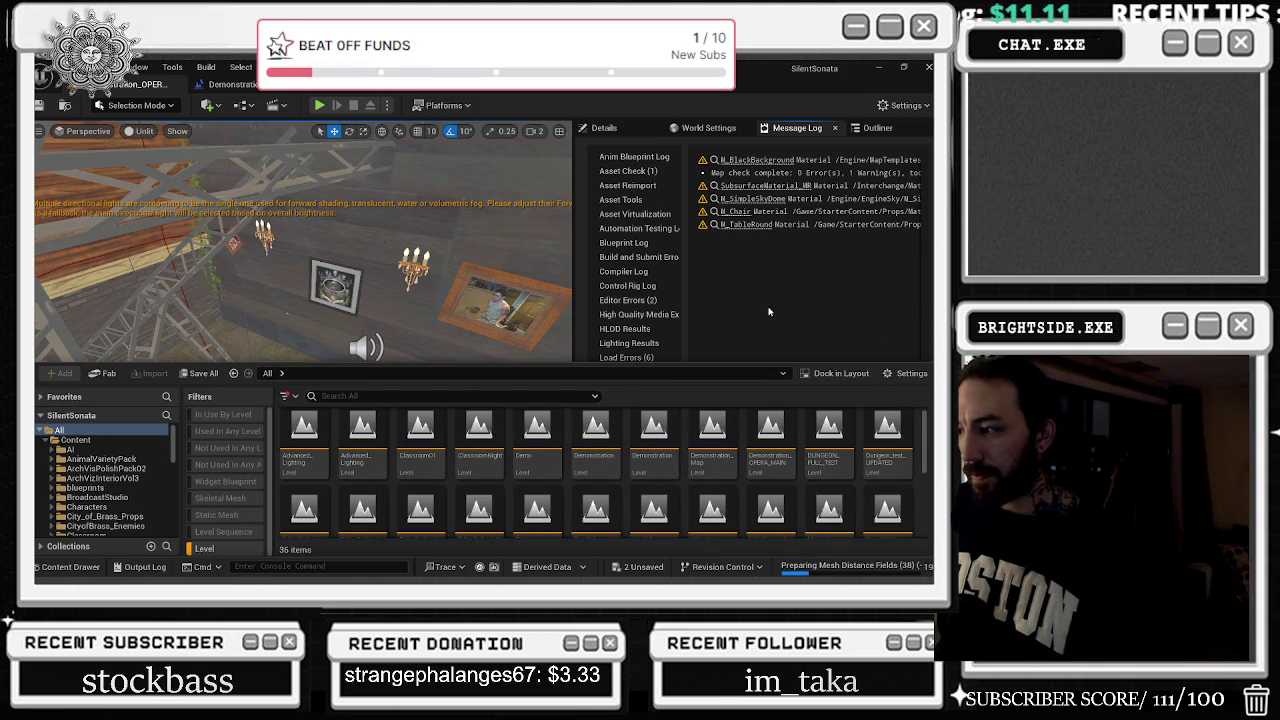
scroll(878, 462, "up", 1)
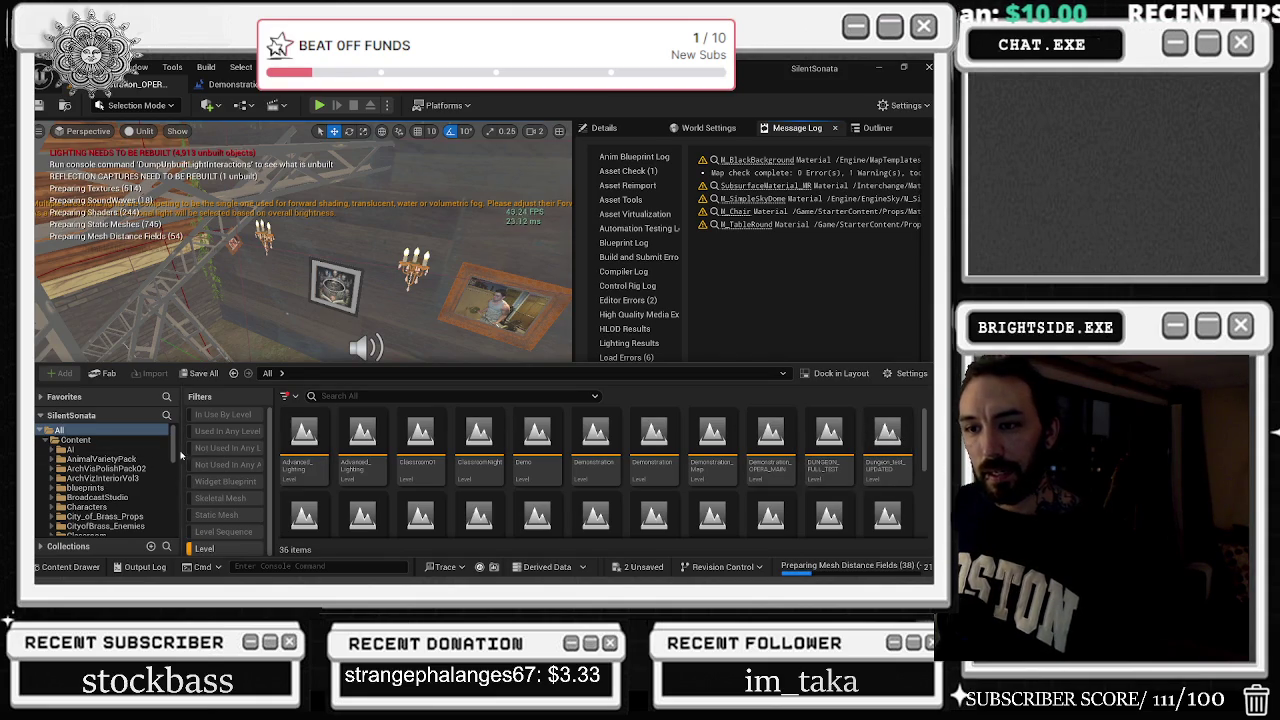
left_click(85, 512)
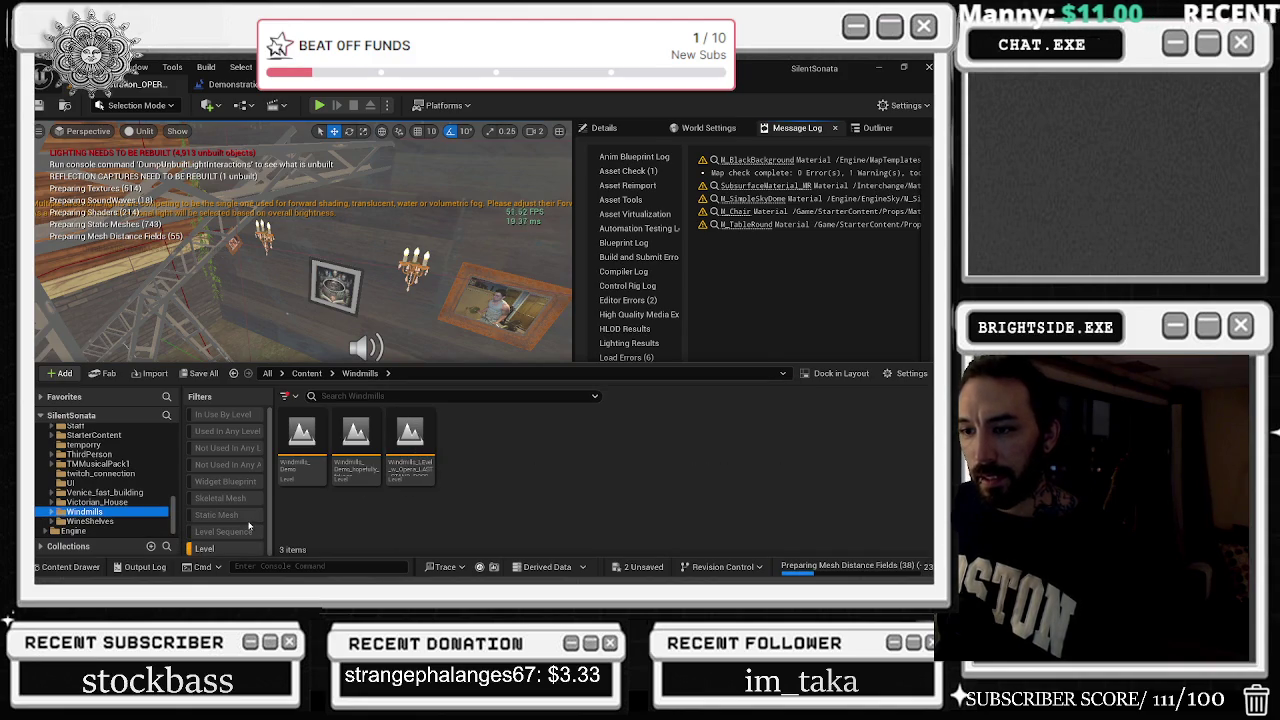
Open the Windmills opera boss-fight level, saving both unsaved assets first
double_click(413, 440)
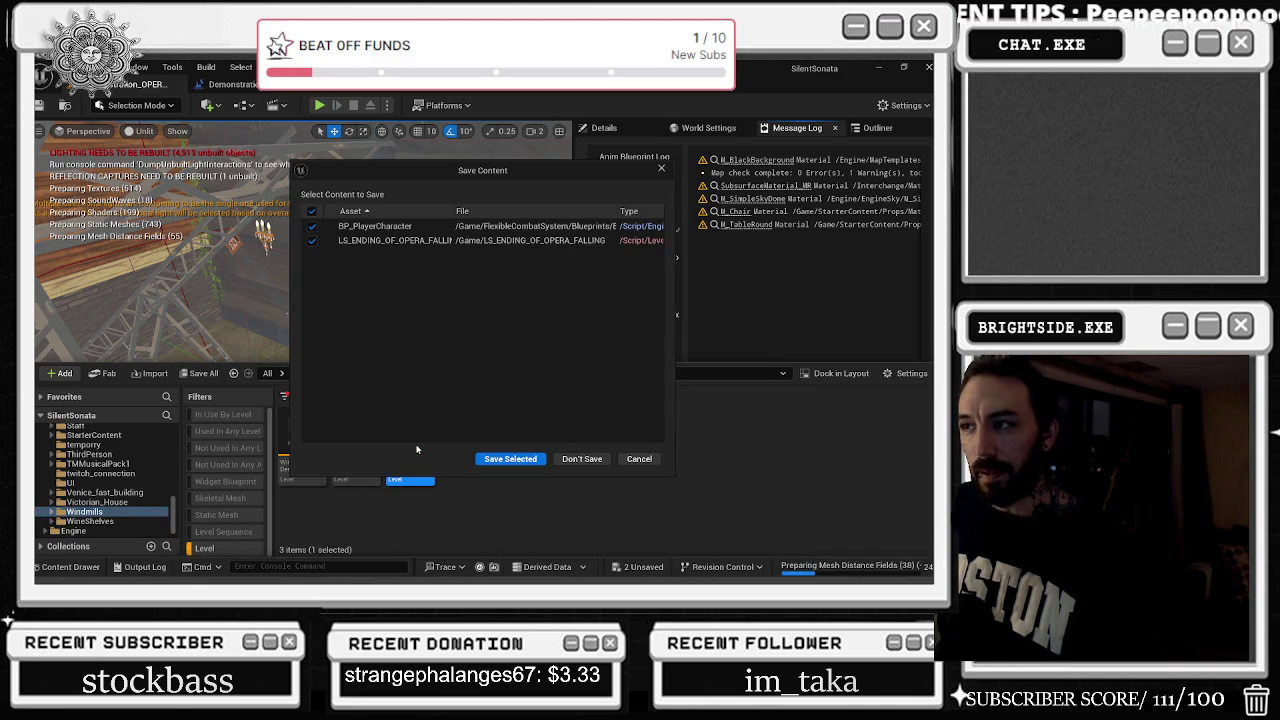
left_click(520, 461)
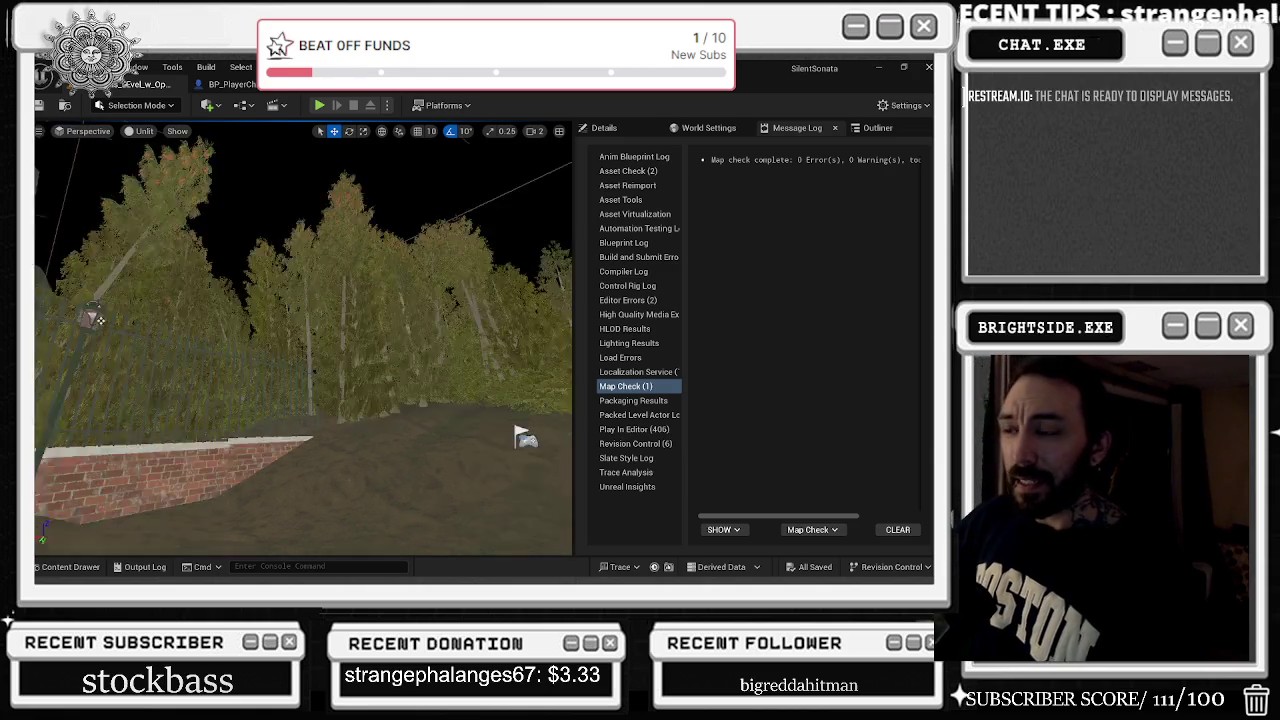
Jump to the canyon, centre the ornate archway door in view, and start Play In Editor
key("1")
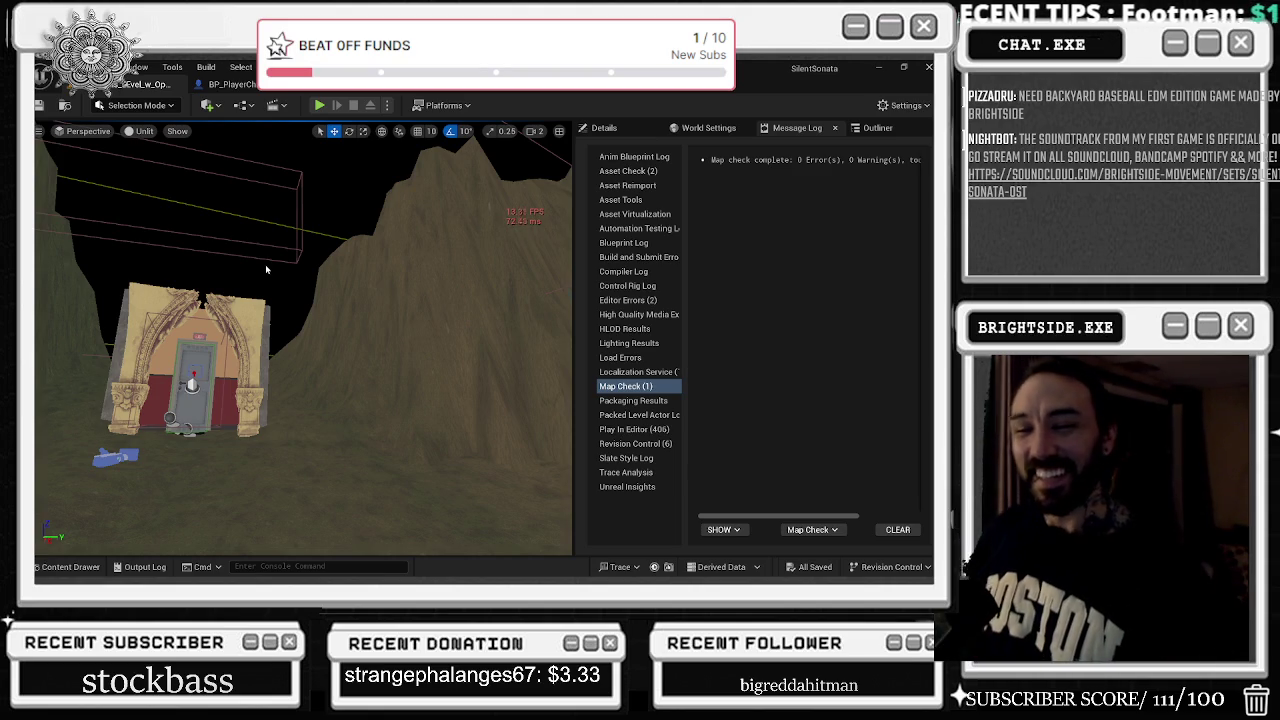
left_click_drag(259, 244, 136, 130)
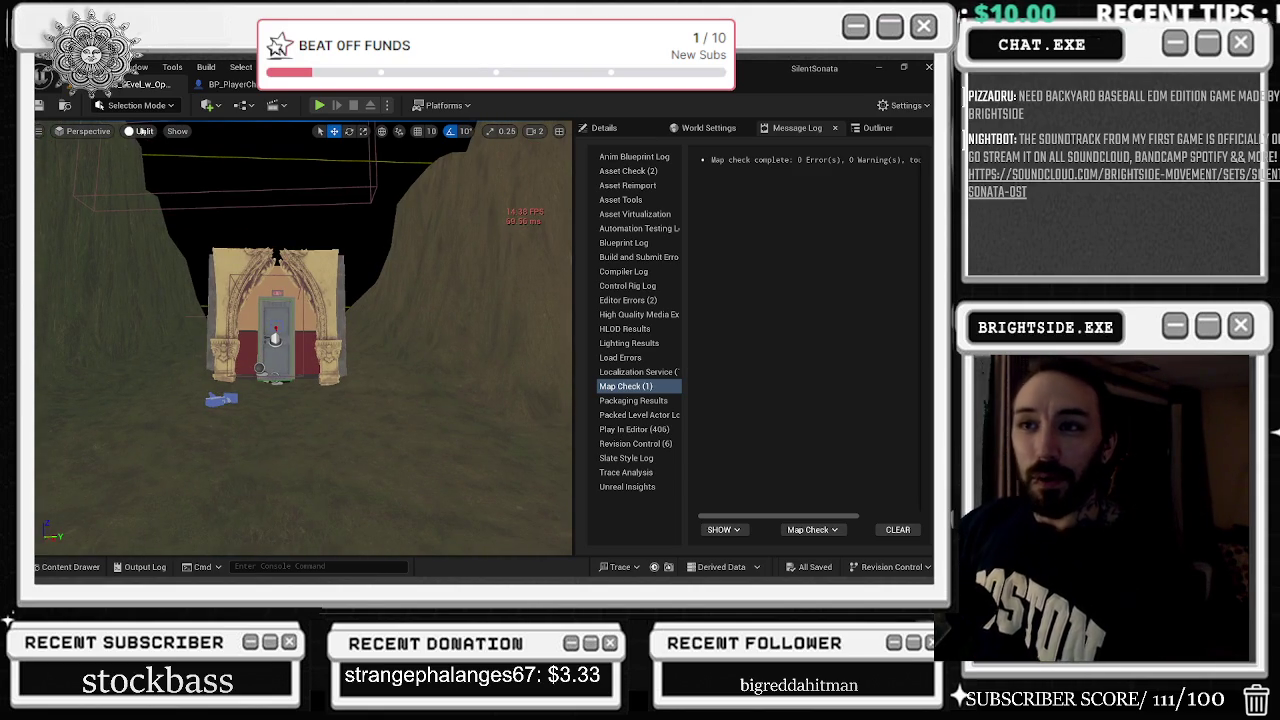
left_click(139, 131)
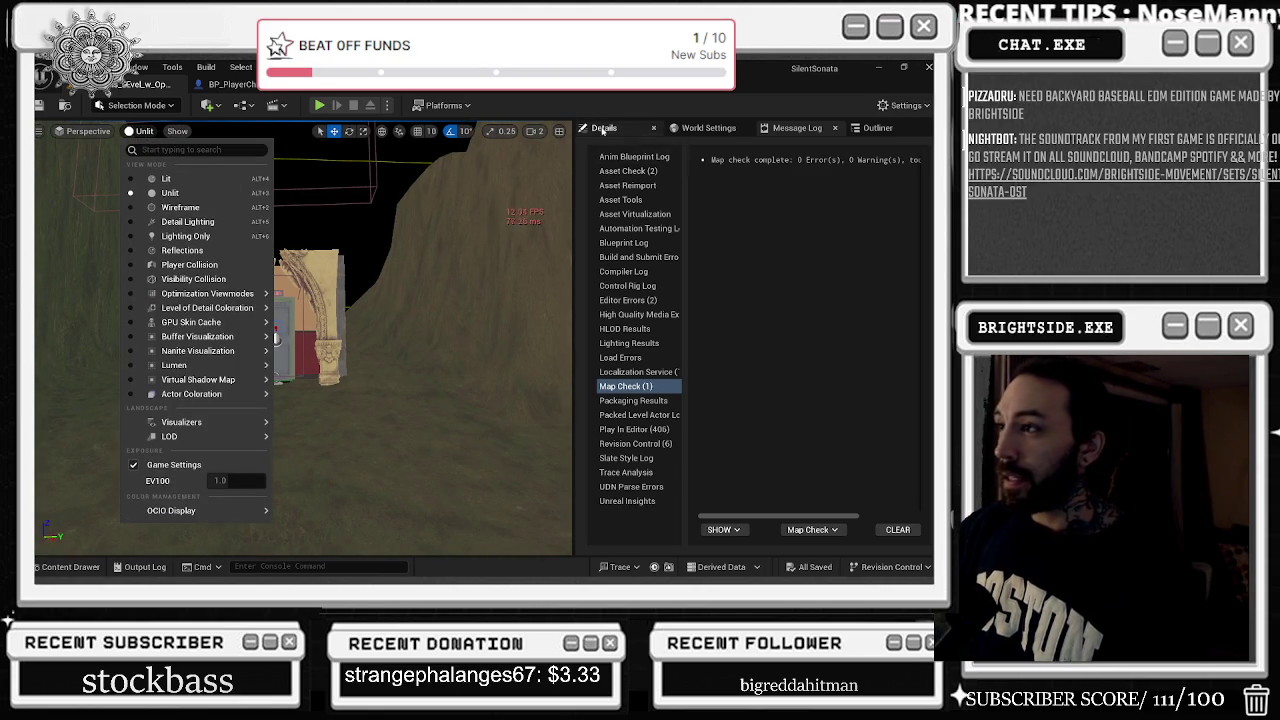
left_click(604, 128)
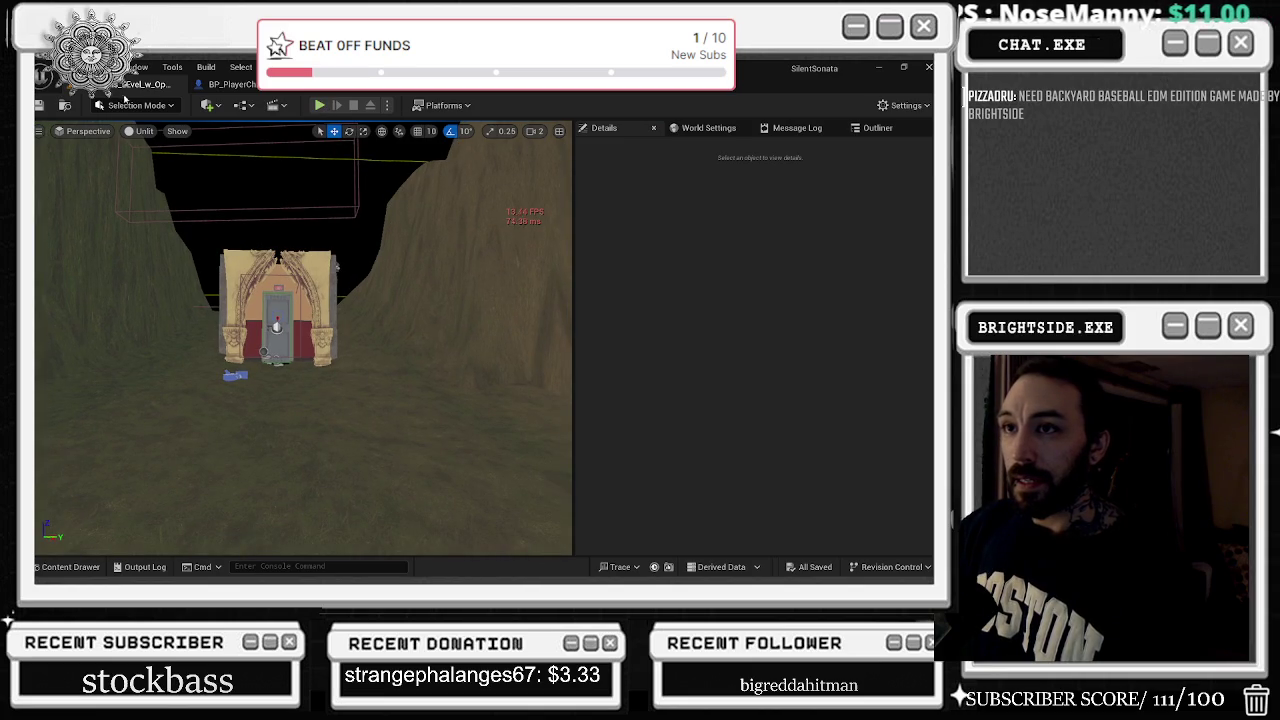
left_click(319, 105)
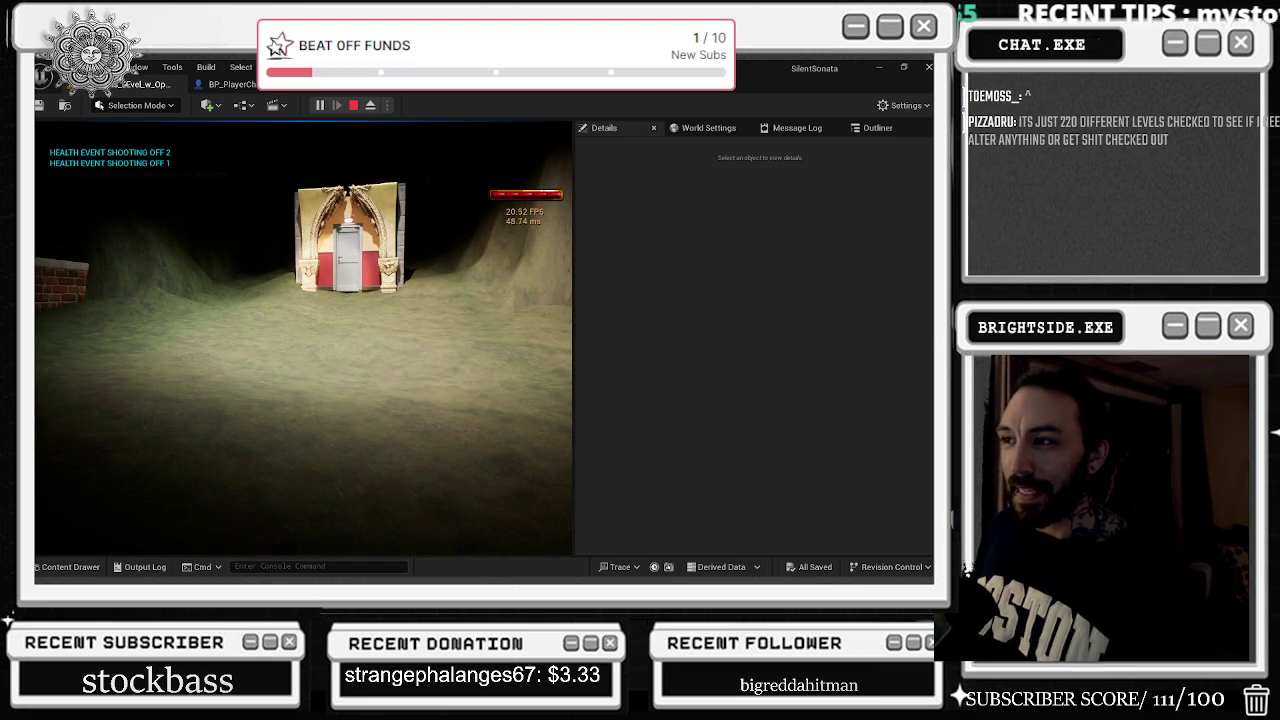
Stop the play session and return to the editor
key("Escape")
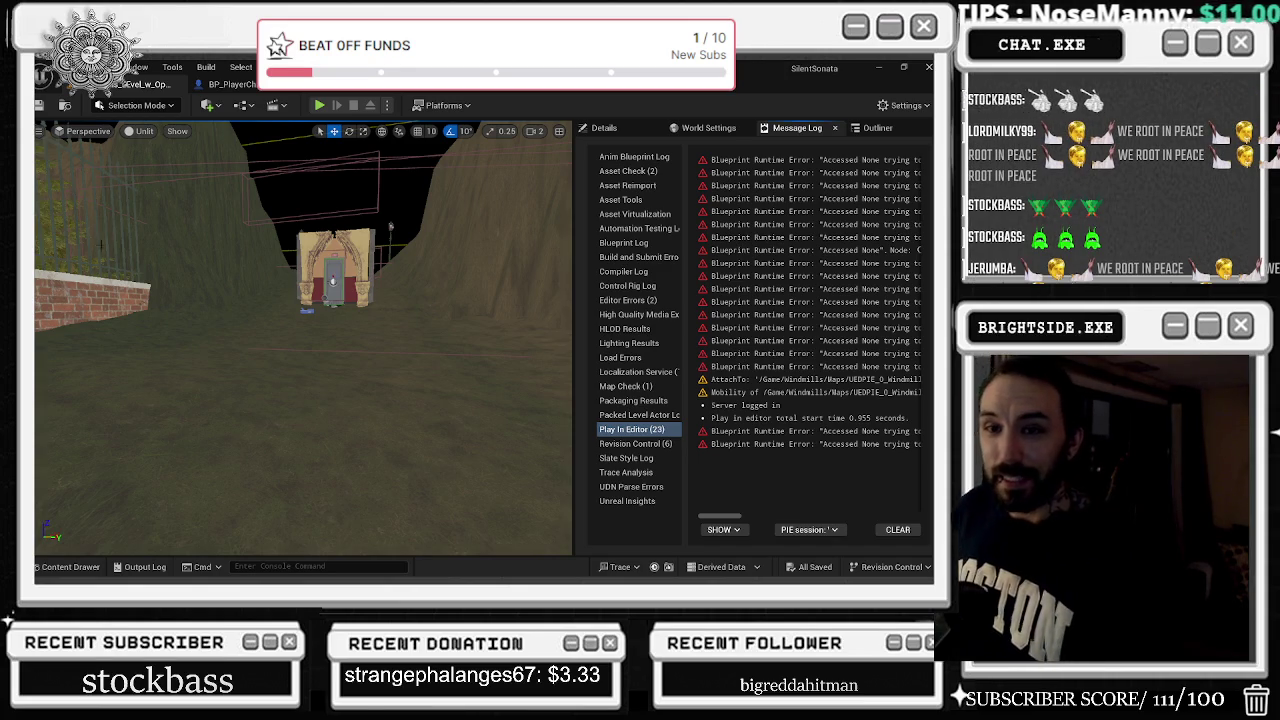
Look over BP_PlayerCharacter's Dealing & Taking Damage graph, then return to the level
left_click(230, 84)
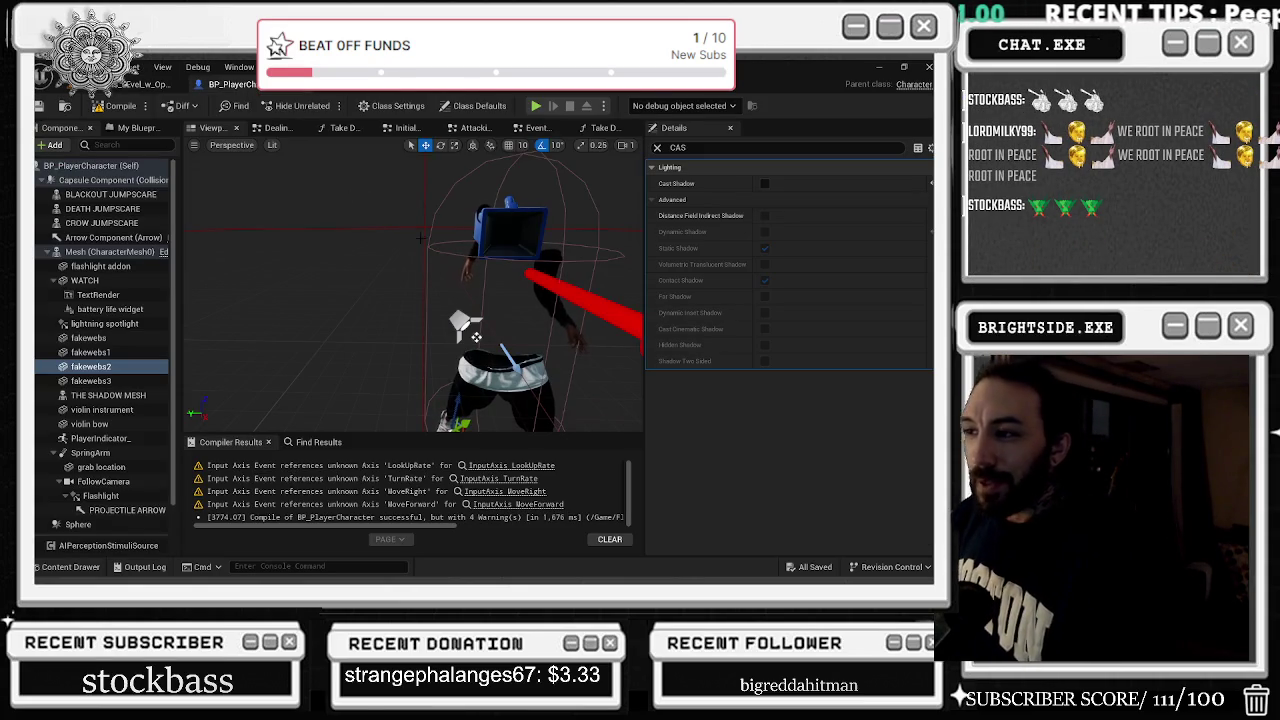
left_click(279, 129)
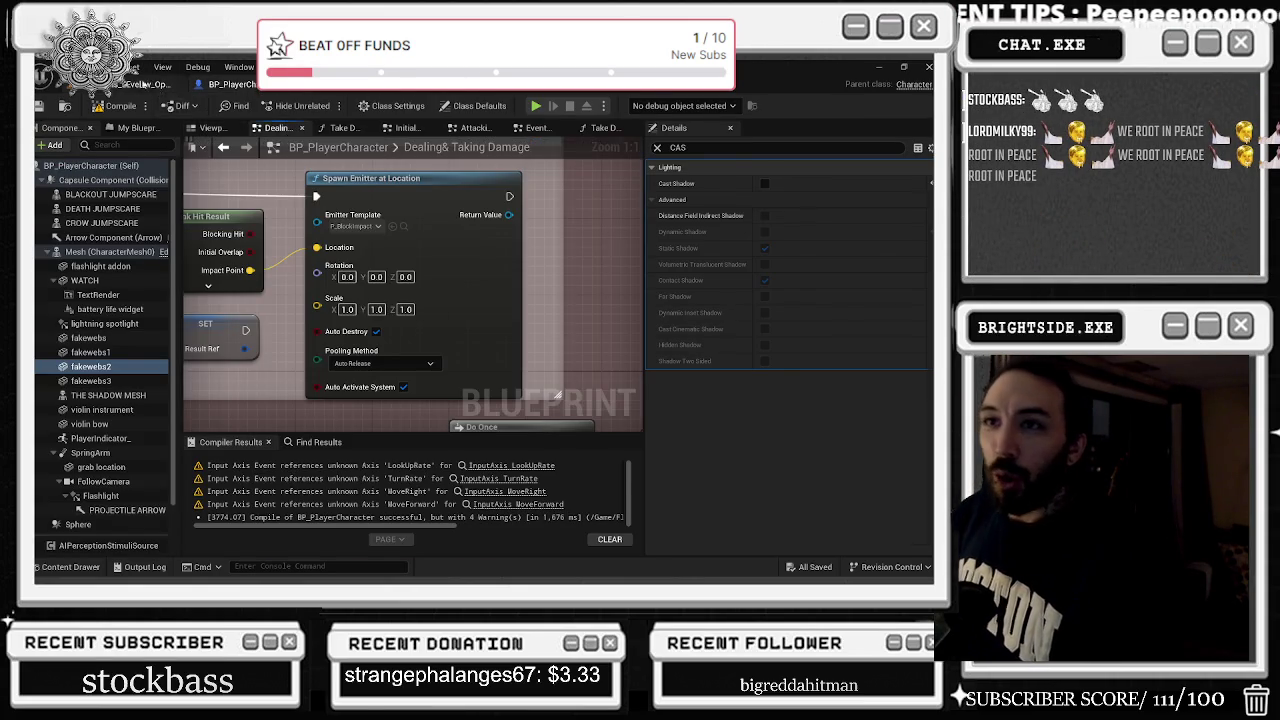
left_click(152, 84)
scroll(303, 340, "up", 2)
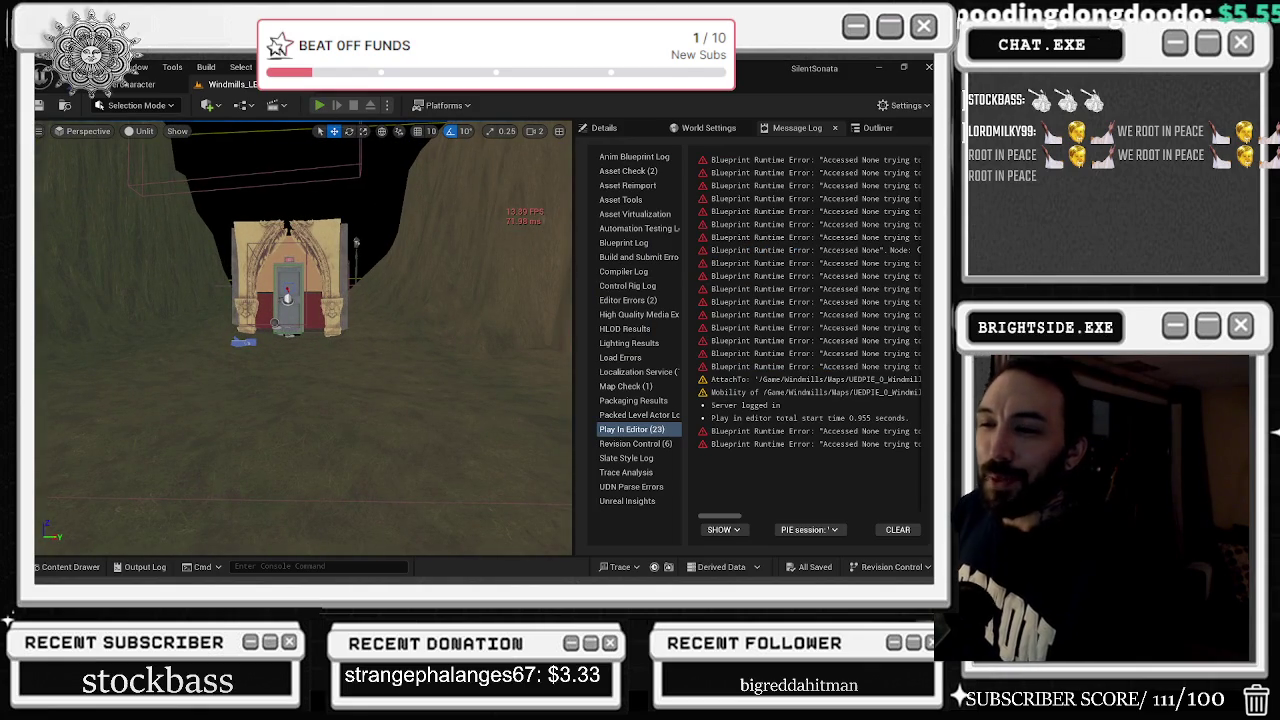
Play-test again, walking through the door and down the theatre aisle to the stage, then stop
key("alt+p")
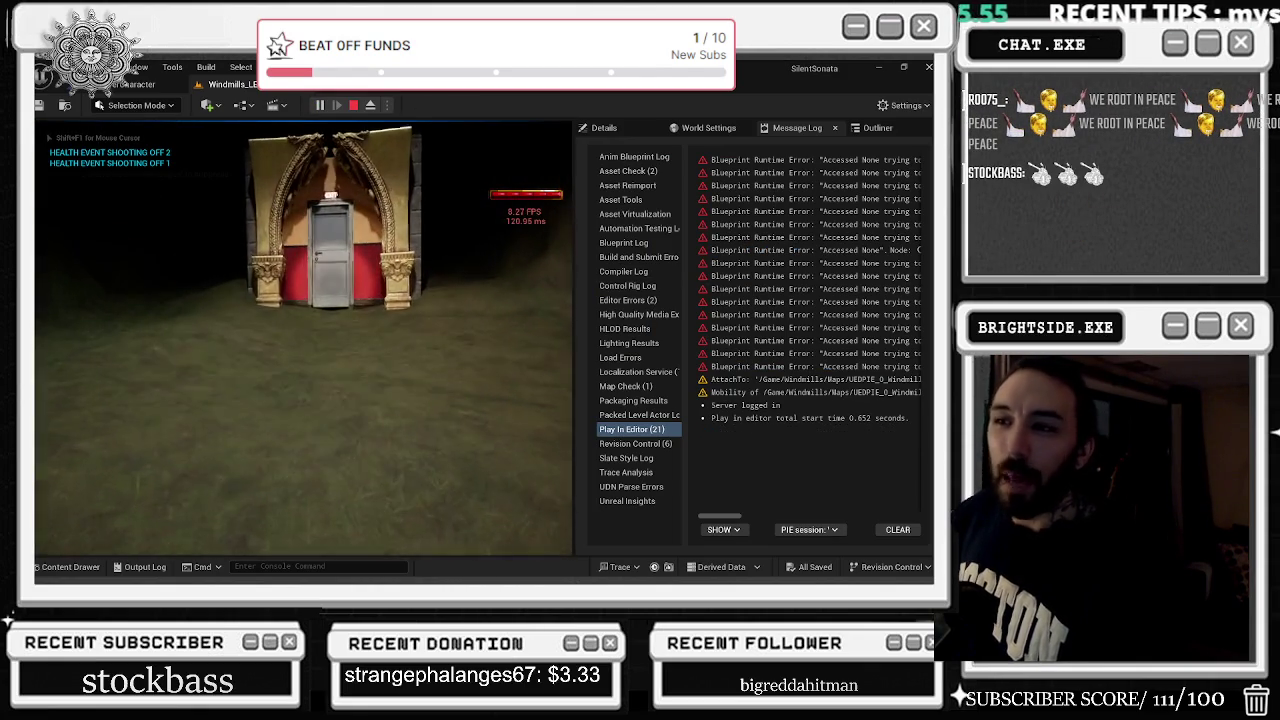
key("w")
key("w")
key("w")
key("w")
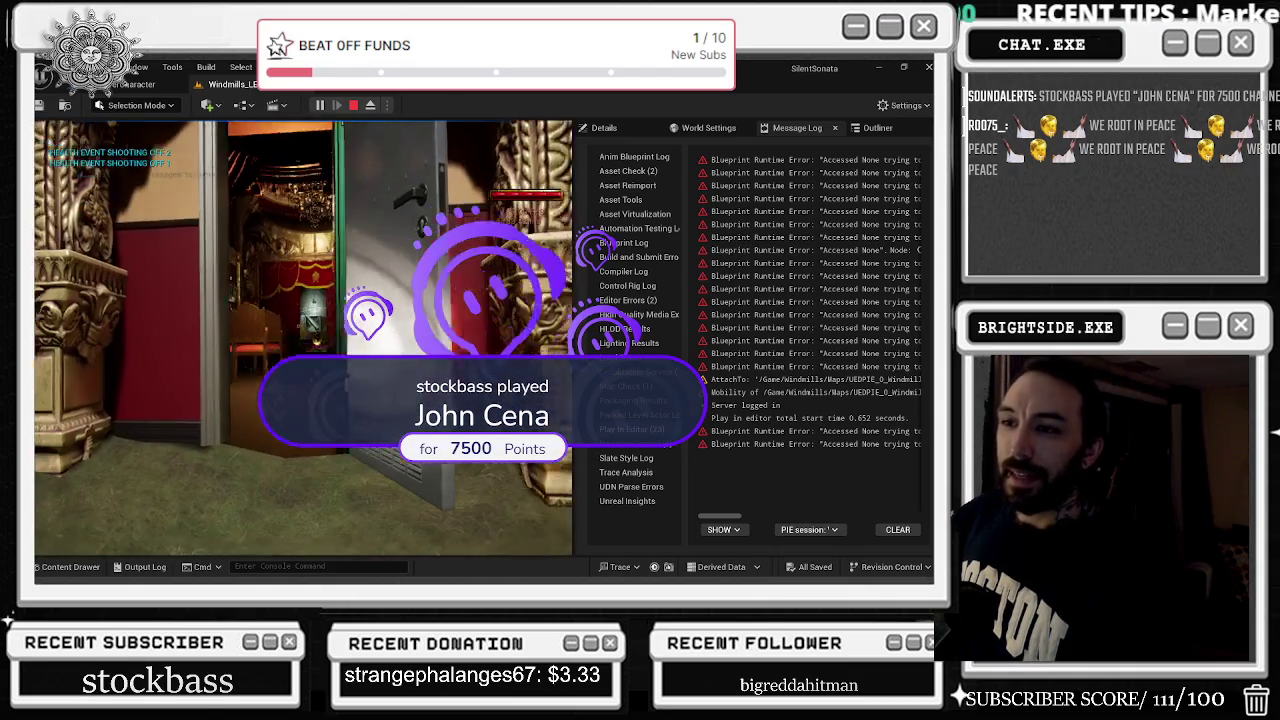
key("a")
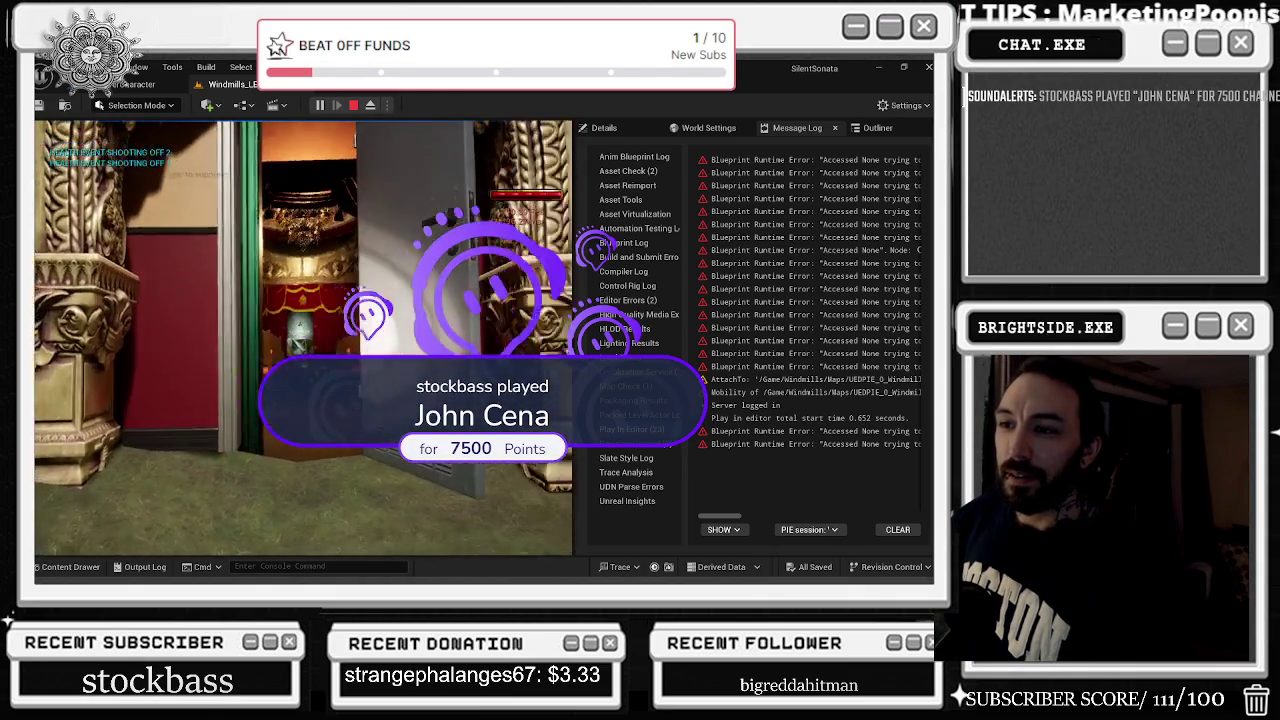
key("w")
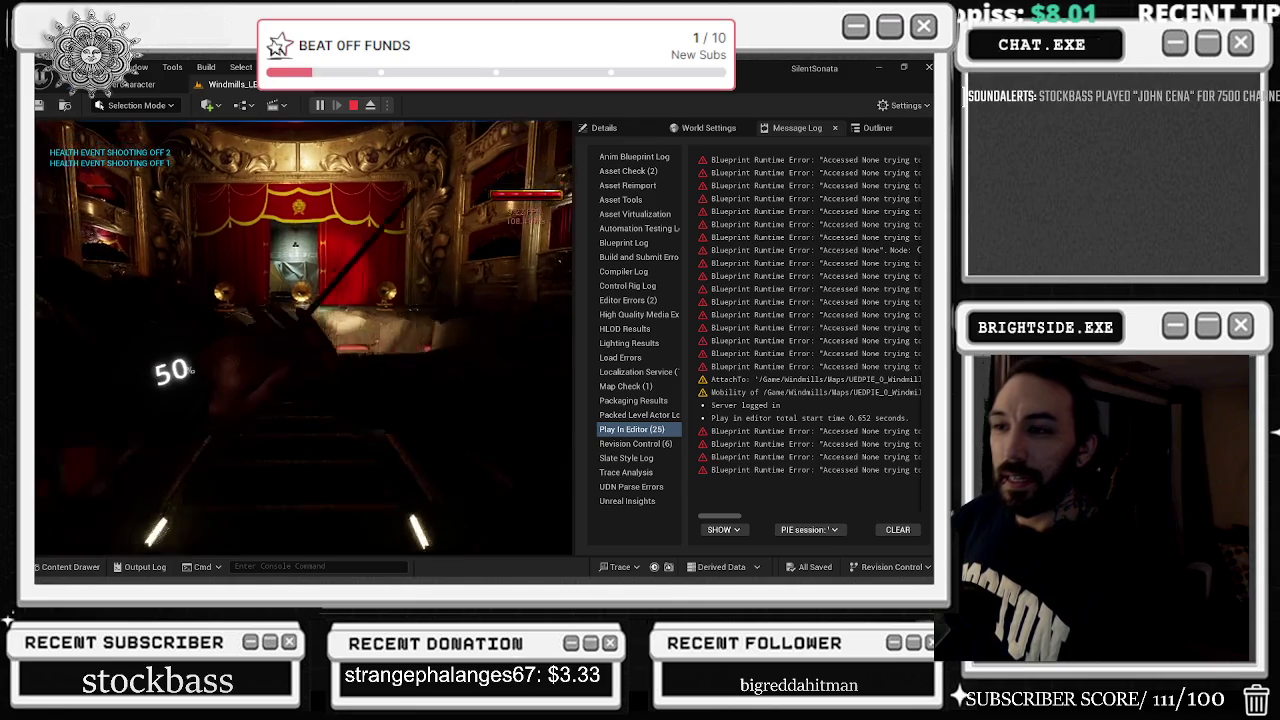
key("w")
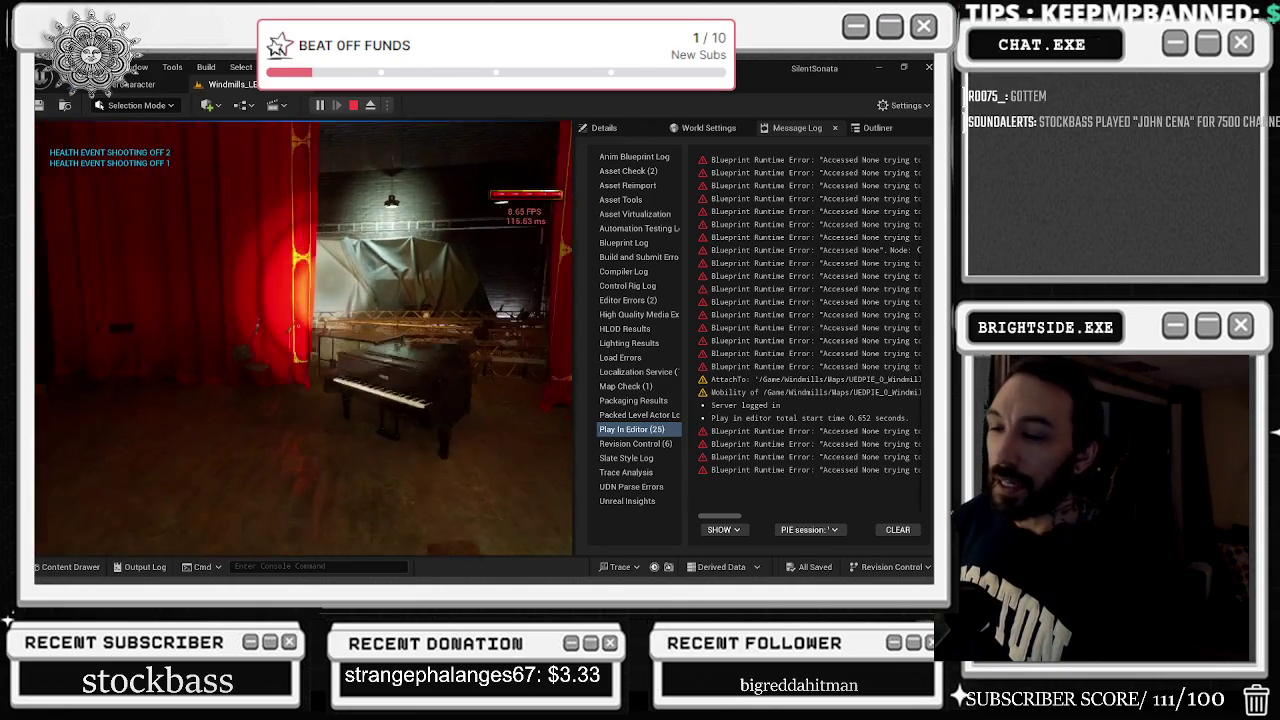
mouse_move(303, 338)
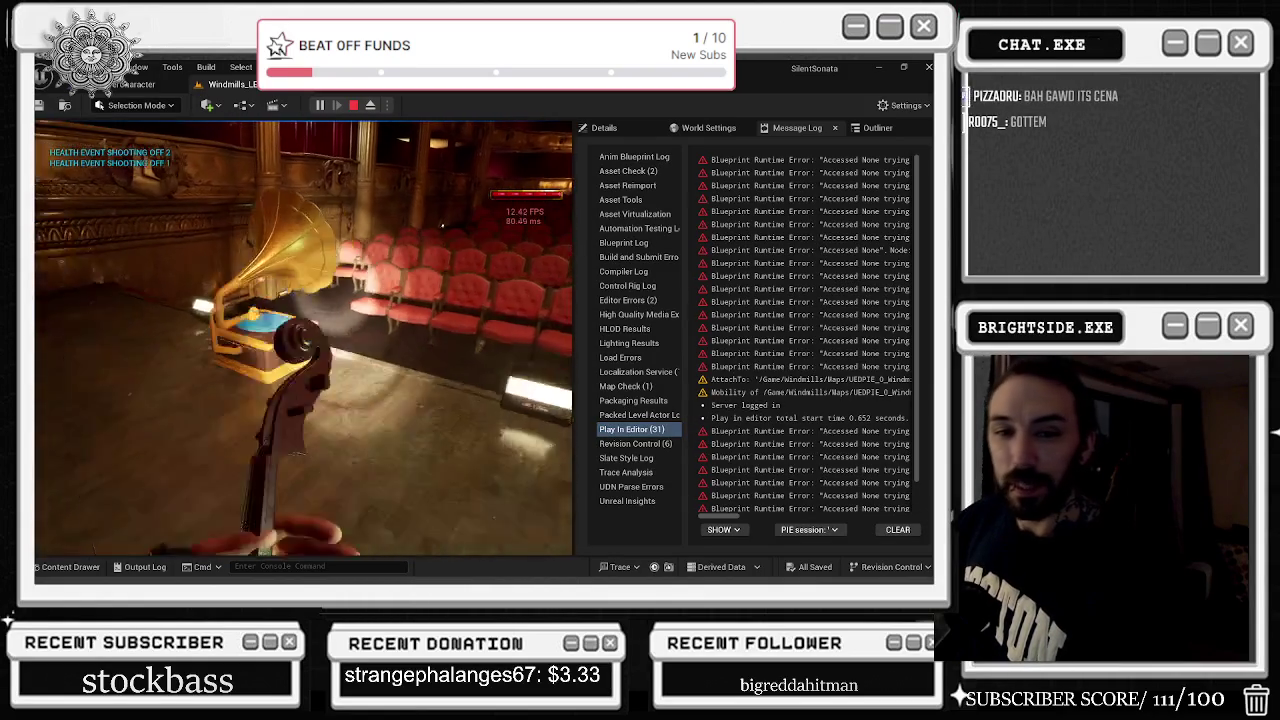
key("Escape")
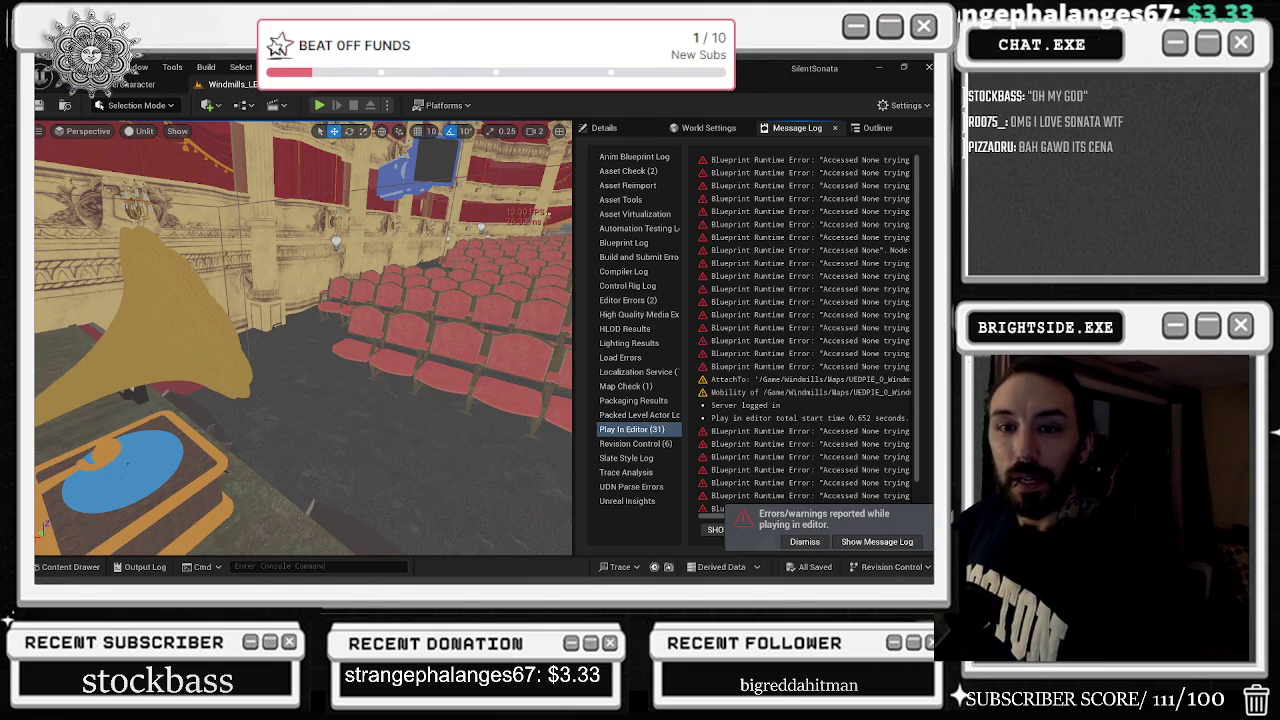
Bring up the DeerDenRadio Twitch window, maximise it, then hide it to reveal the editor
key("alt+Tab")
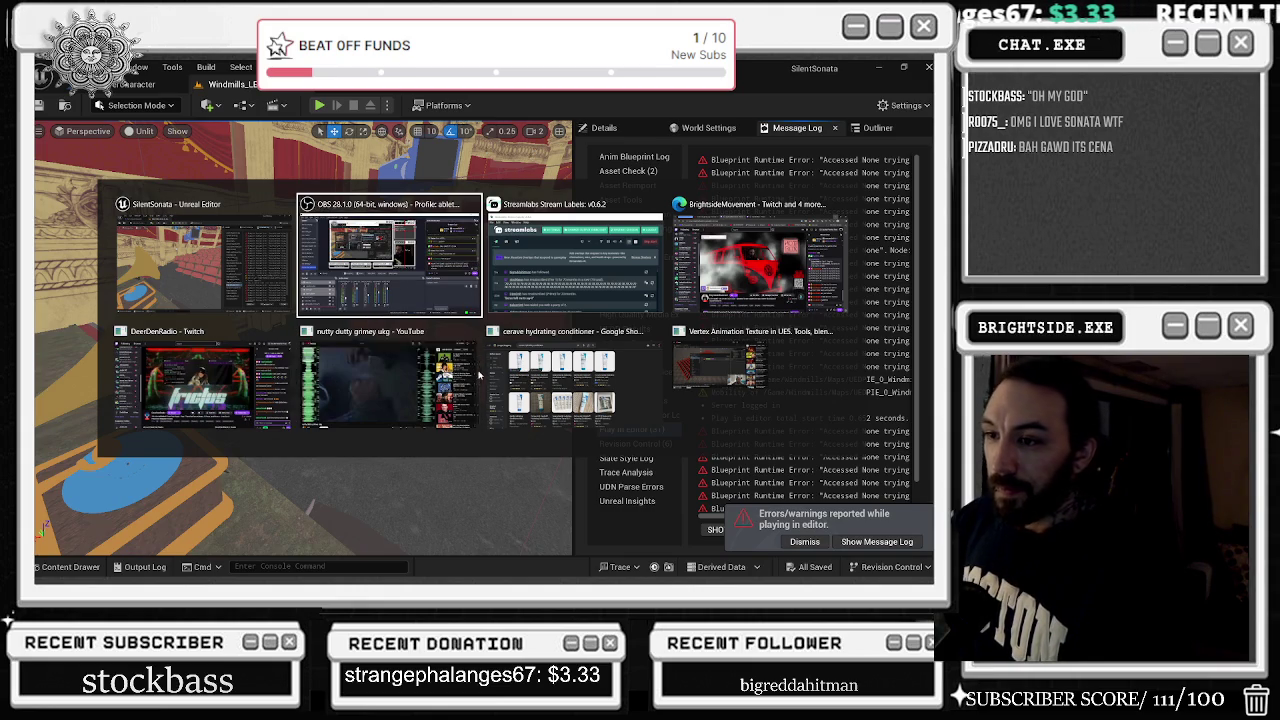
left_click(229, 363)
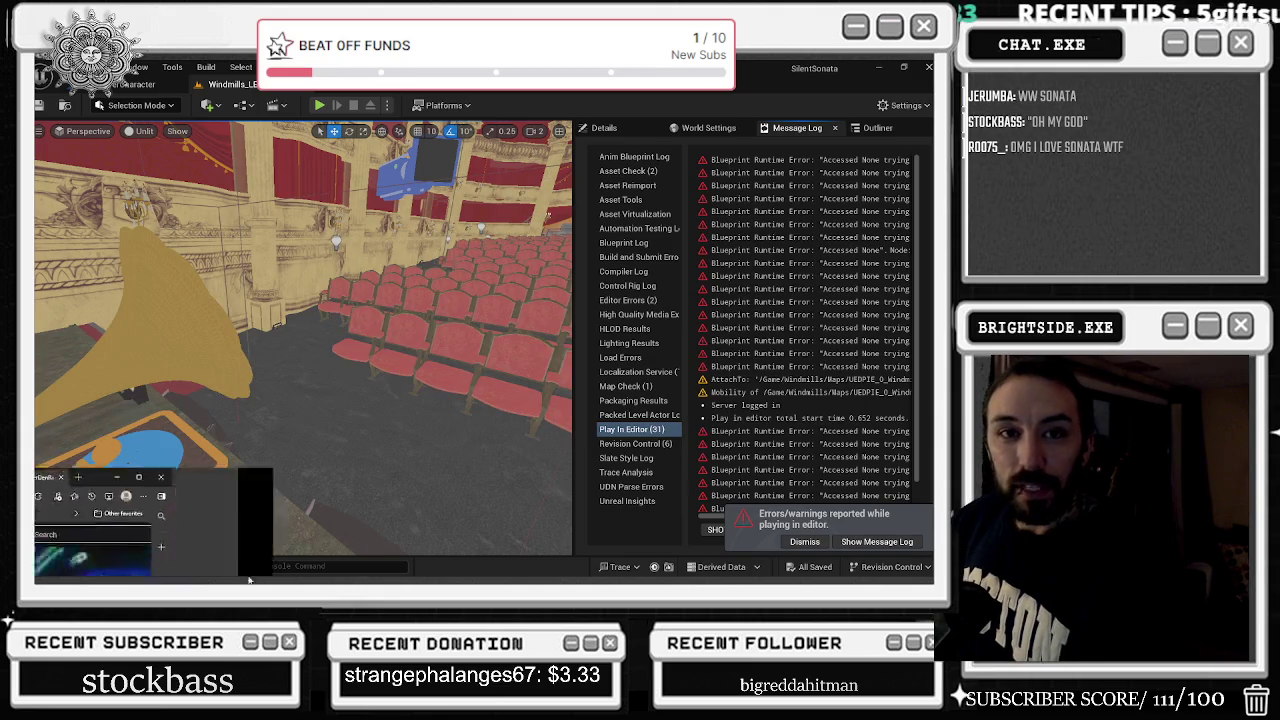
double_click(399, 105)
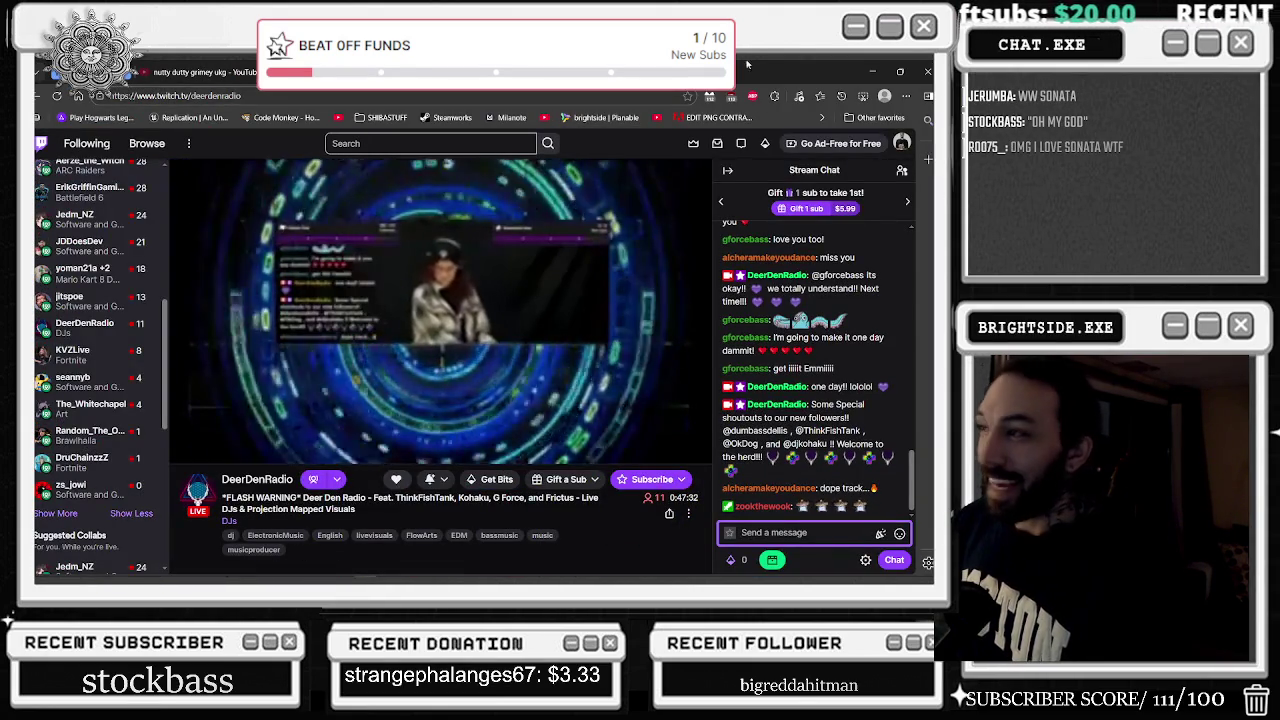
left_click(874, 73)
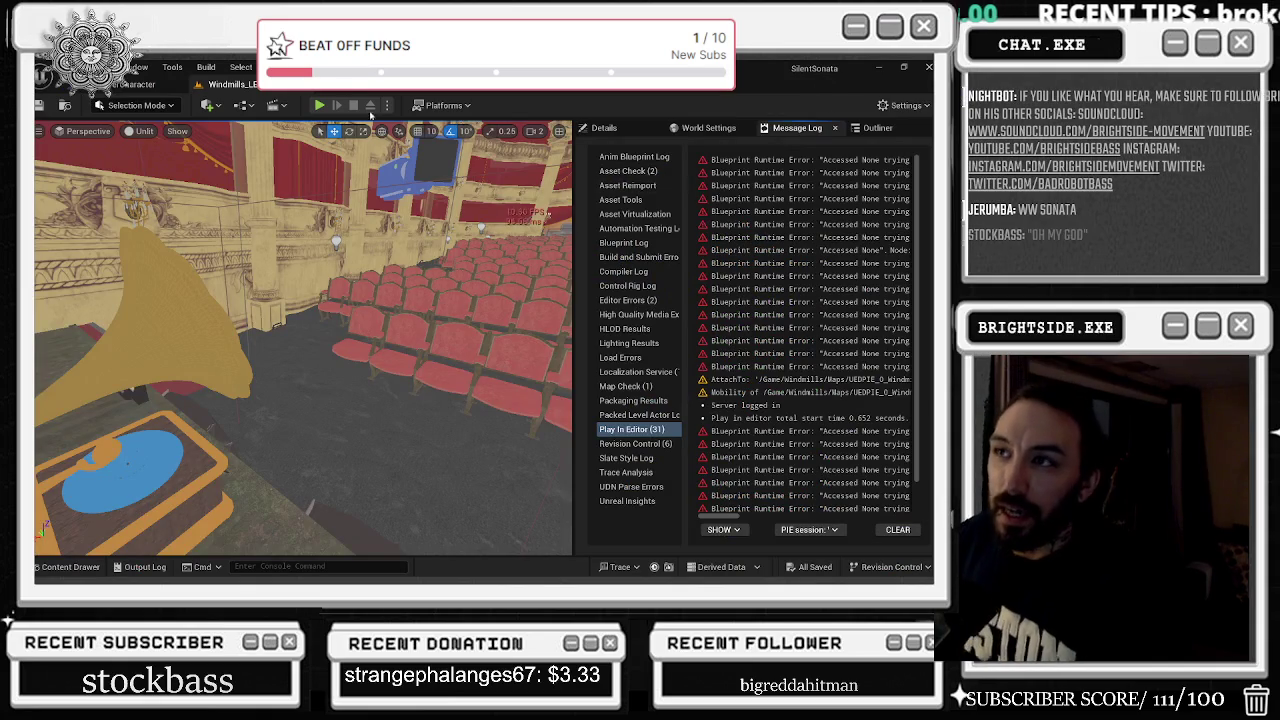
Glance at BP_PlayerCharacter, go back to the Windmills level, face the auditorium seats, and start Play
left_click(113, 86)
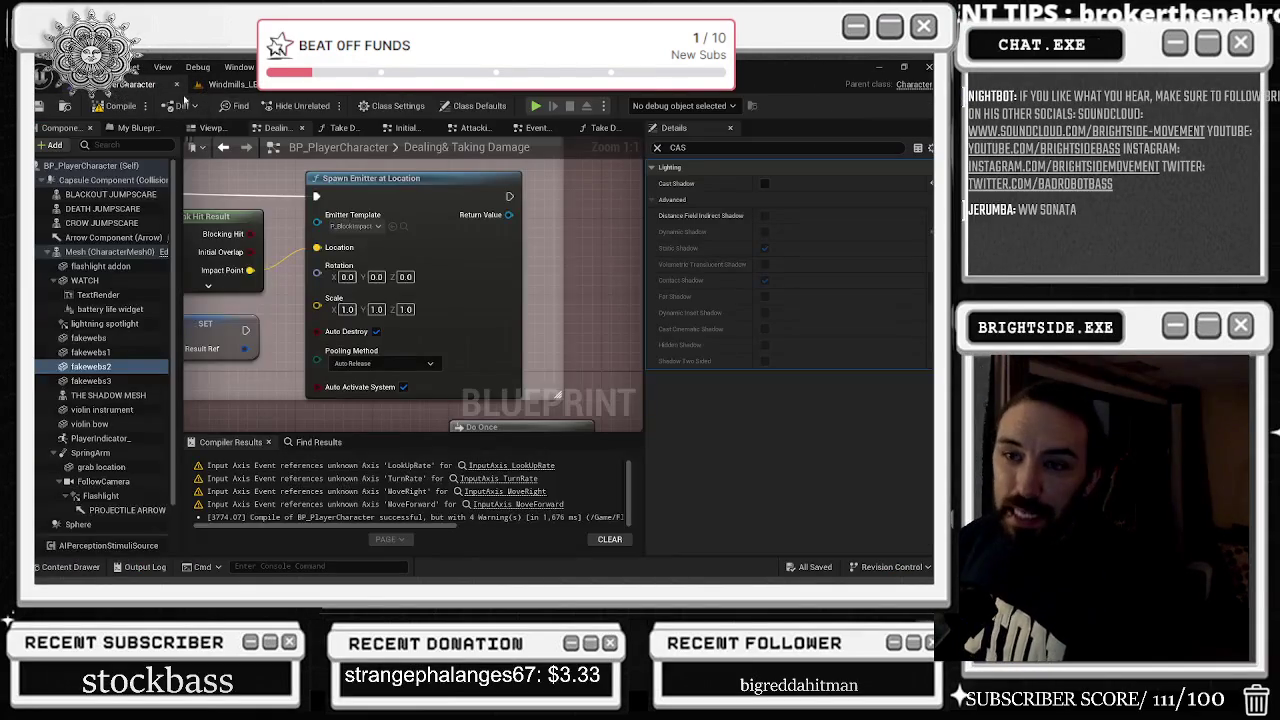
left_click(252, 85)
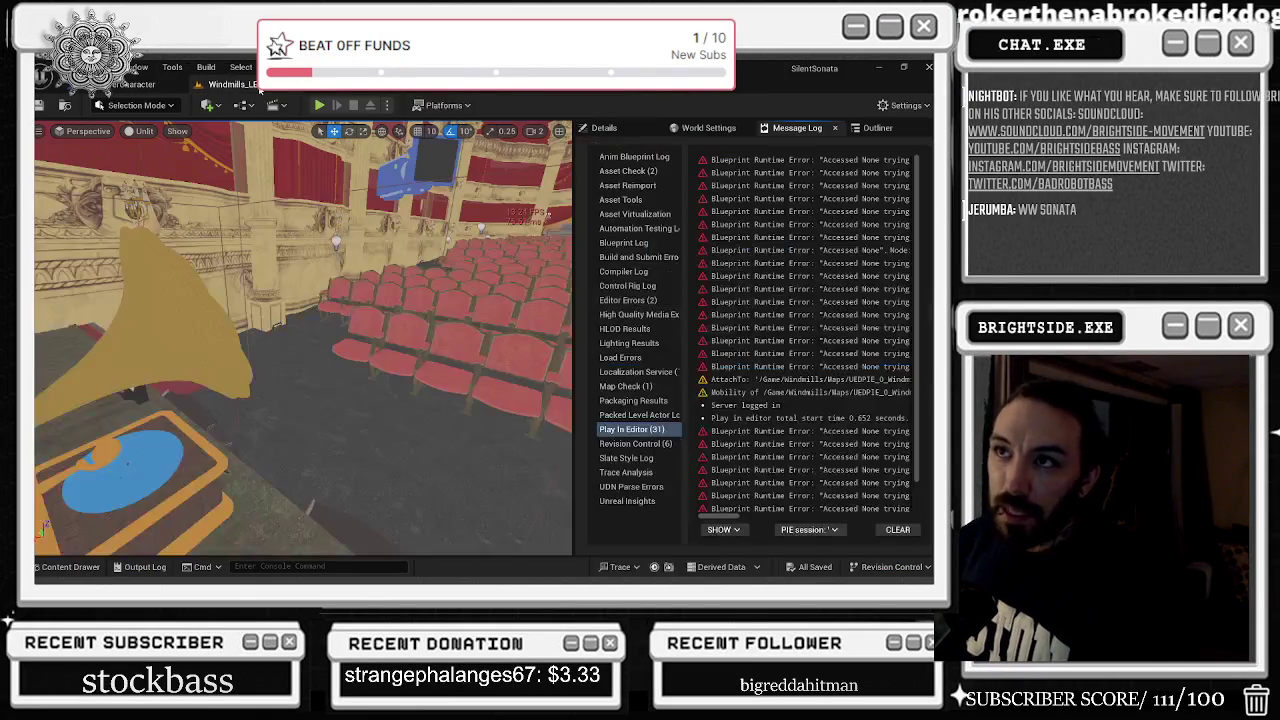
mouse_move(470, 297)
left_mouse_down()
mouse_move(520, 300)
mouse_move(470, 297)
mouse_move(430, 270)
mouse_move(400, 275)
left_mouse_up()
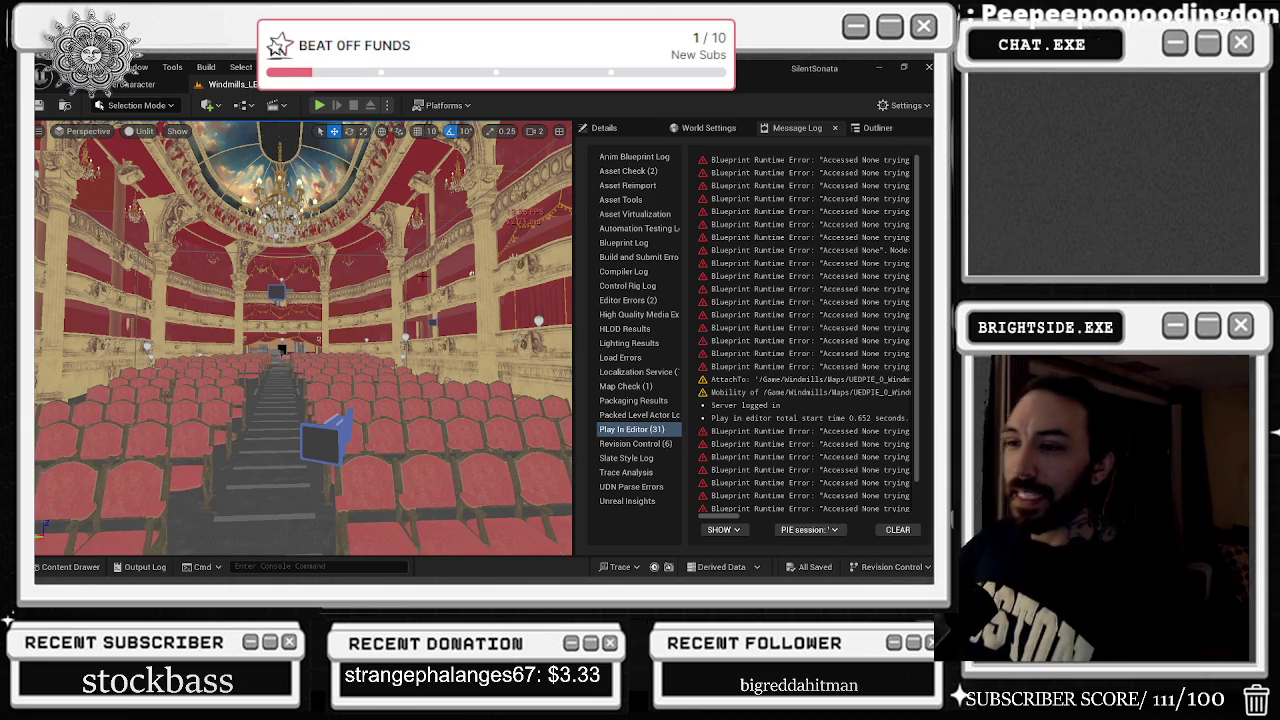
left_click(319, 105)
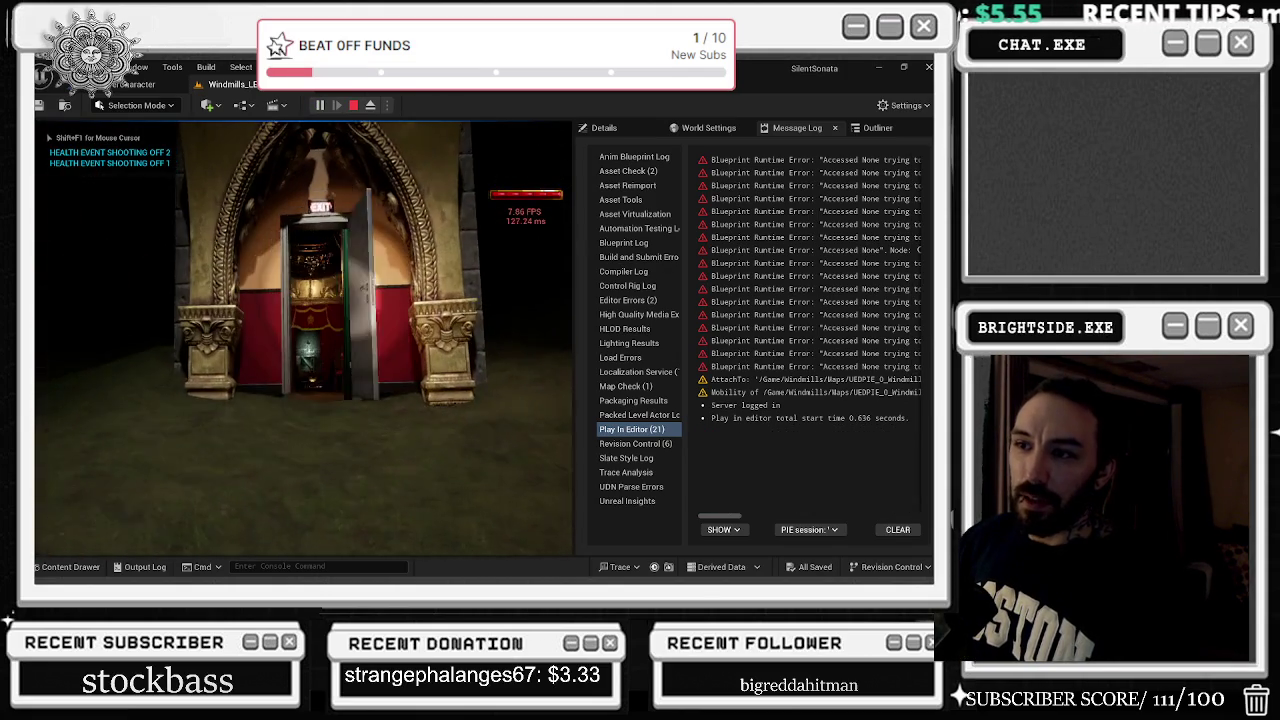
Walk through the exit door, the red-seated theater and into the orange corridor, then end the play test
key("w")
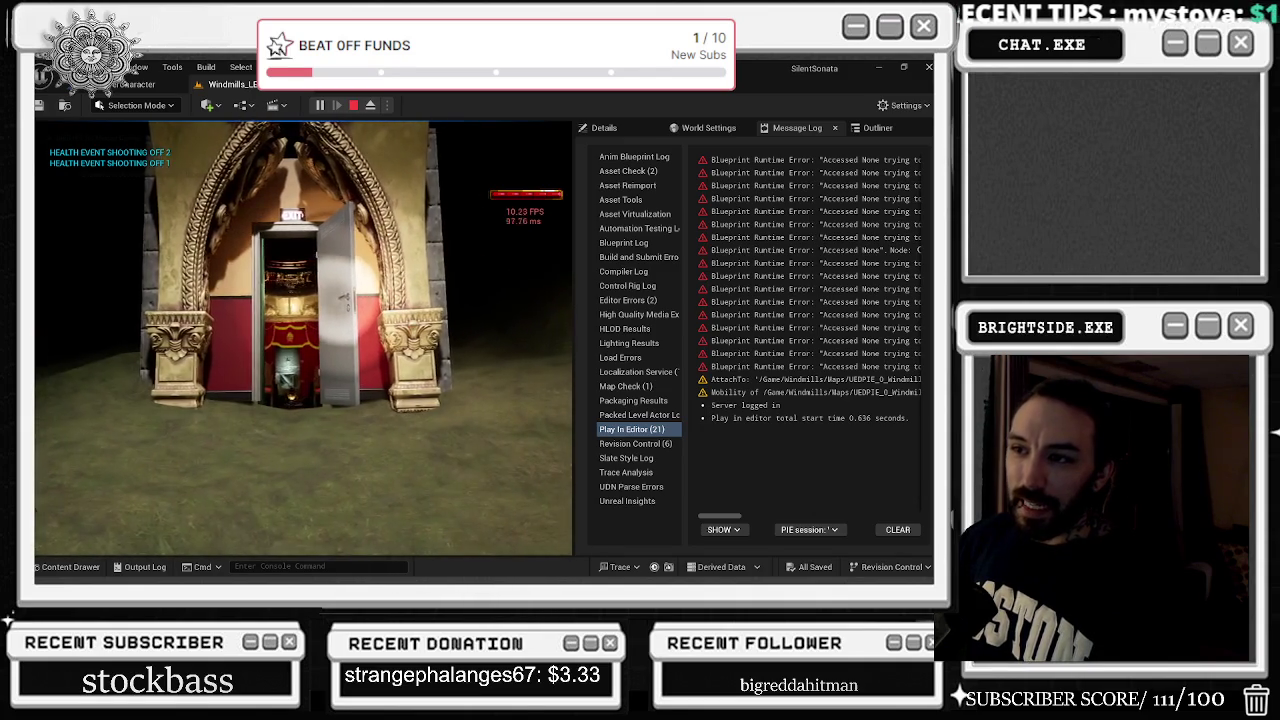
key("w")
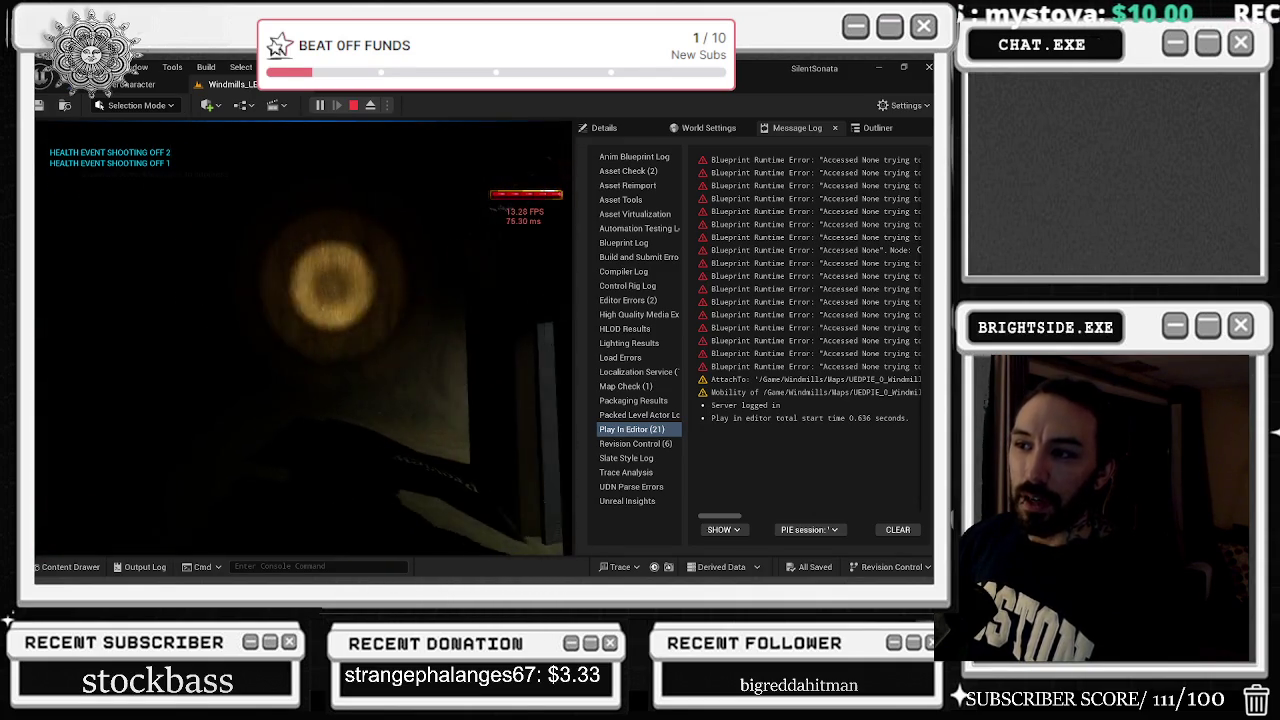
key("w")
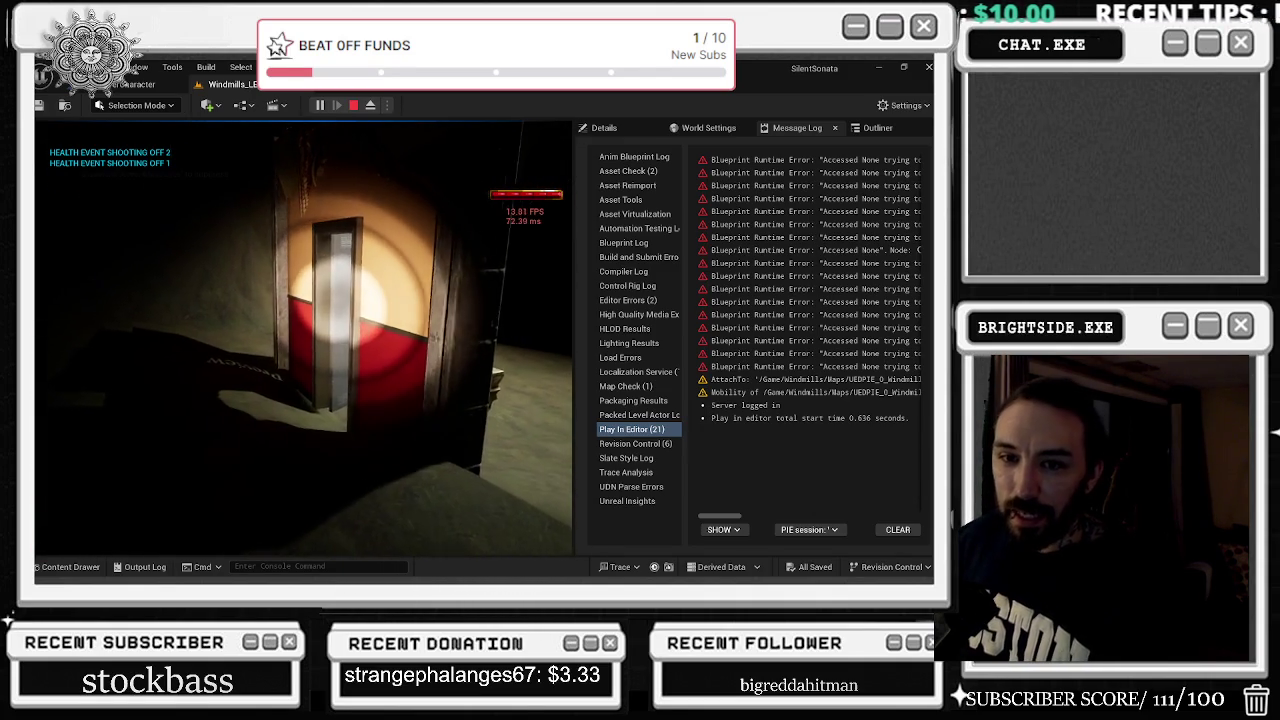
key("w")
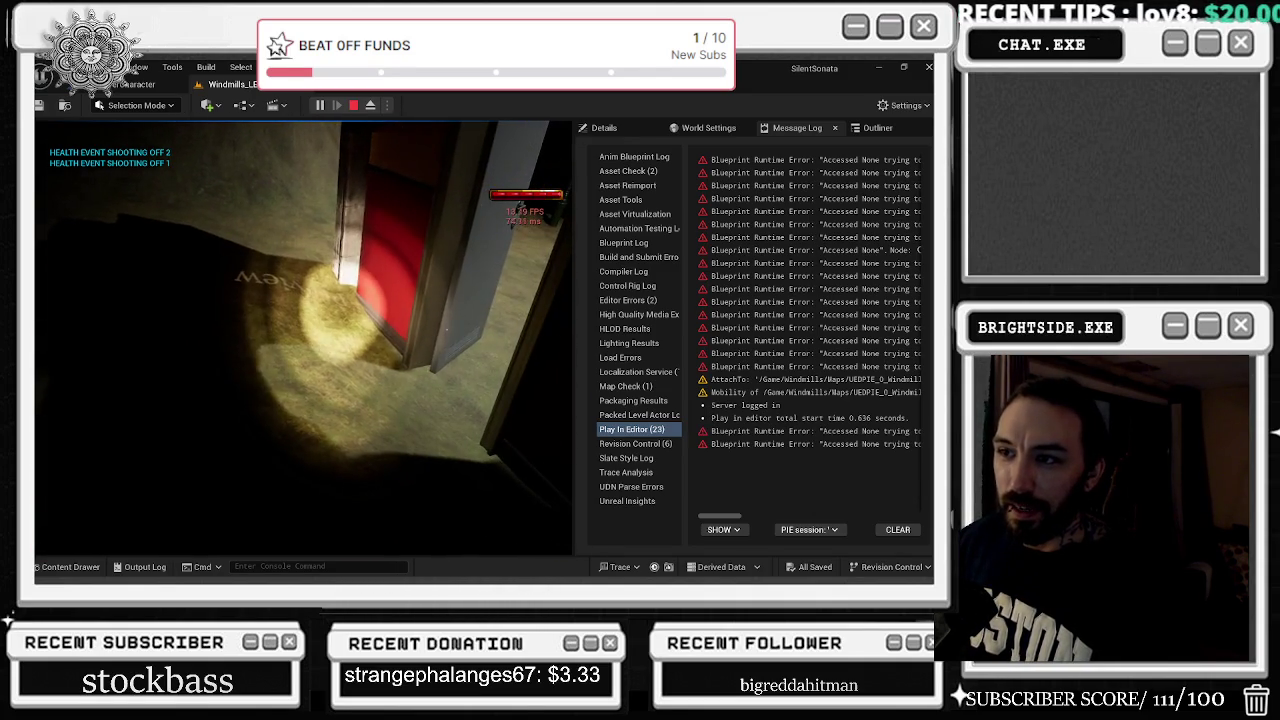
key("w")
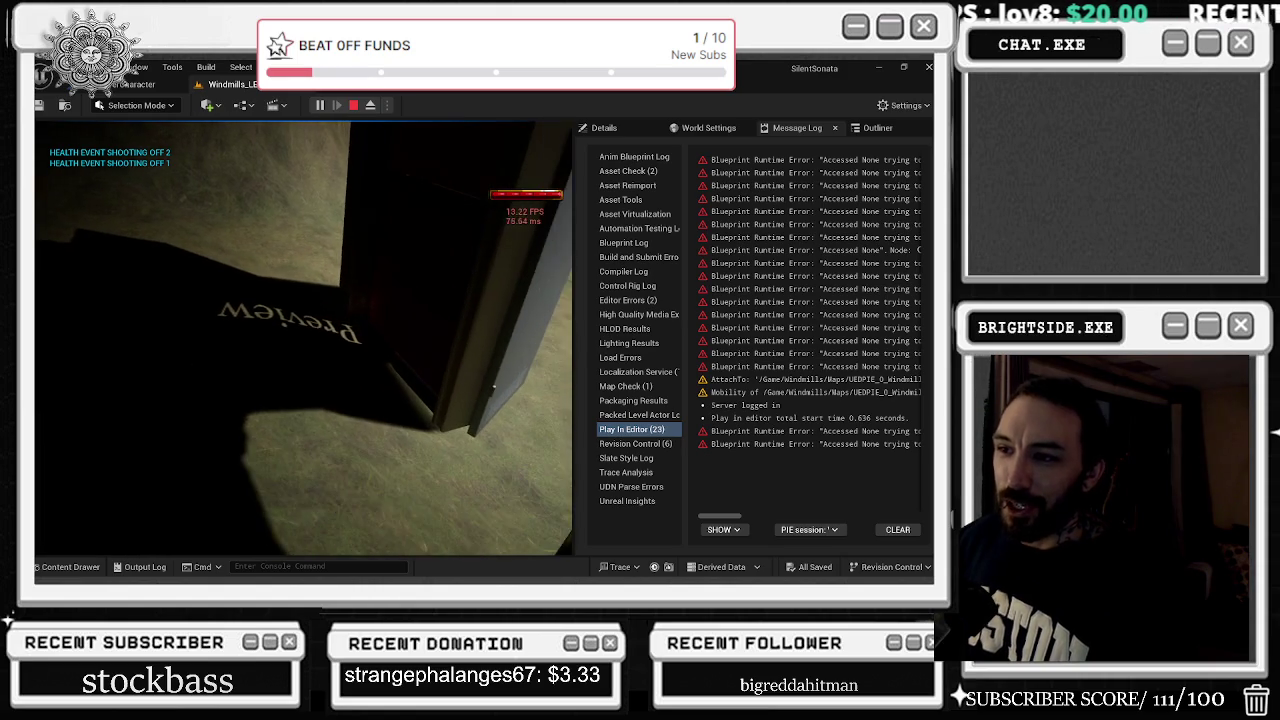
key("w")
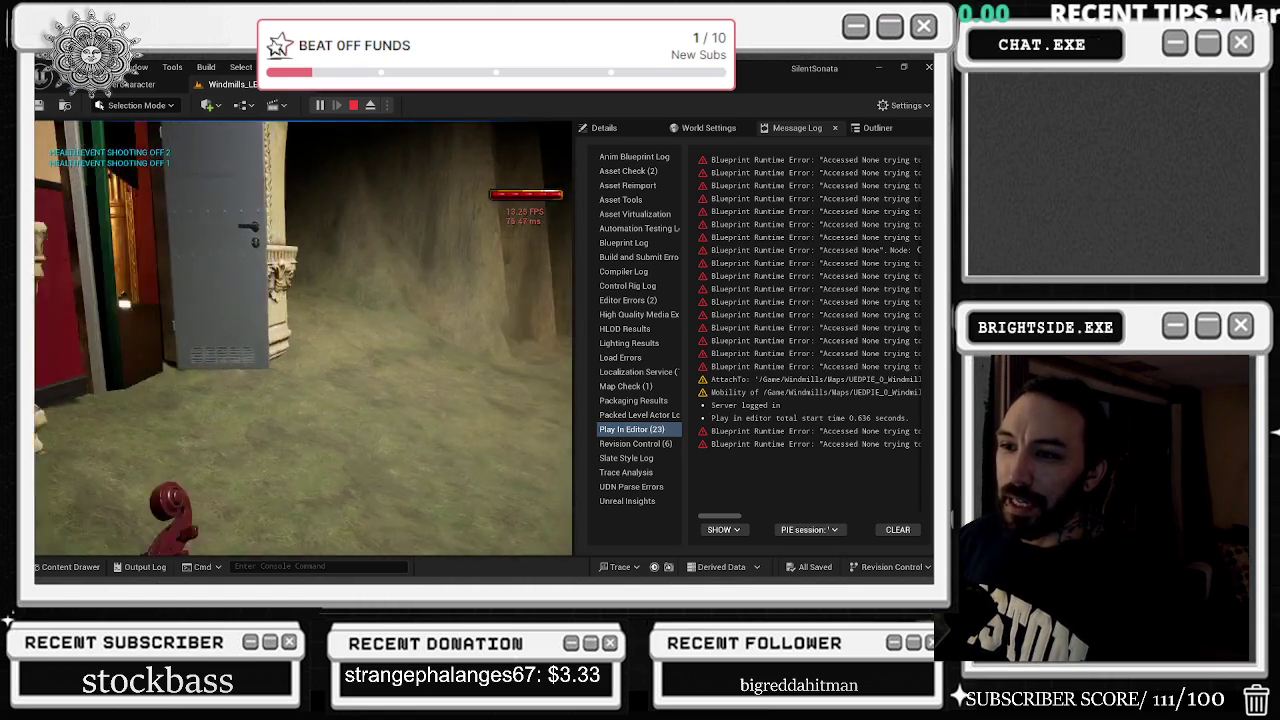
key("w")
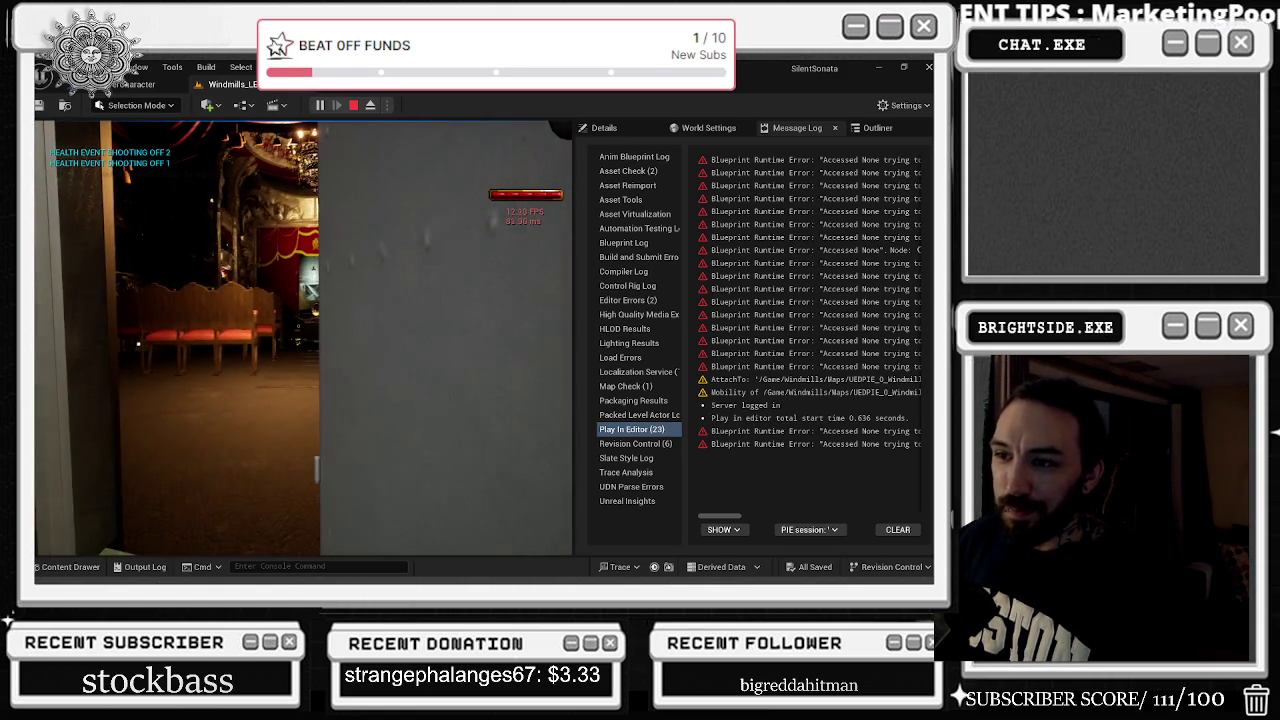
key("w")
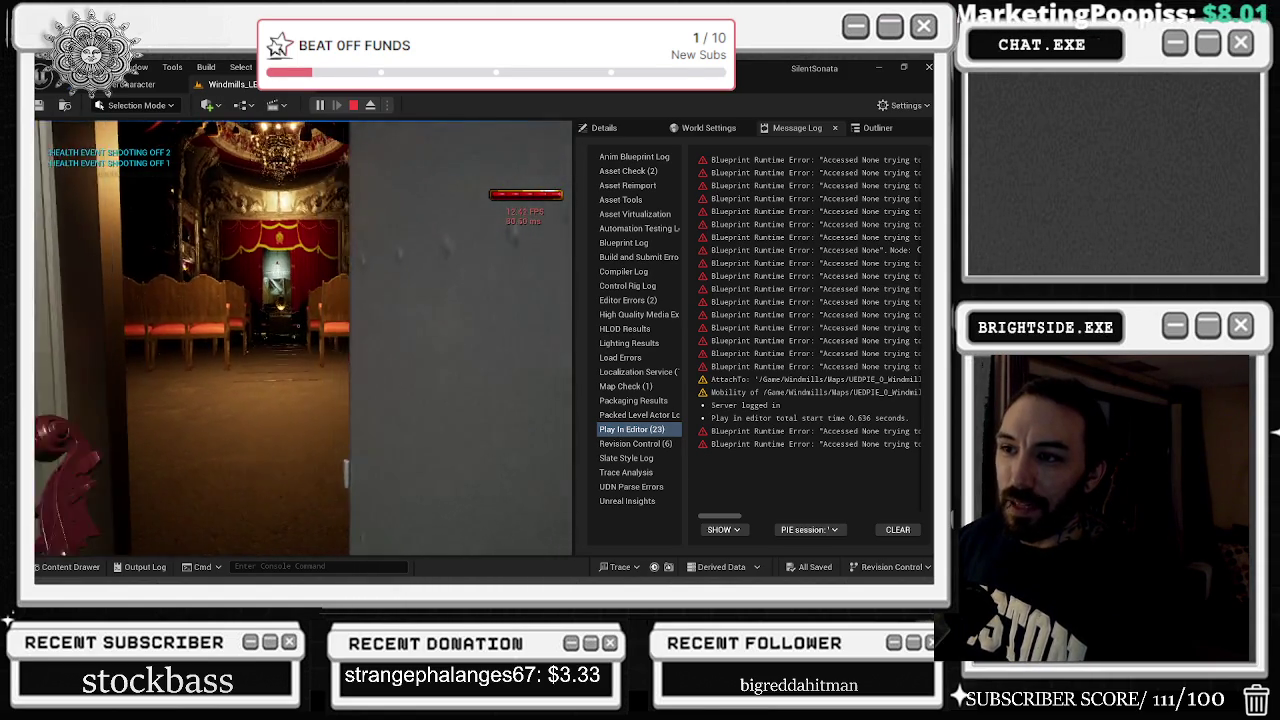
key("w")
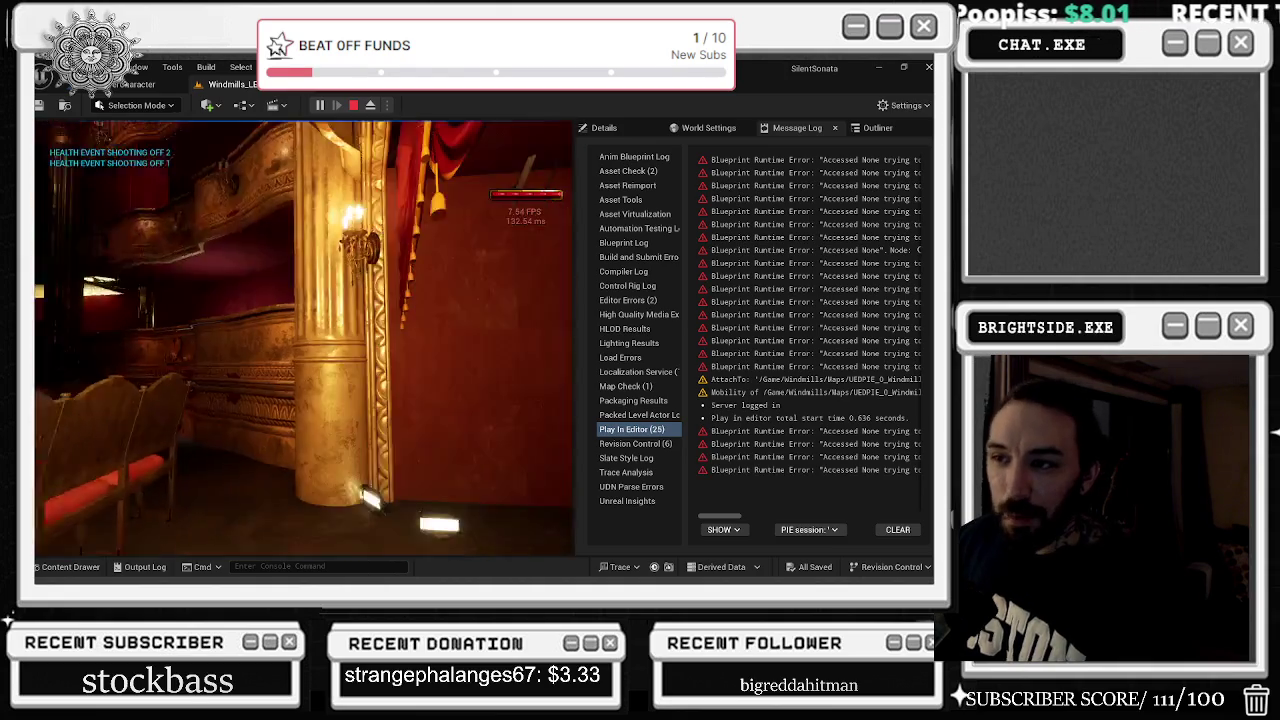
key("w")
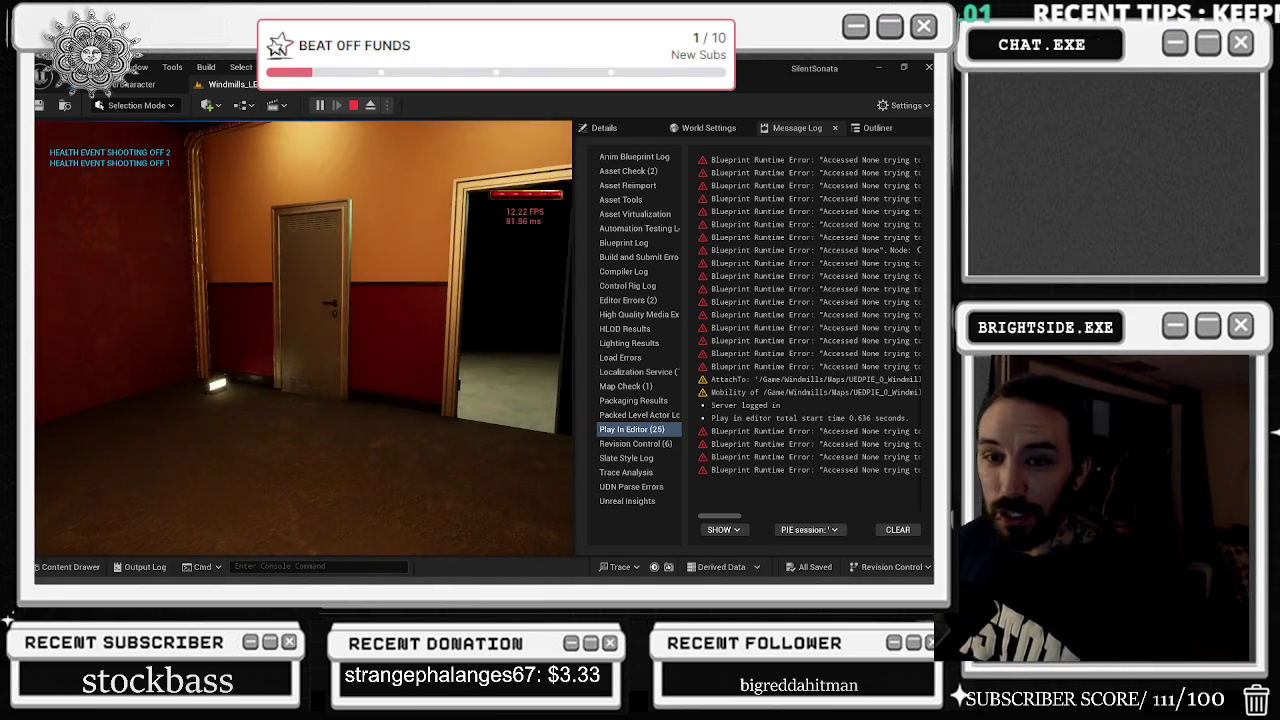
key("w")
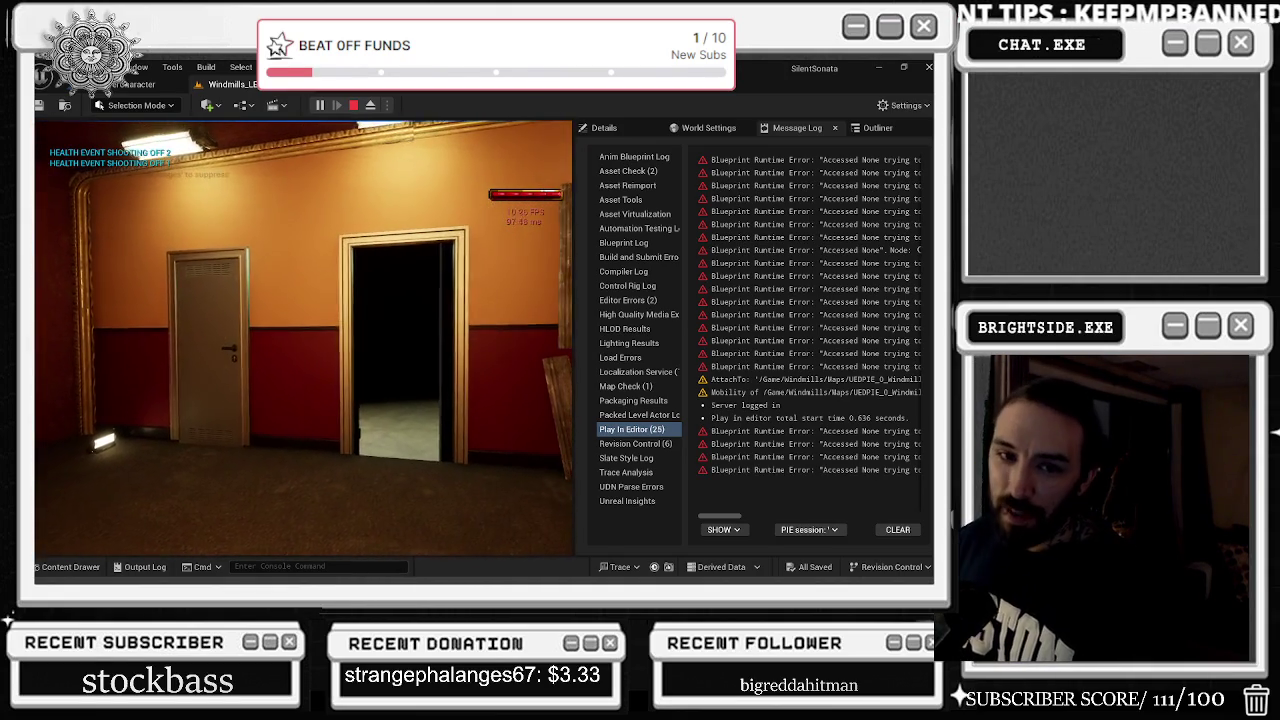
key("d")
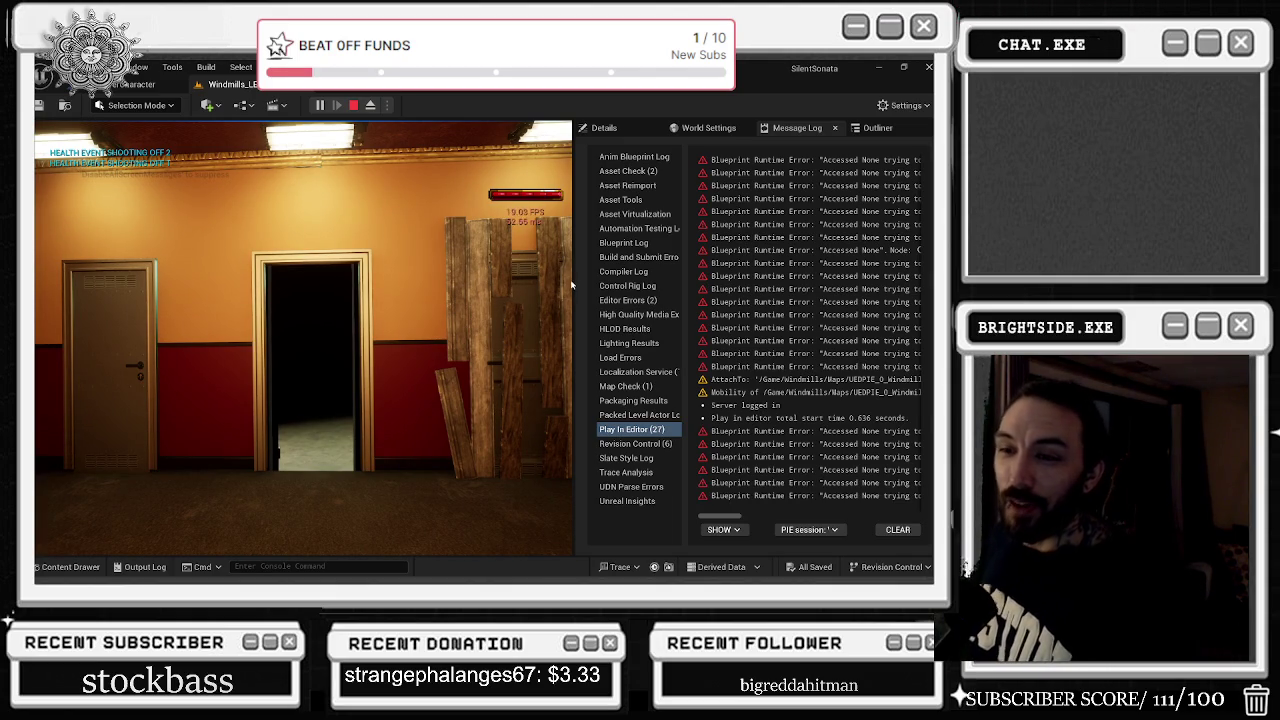
key("Escape")
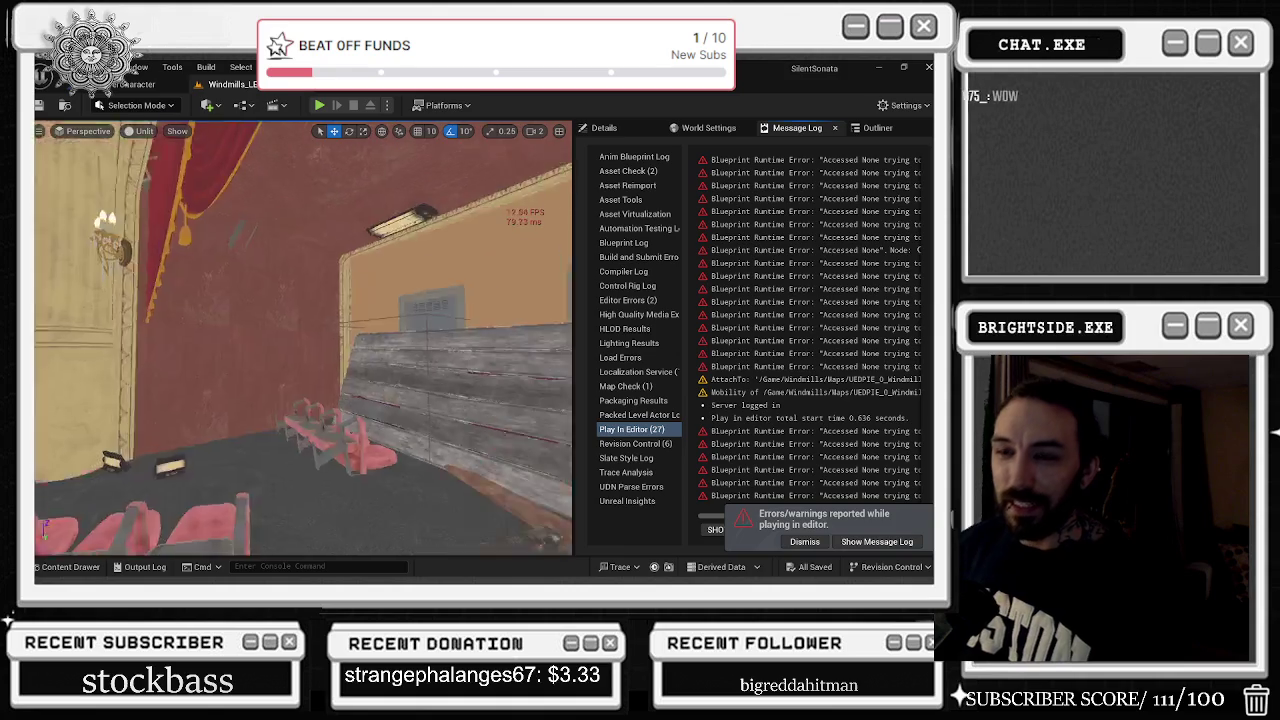
Fly the editor view backstage into the wooden attic to inspect the stained-glass altar and couch
key("w")
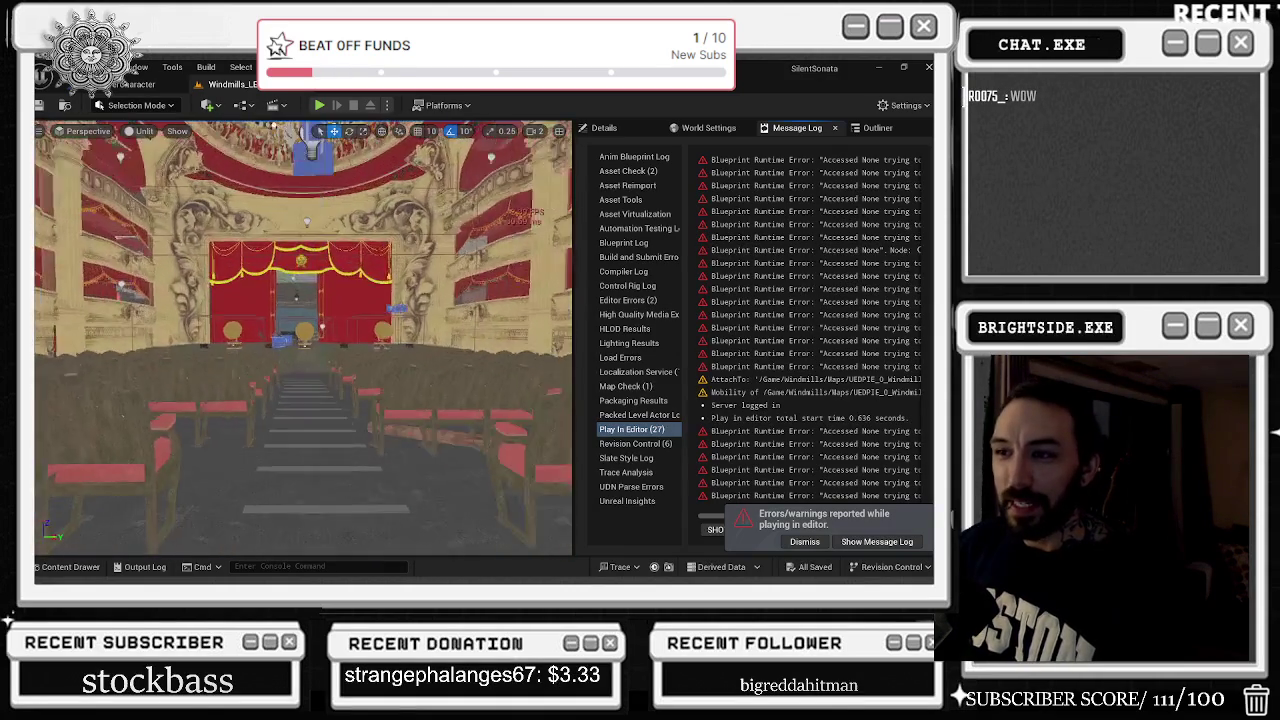
key("w")
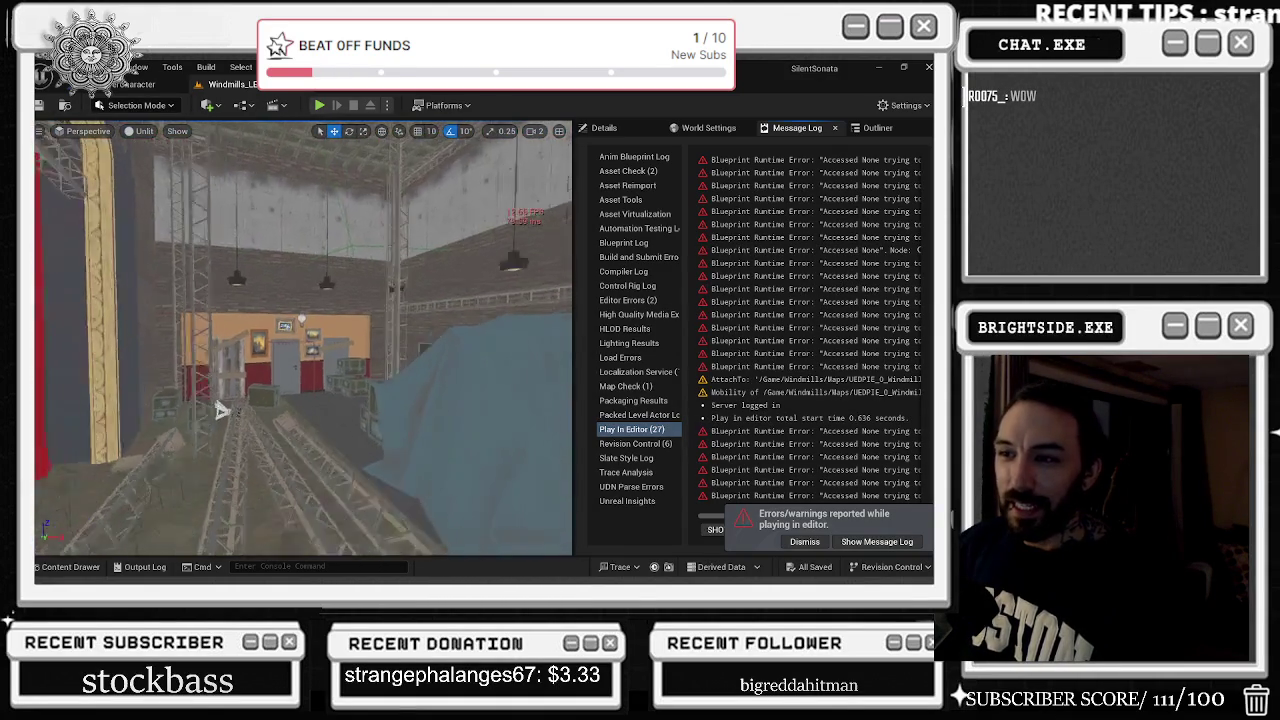
key("w")
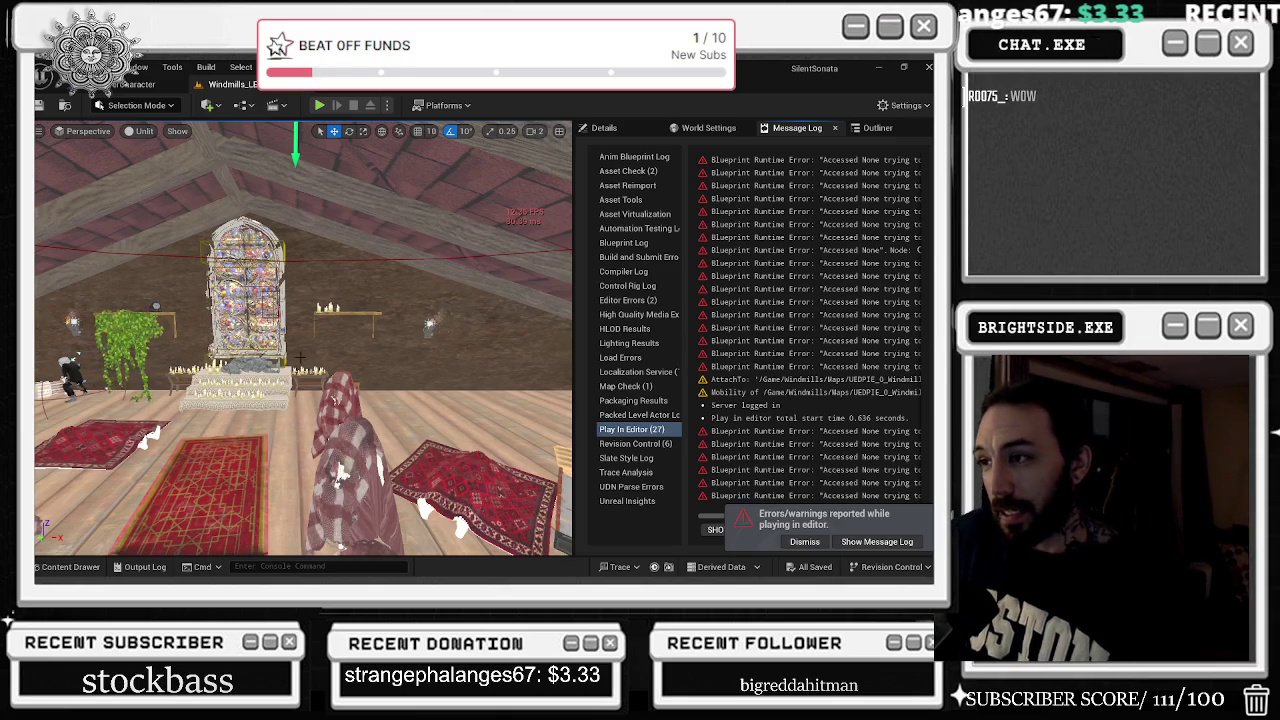
key("s")
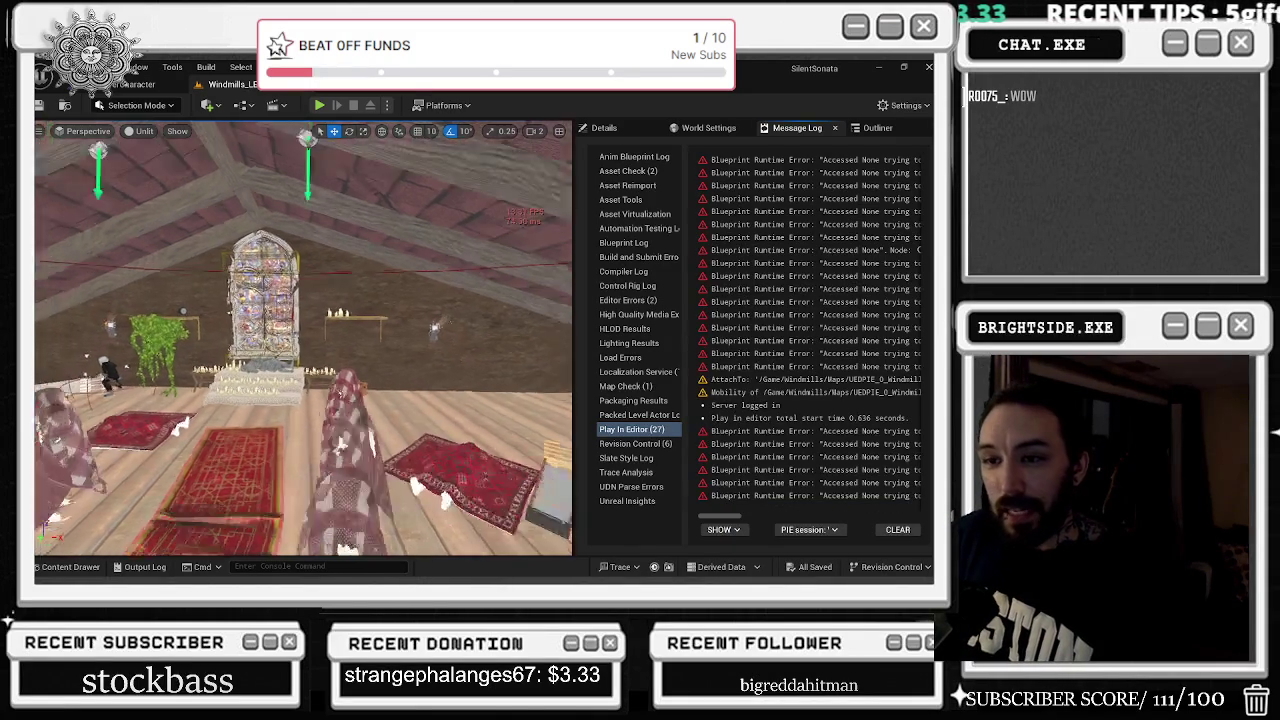
key("q")
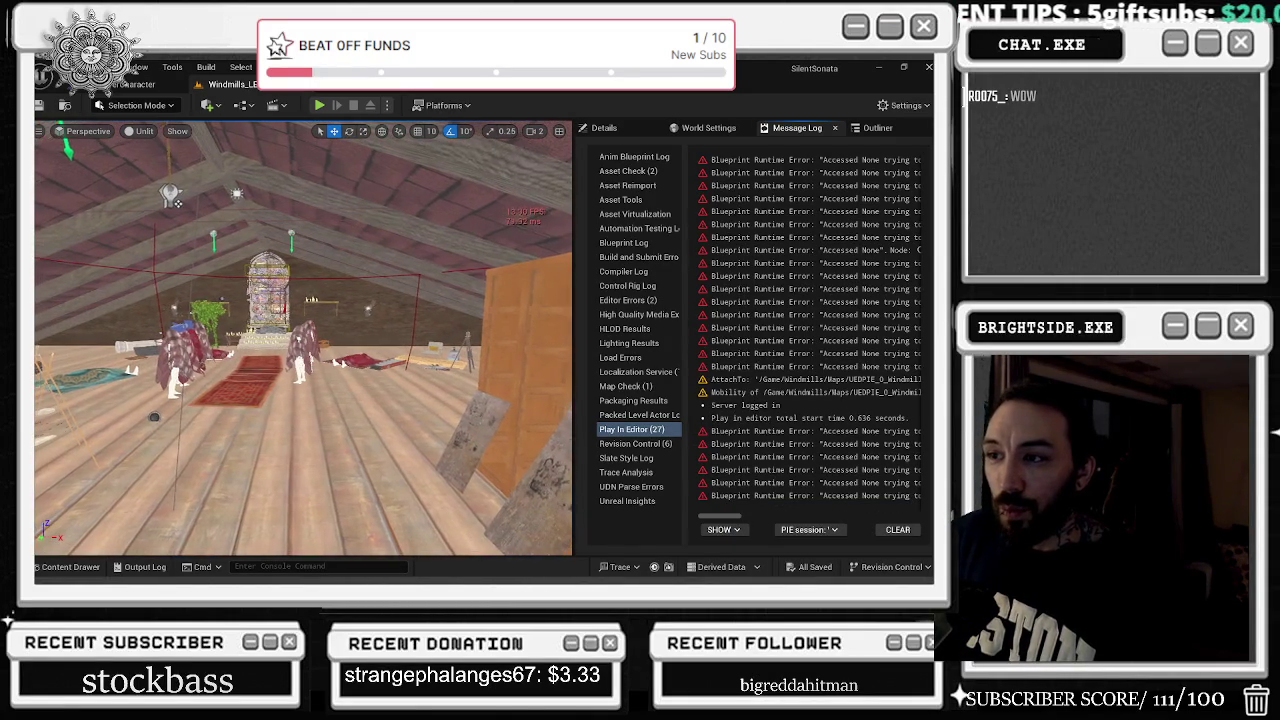
key("a")
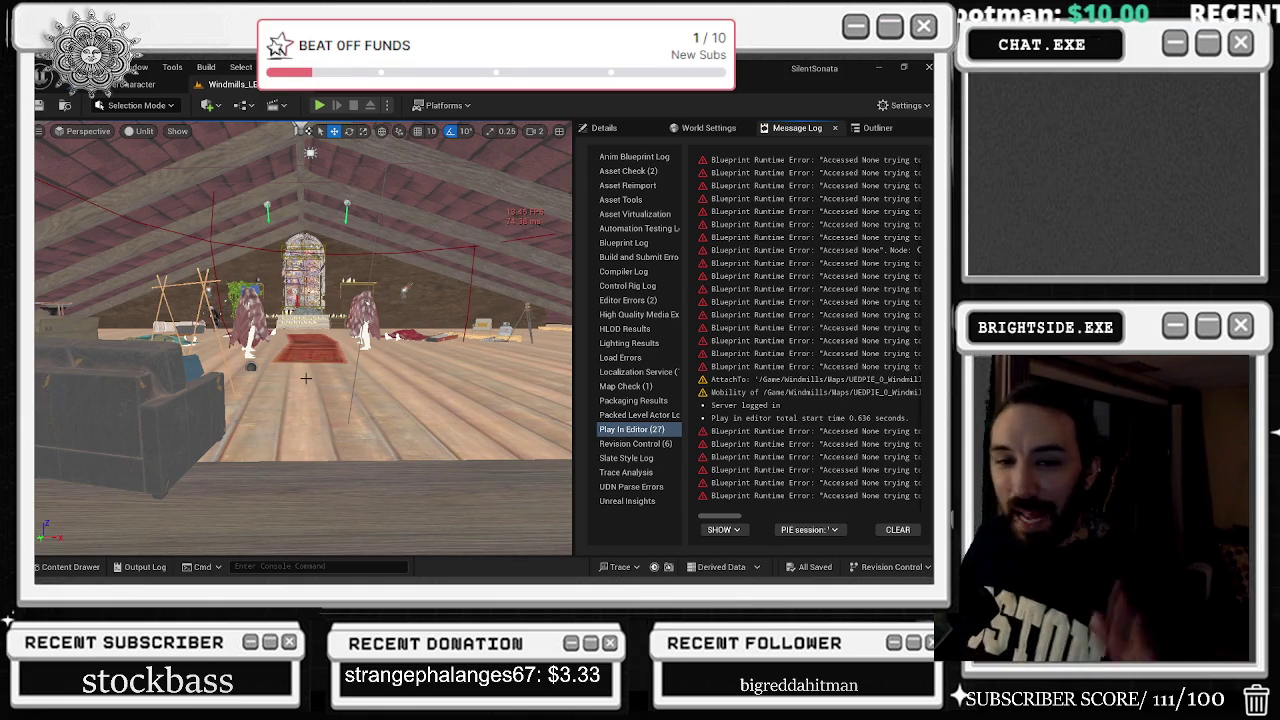
key("alt+Tab")
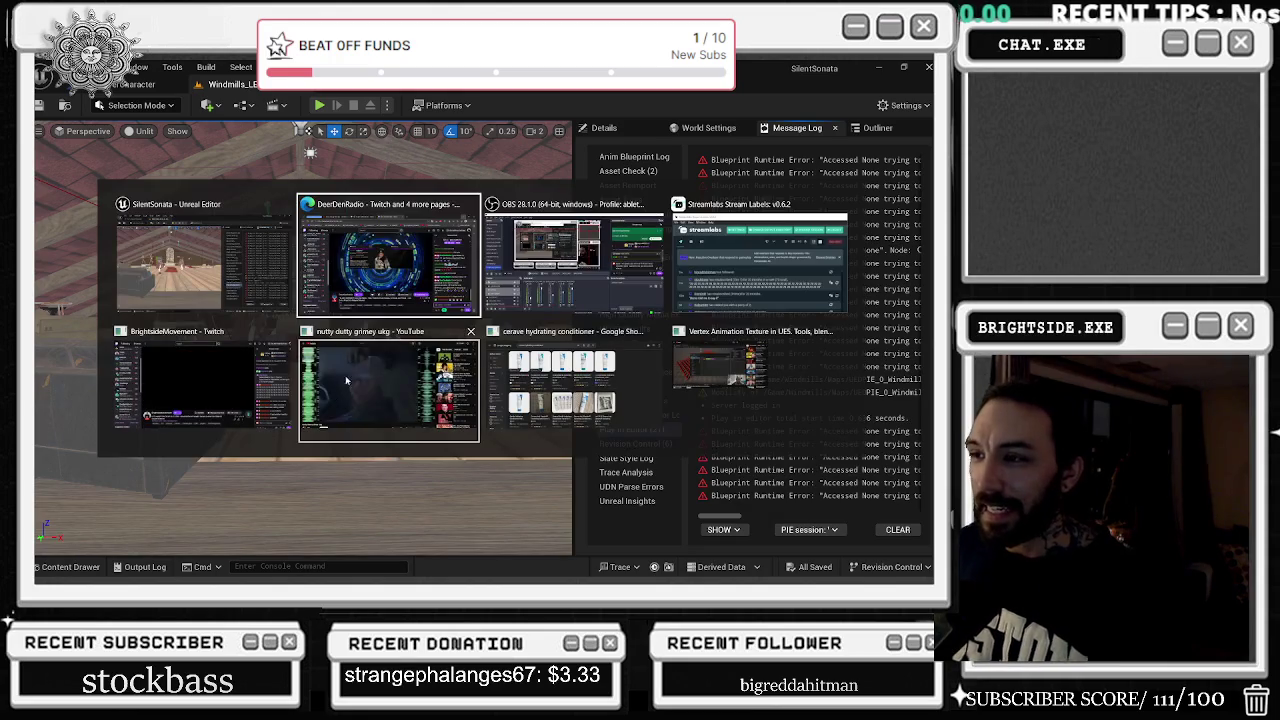
Glance at the live Twitch stream page, return to Unreal, then switch to the Twitch Clips Manager
left_click(258, 400)
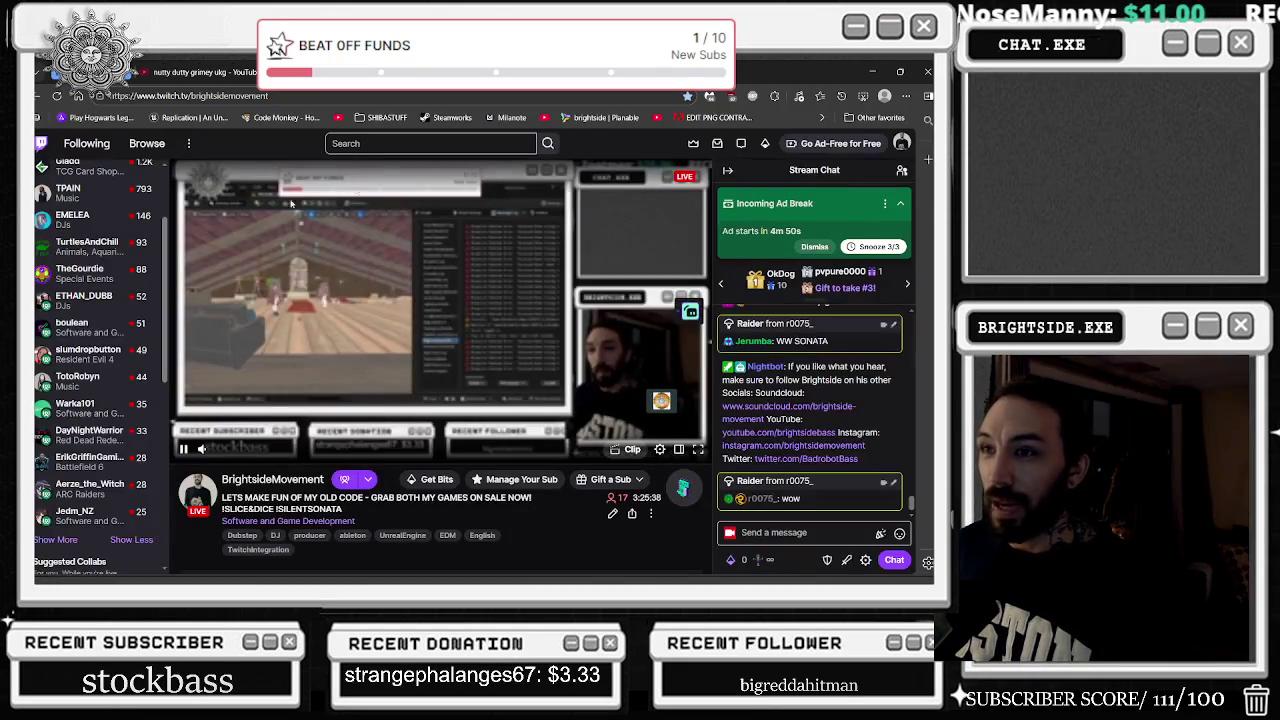
key("alt+Tab")
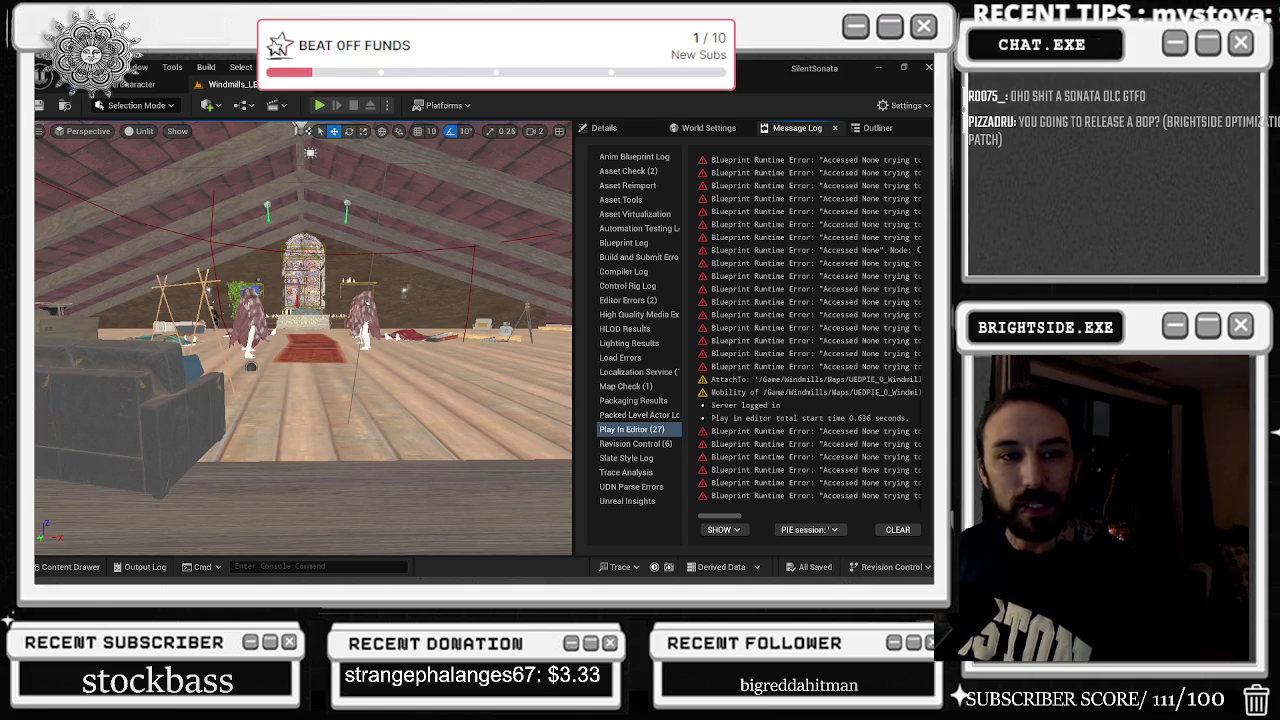
key("alt+Tab")
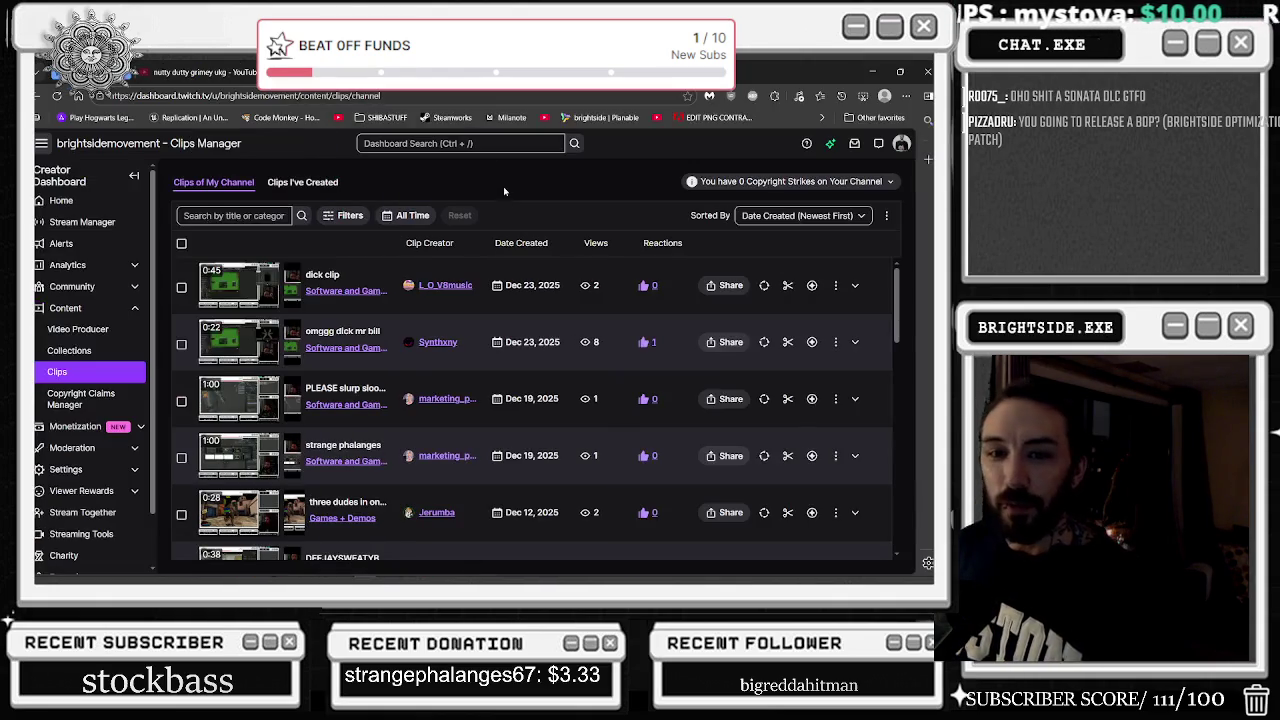
Switch to the Clips I've Created list and scroll down through it
left_click(308, 184)
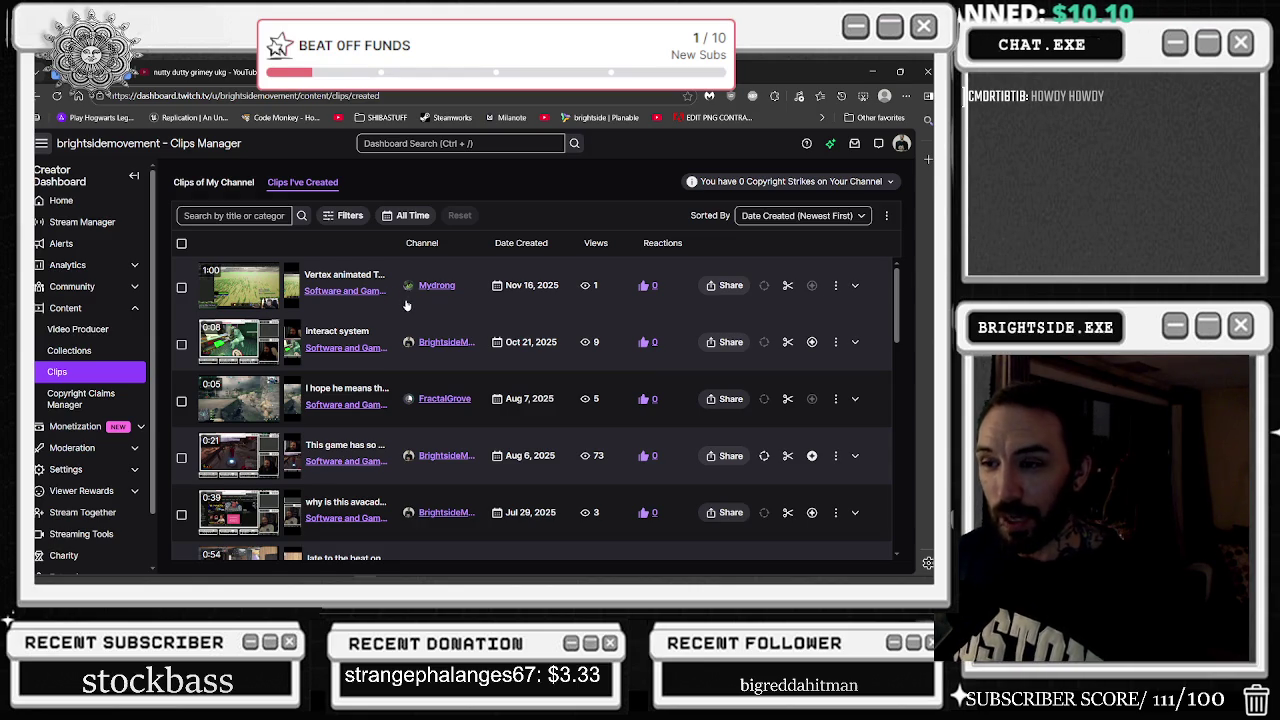
scroll(406, 305, "down", 1)
scroll(378, 320, "down", 1)
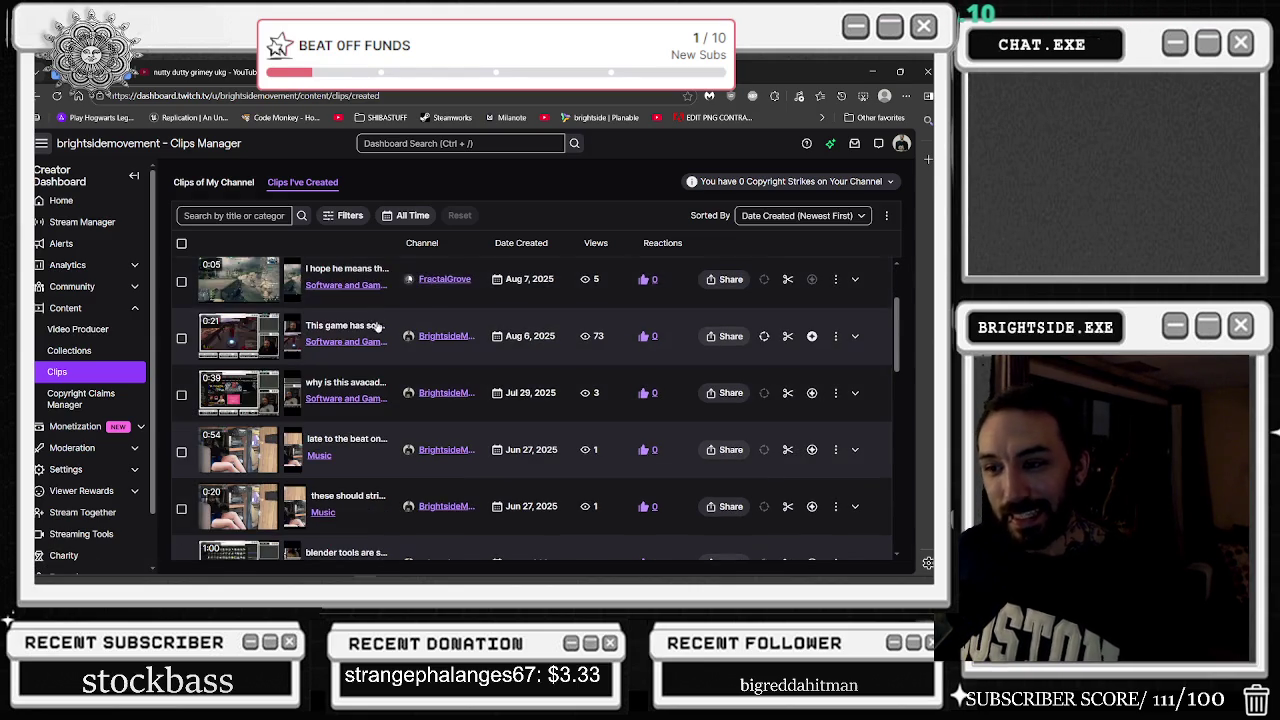
scroll(378, 322, "down", 1)
scroll(380, 328, "down", 1)
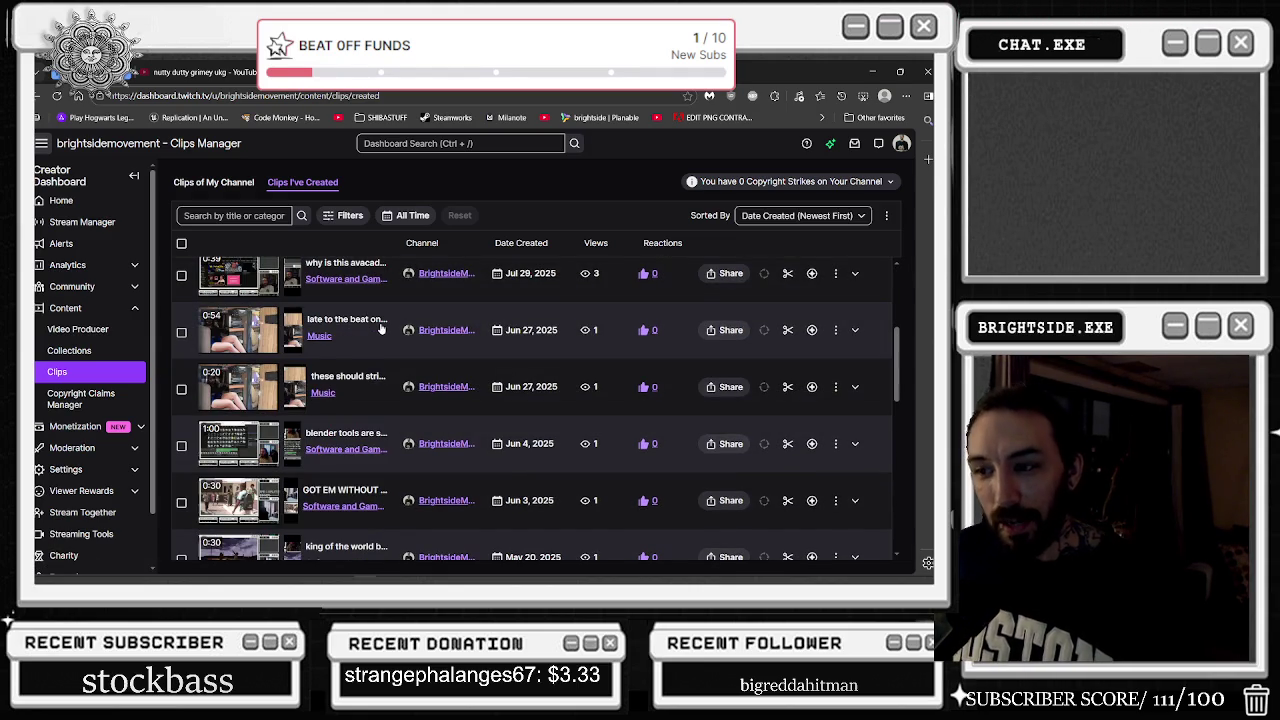
scroll(380, 330, "down", 2)
scroll(370, 345, "down", 1)
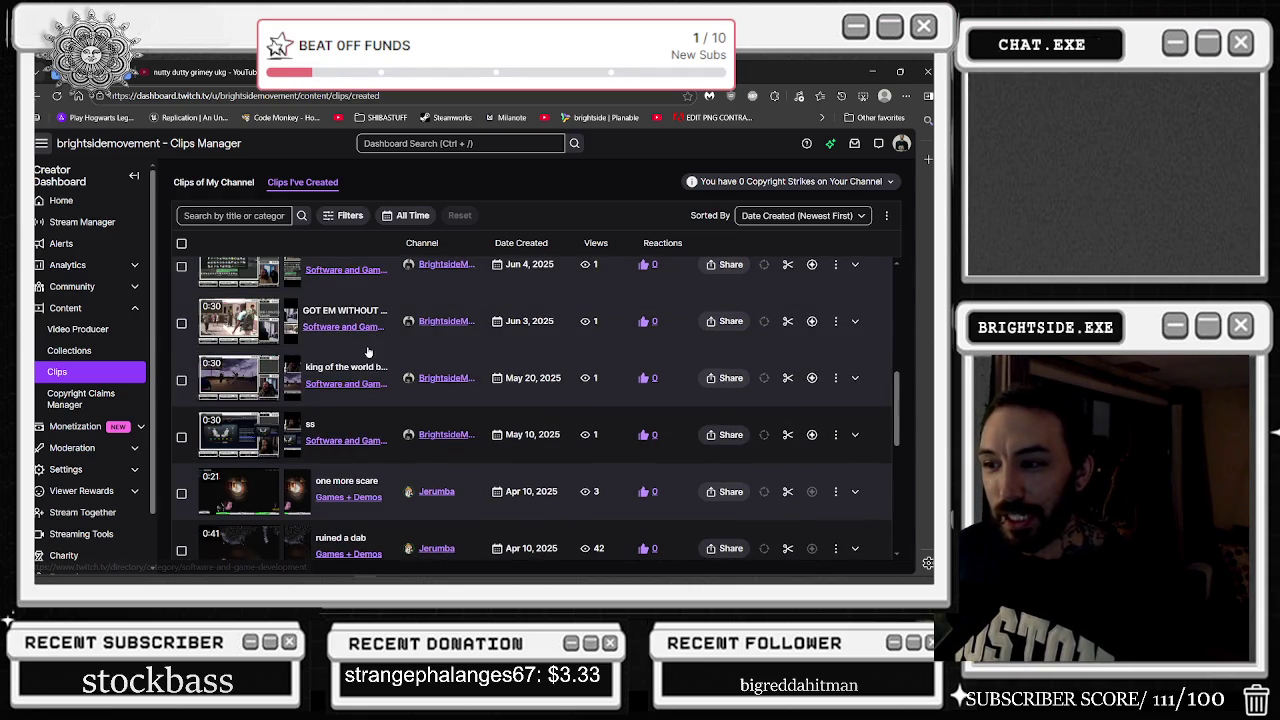
scroll(368, 355, "down", 1)
scroll(368, 356, "down", 1)
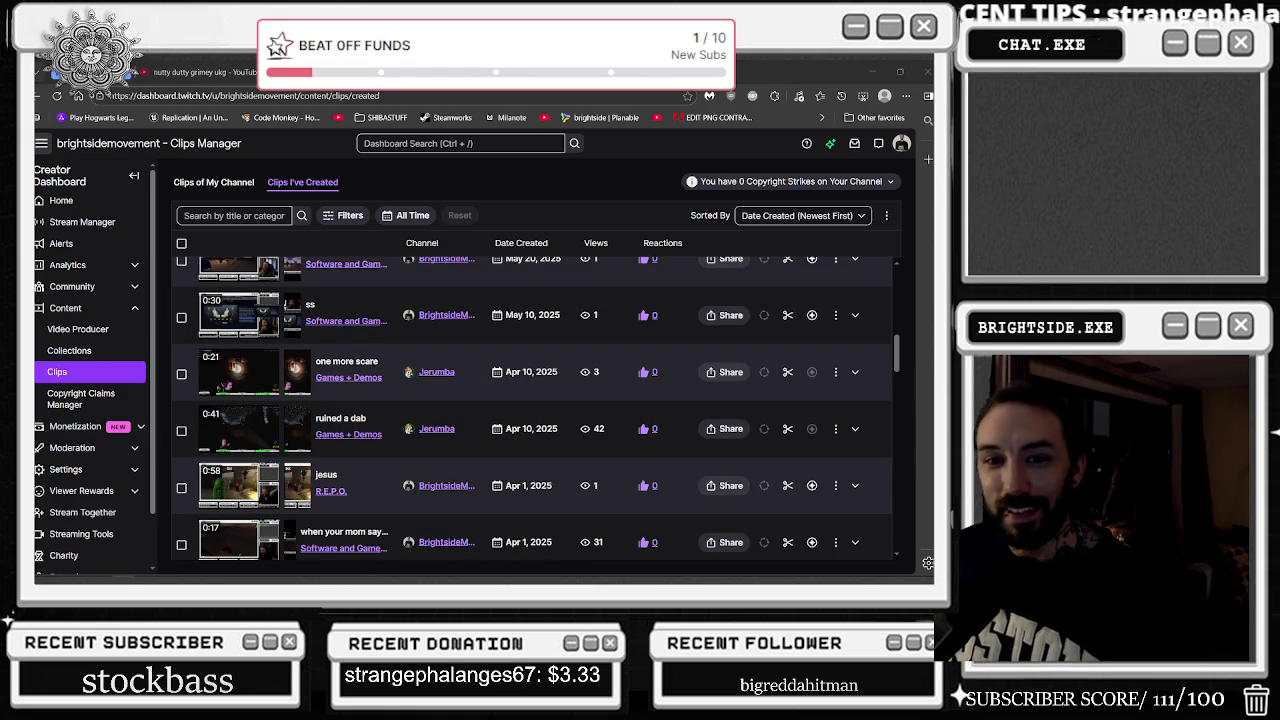
Expand the 'ruined a dab' clip's inline preview player
left_click(362, 421)
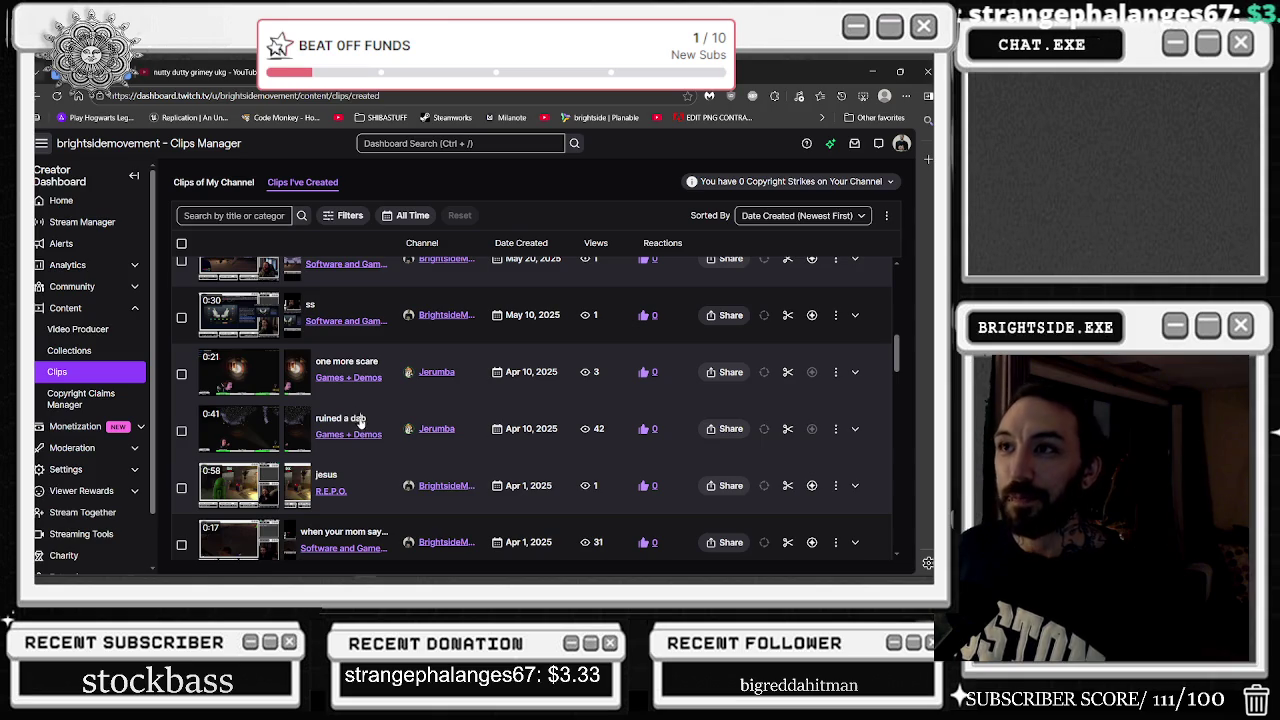
left_click(362, 421)
scroll(406, 393, "down", 2)
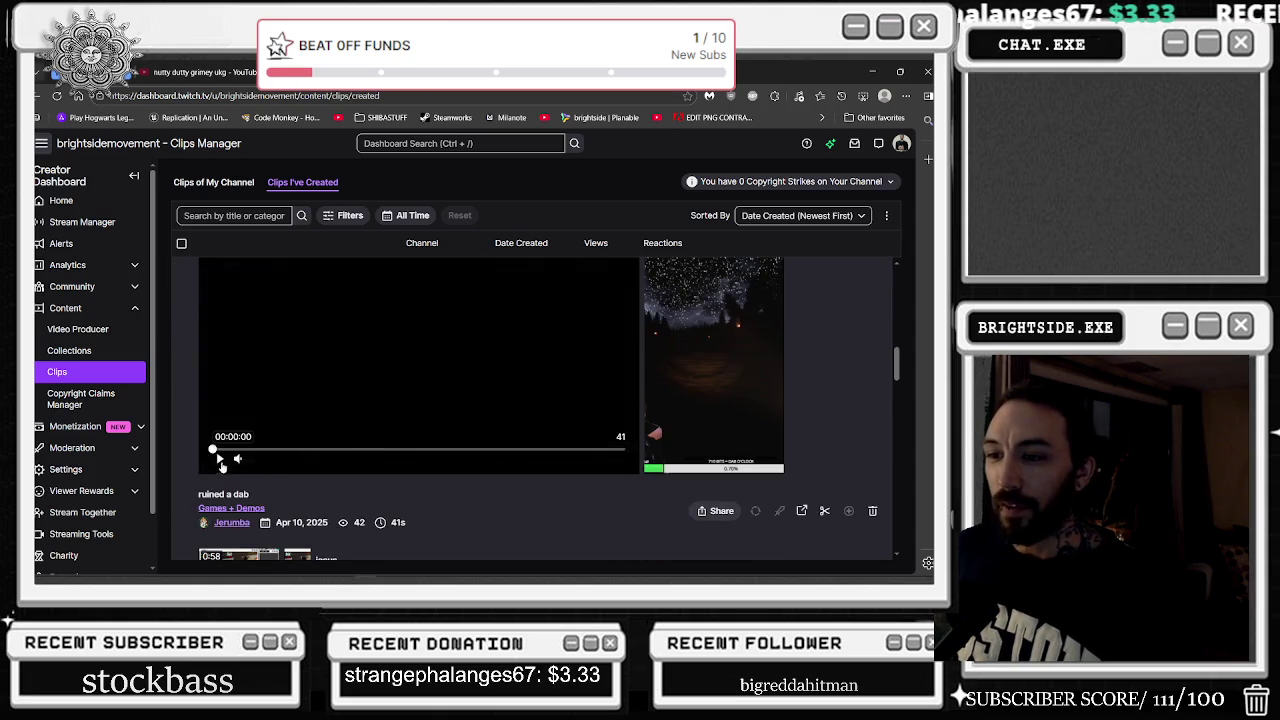
Play the 'ruined a dab' preview briefly, then pause it
left_click(222, 462)
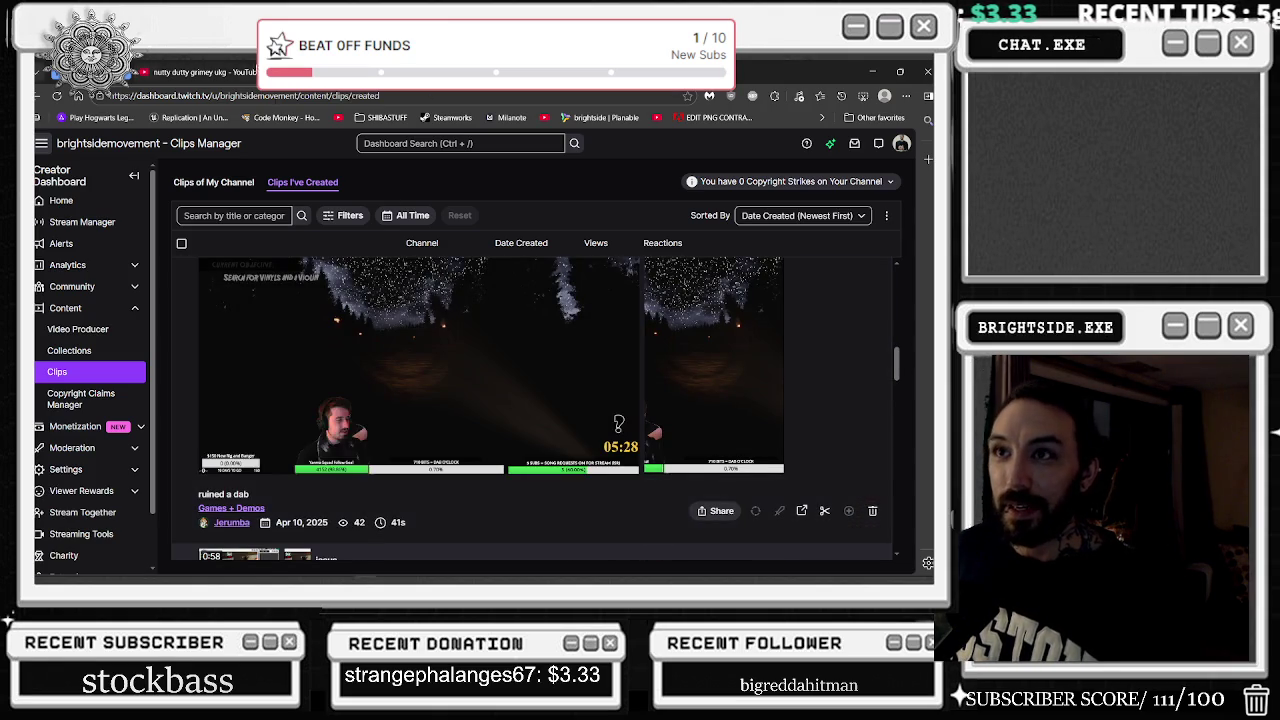
left_click(220, 77)
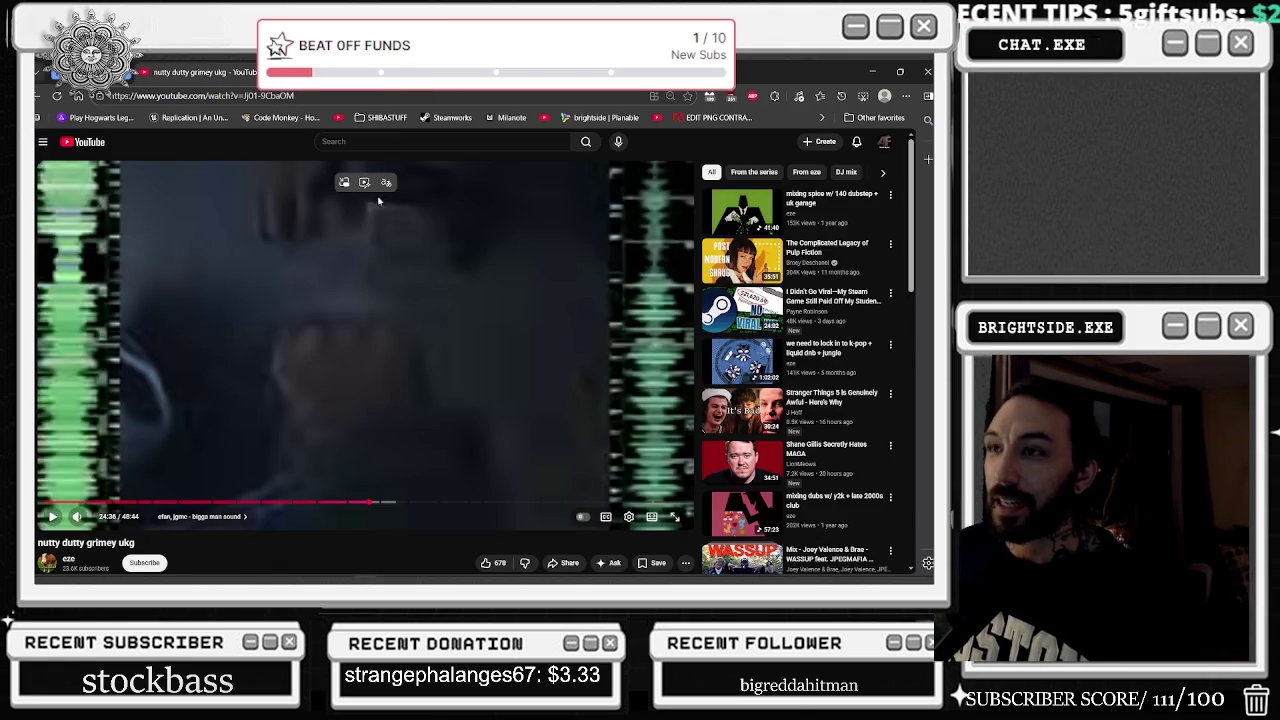
key("ctrl+shift+Tab")
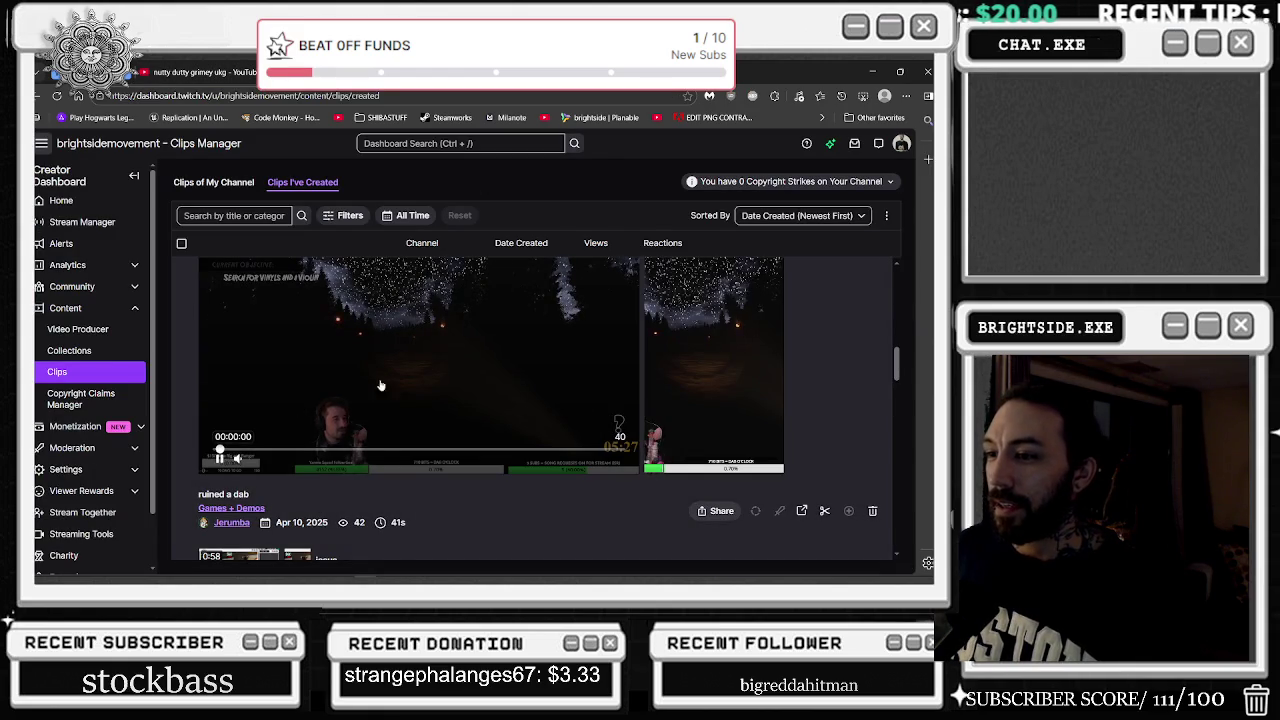
left_click(221, 458)
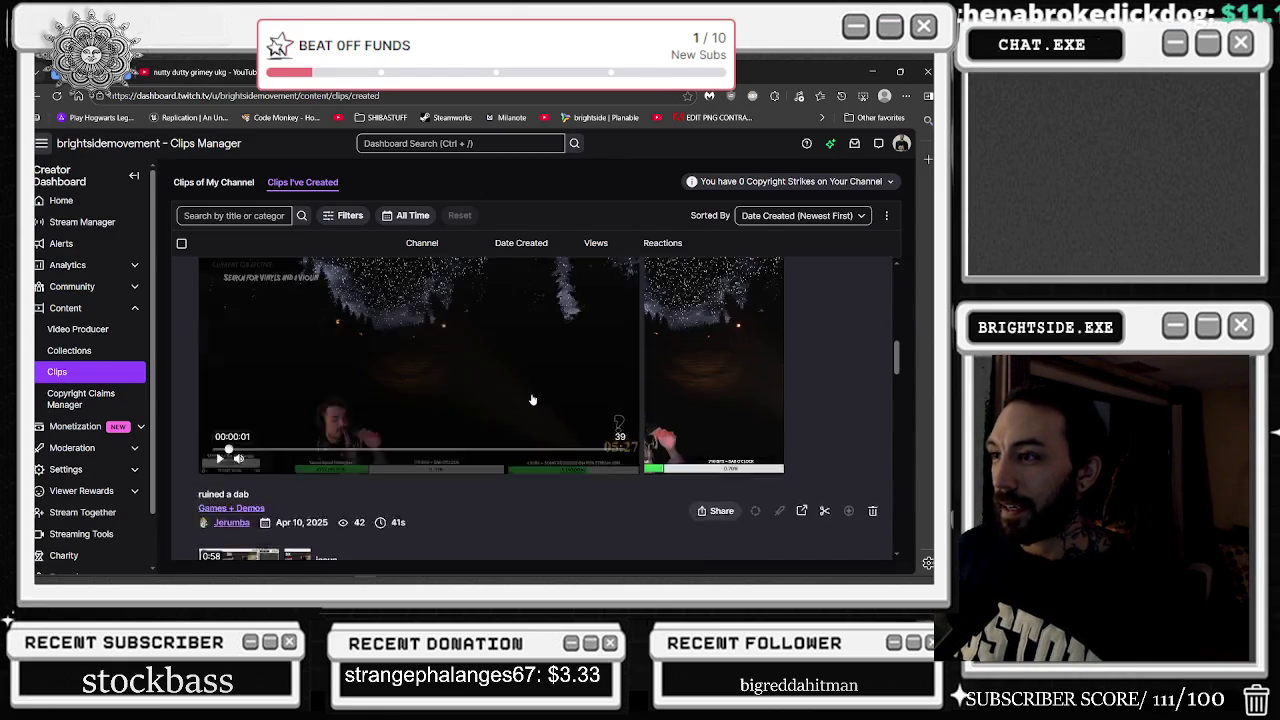
Preview 'one more scare', view it in a new tab, then close that tab
scroll(608, 404, "up", 1)
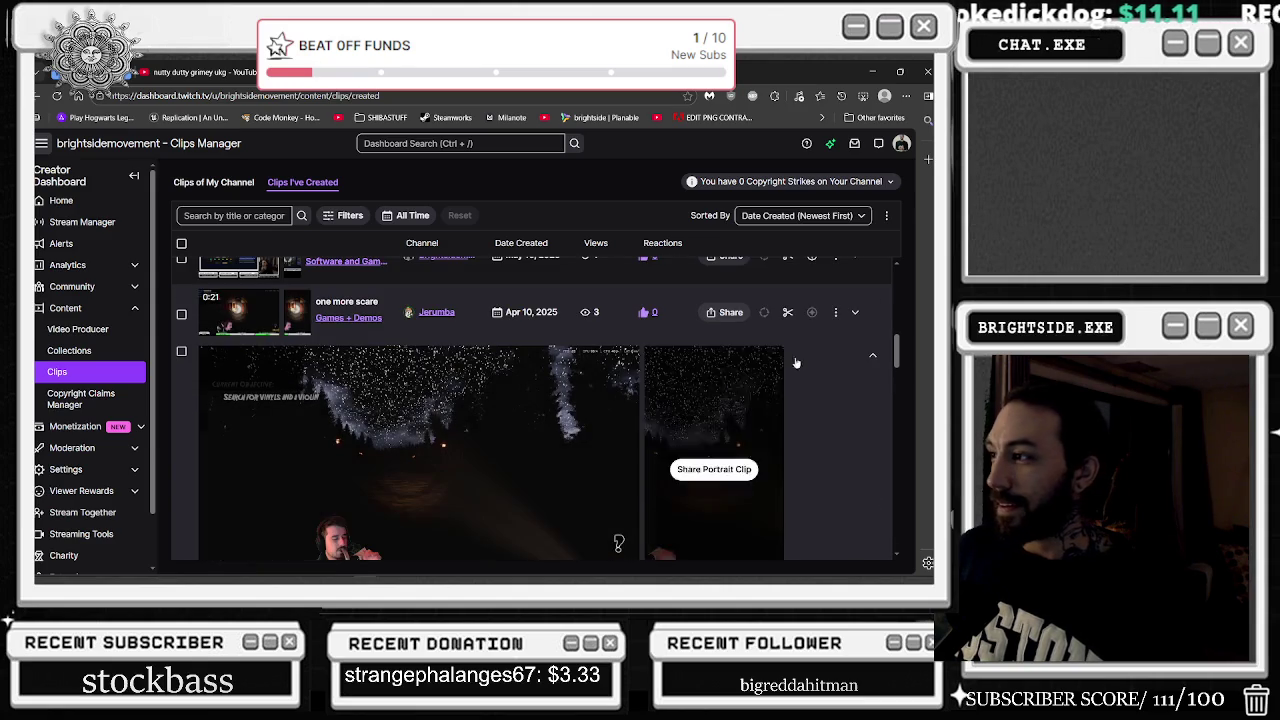
left_click(858, 313)
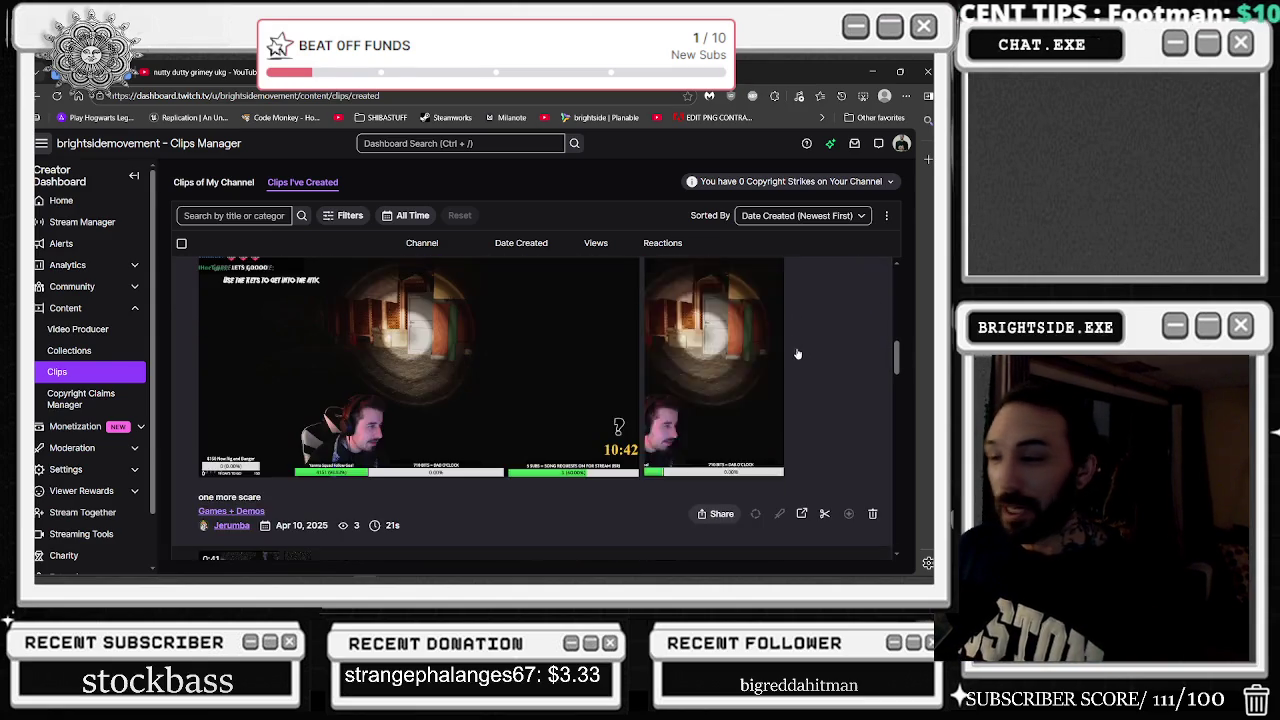
mouse_move(739, 399)
scroll(779, 492, "down", 1)
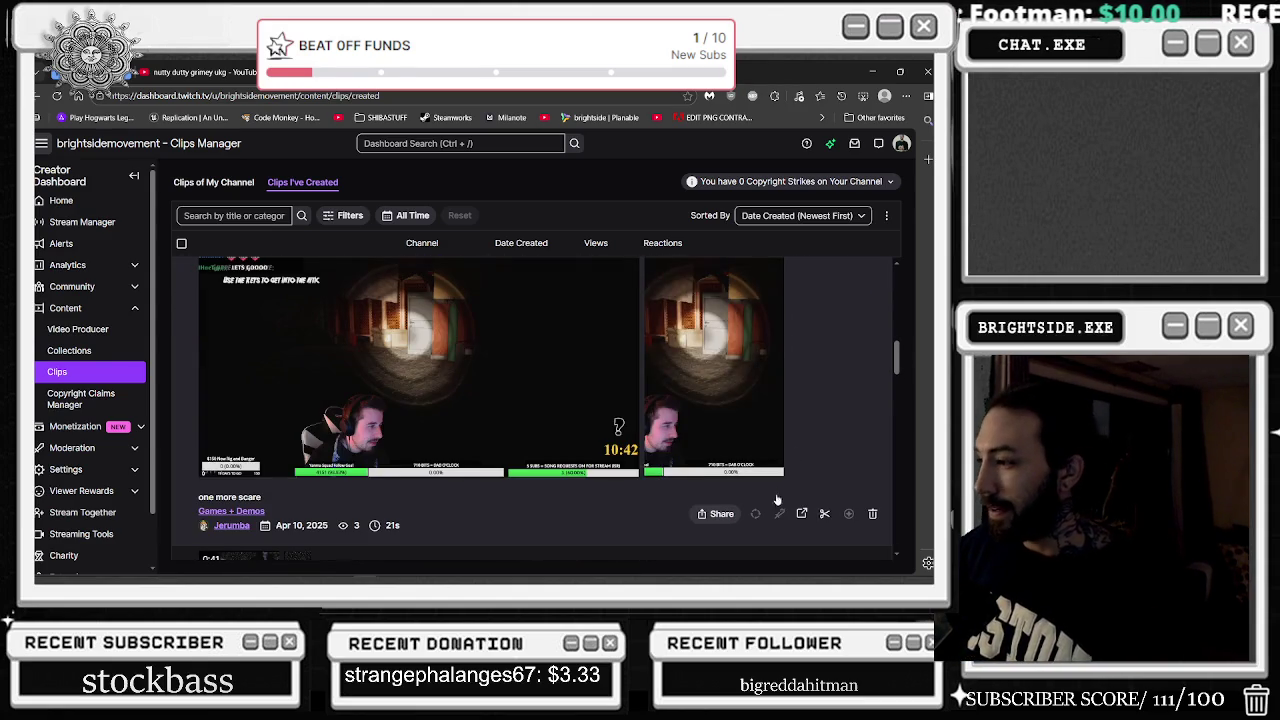
left_click(801, 514)
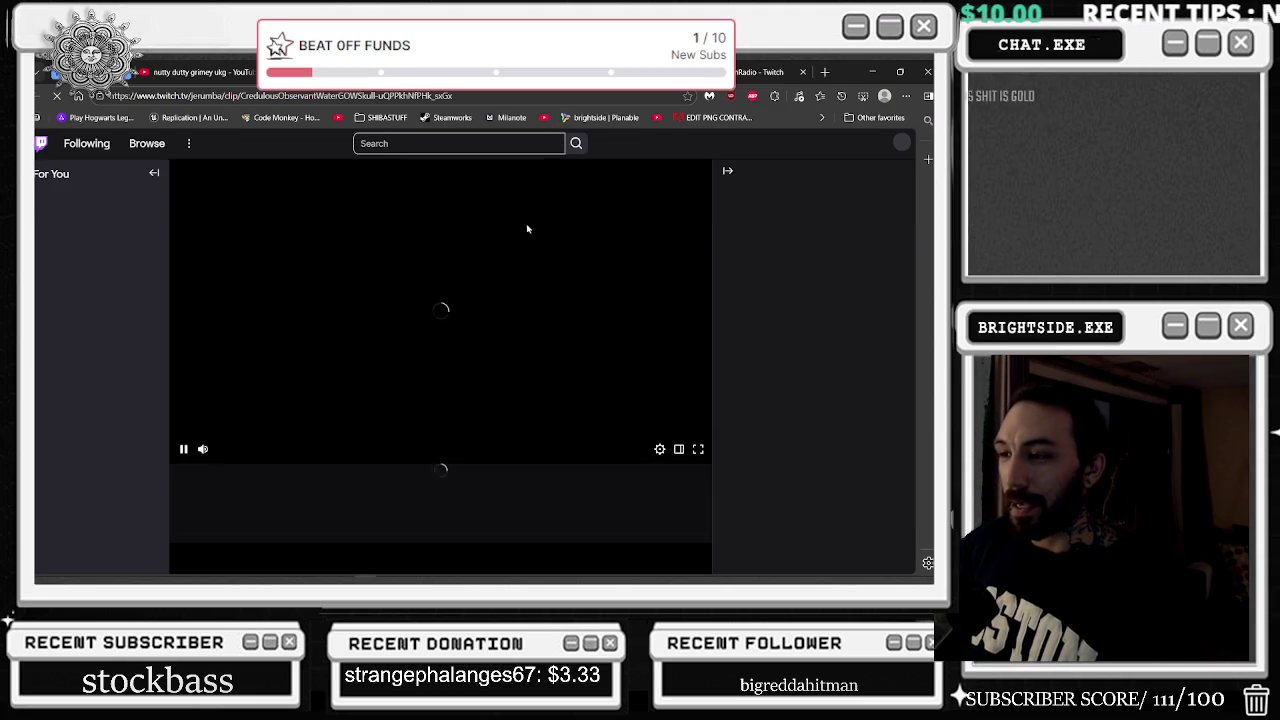
left_click(184, 447)
key("ctrl+w")
Open the 'ruined a dab' clip page and switch its player to full screen
scroll(792, 484, "down", 2)
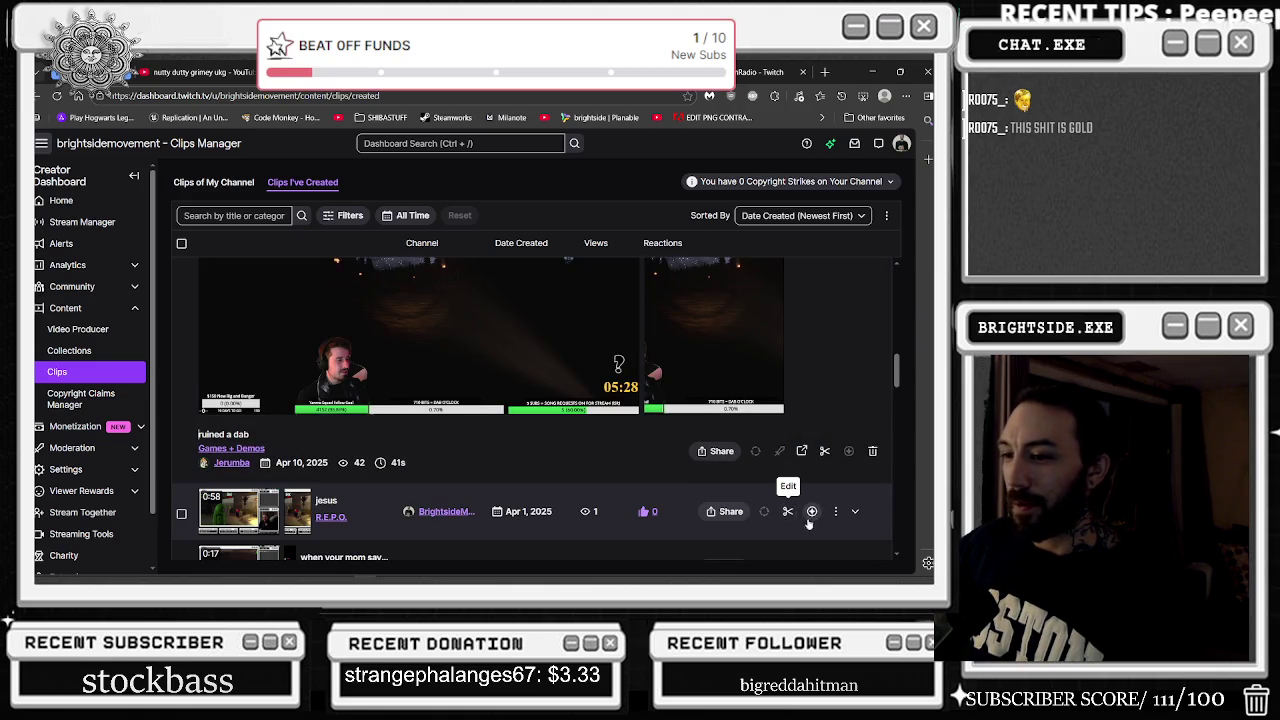
left_click(801, 451)
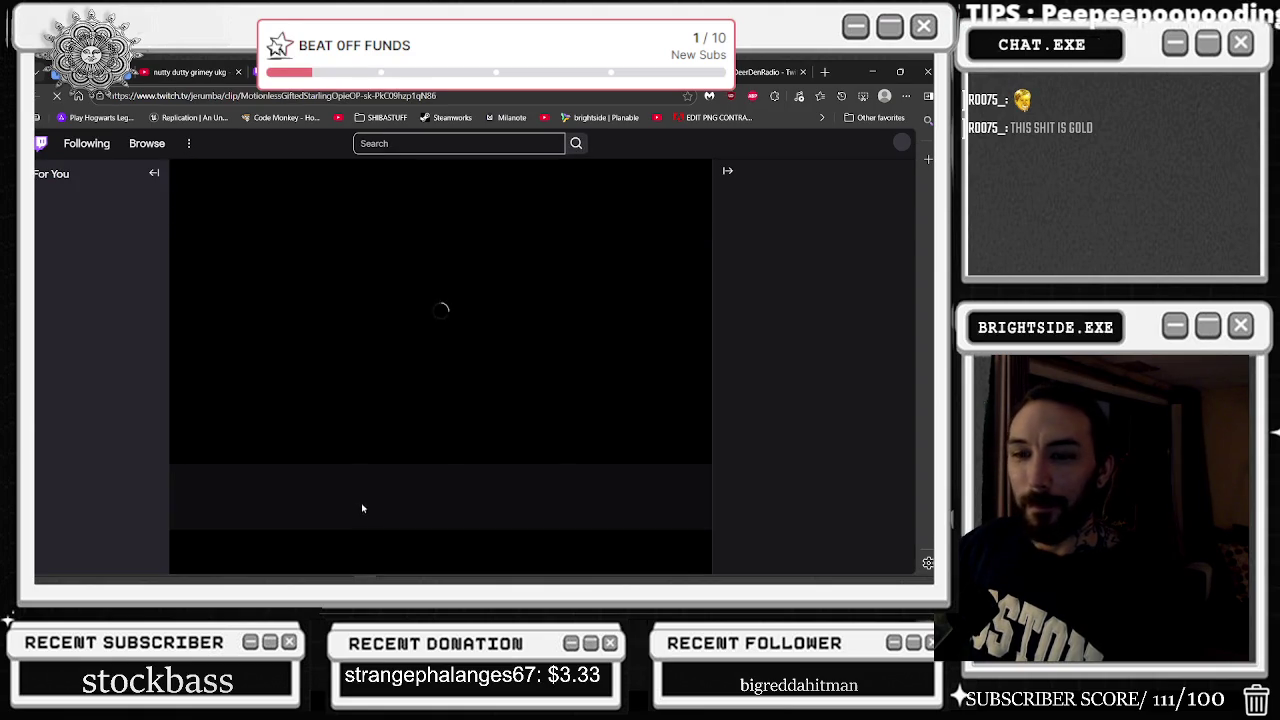
left_click(697, 449)
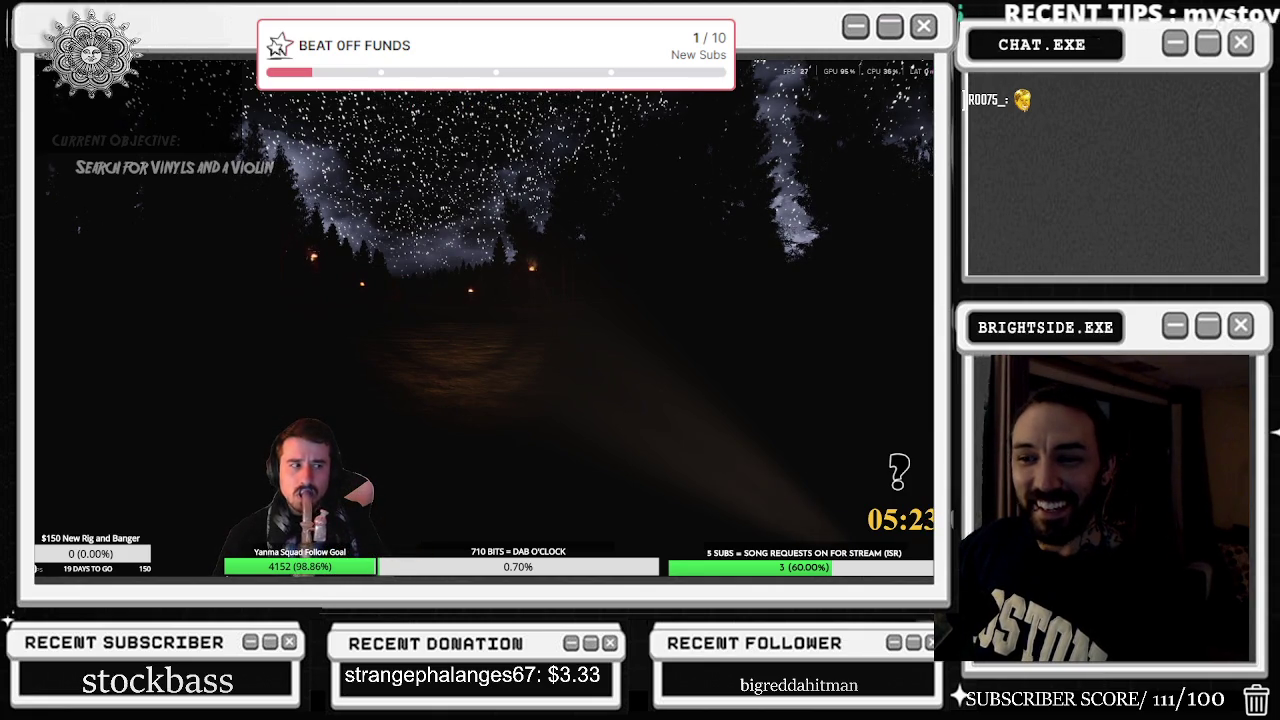
Pause the clip twice, rewinding a few seconds on the seek bar each time, and resume
left_click(40, 561)
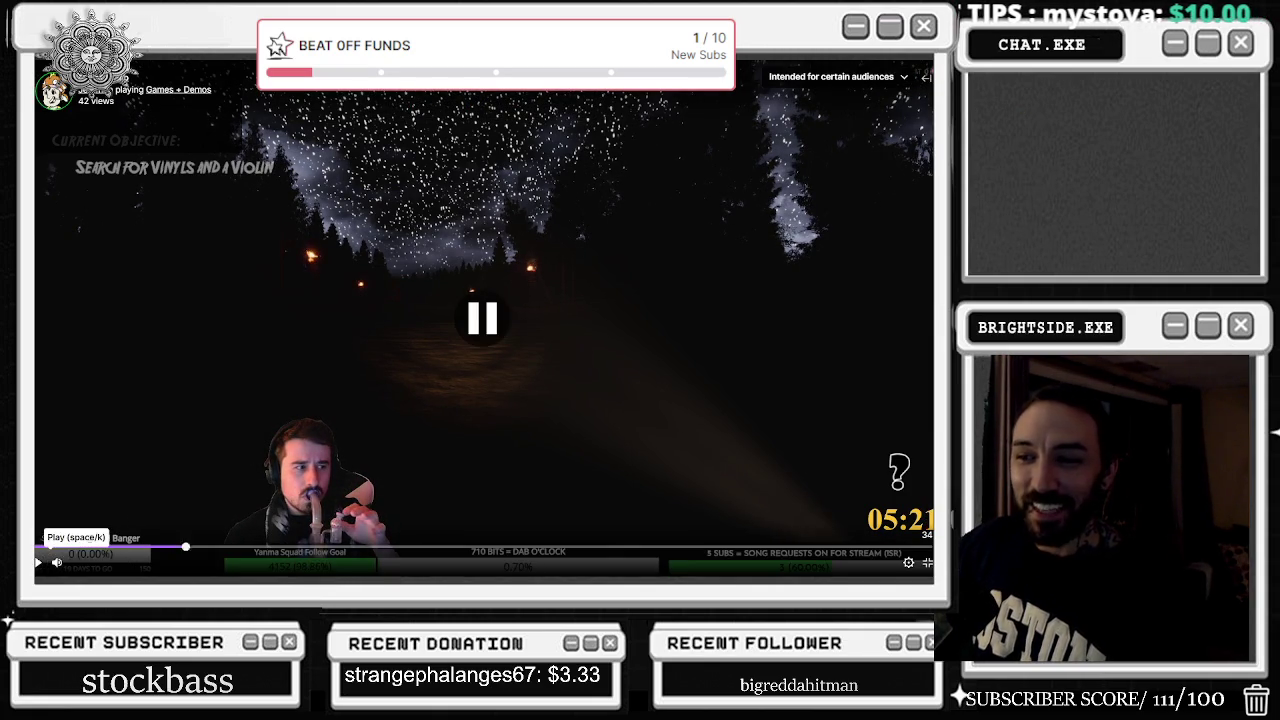
left_click_drag(157, 549, 63, 545)
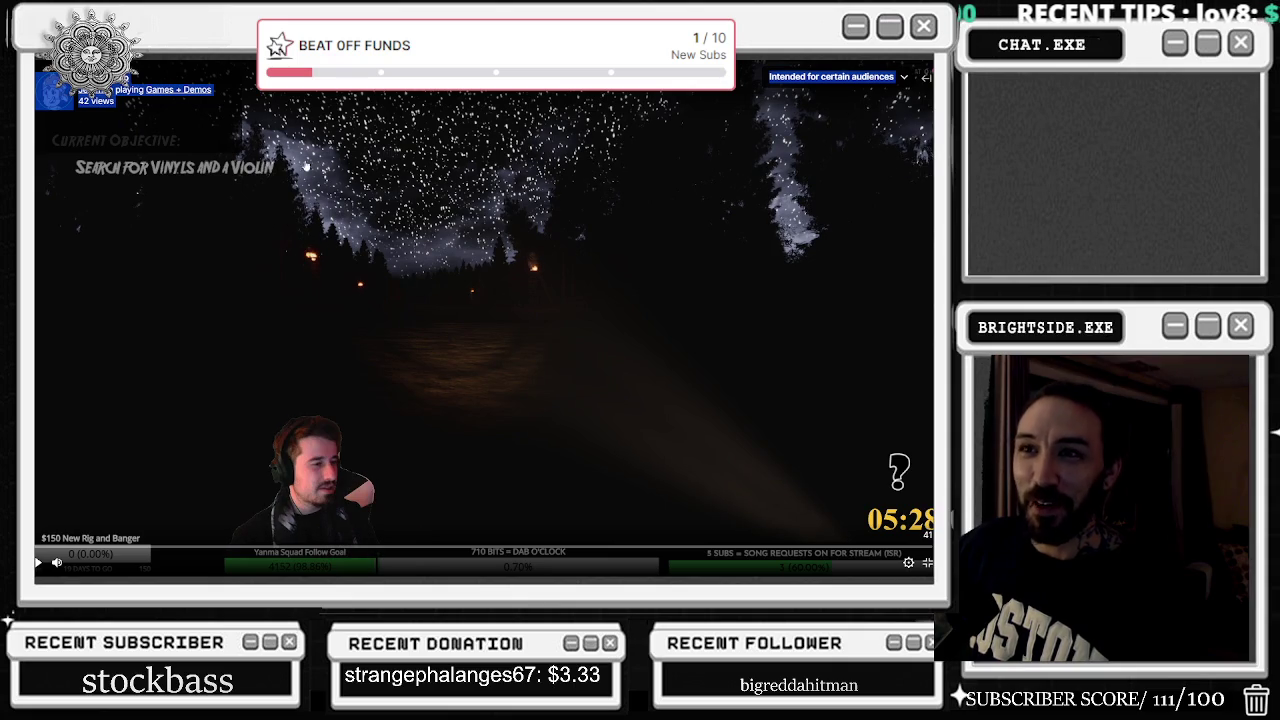
left_click(167, 445)
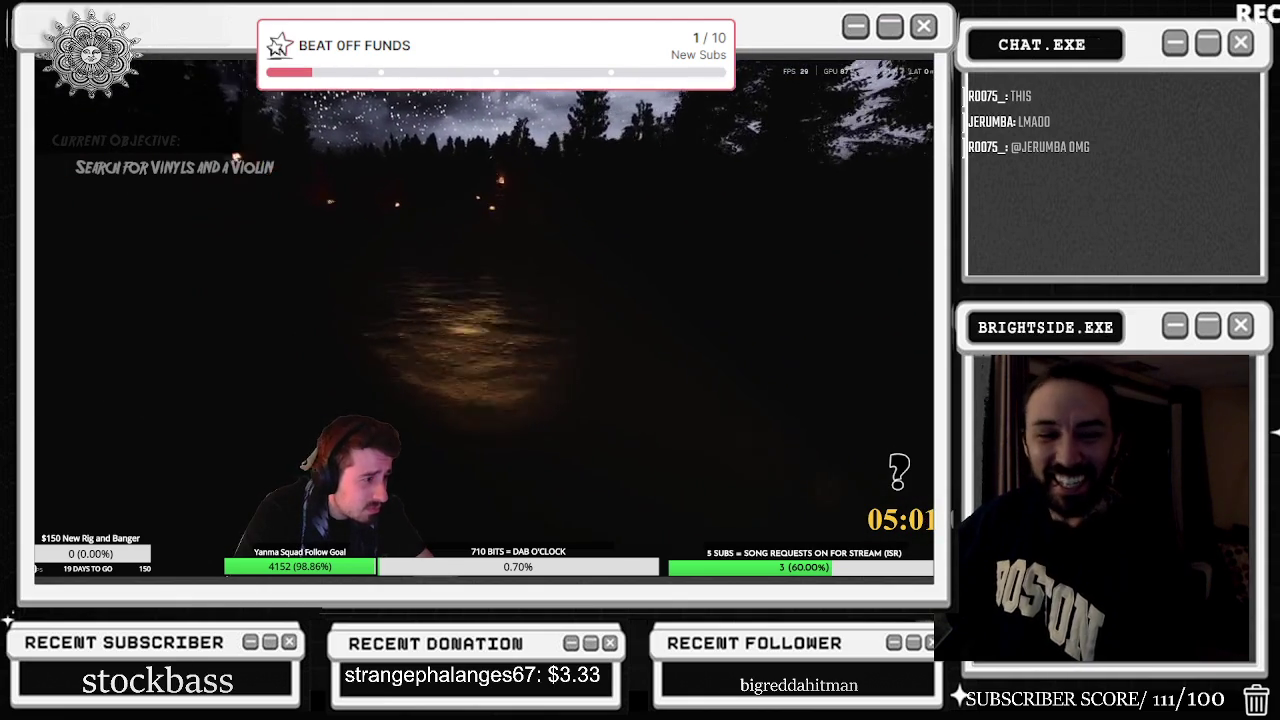
mouse_move(251, 459)
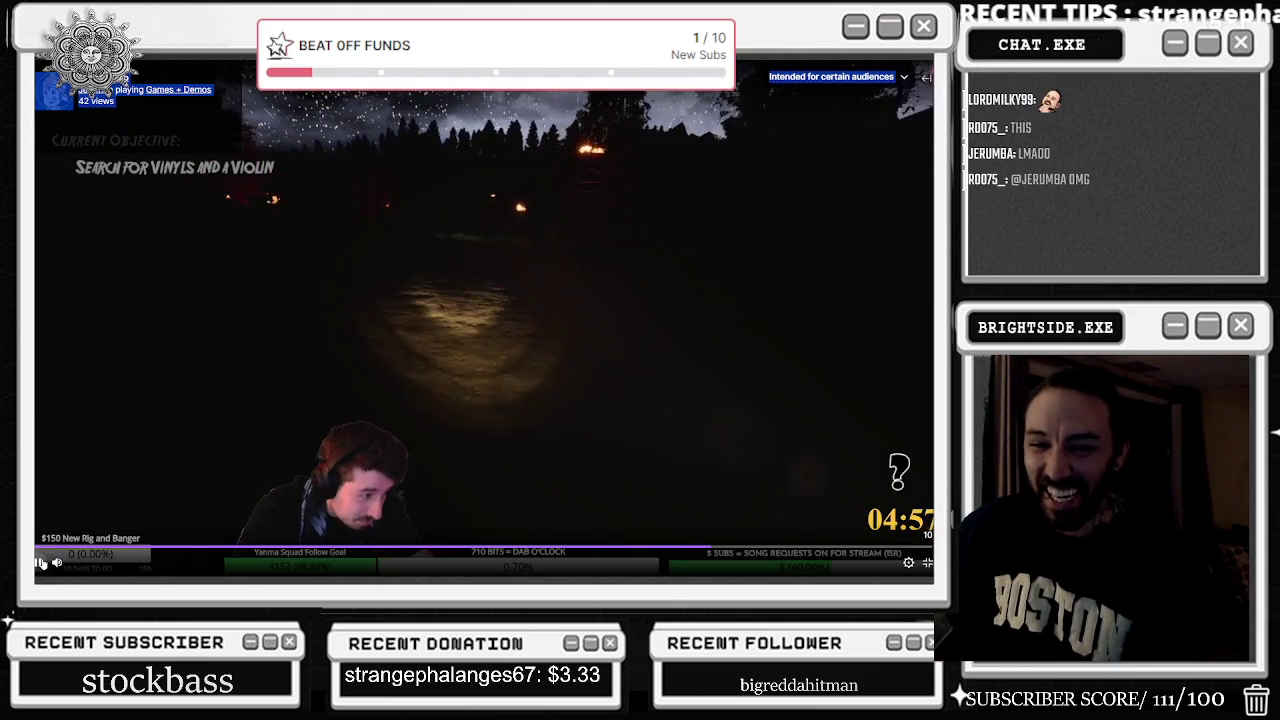
left_click(40, 563)
left_click_drag(704, 545, 646, 549)
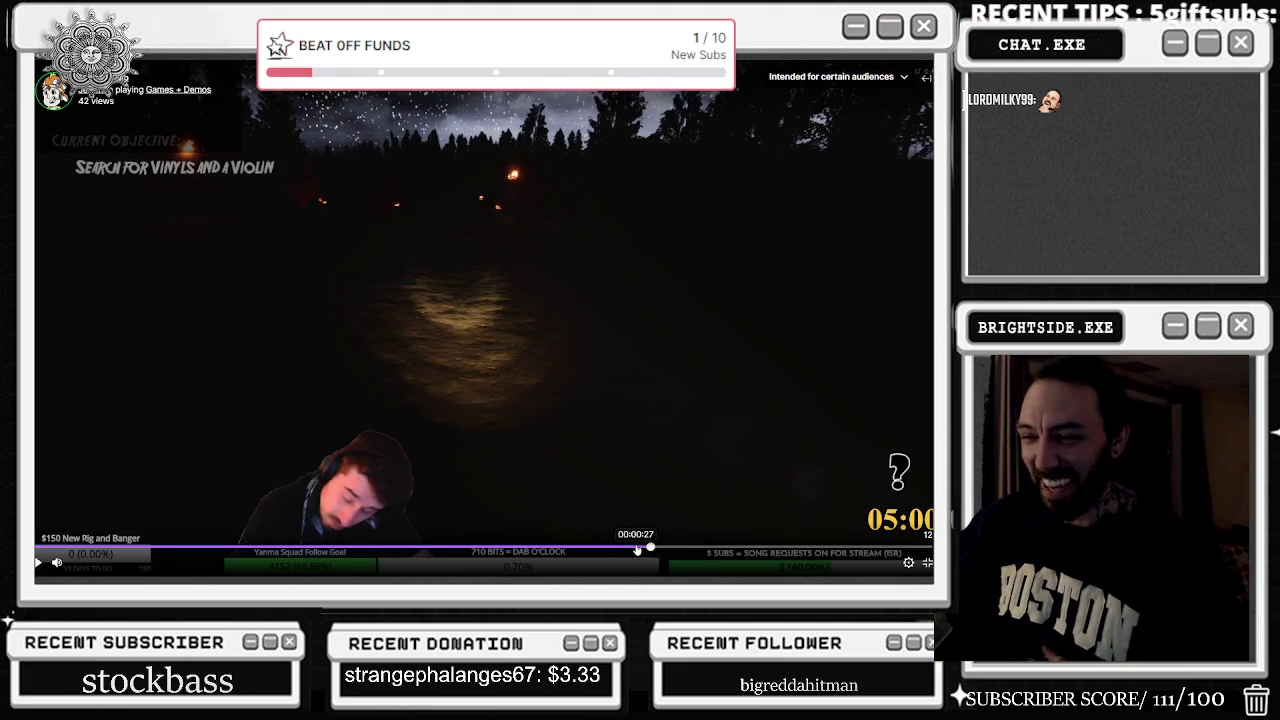
left_click(600, 549)
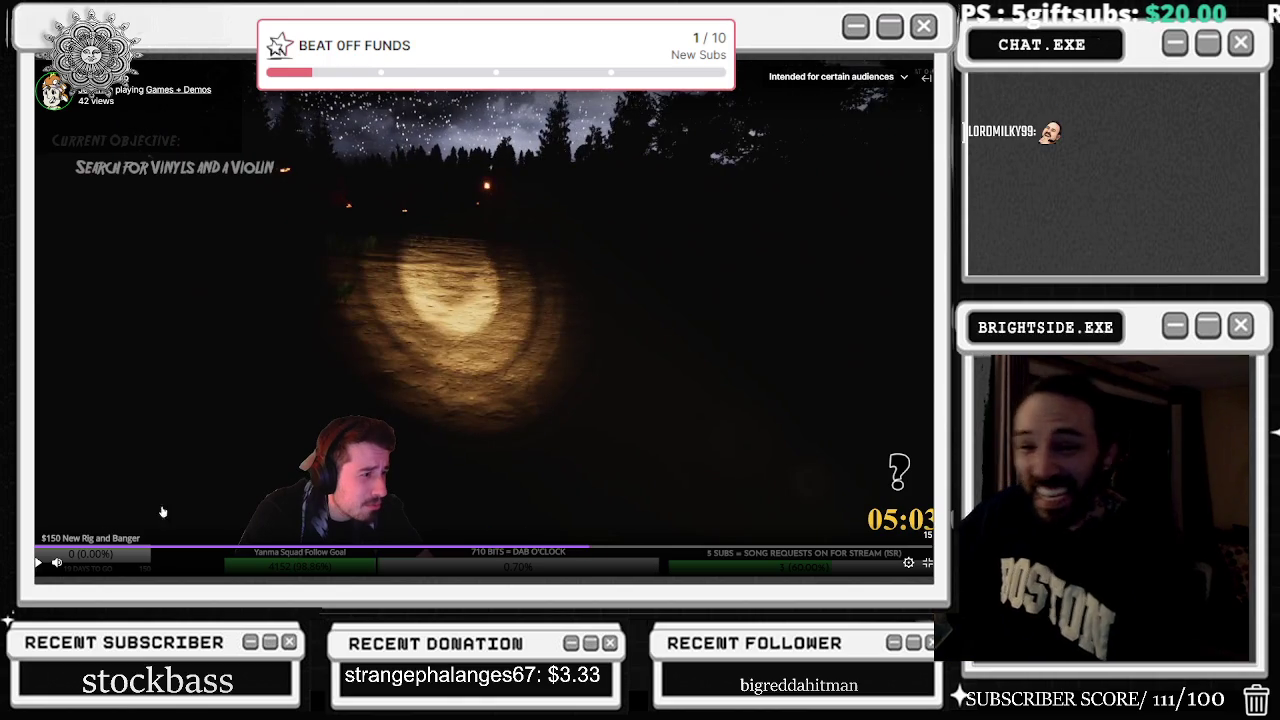
left_click(40, 563)
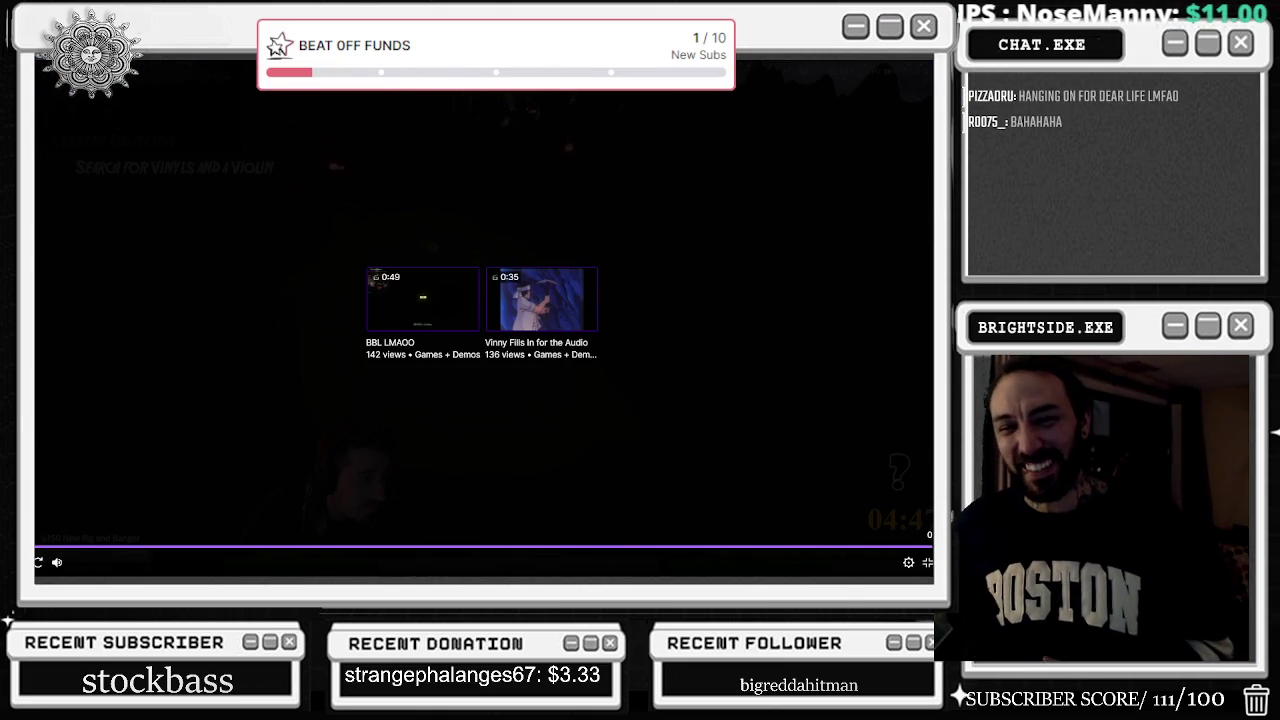
Replay the finished clip and pause it near the start, dismissing the options menu
left_click(38, 562)
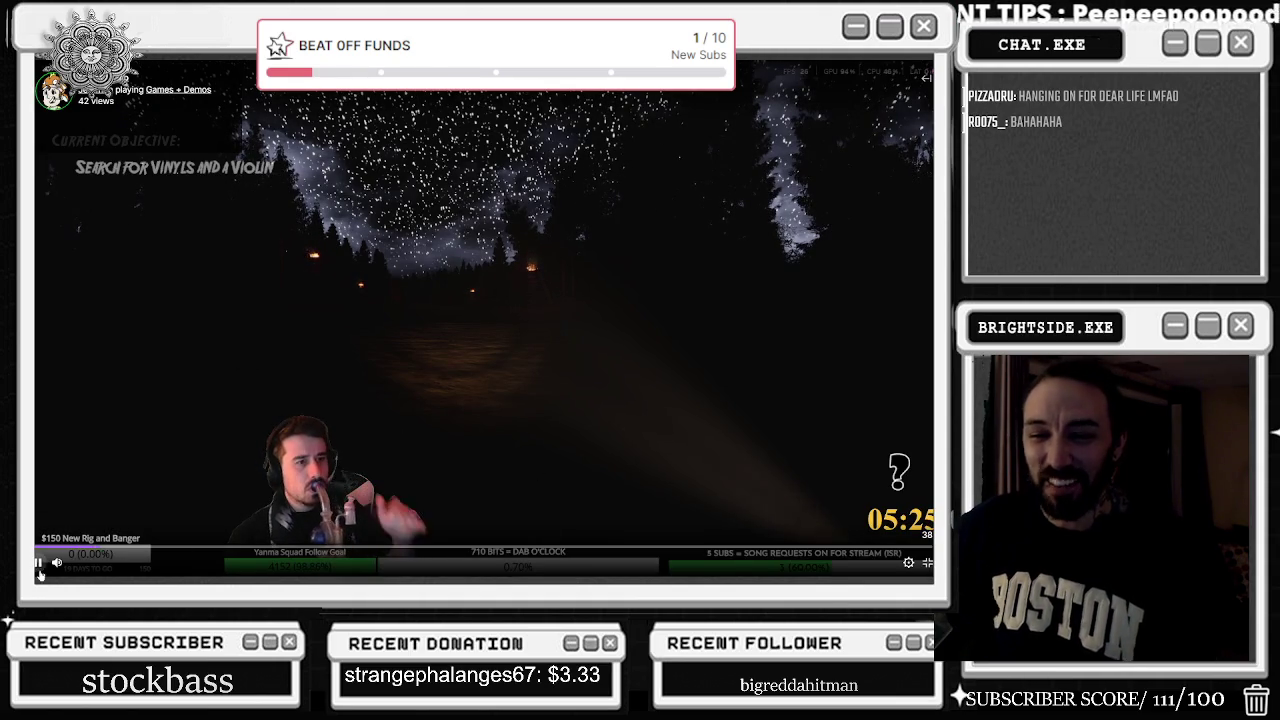
left_click(38, 562)
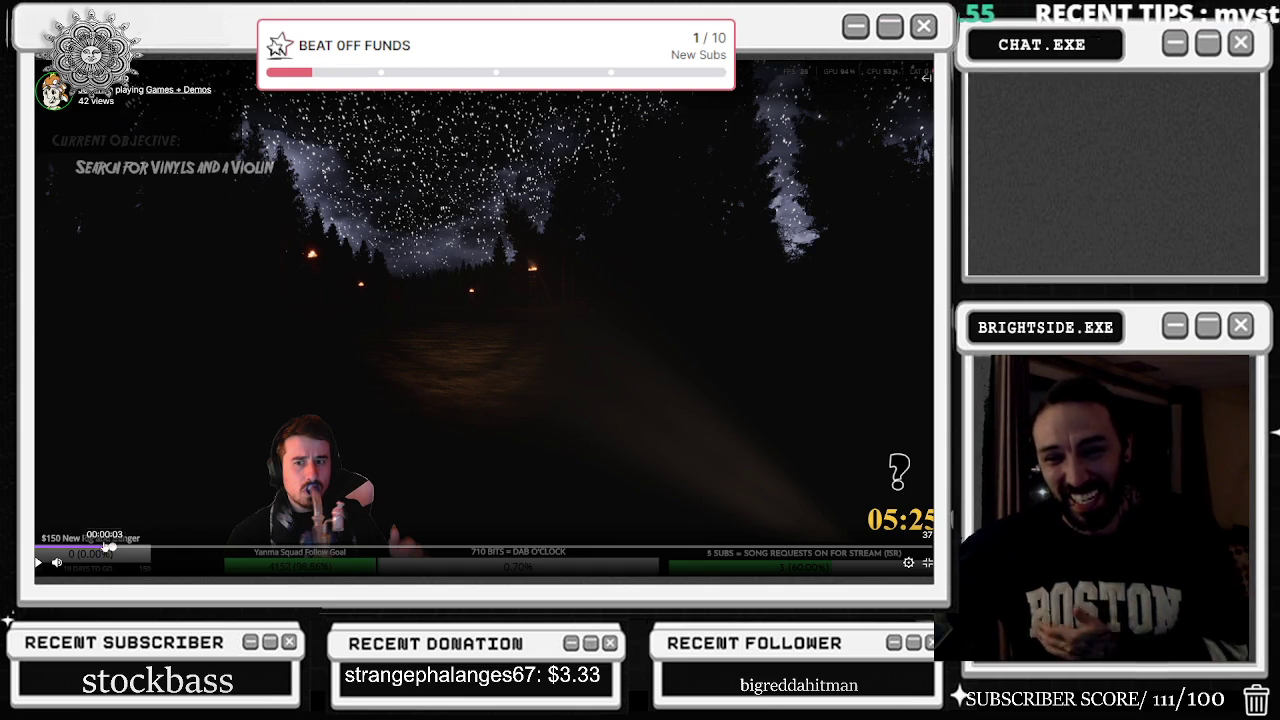
left_click(86, 549)
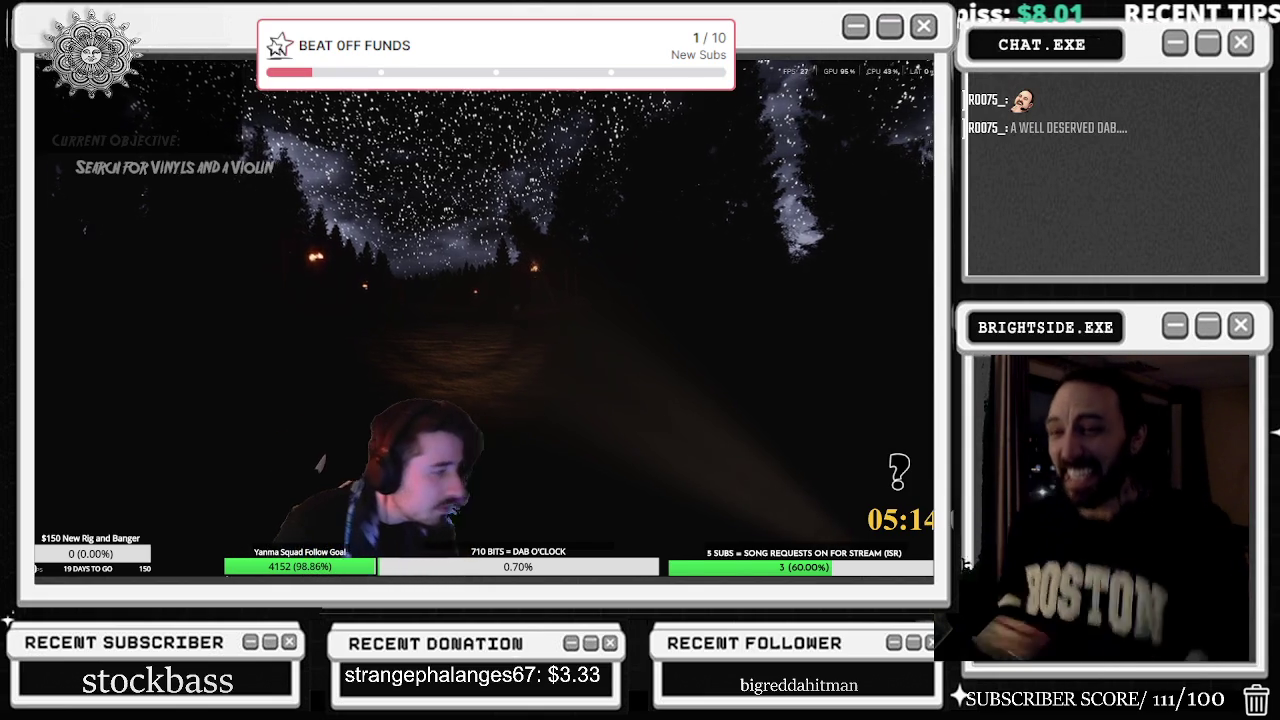
mouse_move(313, 461)
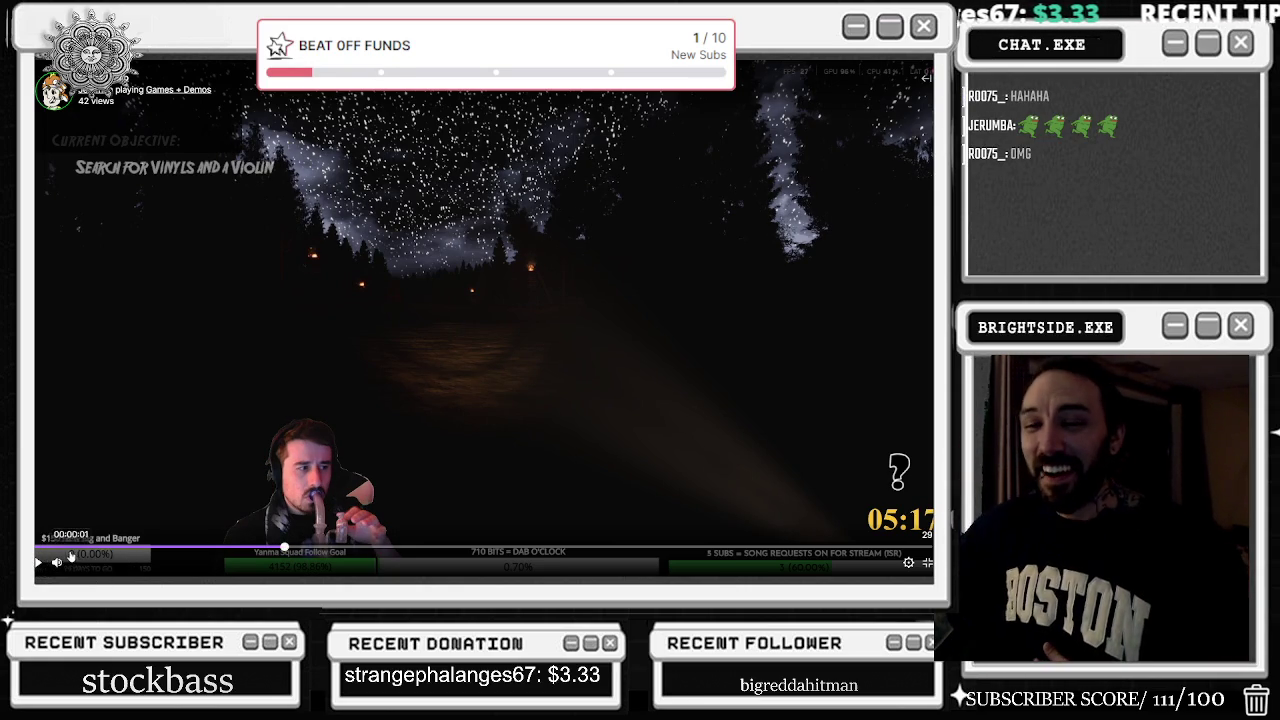
right_click(35, 572)
left_click(539, 306)
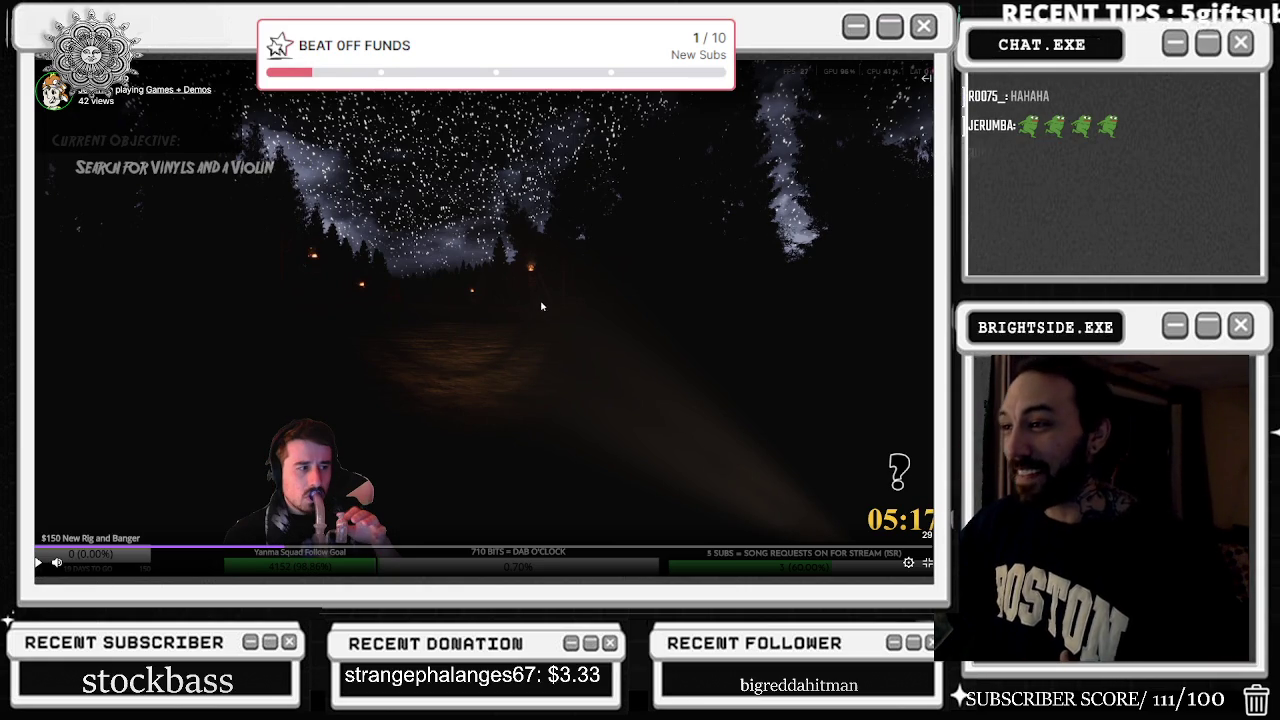
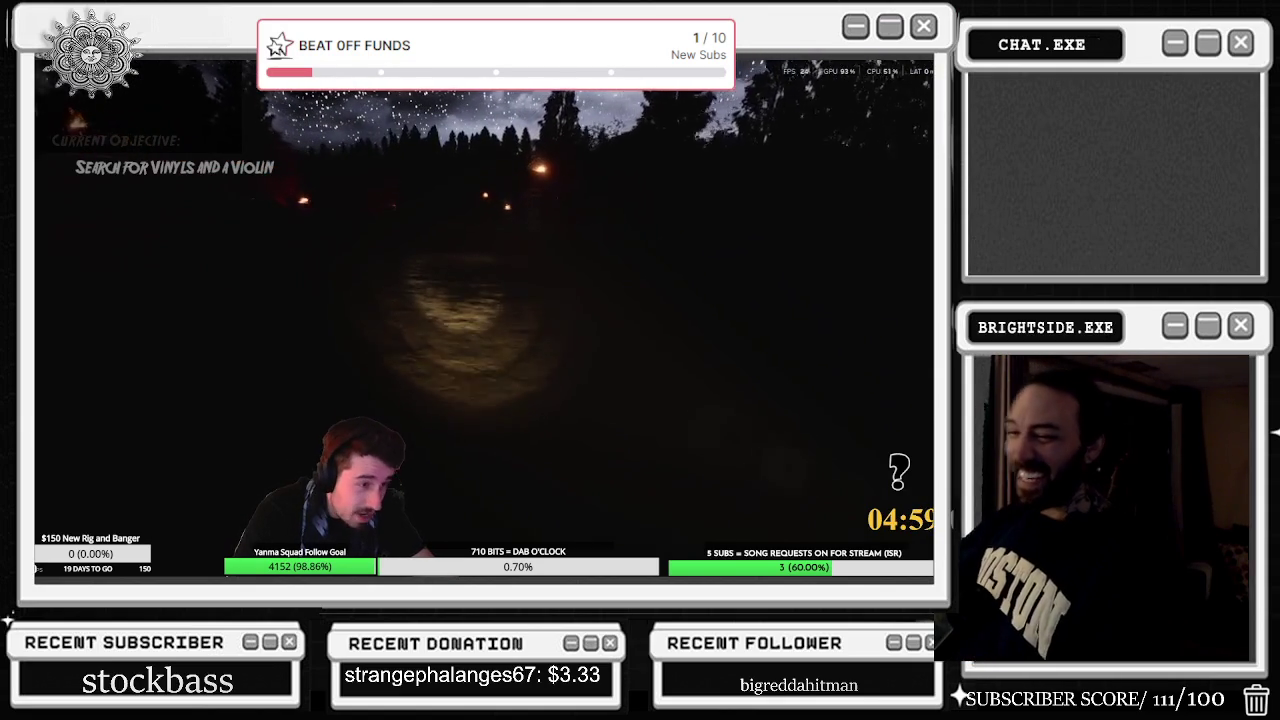
Leave fullscreen clip playback and pause the clip
mouse_move(803, 274)
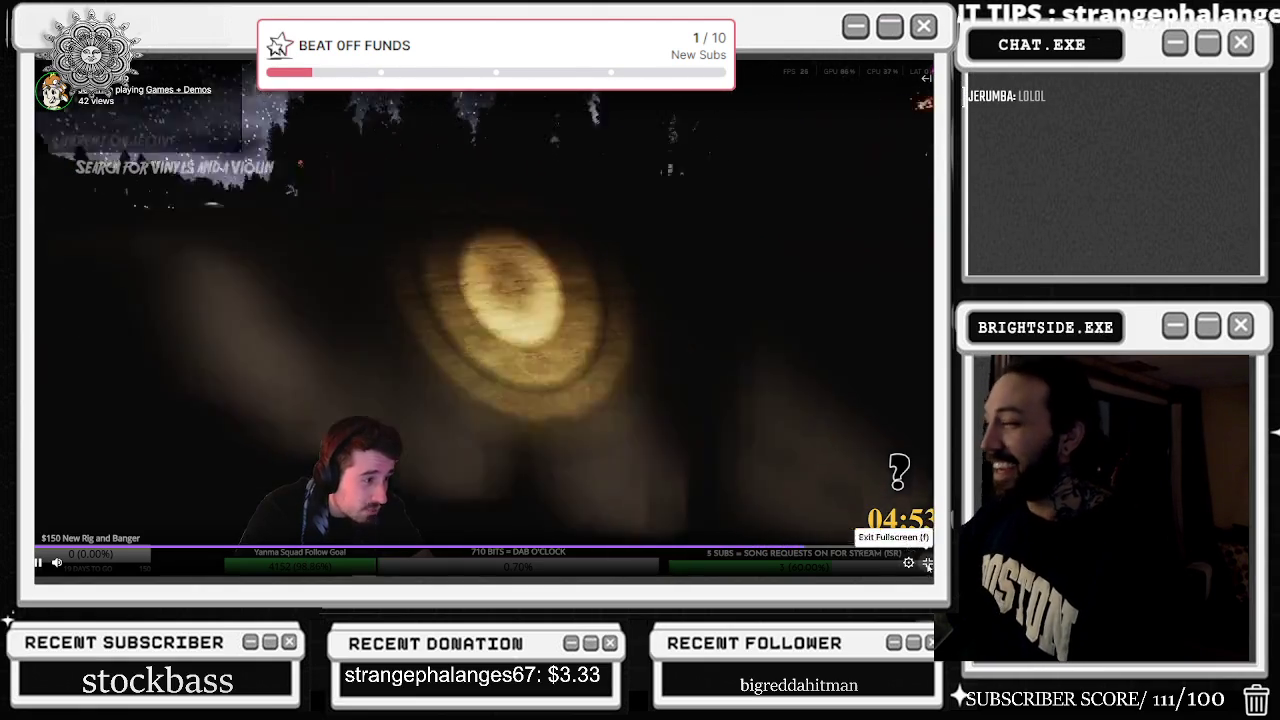
left_click(927, 562)
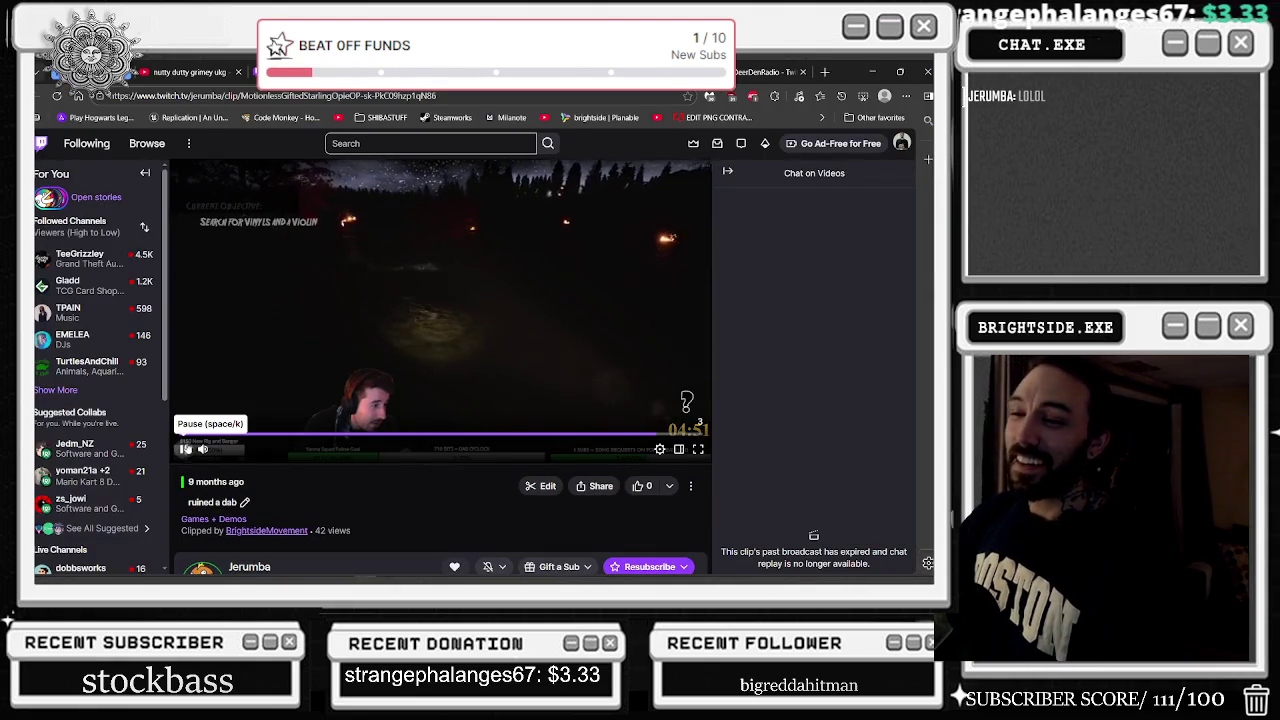
left_click(185, 450)
Scroll the channel page, shrink the browser to a smaller window, and close the clip tab
scroll(623, 243, "down", 3)
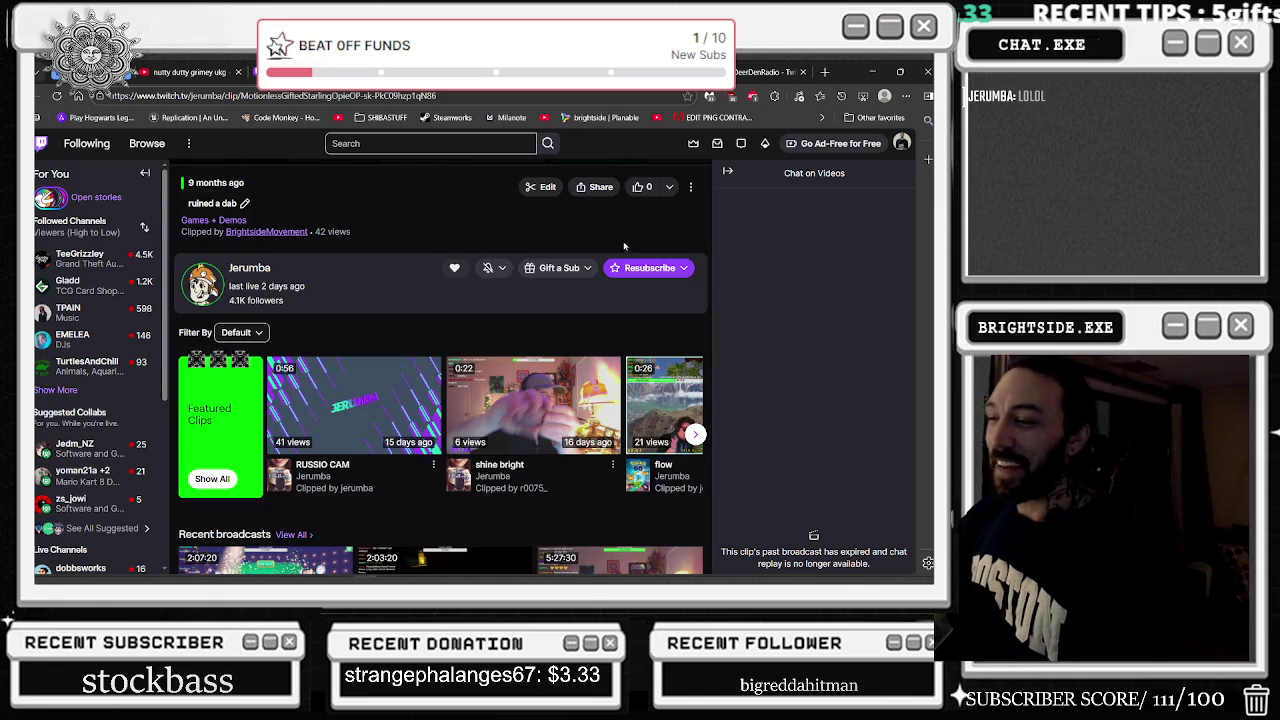
scroll(623, 243, "down", 2)
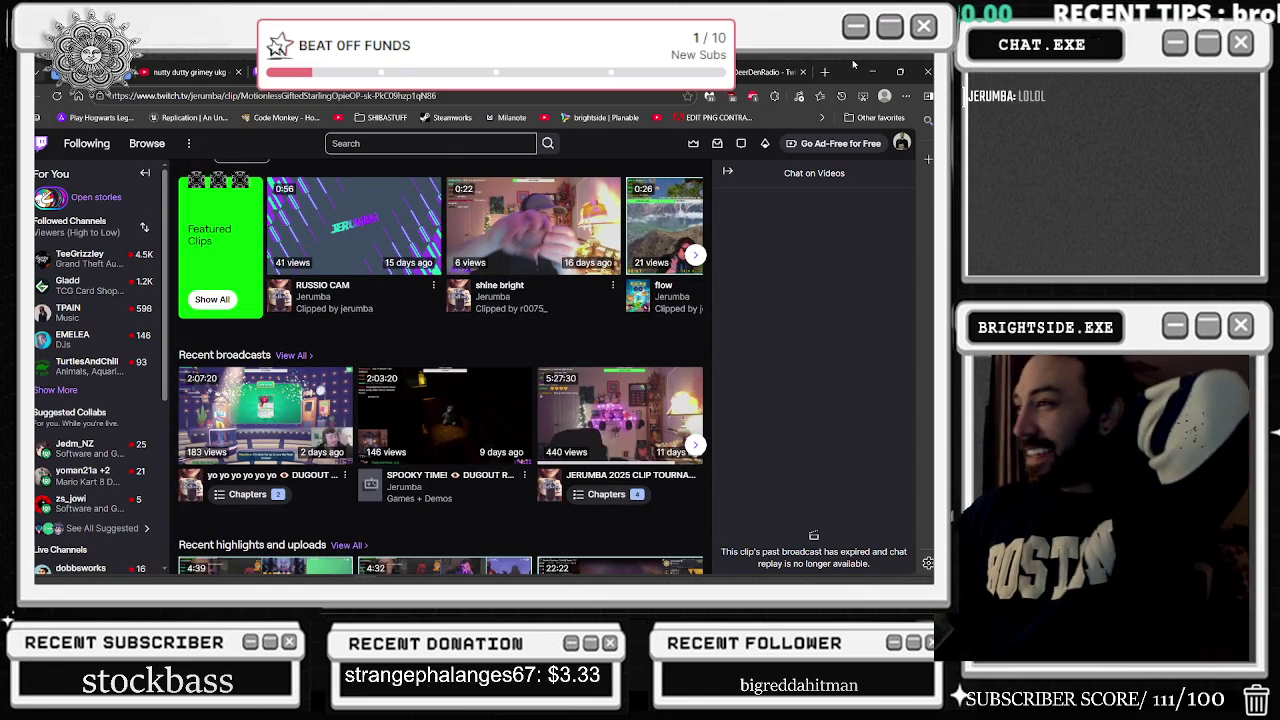
mouse_move(848, 80)
left_mouse_down()
mouse_move(782, 196)
mouse_move(534, 416)
mouse_move(560, 410)
mouse_move(558, 373)
left_mouse_up()
left_click(454, 373)
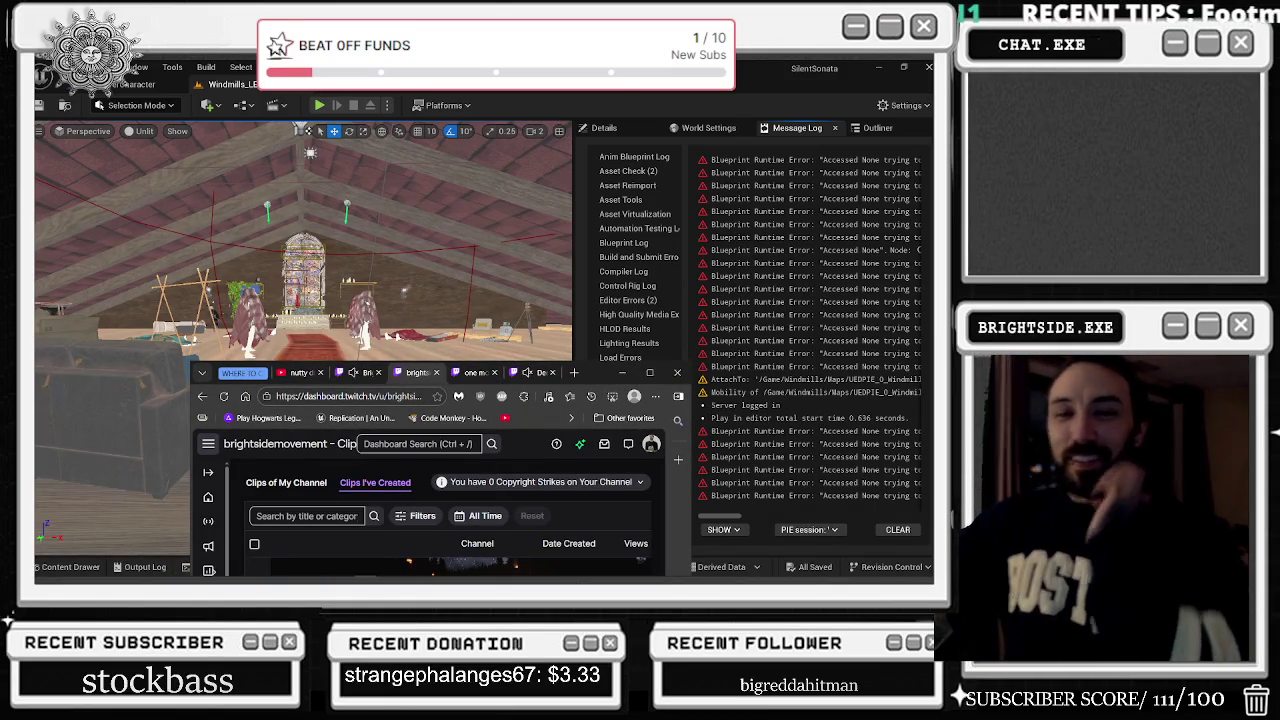
Maximize the browser and scroll through the Clips I've Created list
left_click(649, 373)
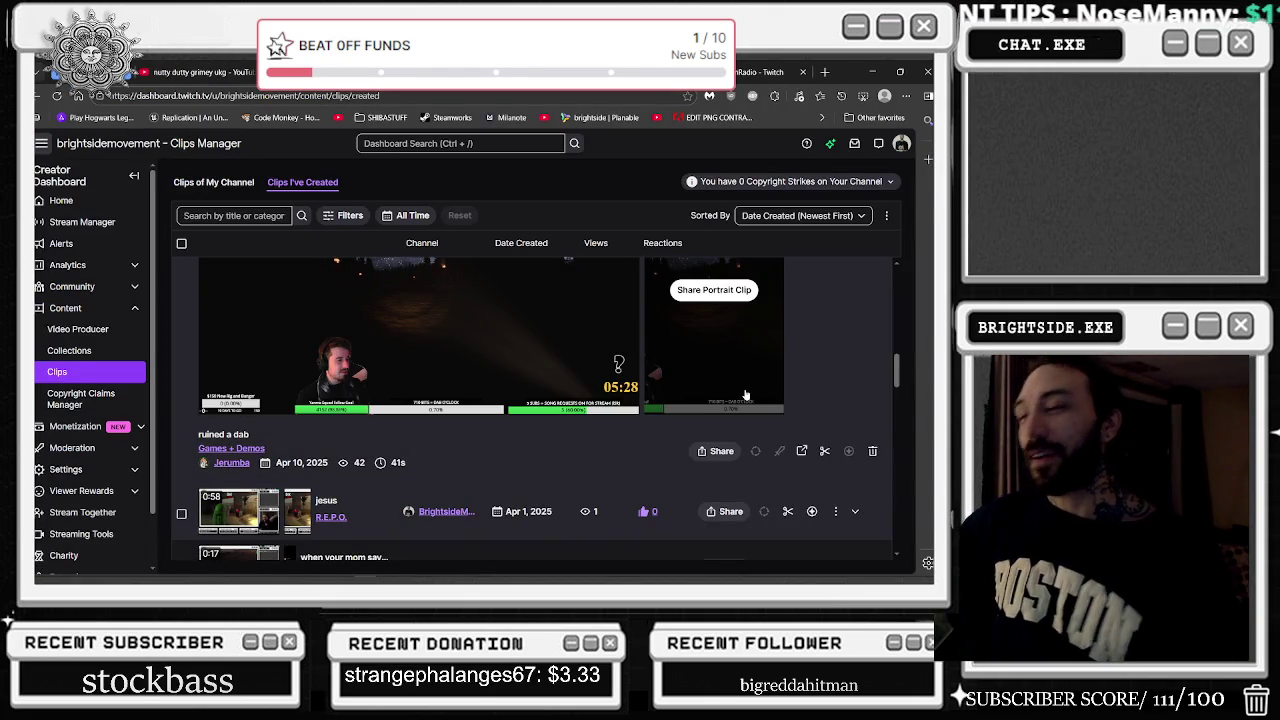
scroll(593, 376, "up", 1)
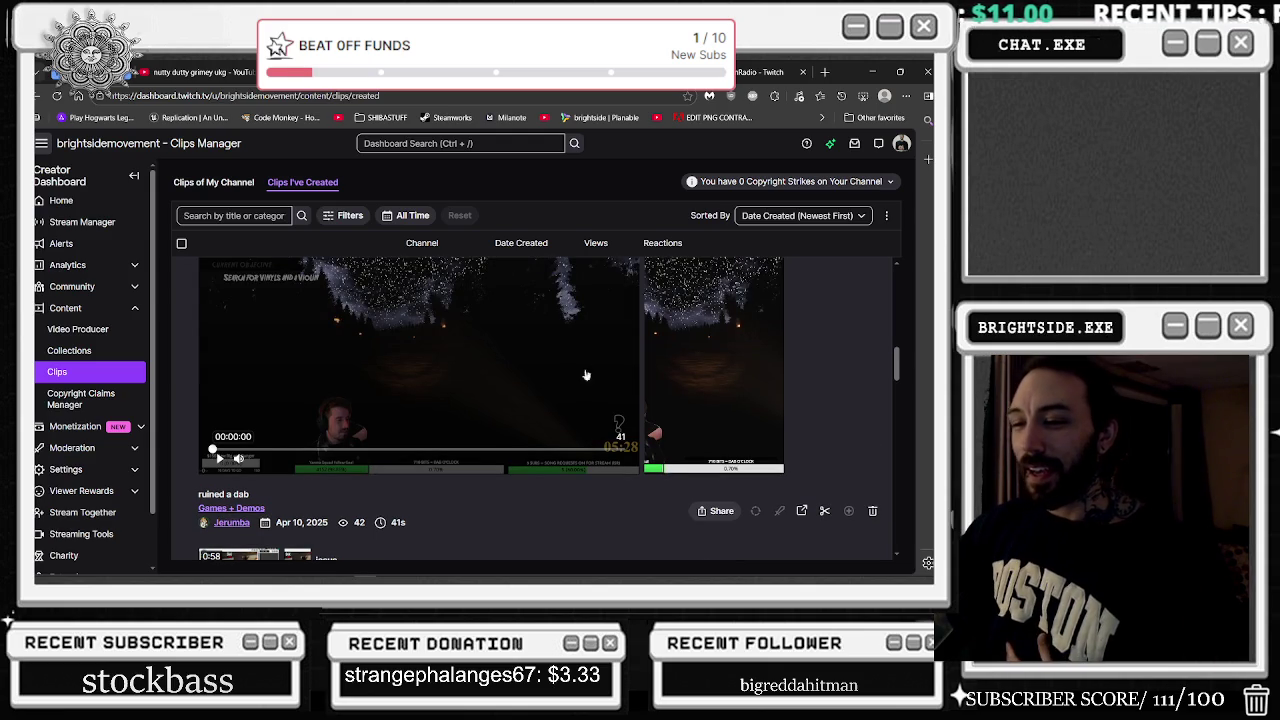
scroll(533, 398, "down", 1)
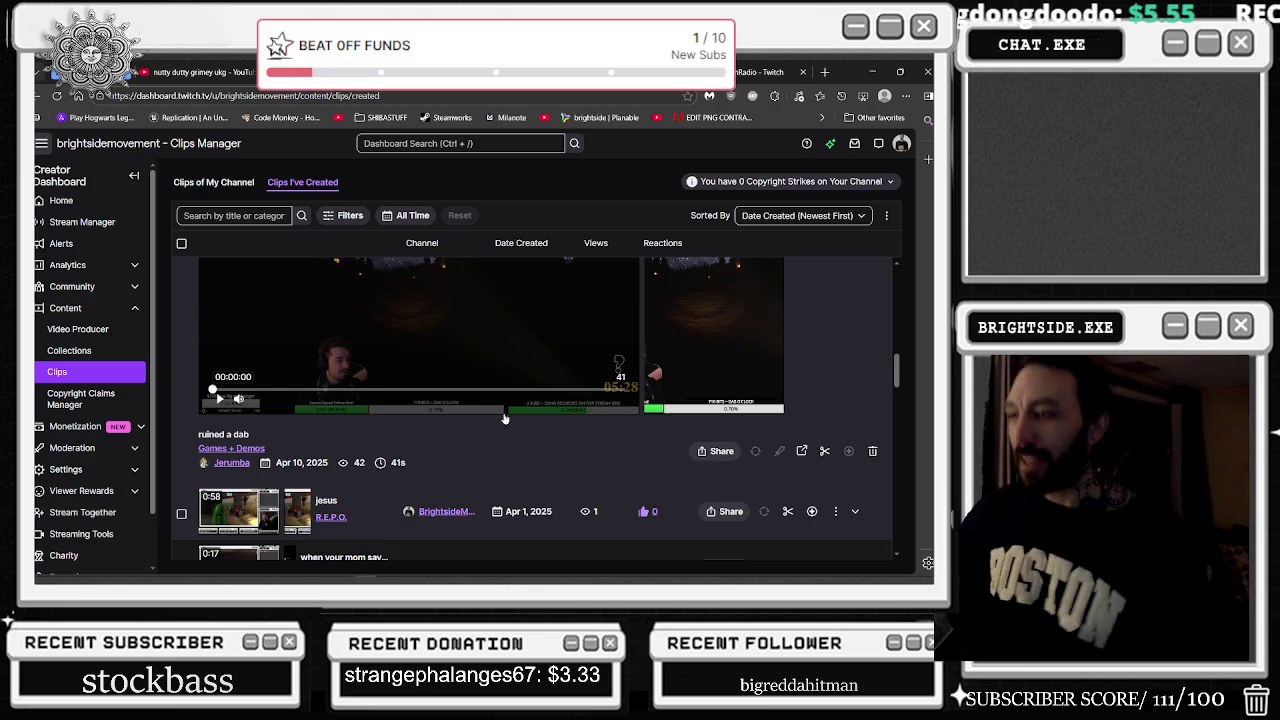
scroll(540, 400, "down", 3)
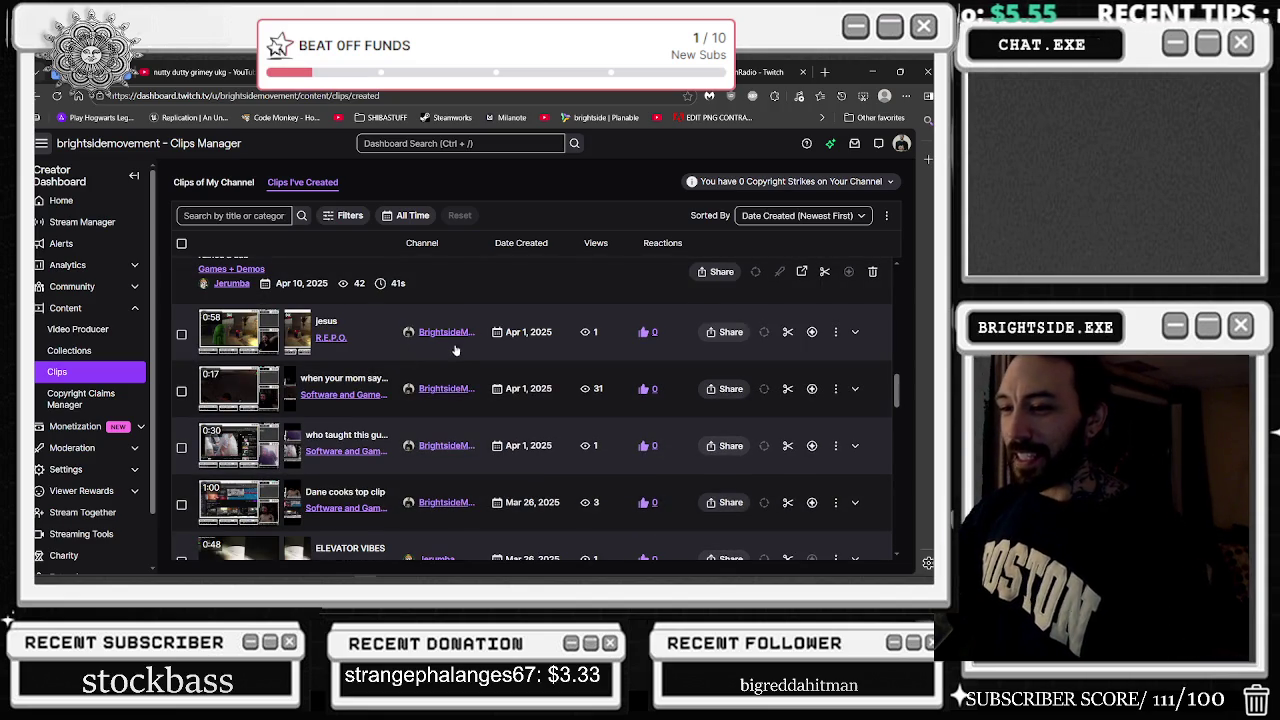
scroll(430, 360, "down", 2)
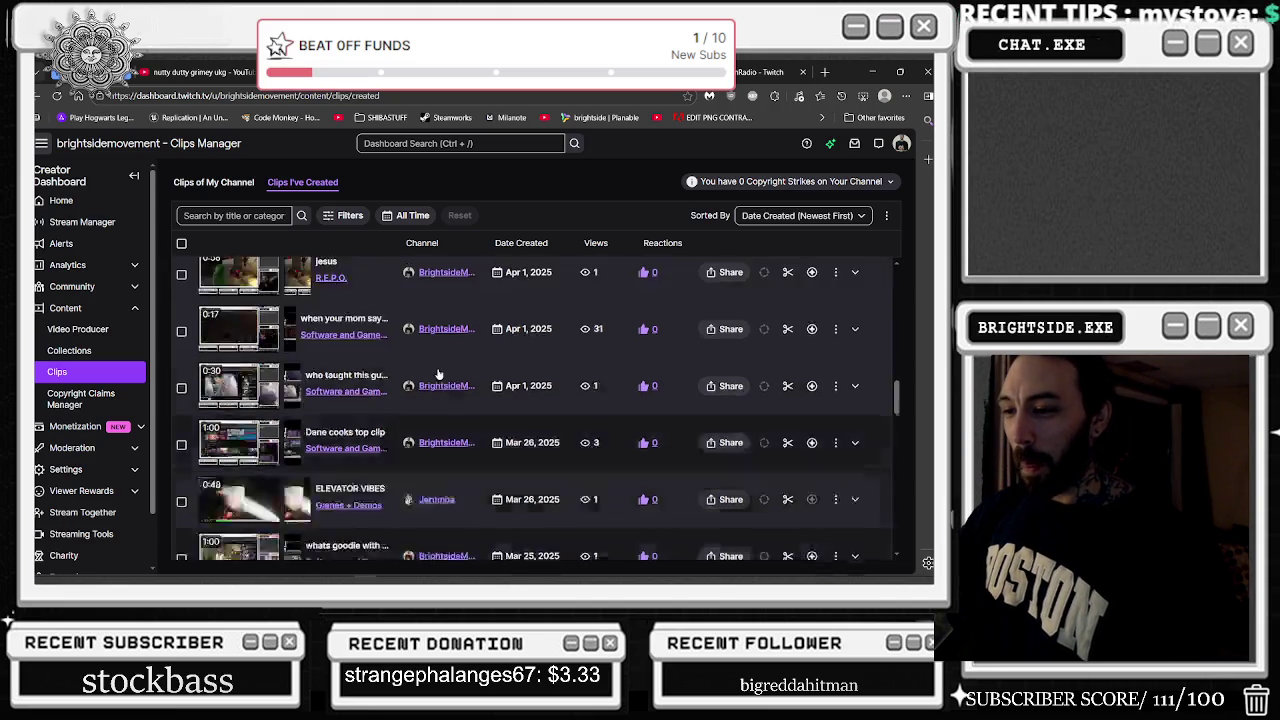
scroll(440, 345, "down", 1)
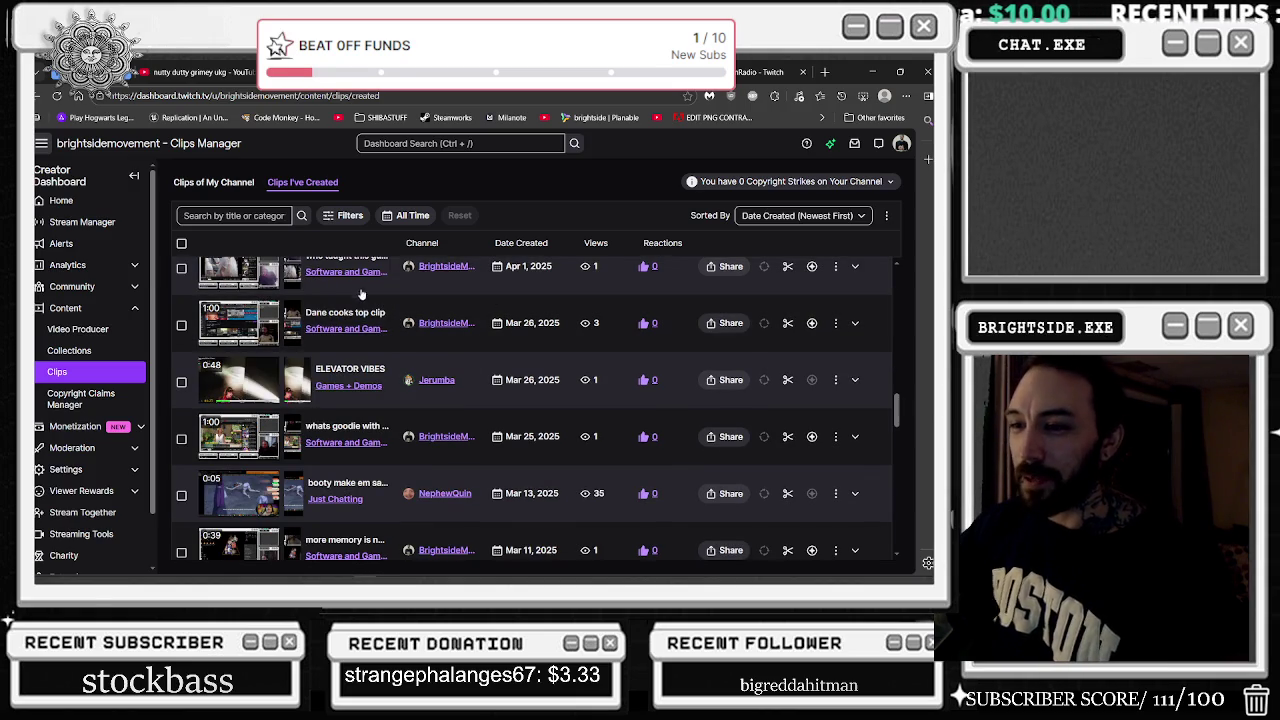
Check the clip's '9 months ago' date, then show the Clips of My Channel list
key("ctrl+Tab")
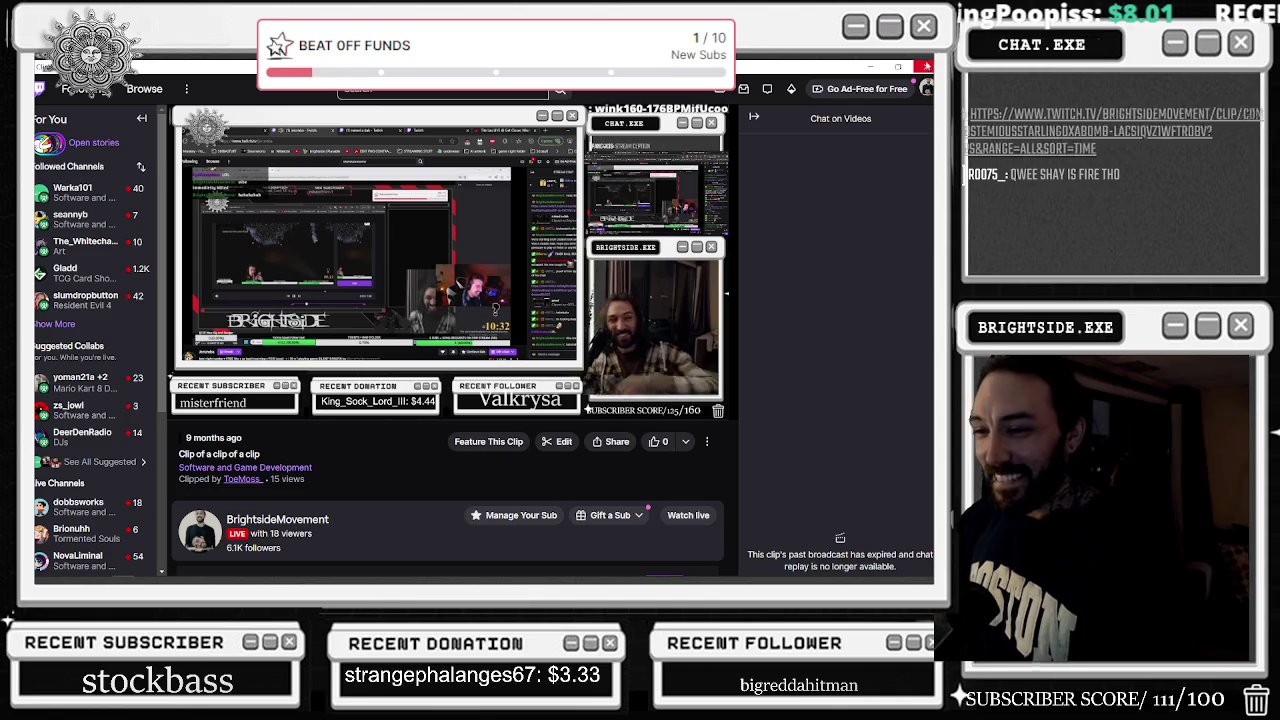
mouse_move(186, 437)
left_mouse_down()
mouse_move(330, 452)
mouse_move(399, 434)
left_mouse_up()
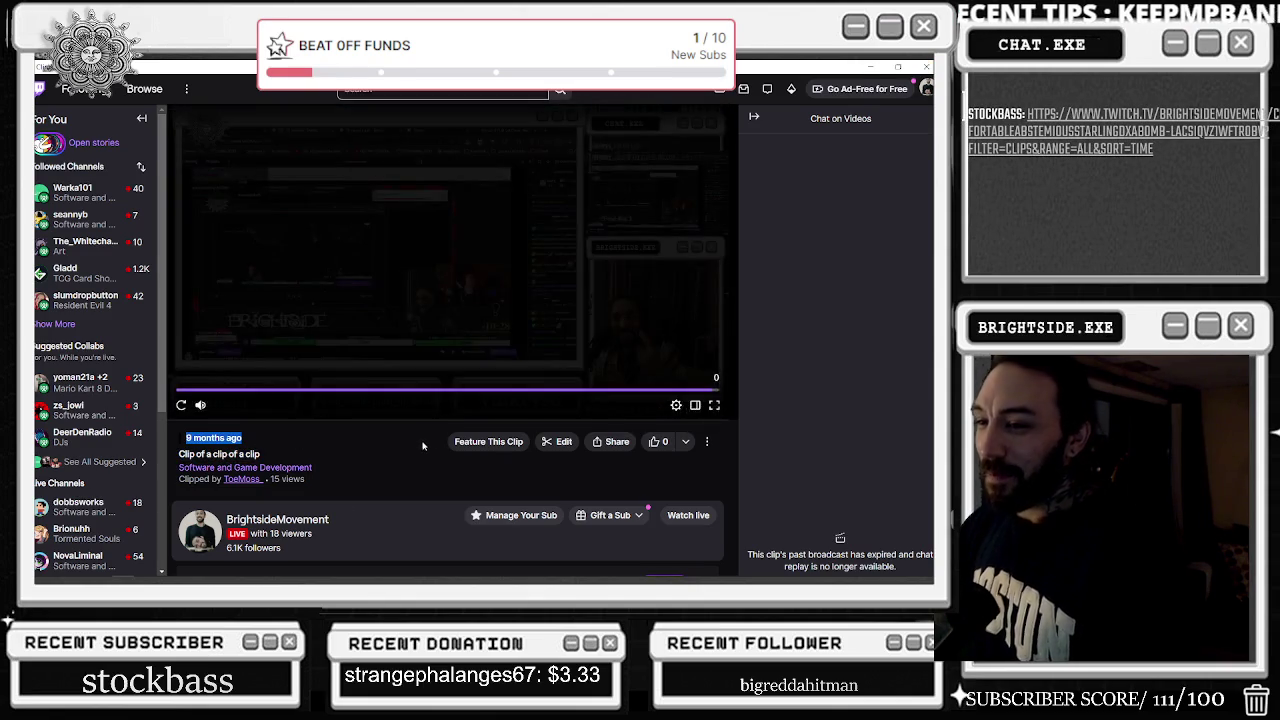
key("alt+Tab")
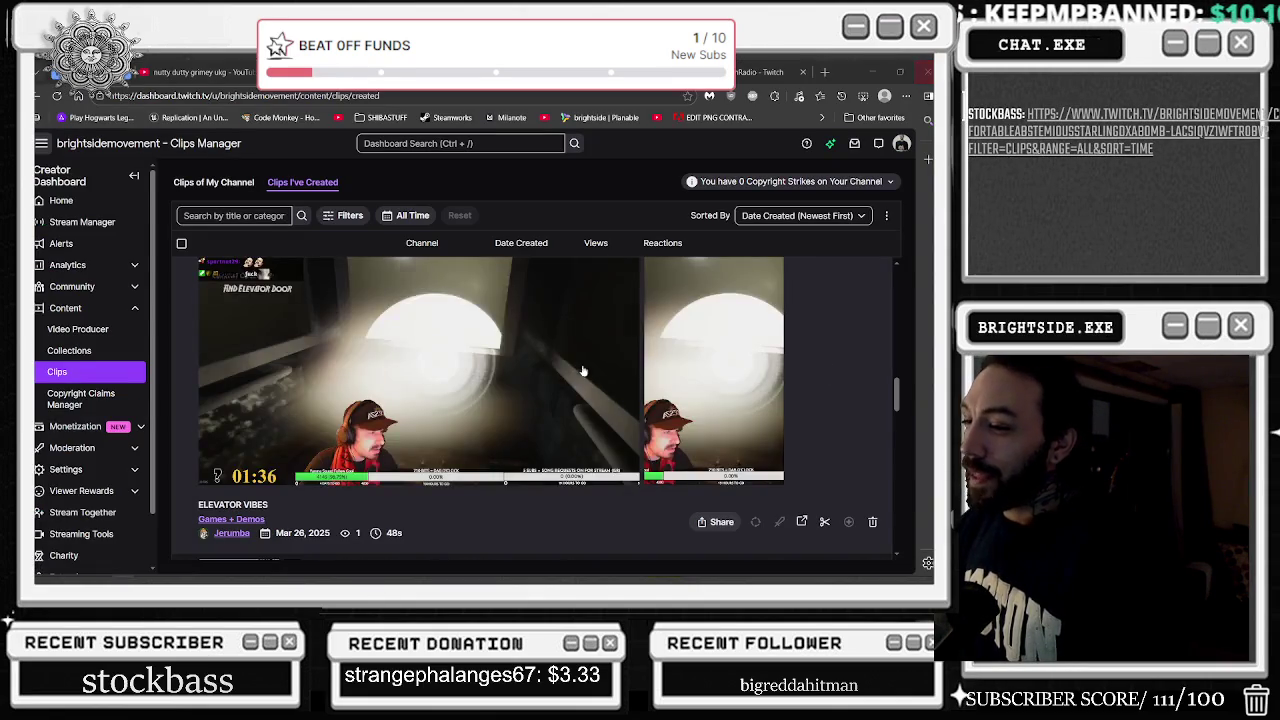
scroll(599, 359, "down", 3)
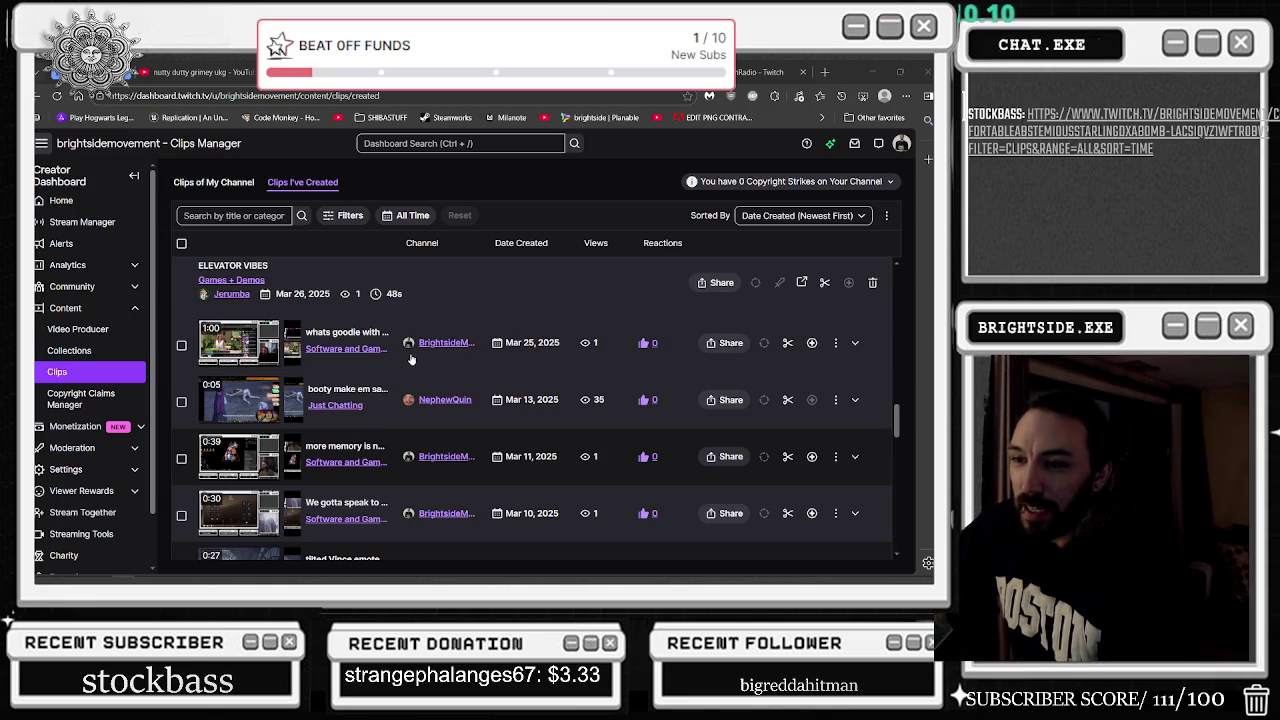
scroll(408, 352, "up", 5)
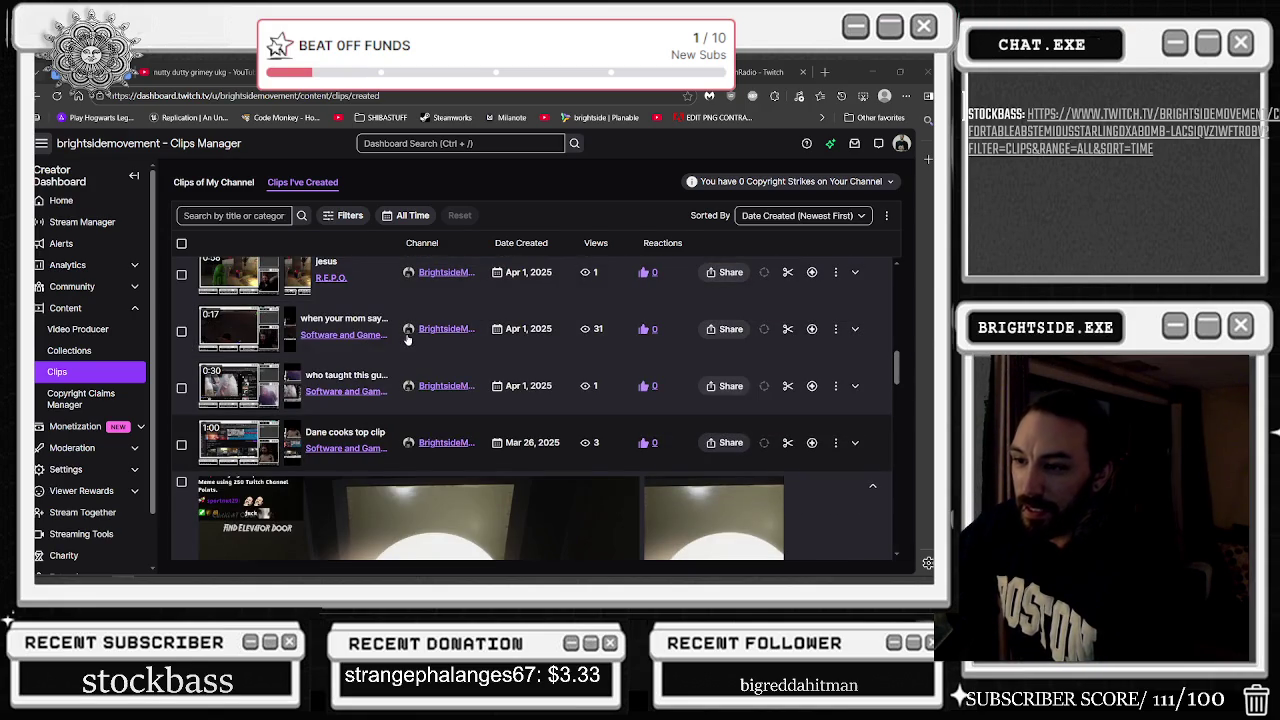
scroll(406, 340, "up", 2)
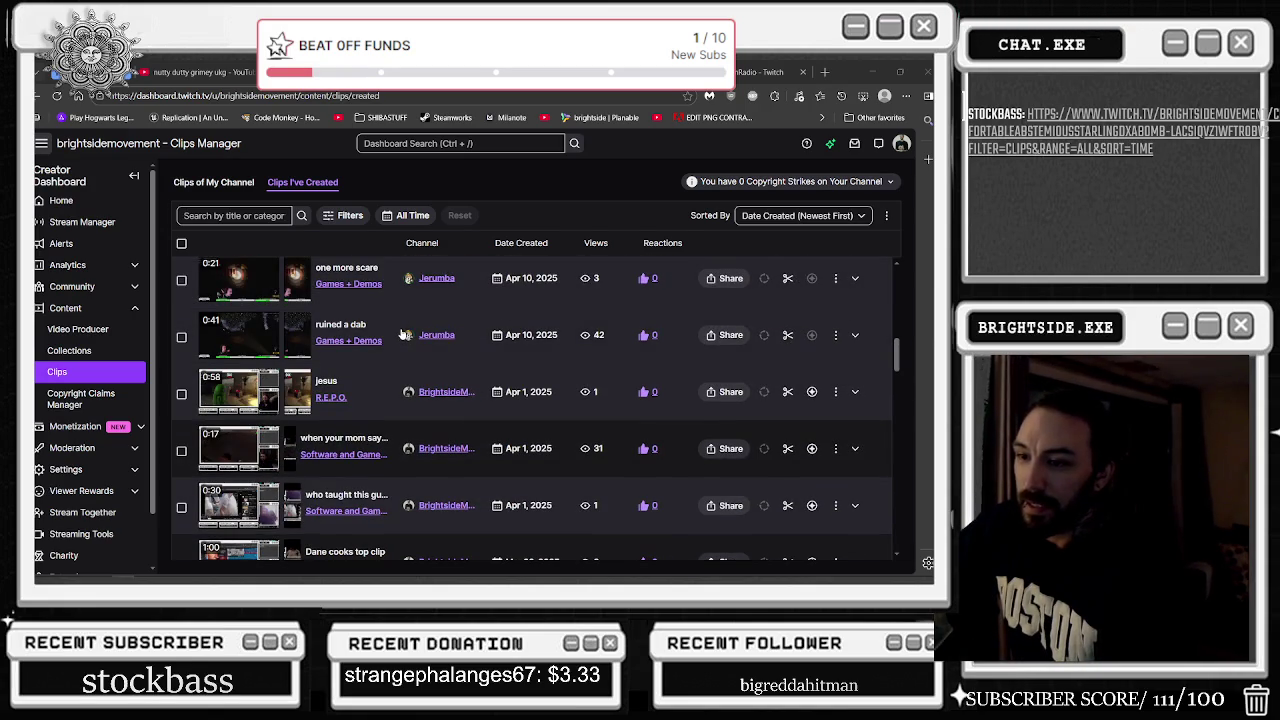
scroll(404, 334, "up", 10)
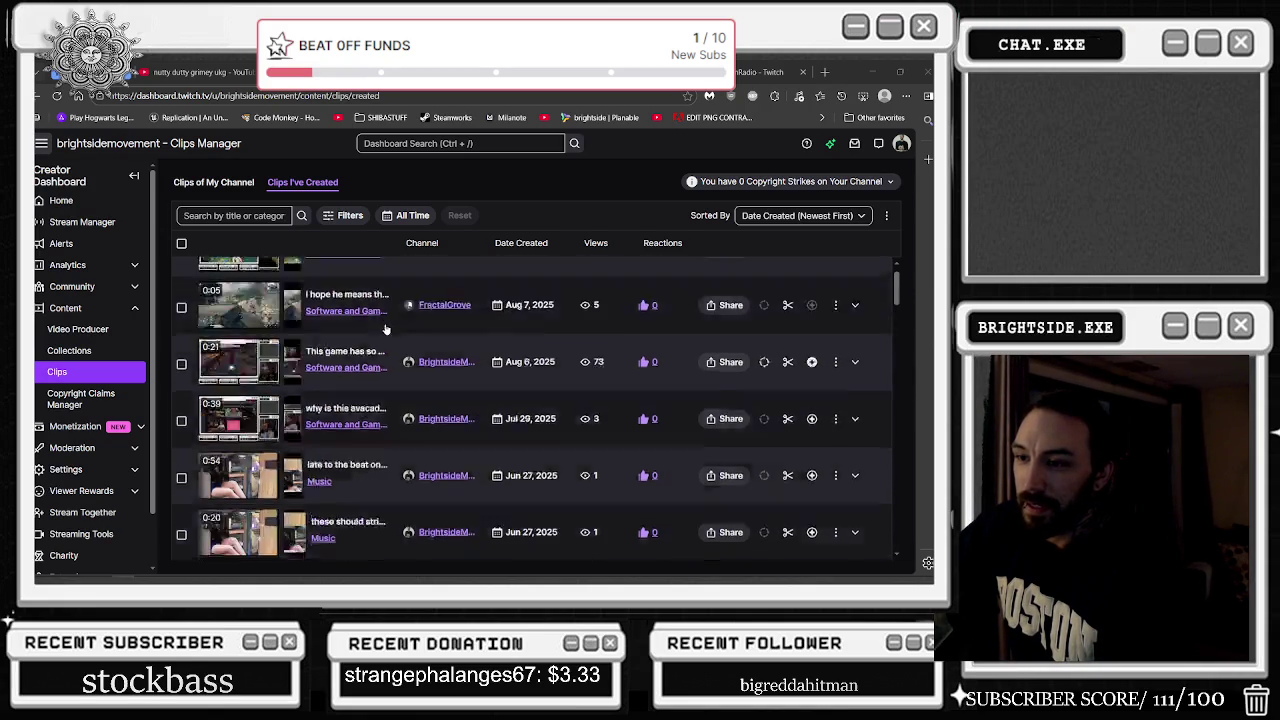
left_click(222, 184)
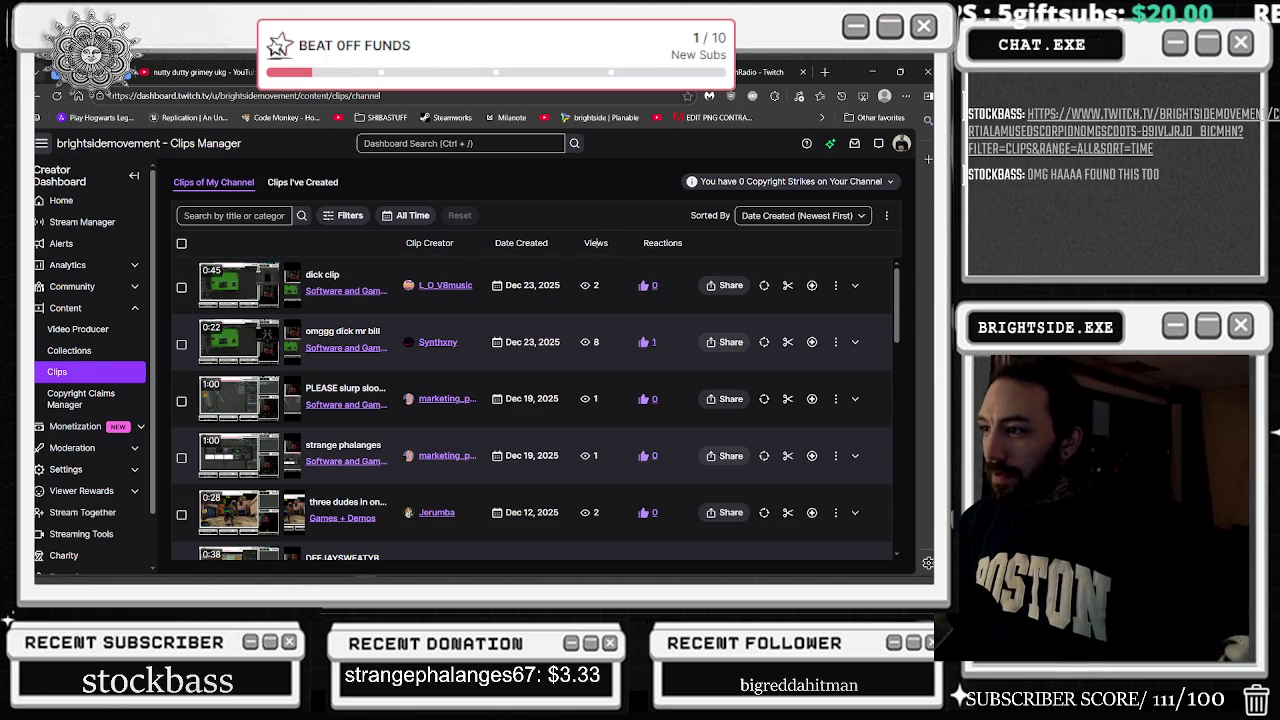
Sort the channel clips by Views (High to Low), then preview and close a clip popup
left_click(803, 215)
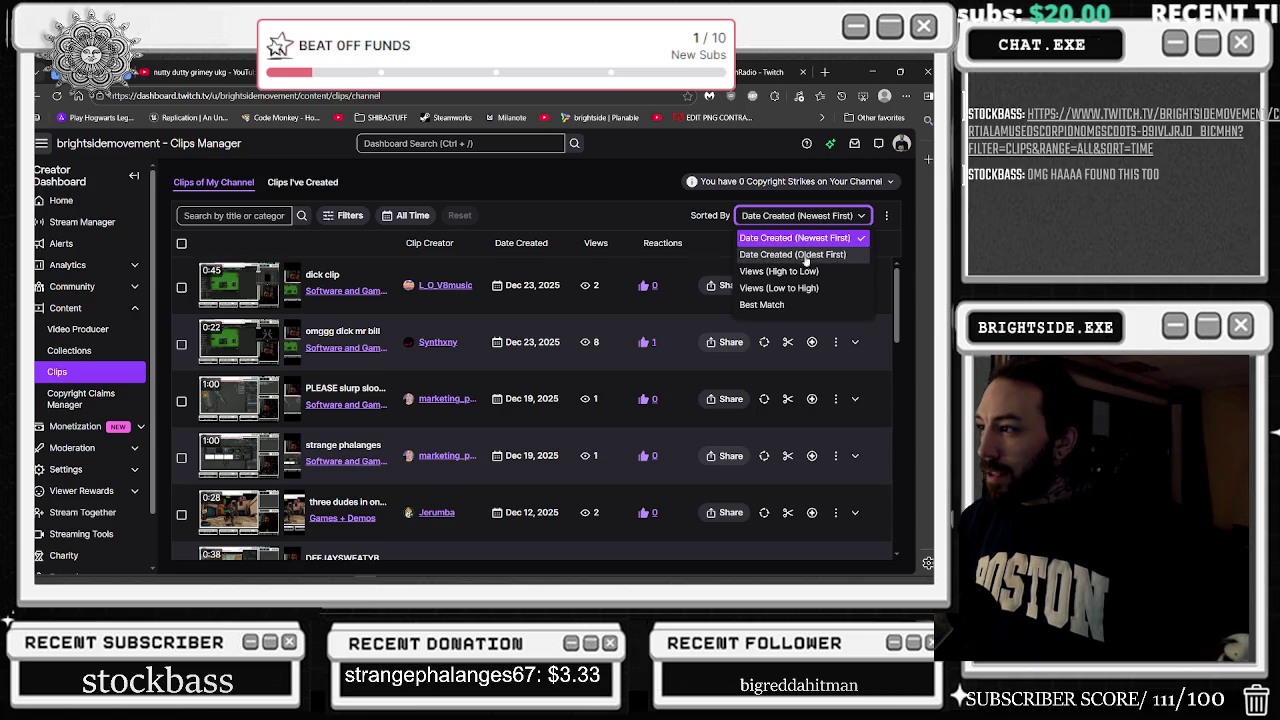
left_click(785, 271)
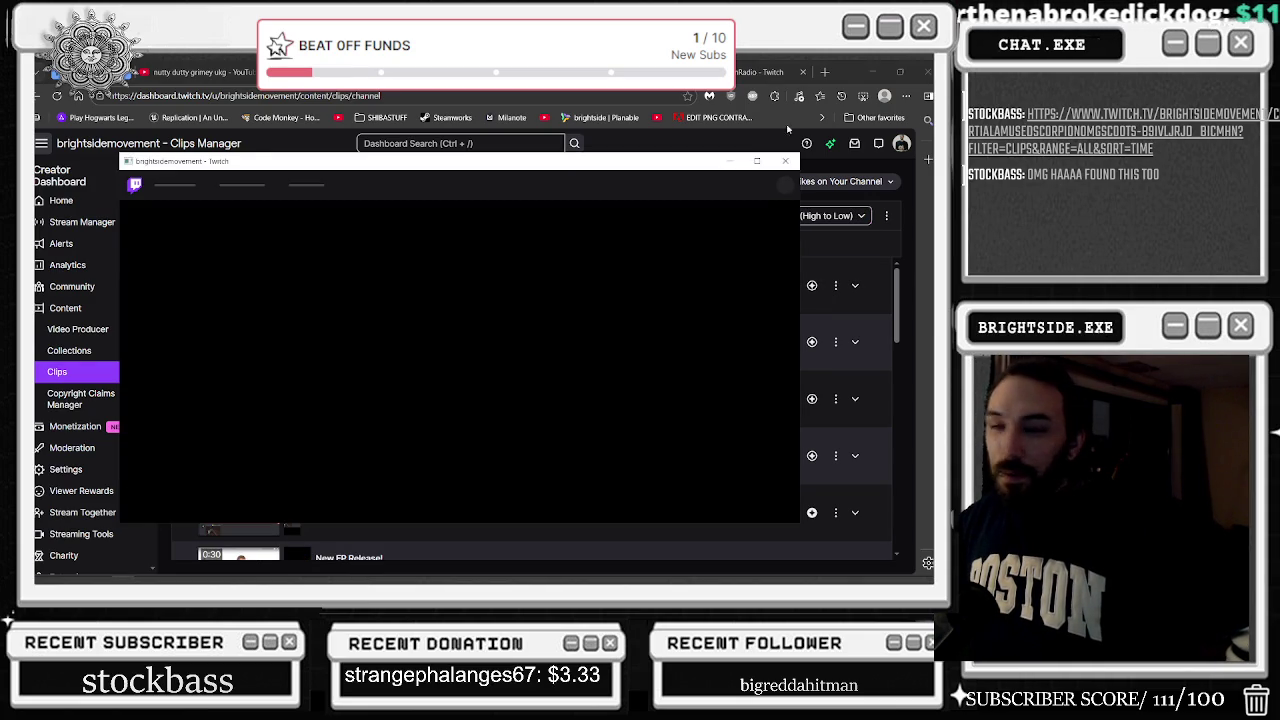
left_click(757, 161)
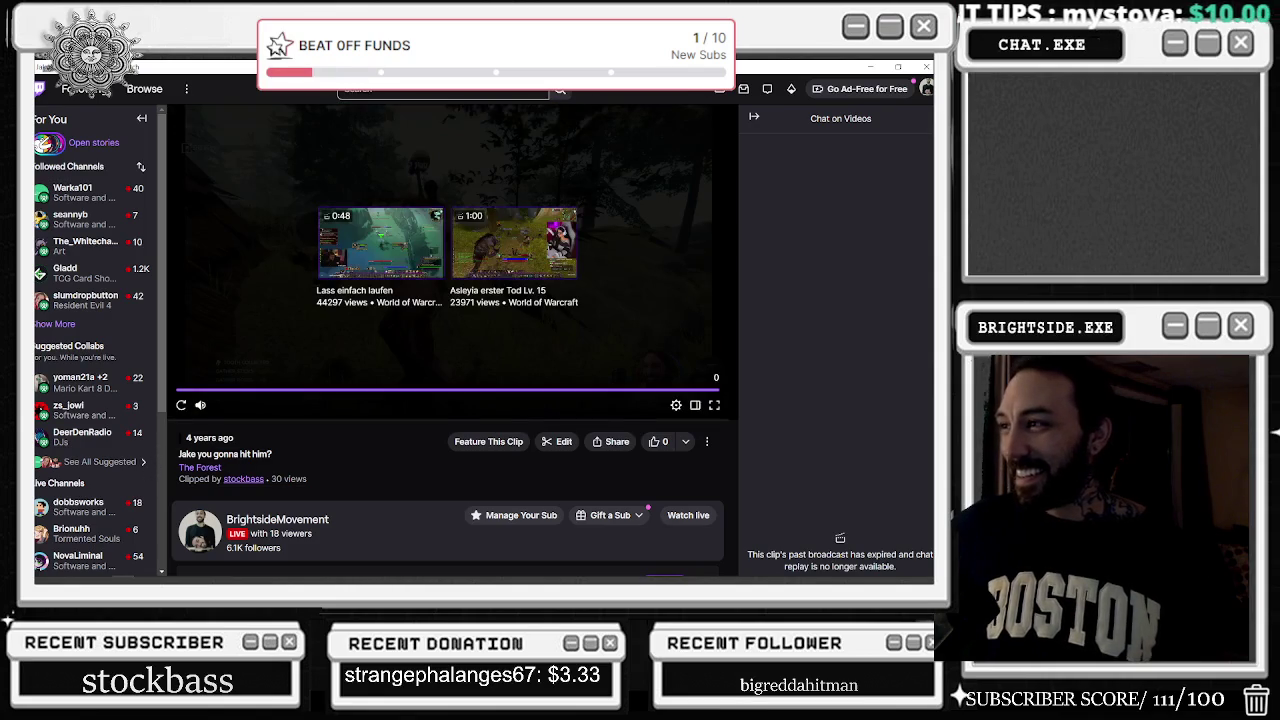
left_click(926, 67)
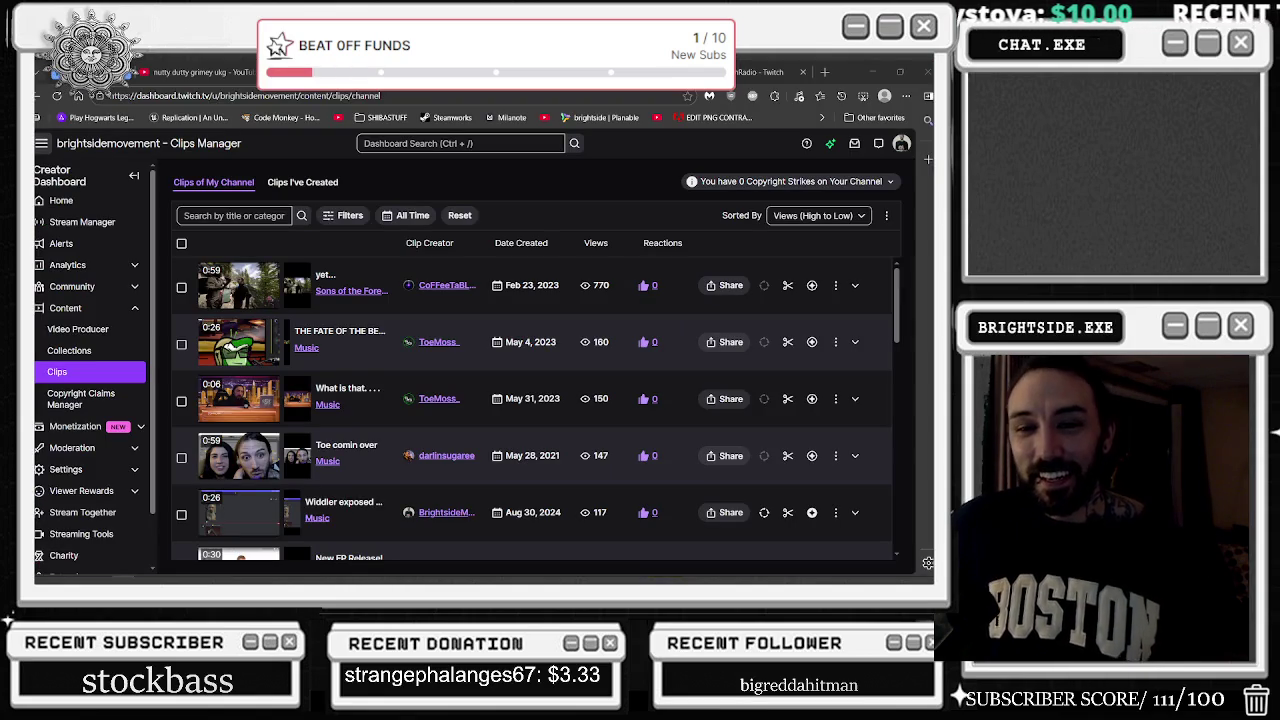
Watch the most-viewed clip with a pause, then return to the Clips Manager list
left_click(385, 336)
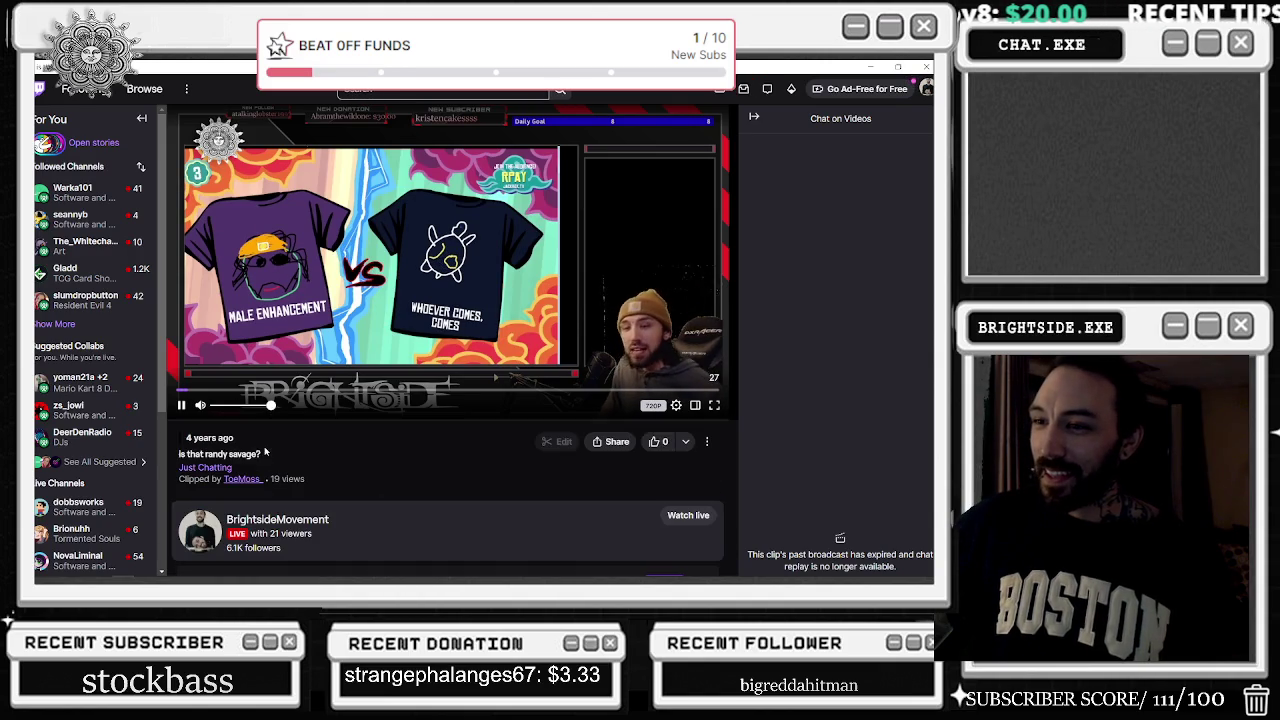
left_click(181, 405)
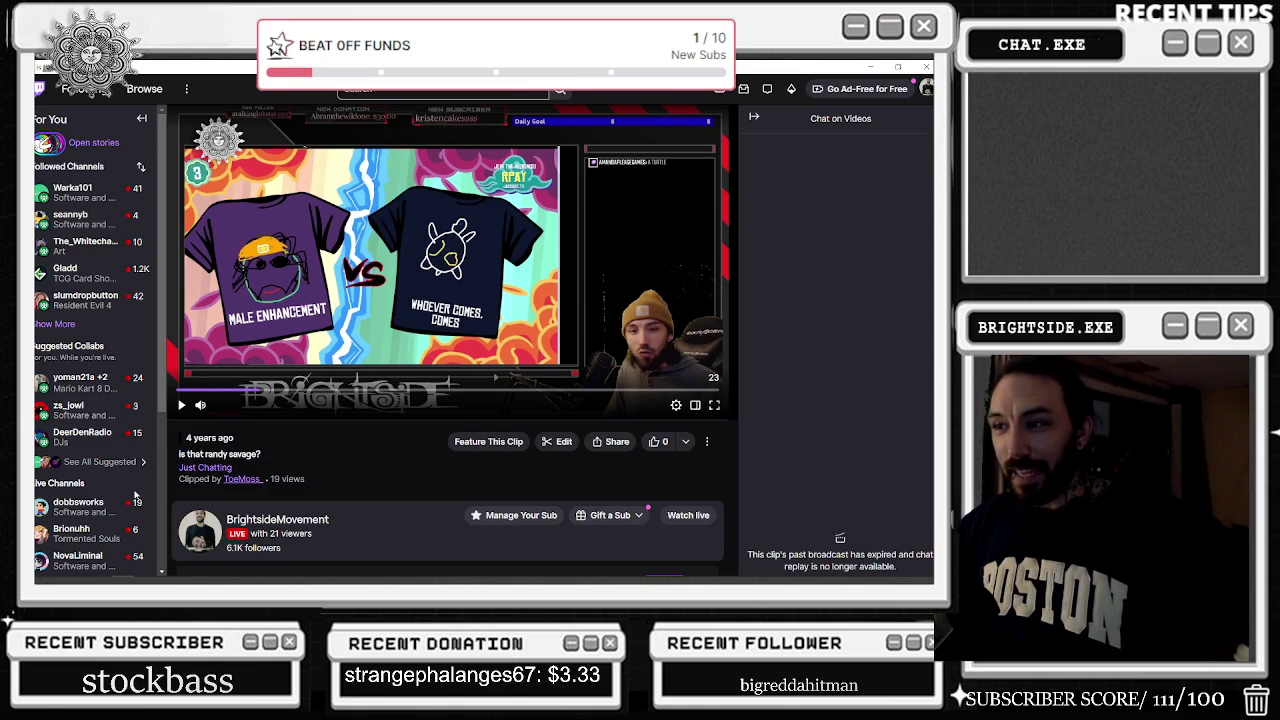
mouse_move(132, 385)
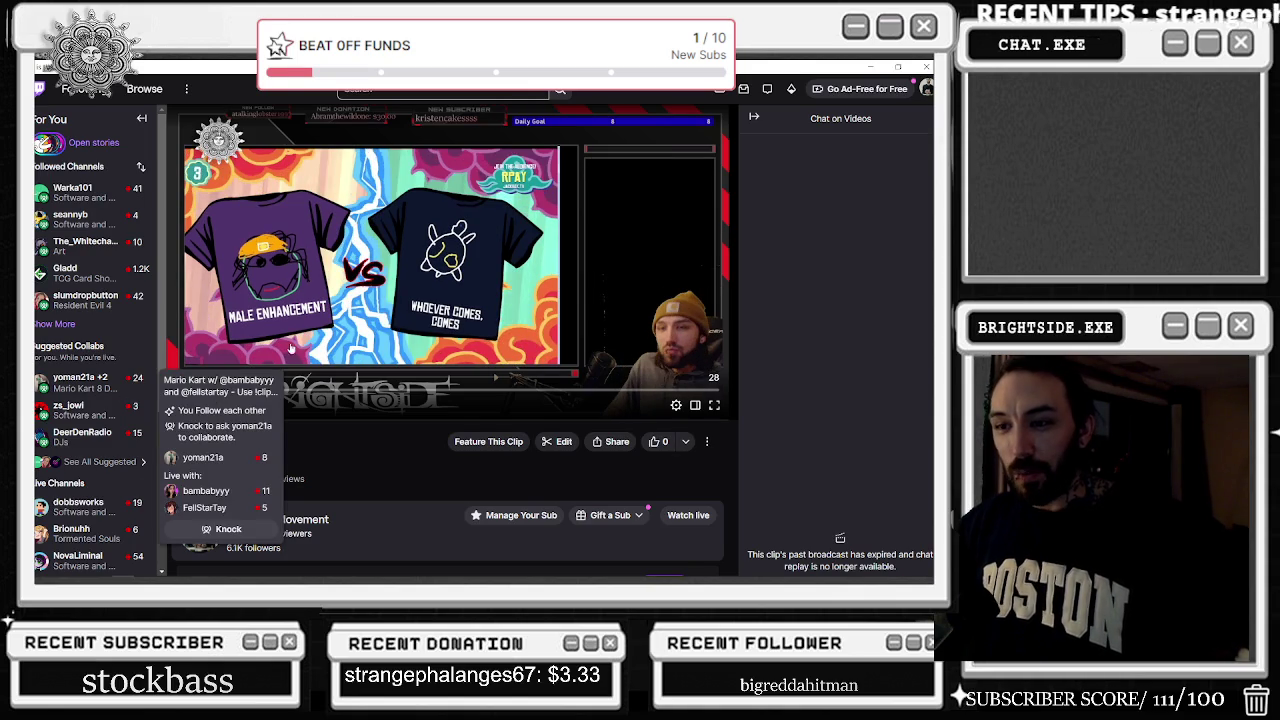
left_click(187, 406)
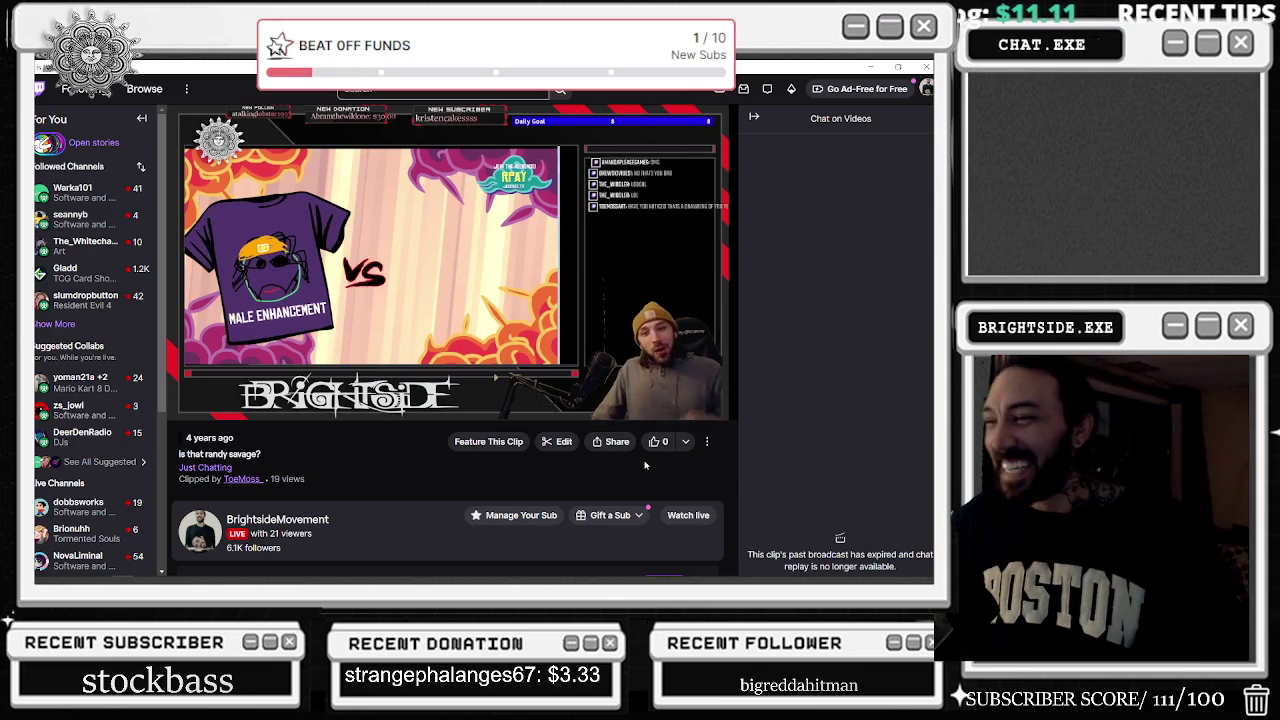
mouse_move(716, 377)
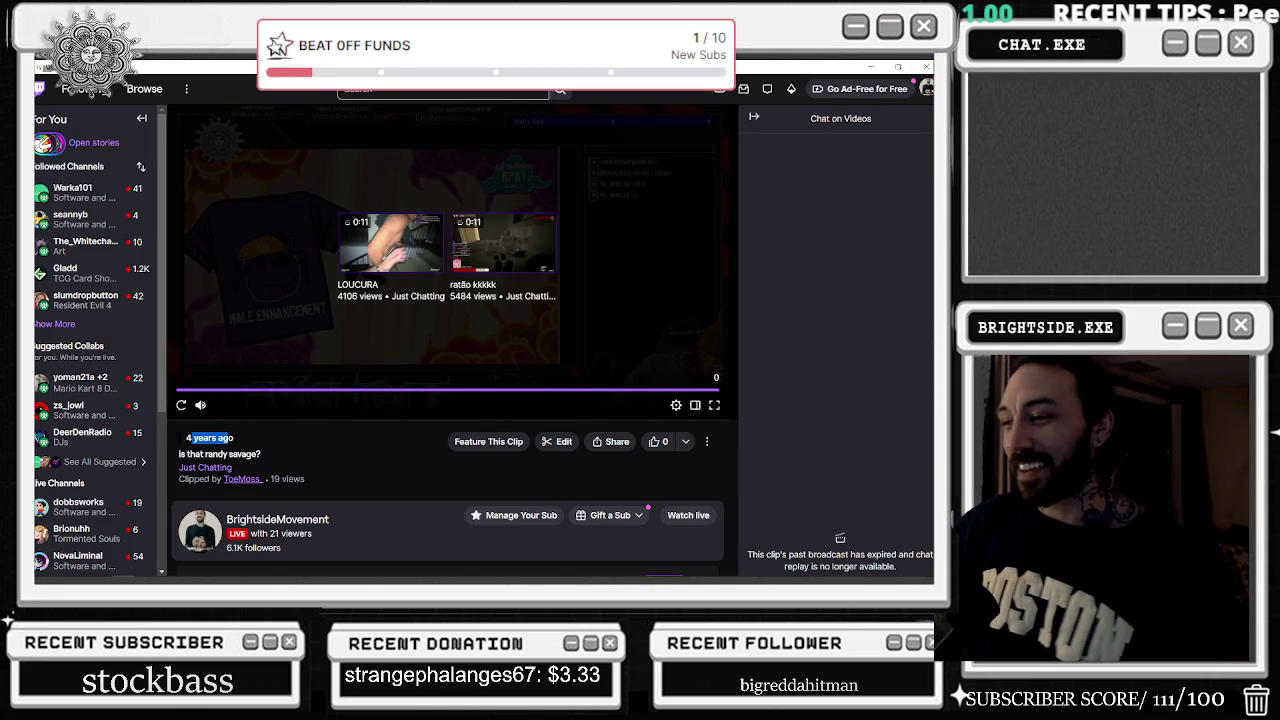
left_click(926, 67)
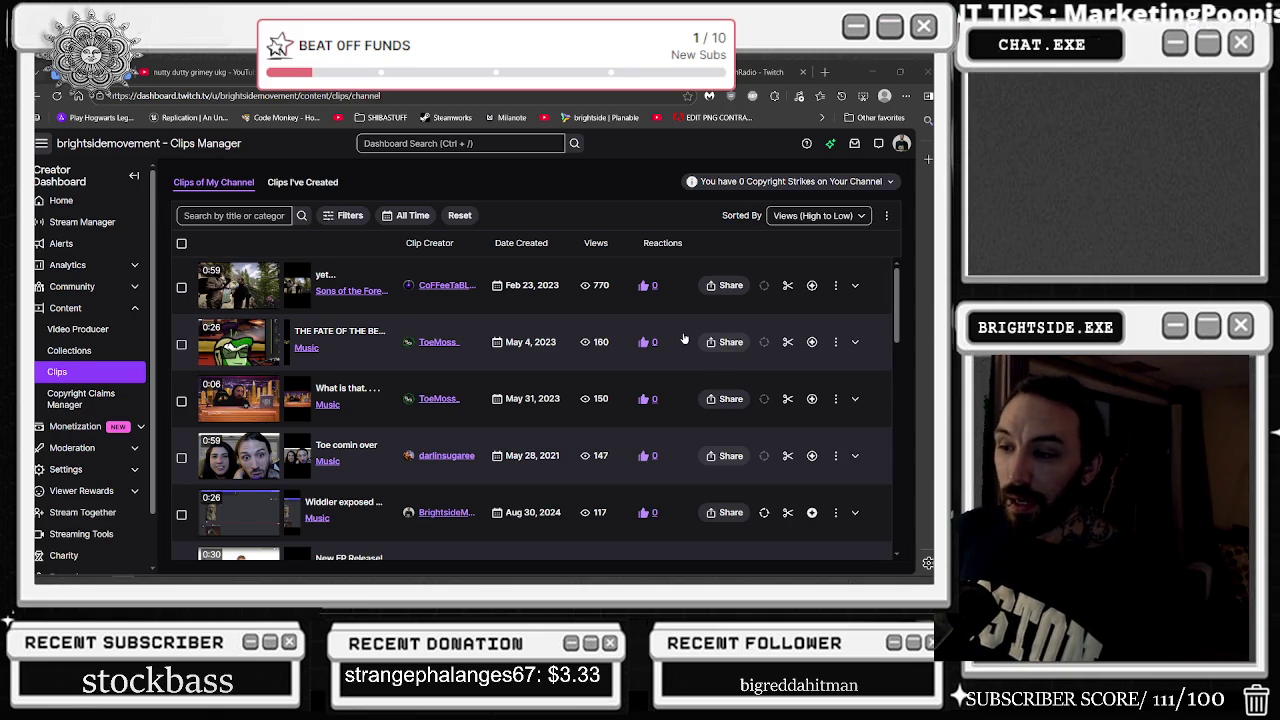
scroll(550, 330, "down", 2)
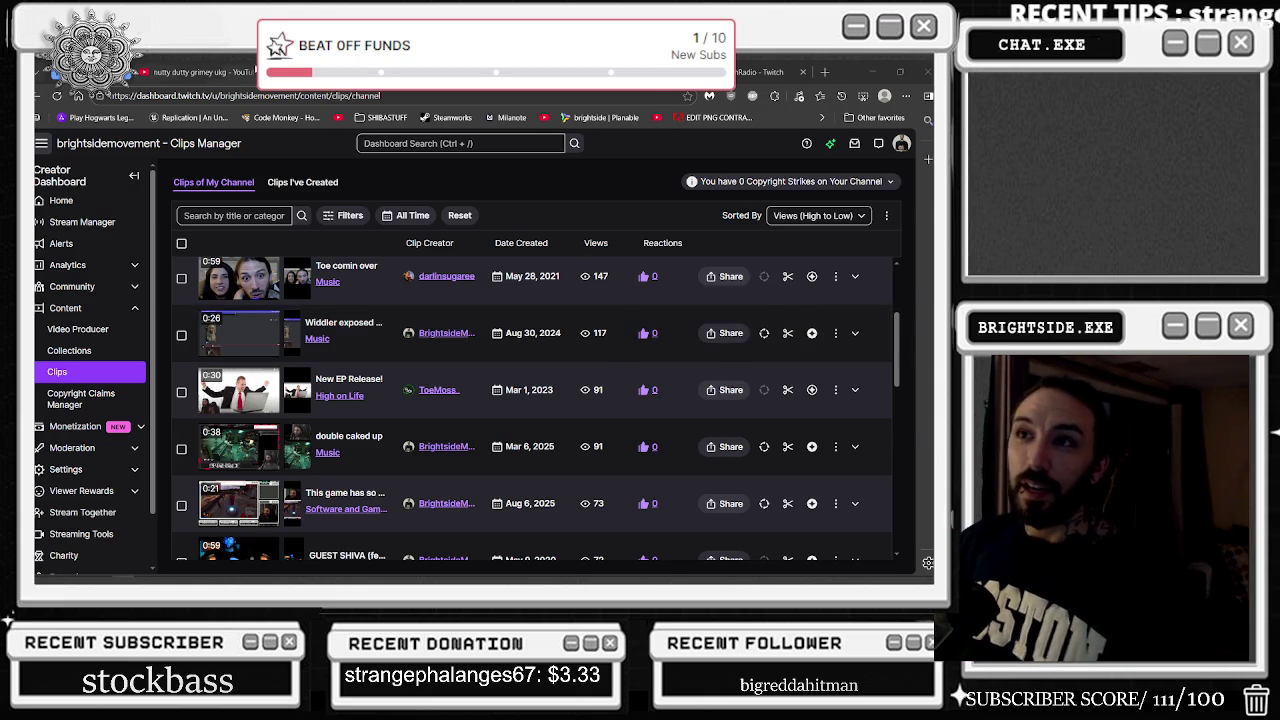
Switch to the YouTube 'nutty dutty grimey ukg' video tab
left_click(200, 72)
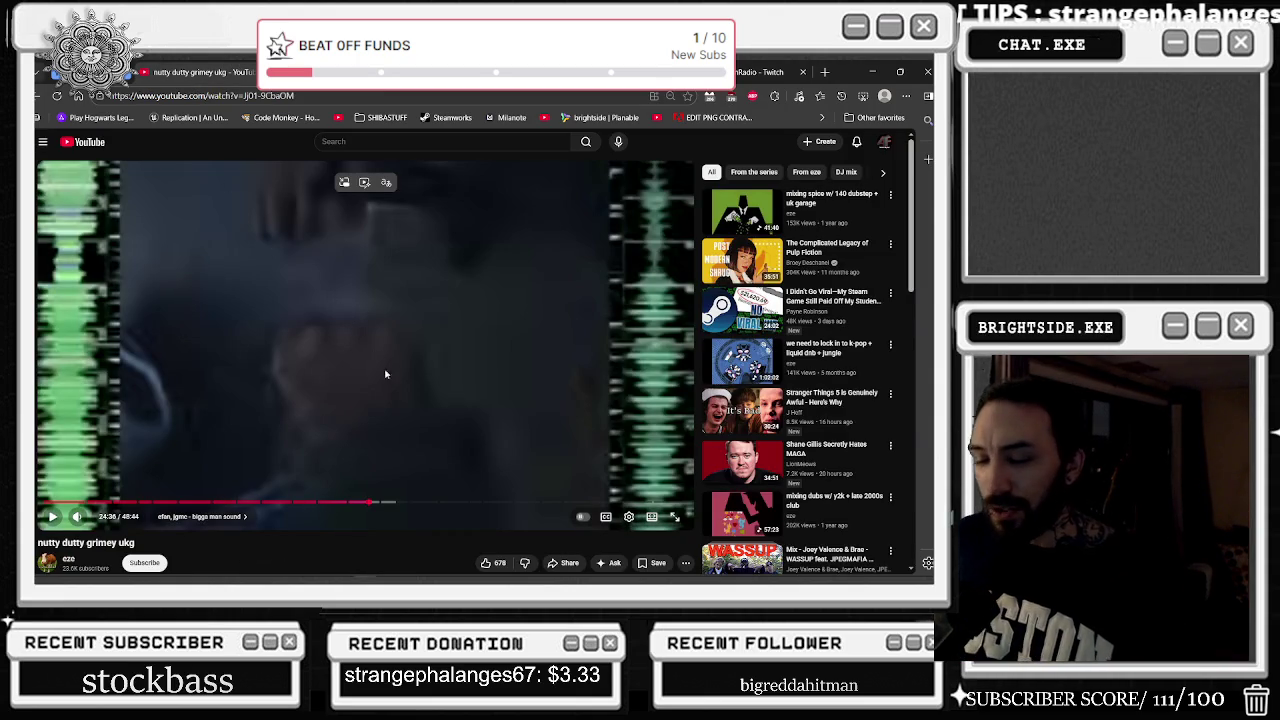
Minimise the YouTube browser to reveal the Unreal Editor attic level
mouse_move(93, 528)
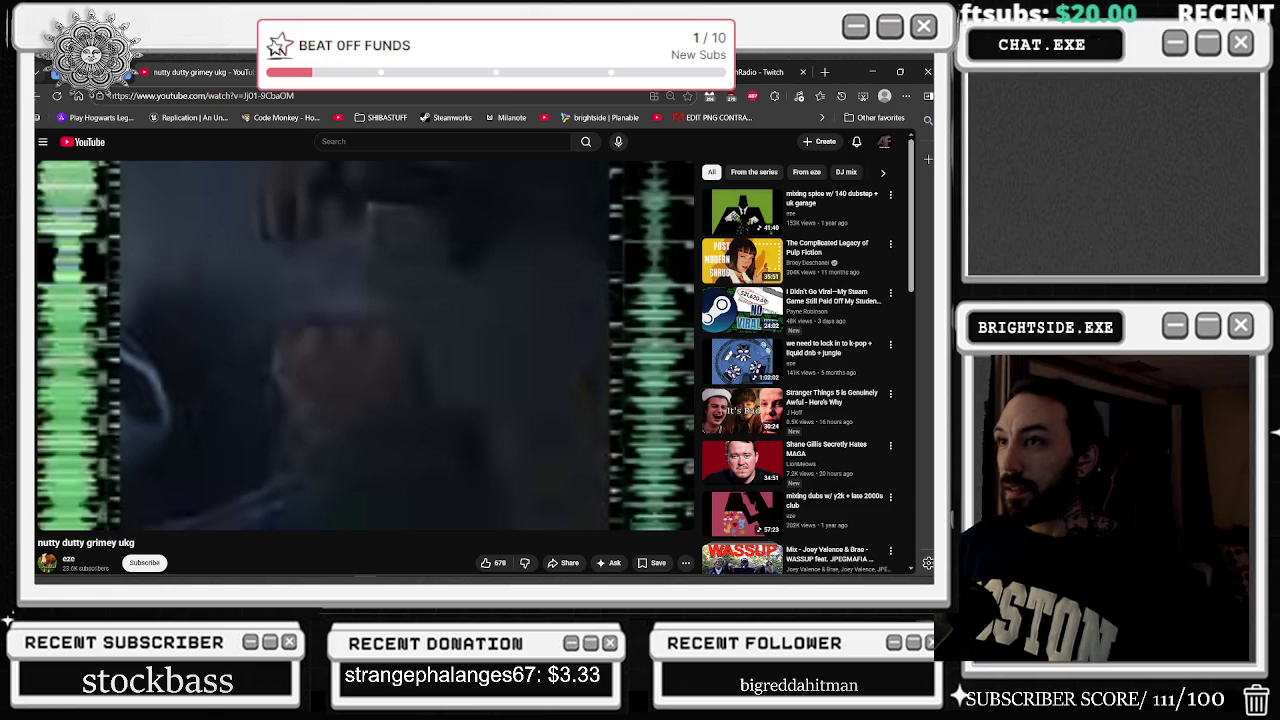
left_click(873, 70)
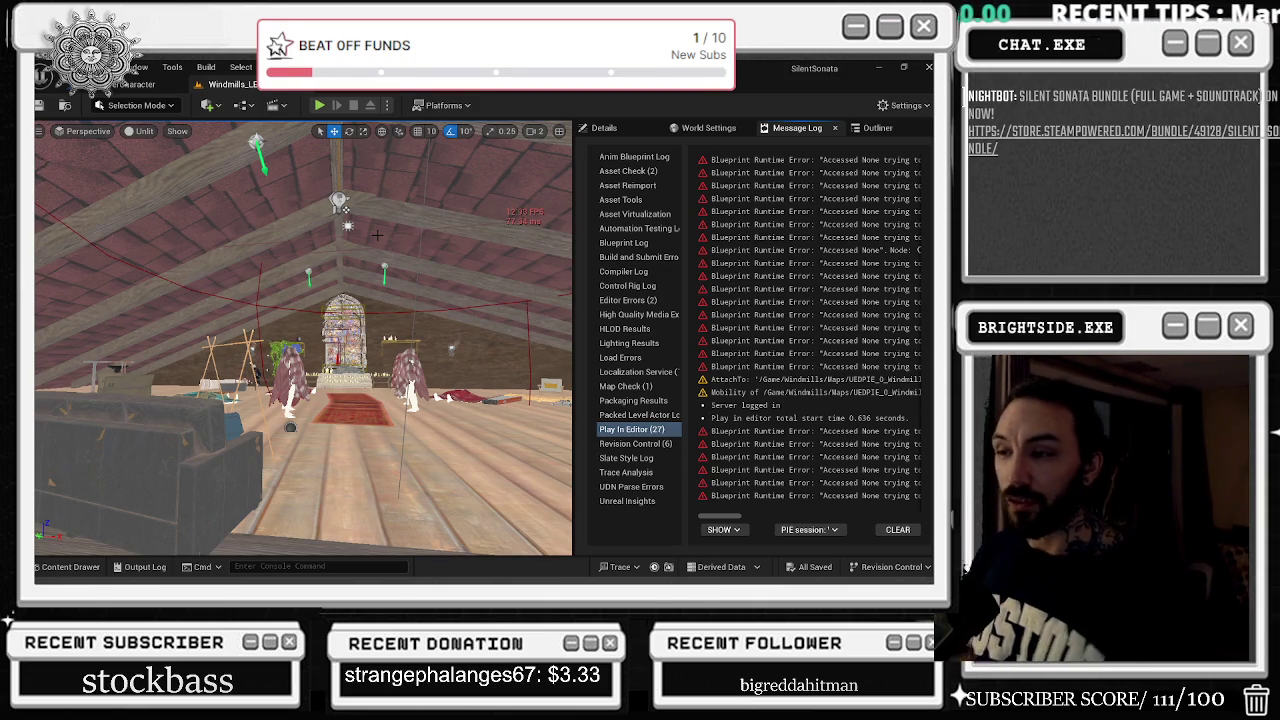
Bring the Twitch browser forward with Alt+Tab and switch to the 'one more scare' clip
key("alt+Tab")
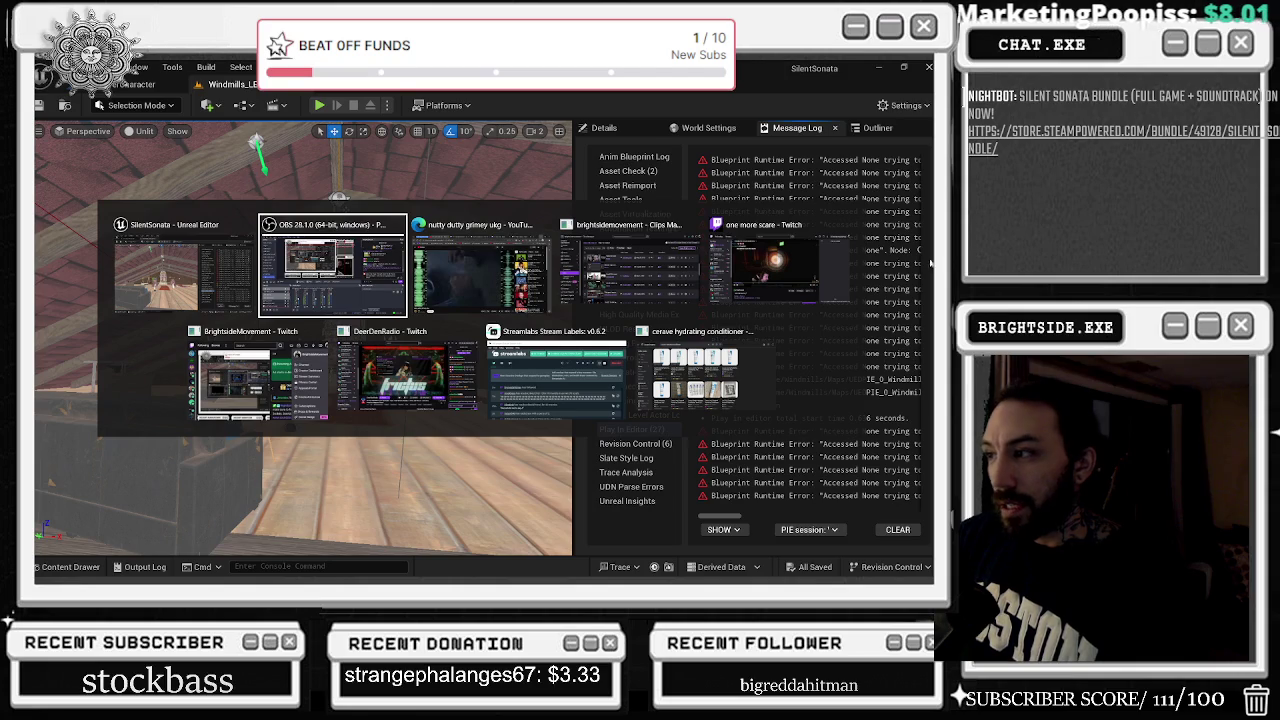
key("Tab")
key("Tab")
key("Tab")
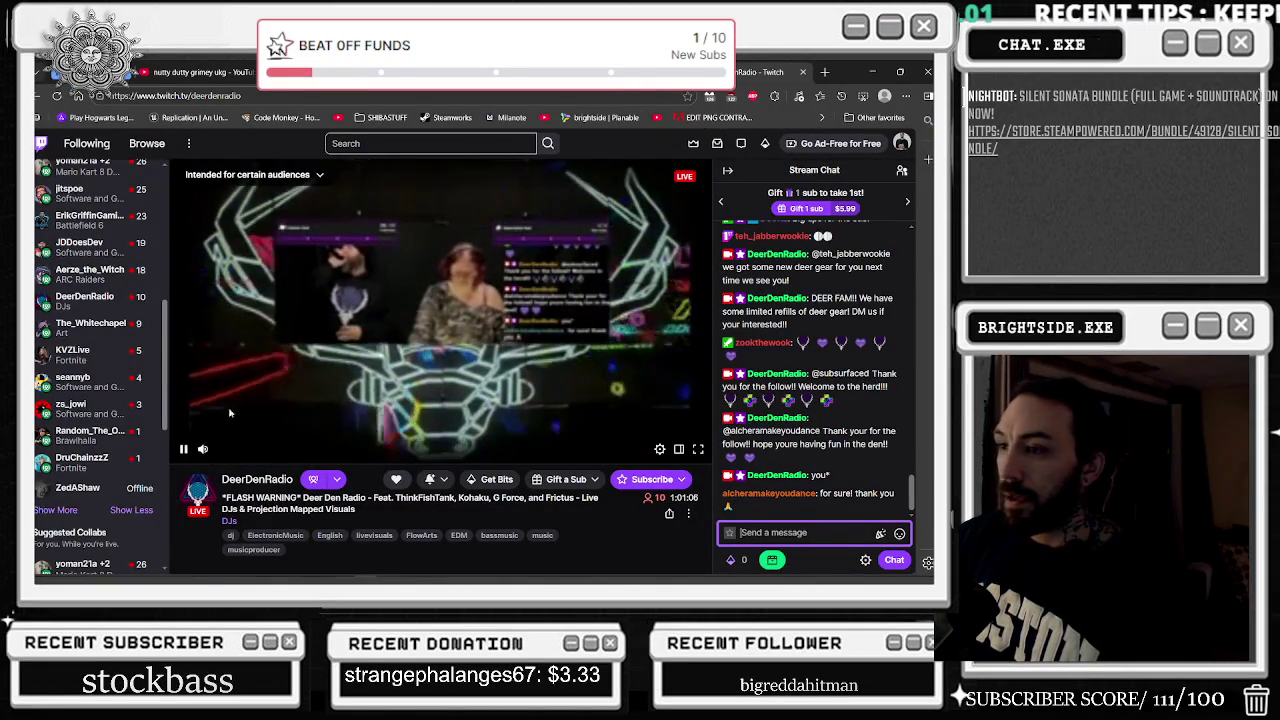
mouse_move(230, 452)
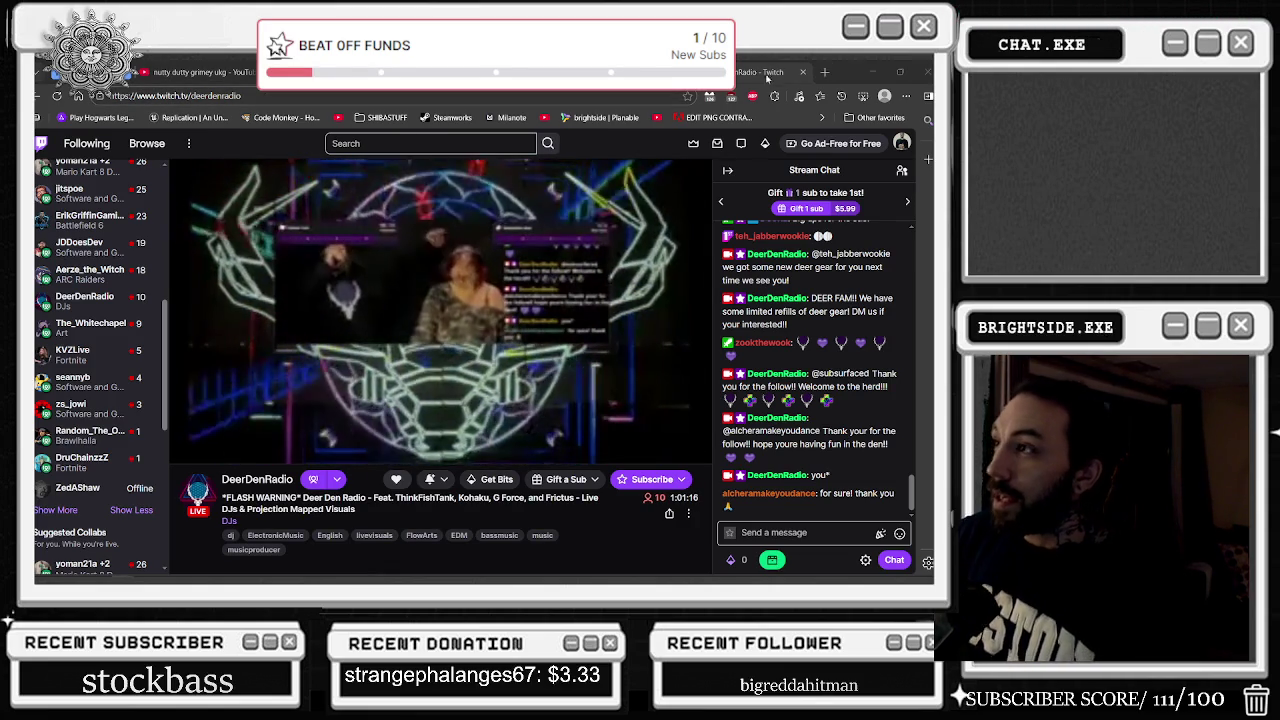
mouse_move(590, 72)
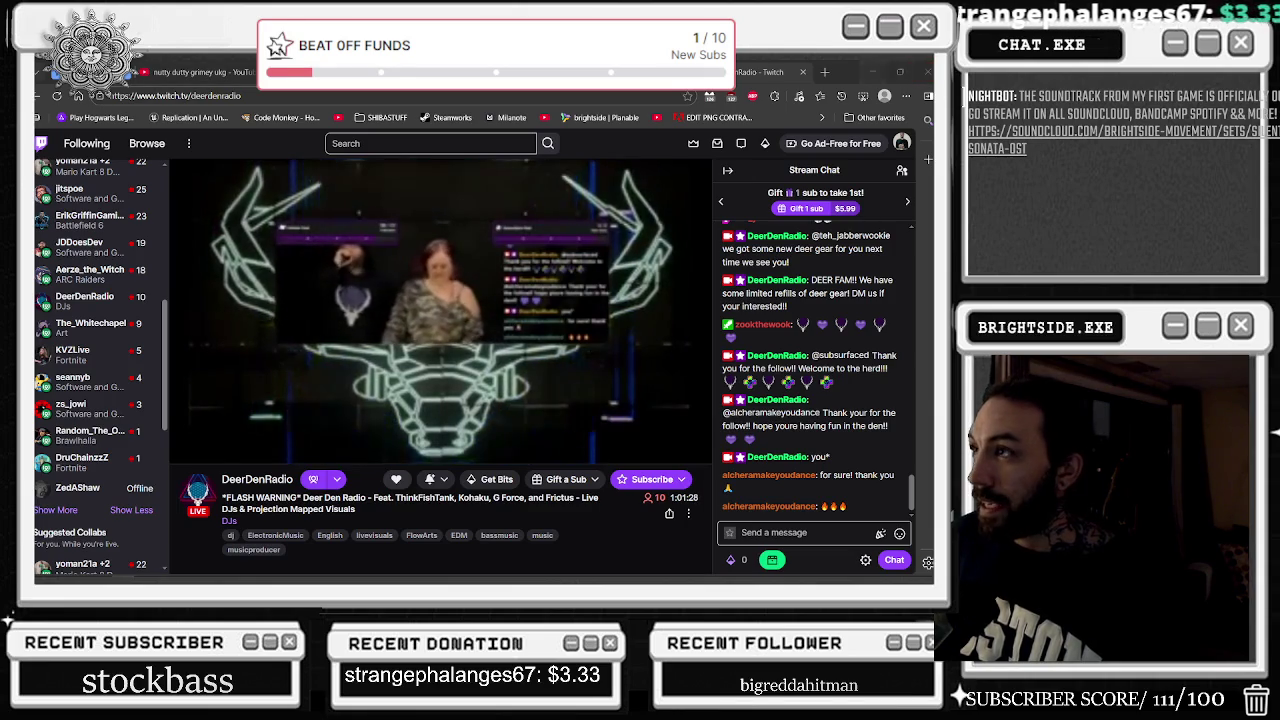
key("ctrl+Tab")
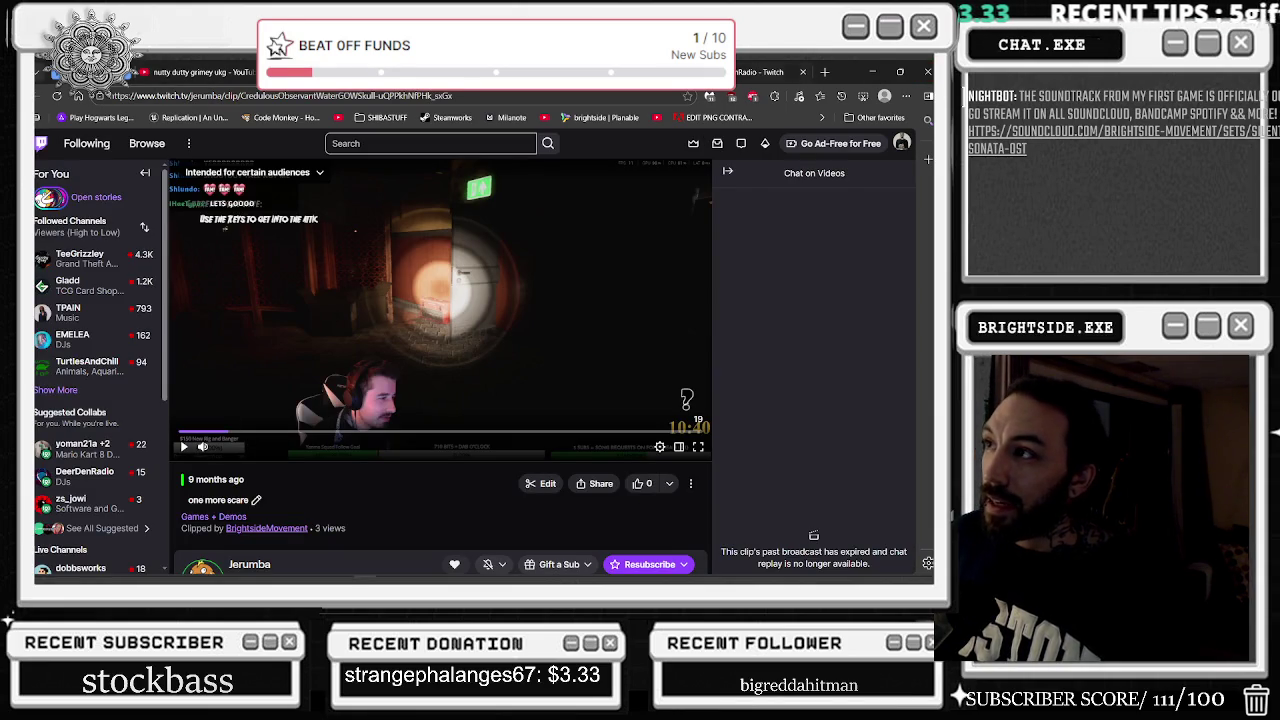
Play the 'one more scare' clip with a pause and seek, then return to DeerDenRadio's stream
left_click(184, 447)
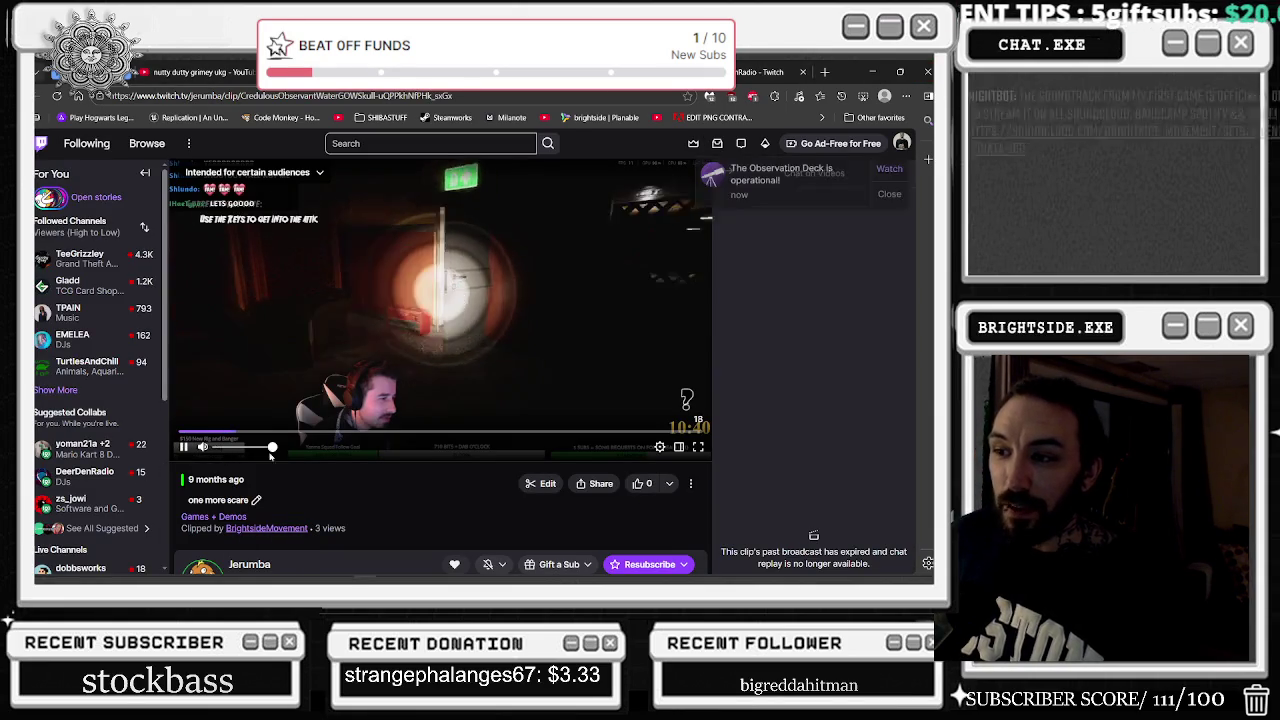
key("space")
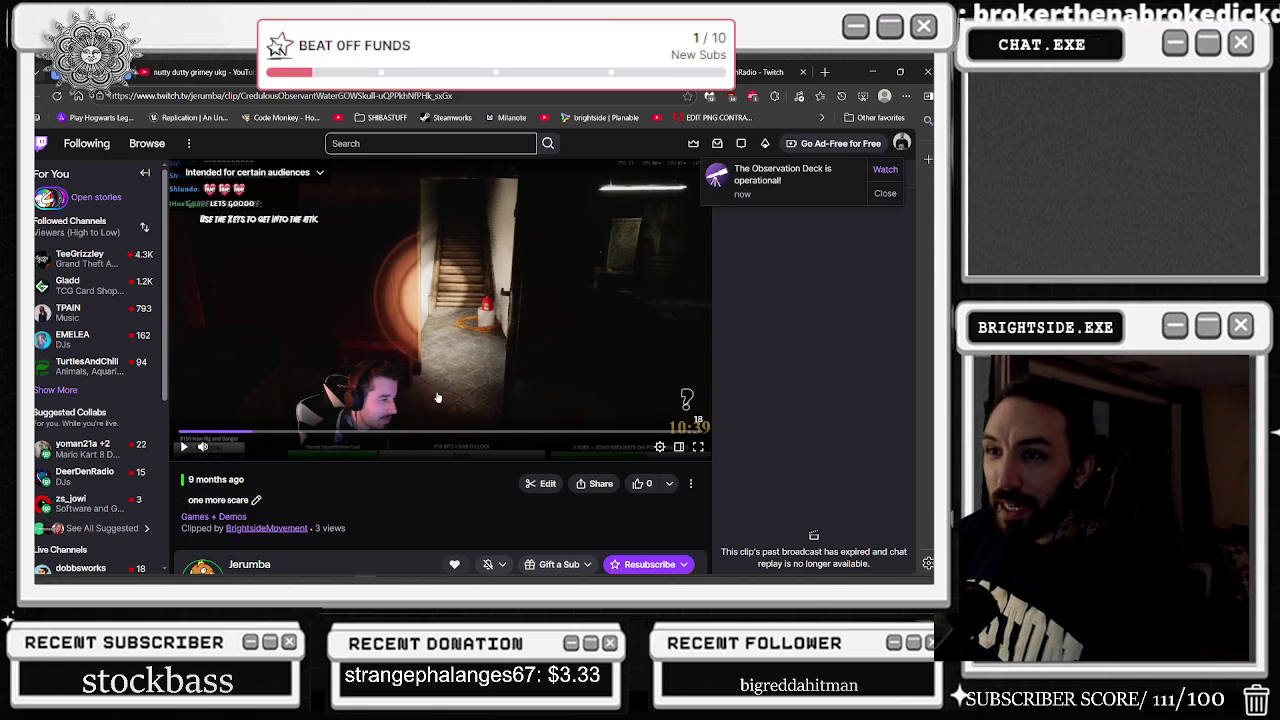
left_click_drag(227, 436, 215, 497)
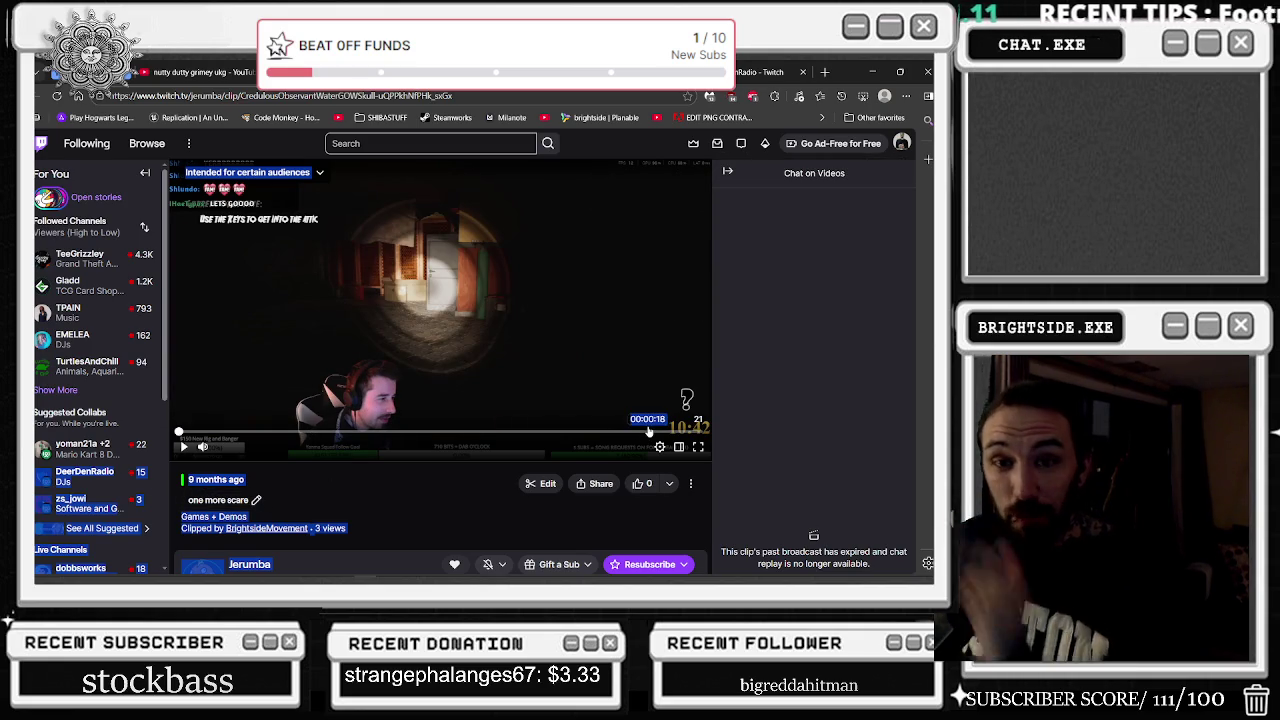
left_click(184, 450)
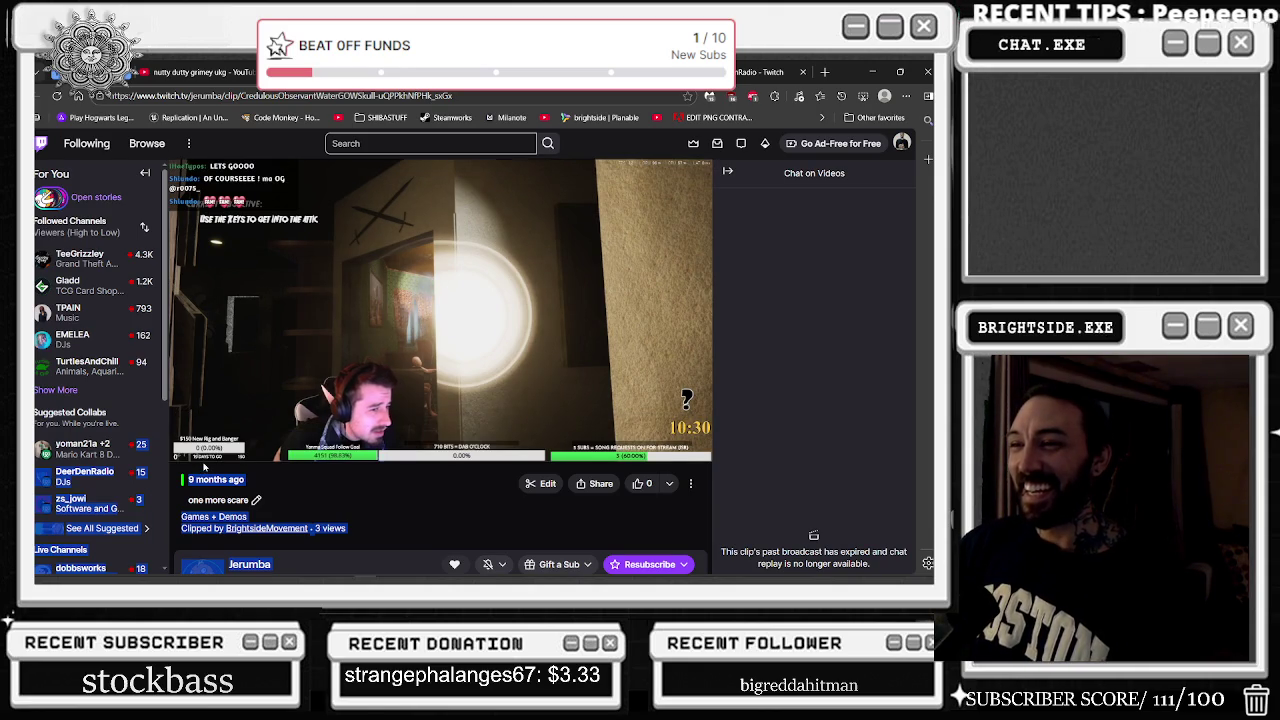
mouse_move(209, 462)
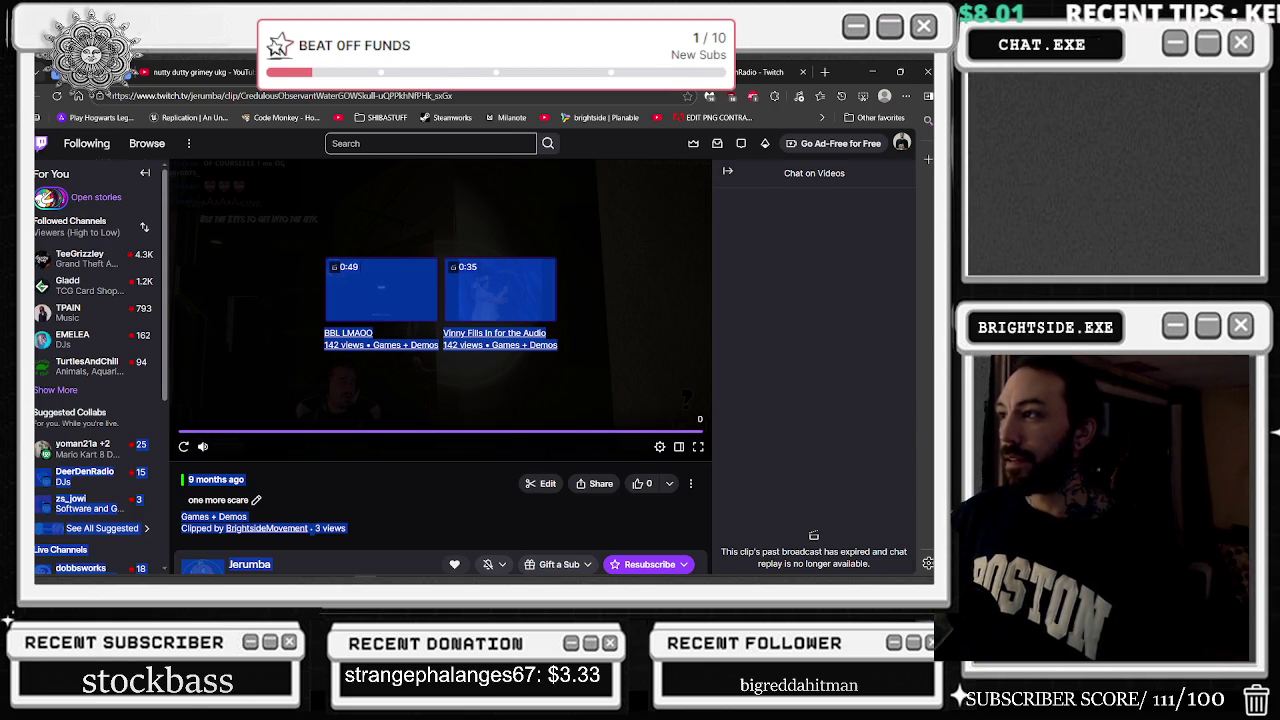
key("alt+Left")
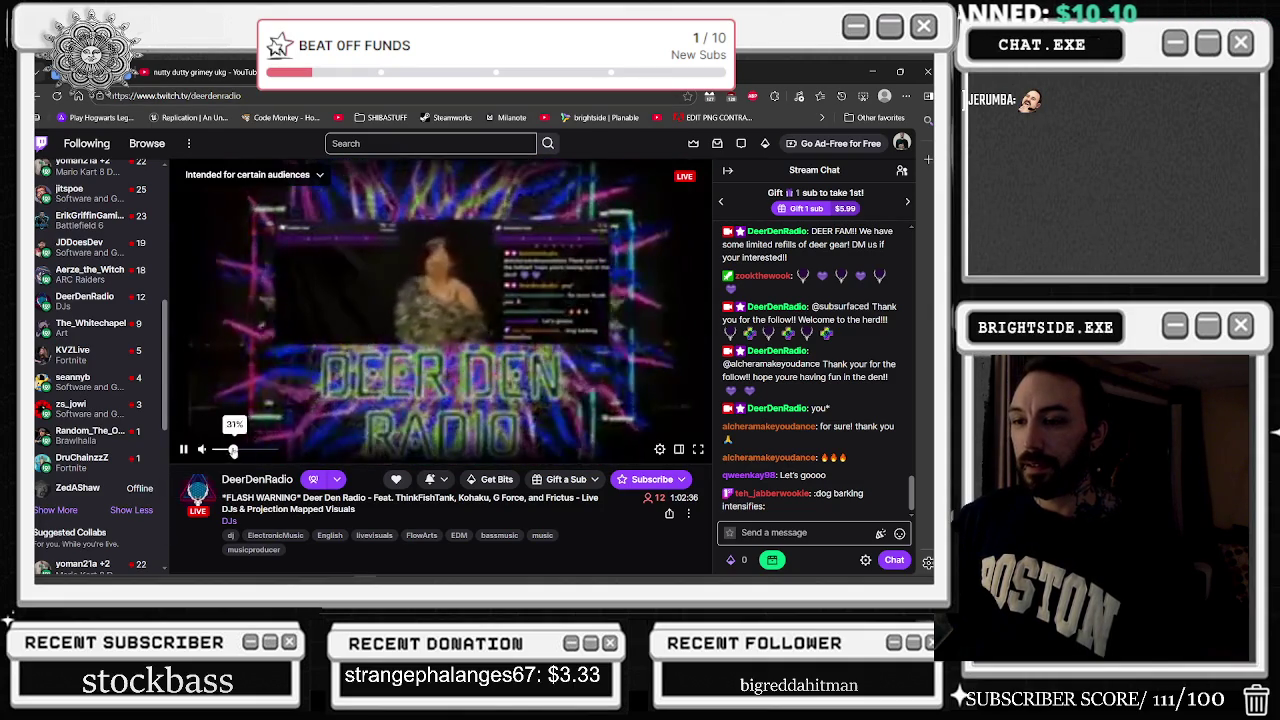
Minimise the Twitch browser to show the Unreal Editor with the running game
left_click(869, 67)
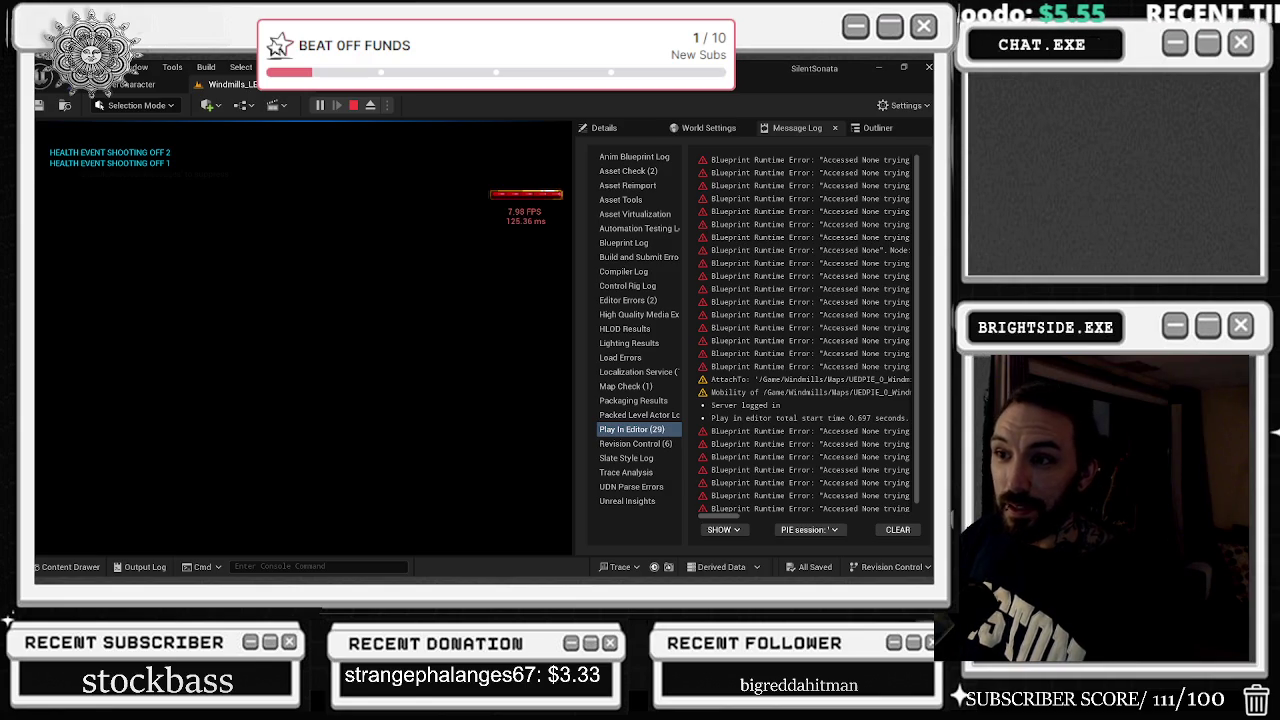
Stop the Play In Editor session with Esc to return to level editing
key("Escape")
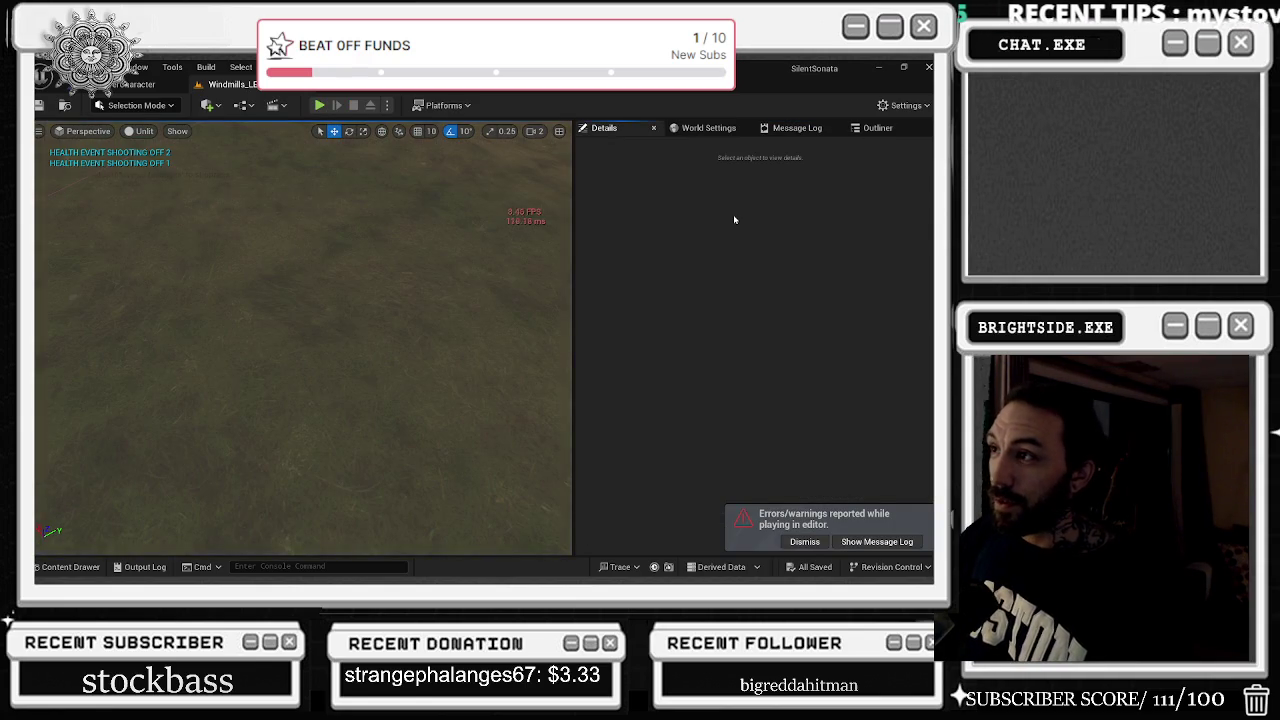
Filter the Outliner by 'dire' and inspect DirectionalLight and DirectionalLight2
left_click(877, 128)
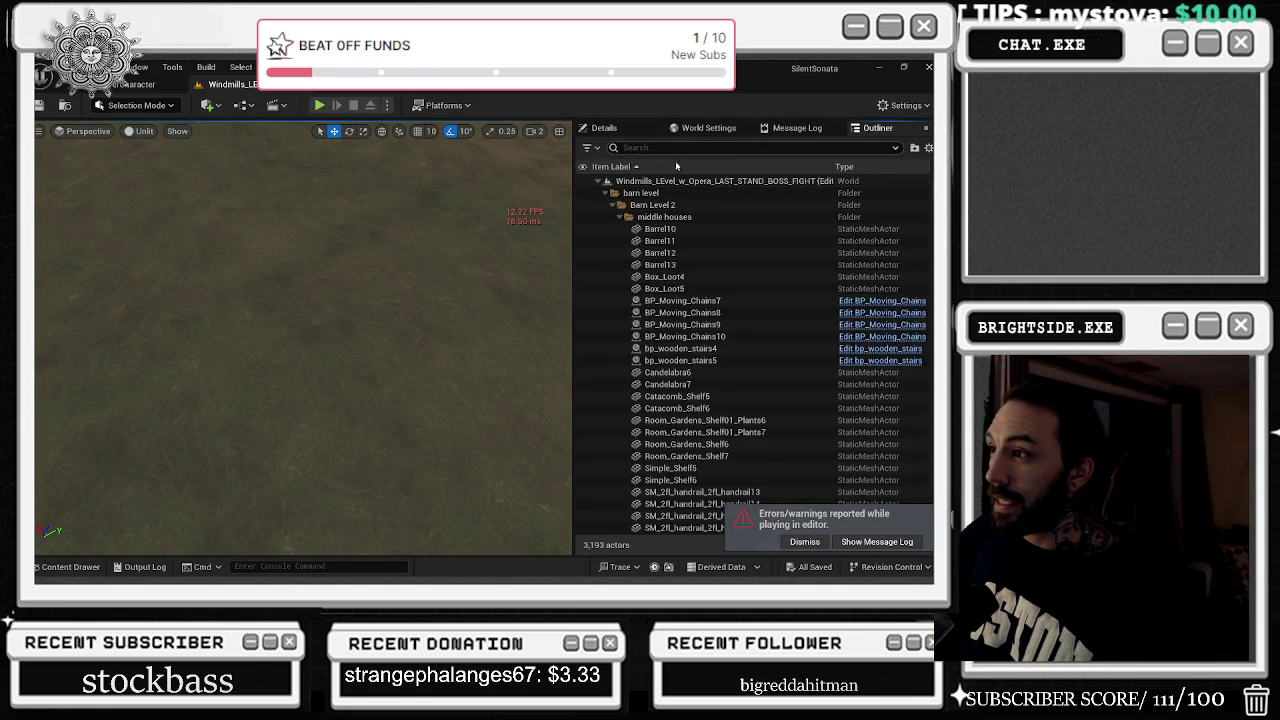
type("d")
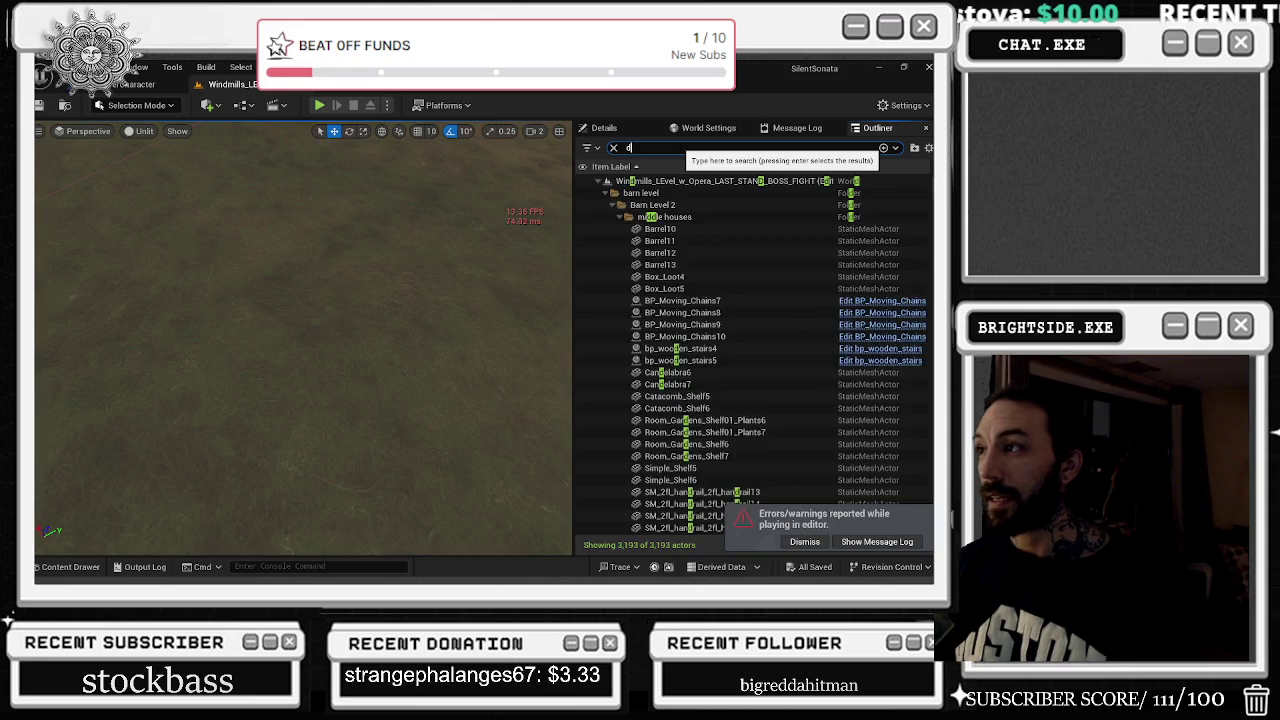
type("ire")
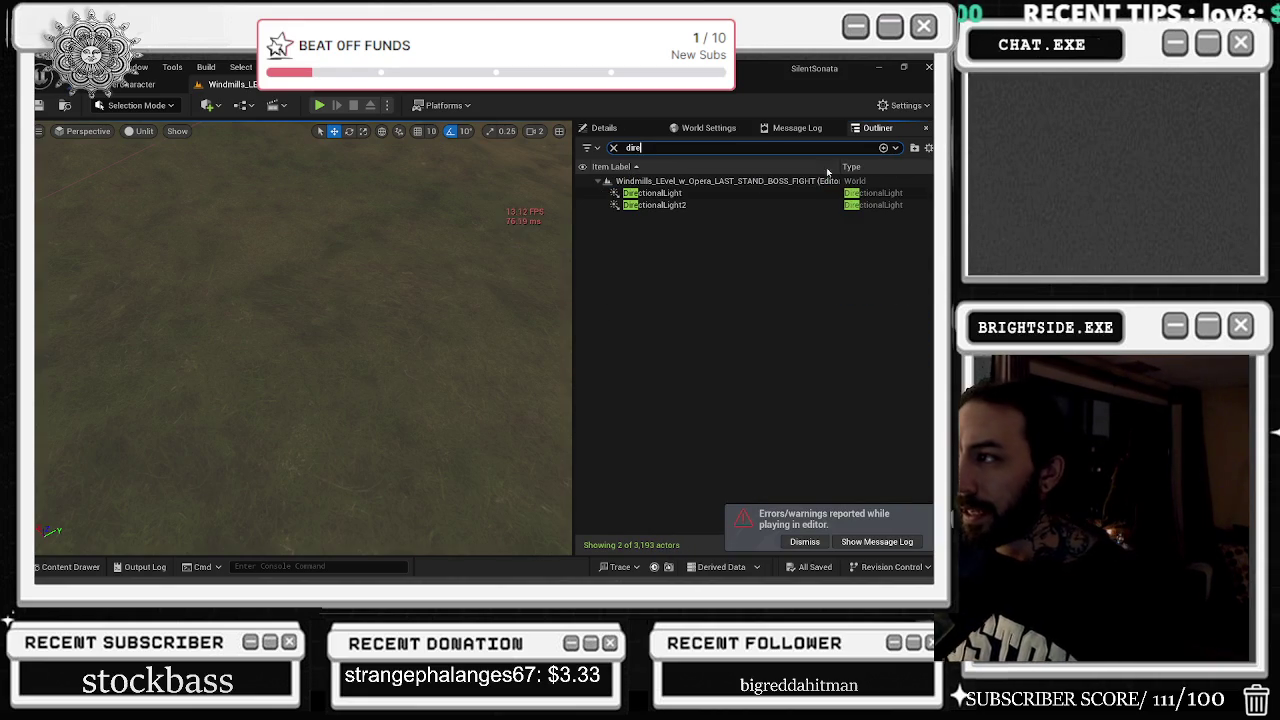
double_click(652, 193)
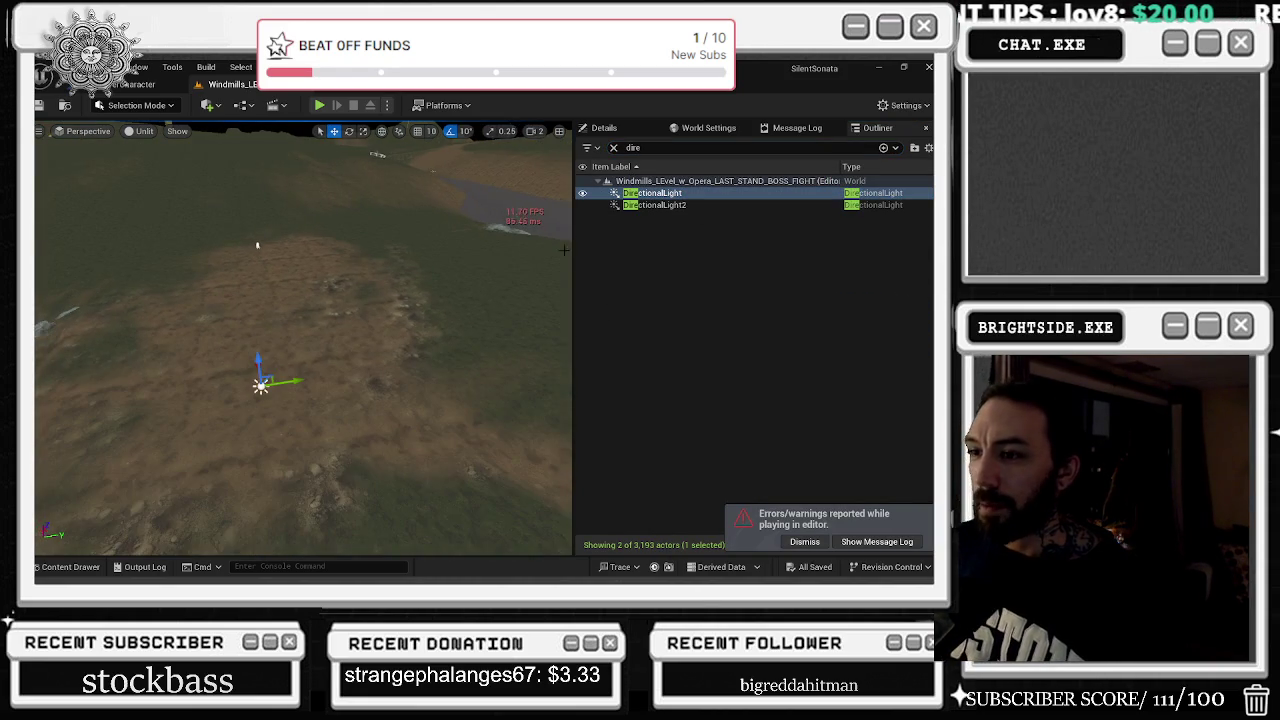
double_click(654, 205)
Delete DirectionalLight2 from the level and start a playtest
left_click_drag(427, 316, 385, 332)
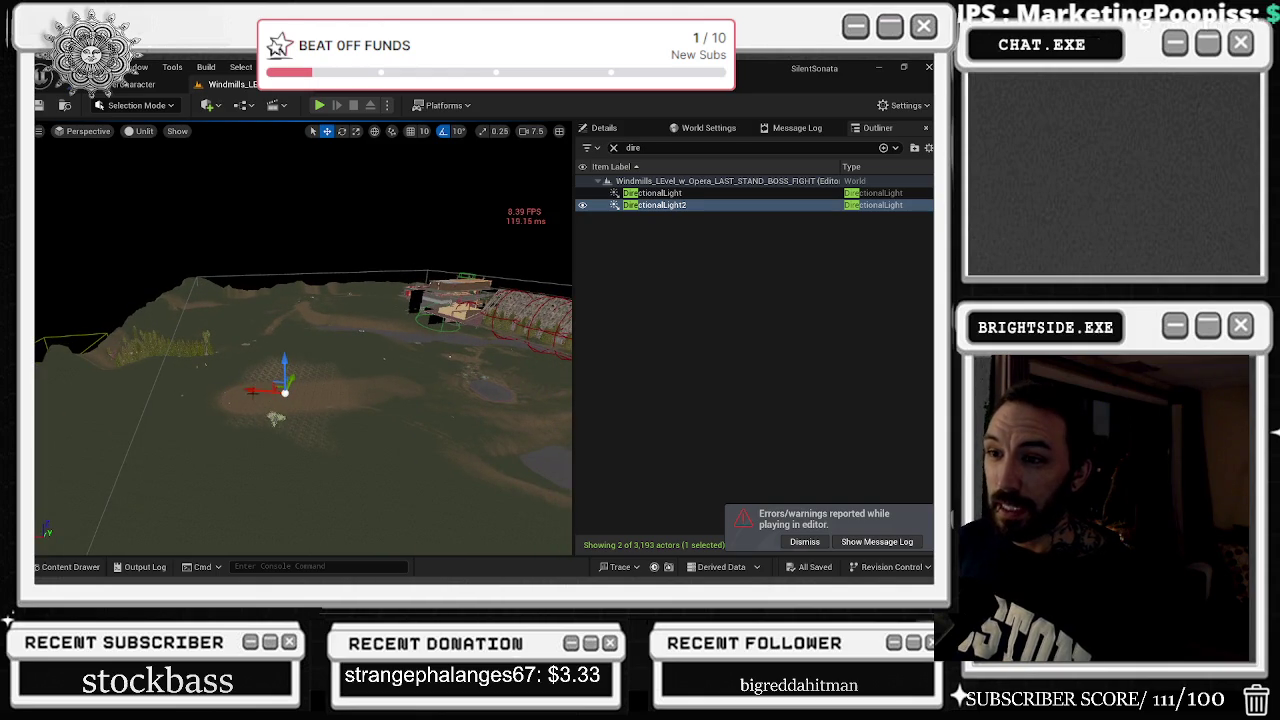
left_click_drag(337, 387, 337, 387)
key("Delete")
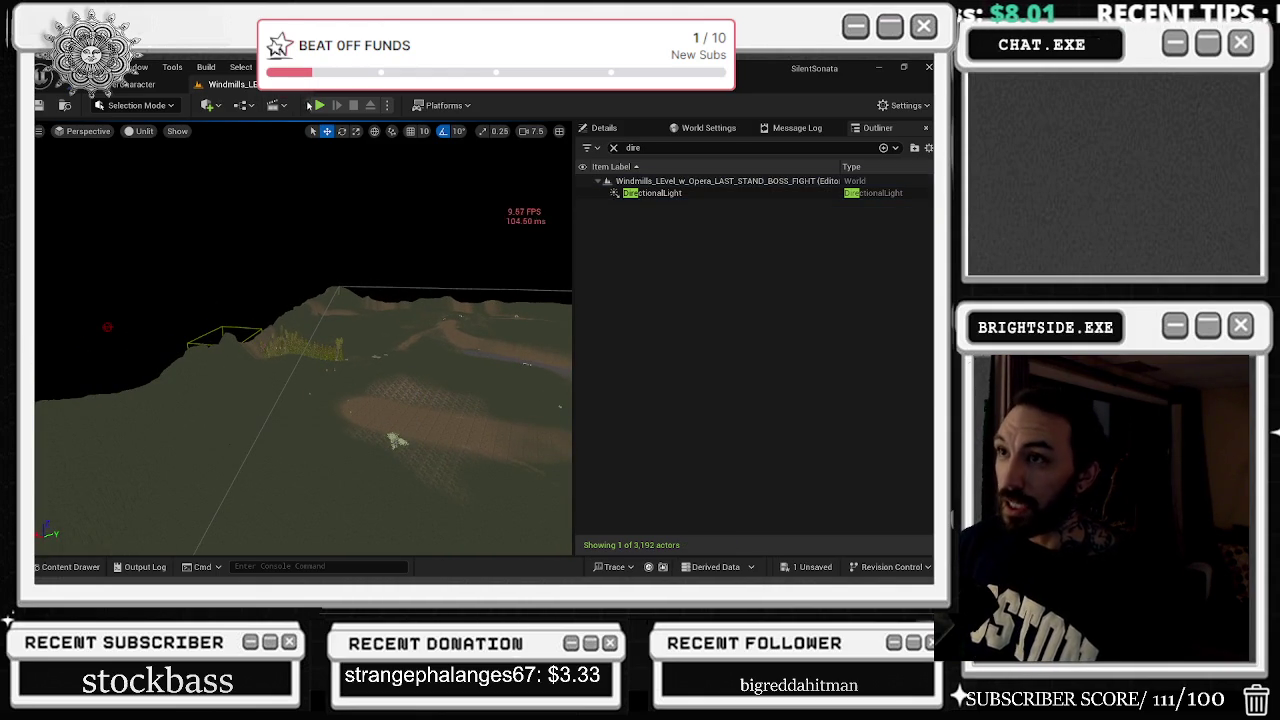
left_click(319, 105)
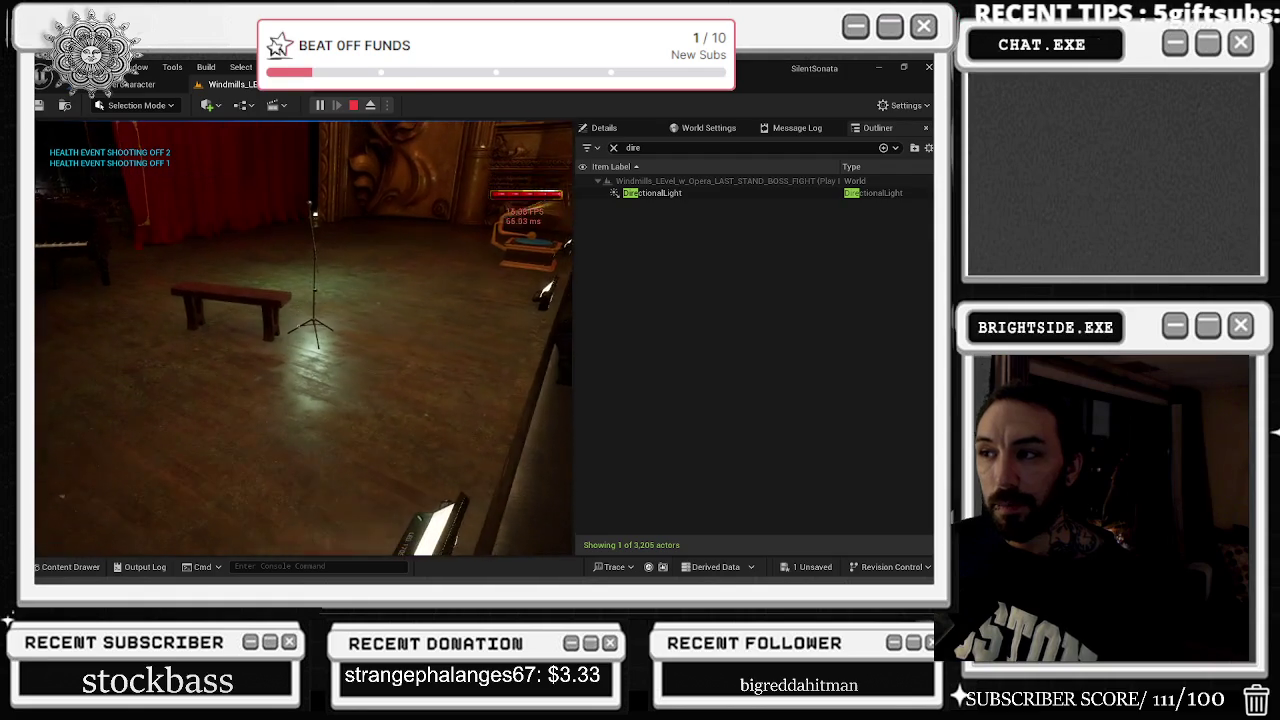
End the single-directional-light playtest and return to editing
key("Escape")
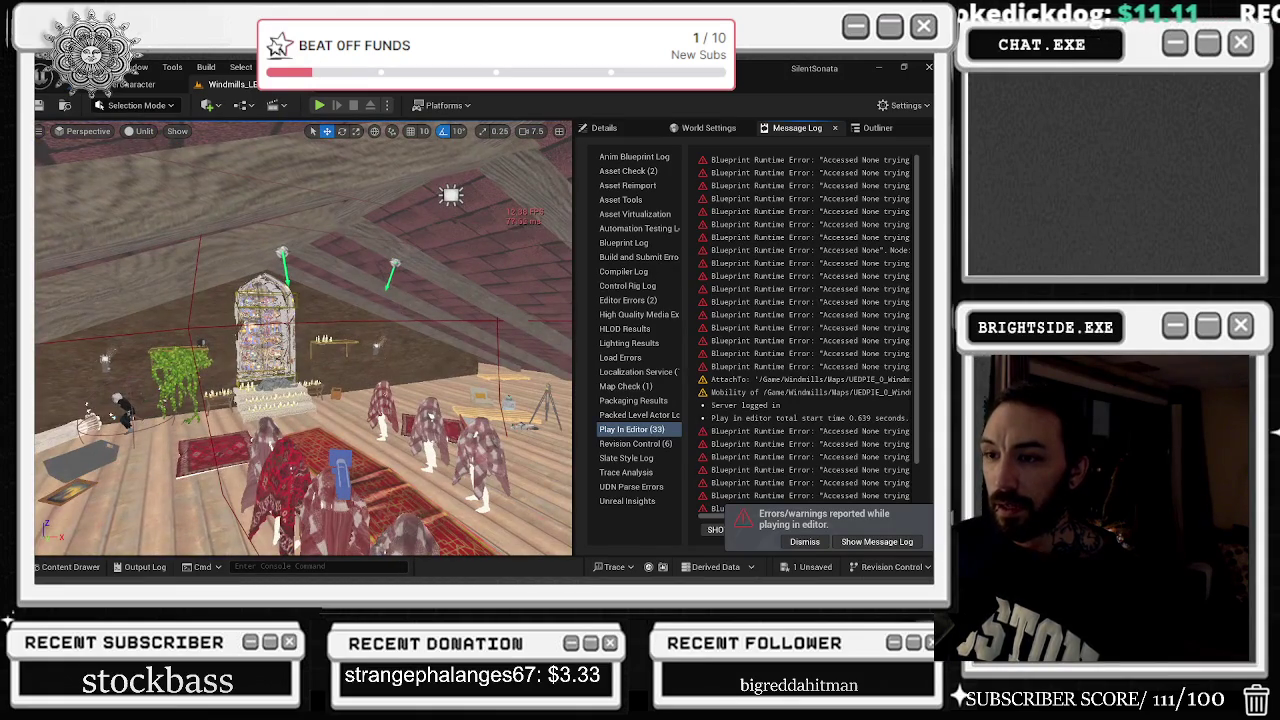
Turn the camera around the attic and switch the viewport to Shader Complexity view mode
left_click_drag(300, 238, 306, 238)
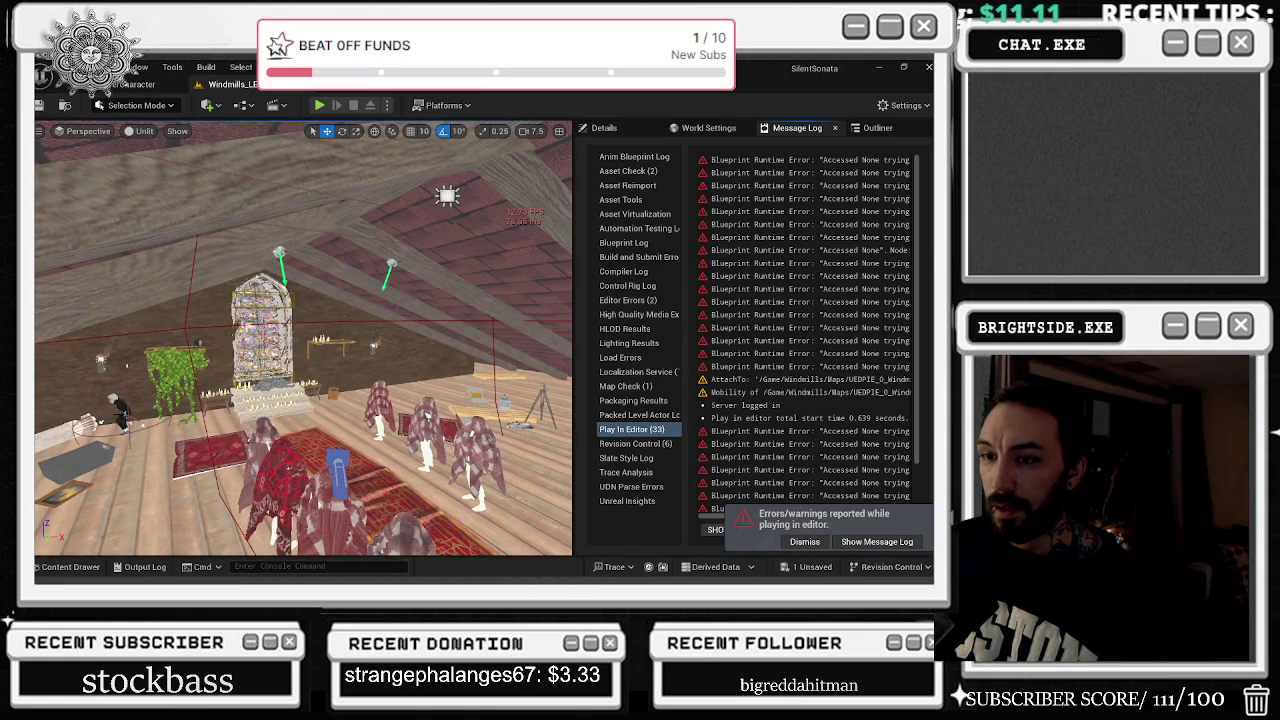
left_click_drag(300, 350, 340, 340)
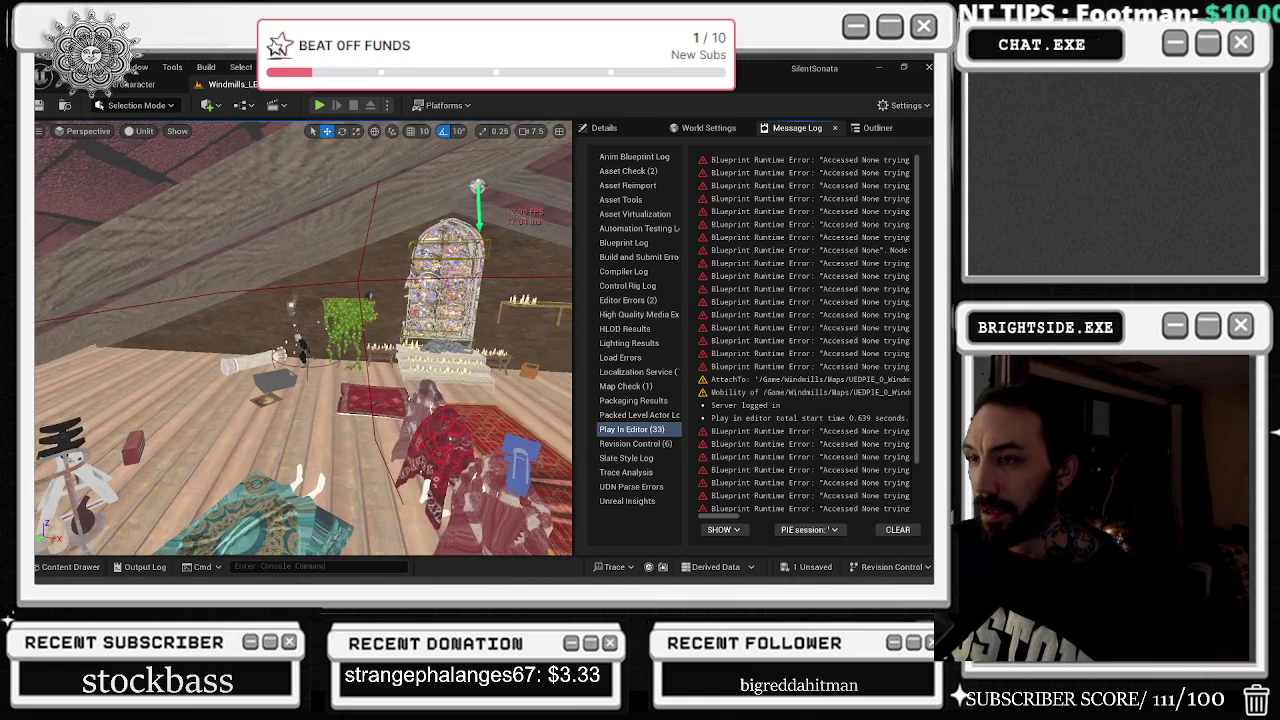
left_click(143, 132)
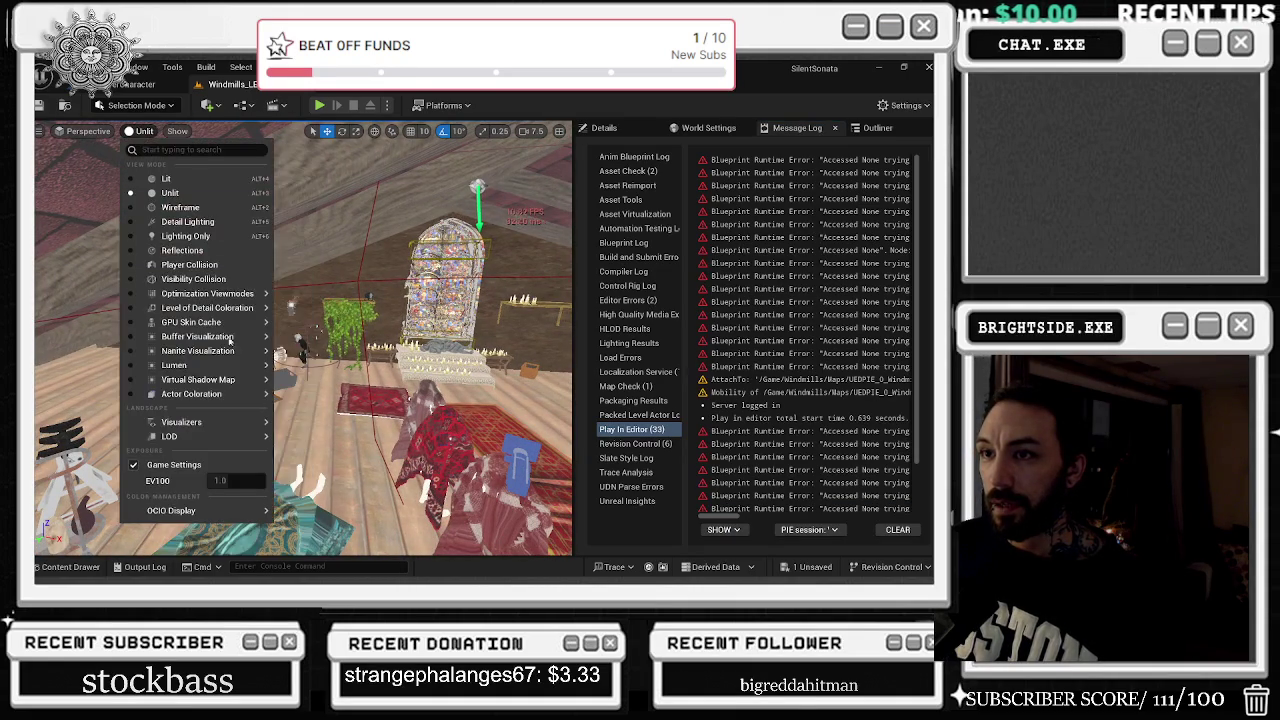
mouse_move(182, 296)
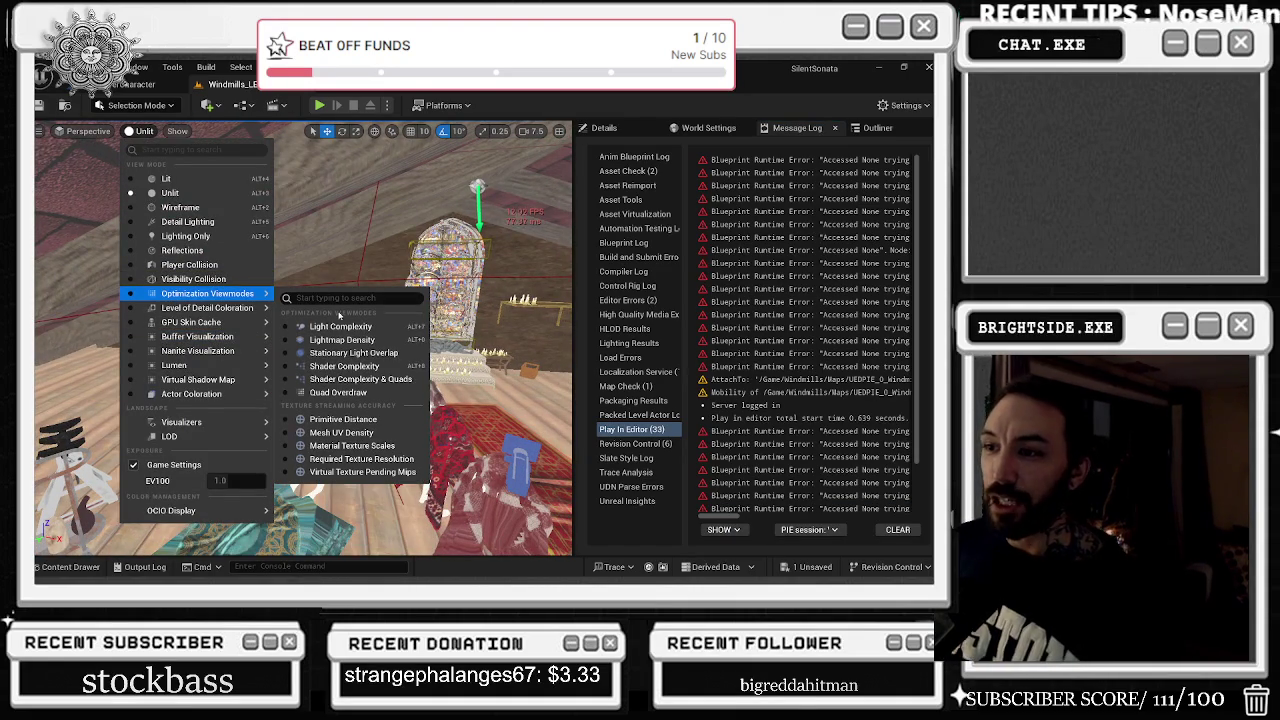
left_click(357, 367)
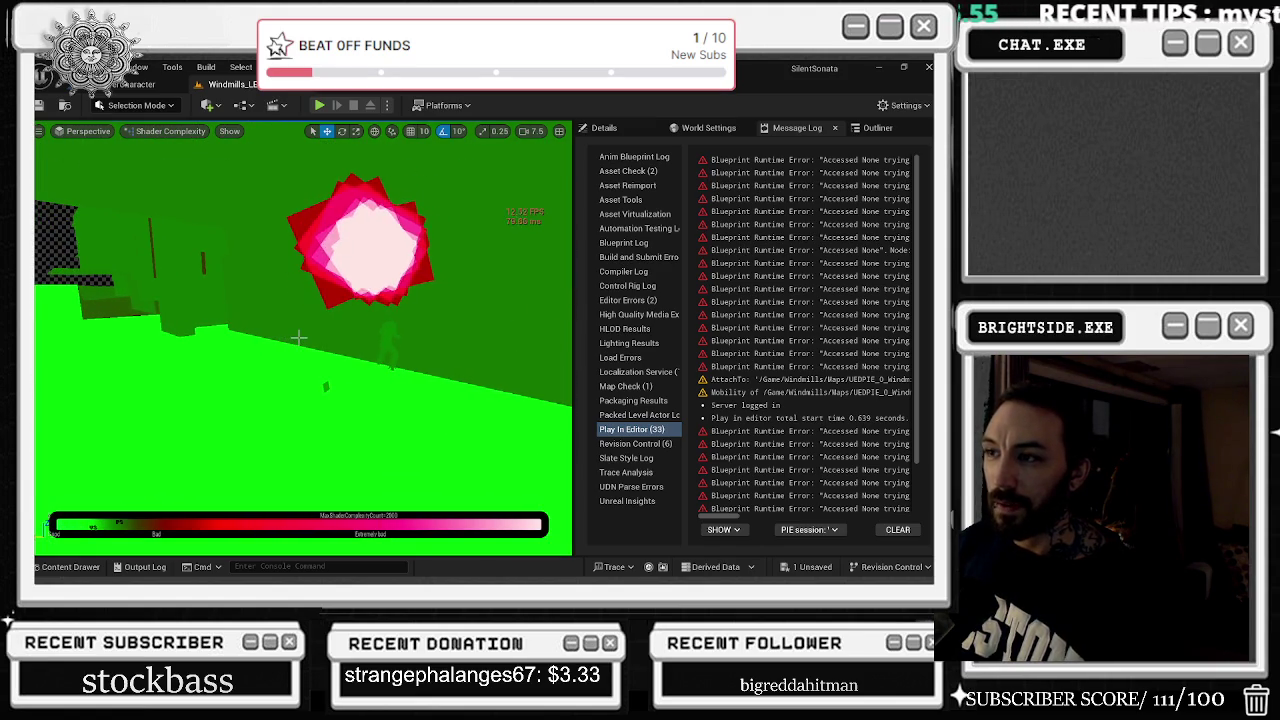
Clear the Details property filter and remove the 'dire' filter from the Outliner
left_click(655, 133)
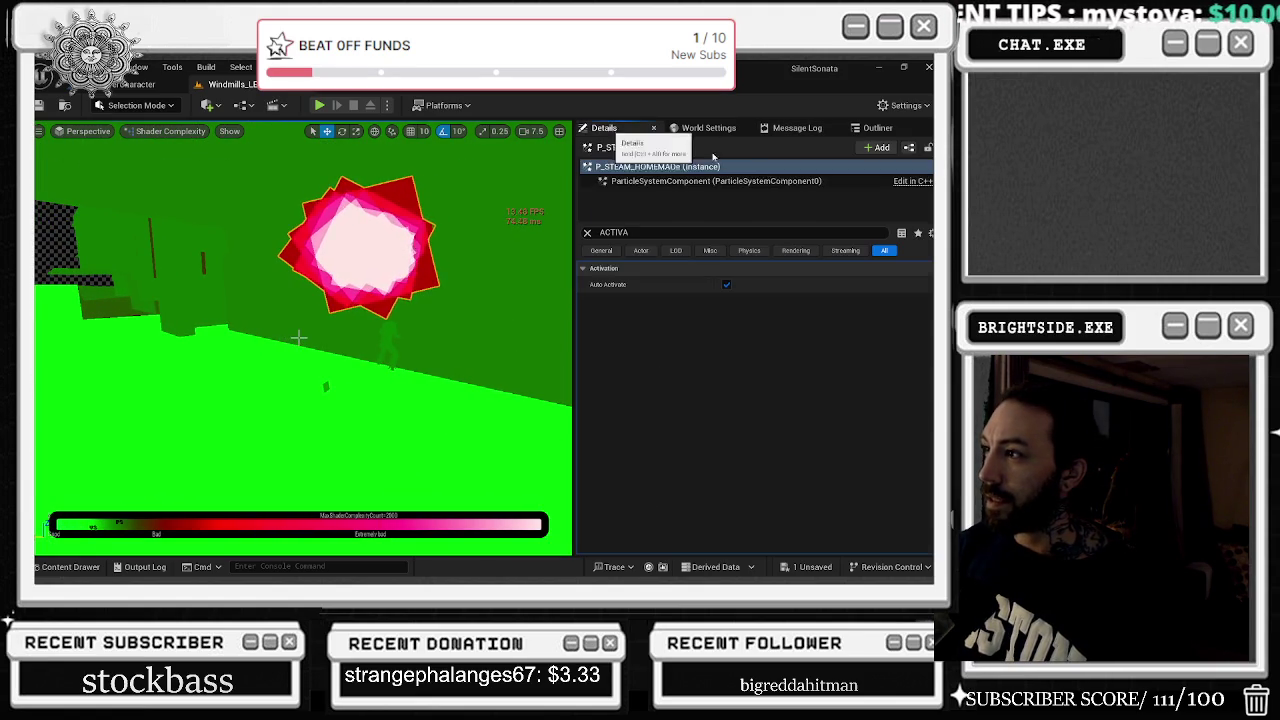
left_click(587, 233)
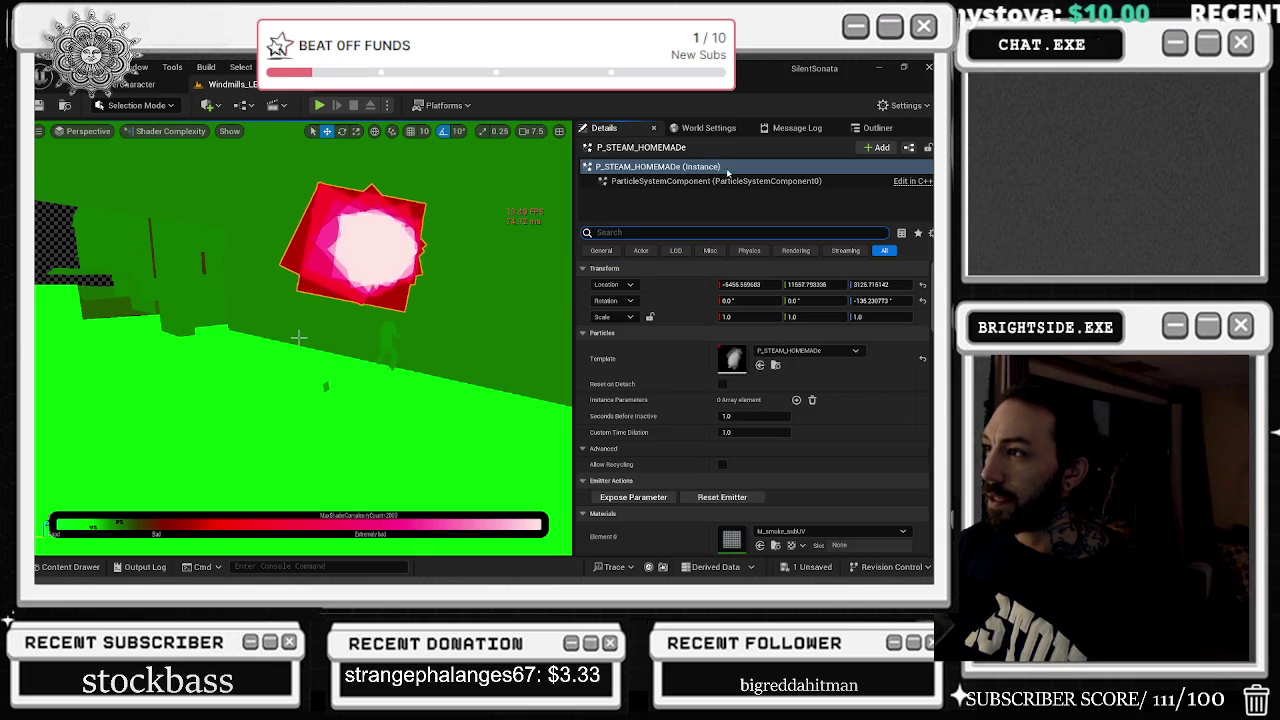
left_click(860, 128)
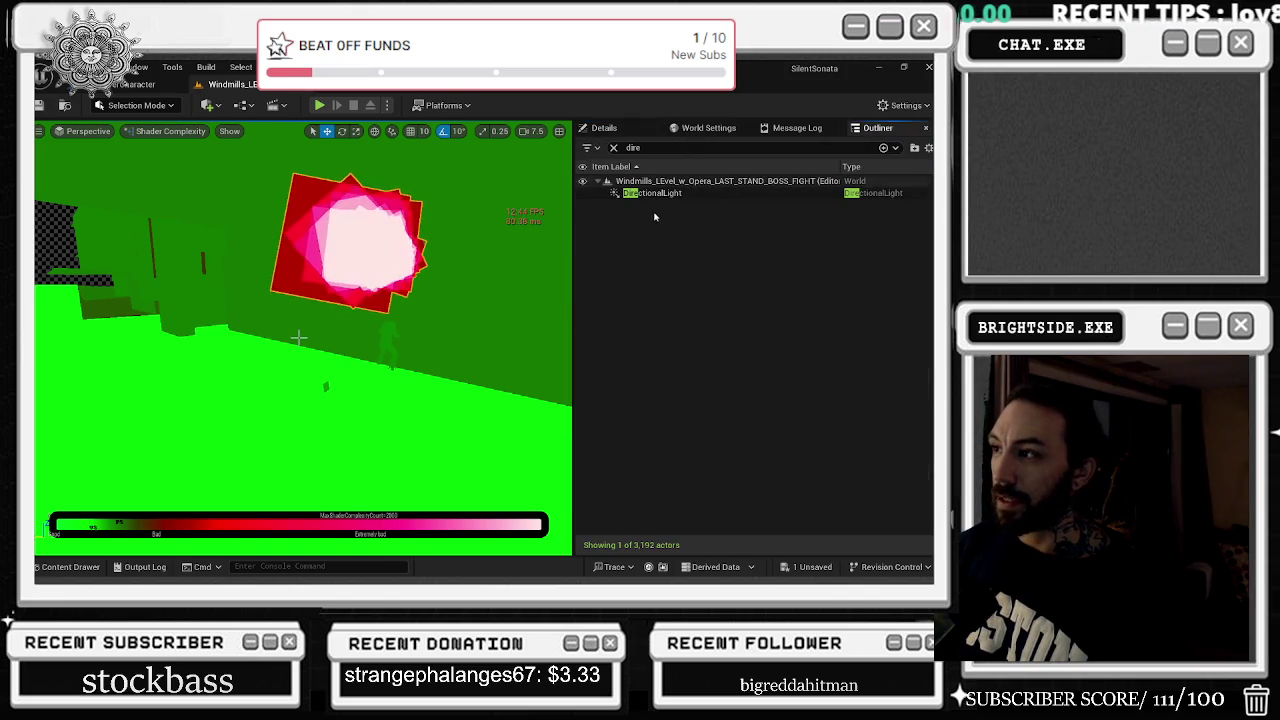
left_click(660, 147)
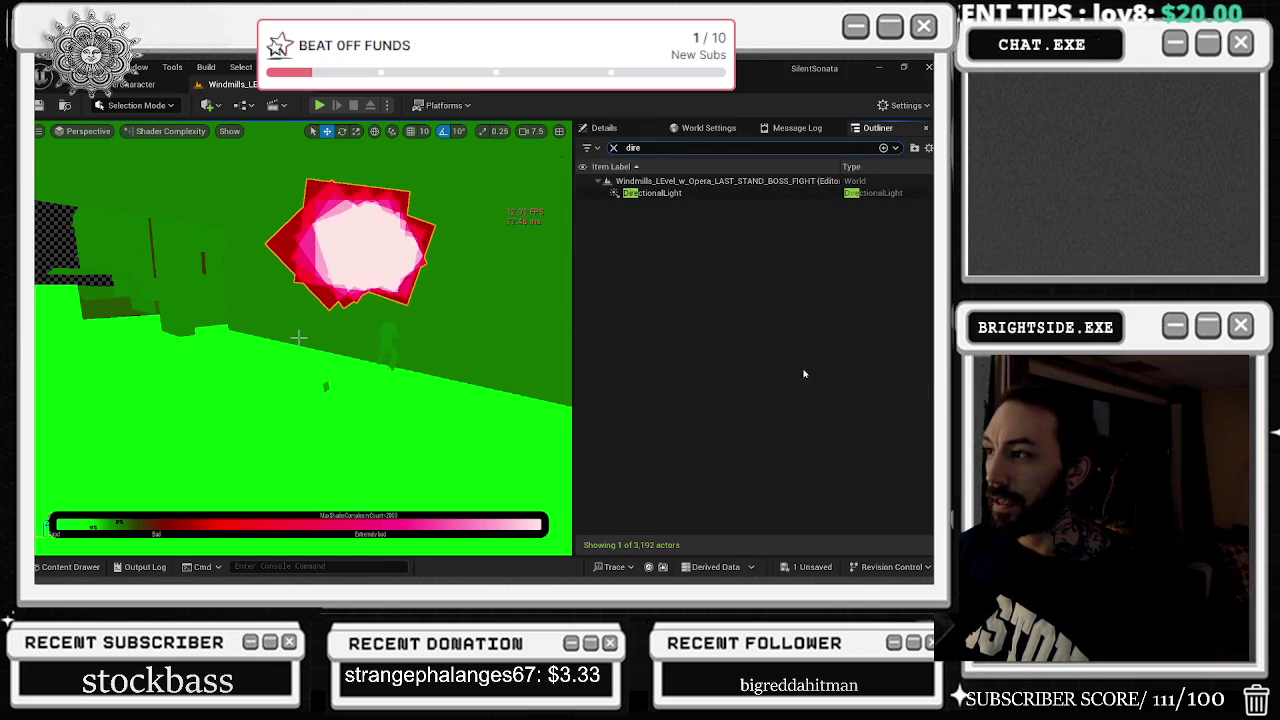
left_click(615, 148)
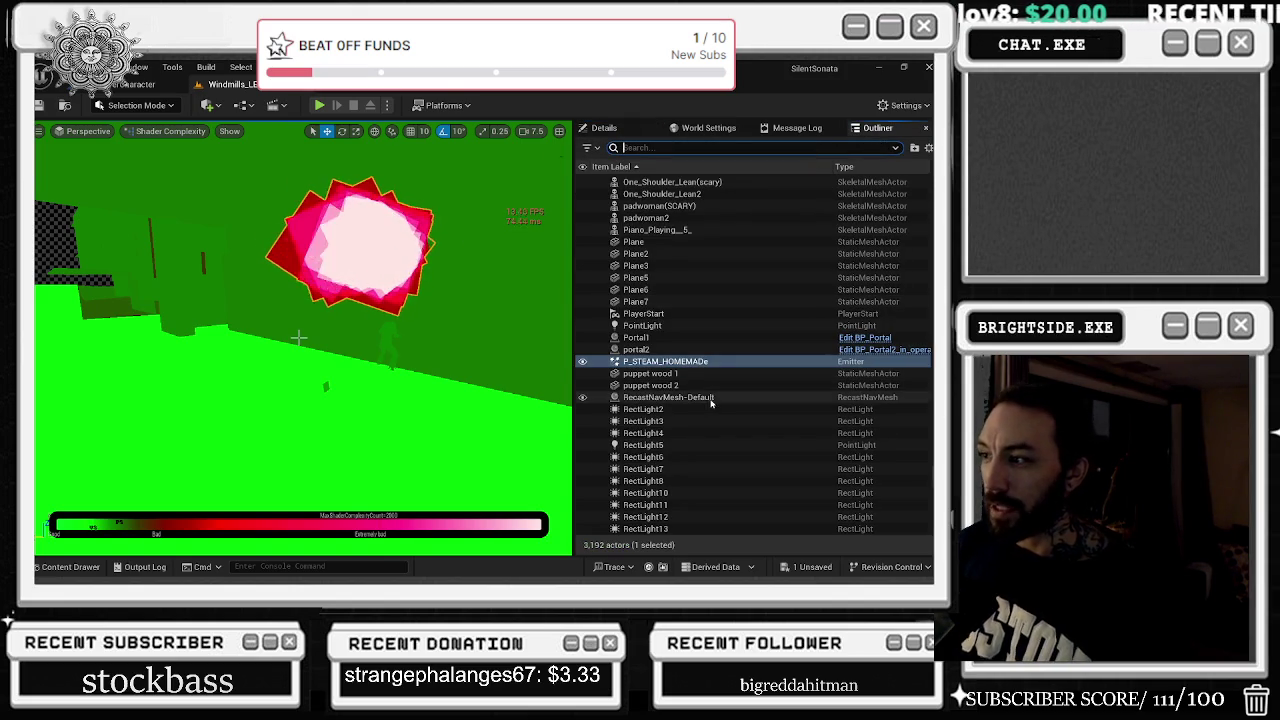
Search the Outliner for the steam emitter with 'steam' and 'emitter', then clear the search
left_click(655, 150)
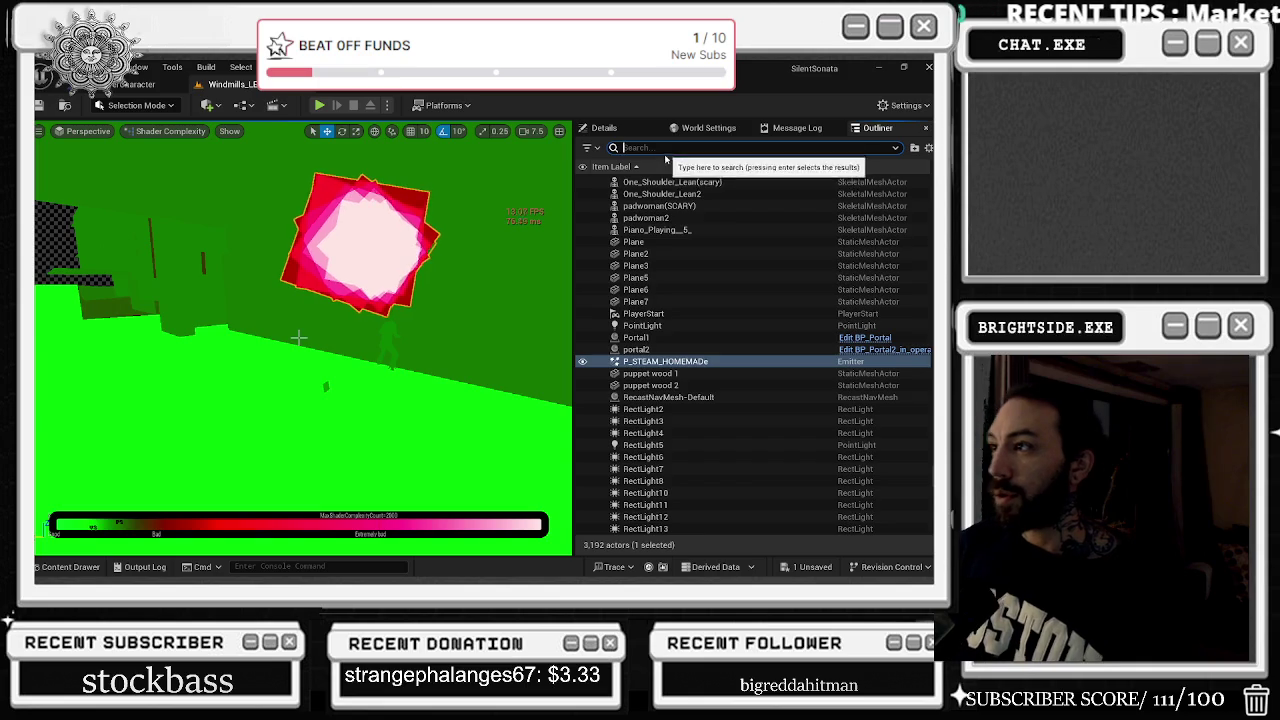
type("sy")
key("BackSpace")
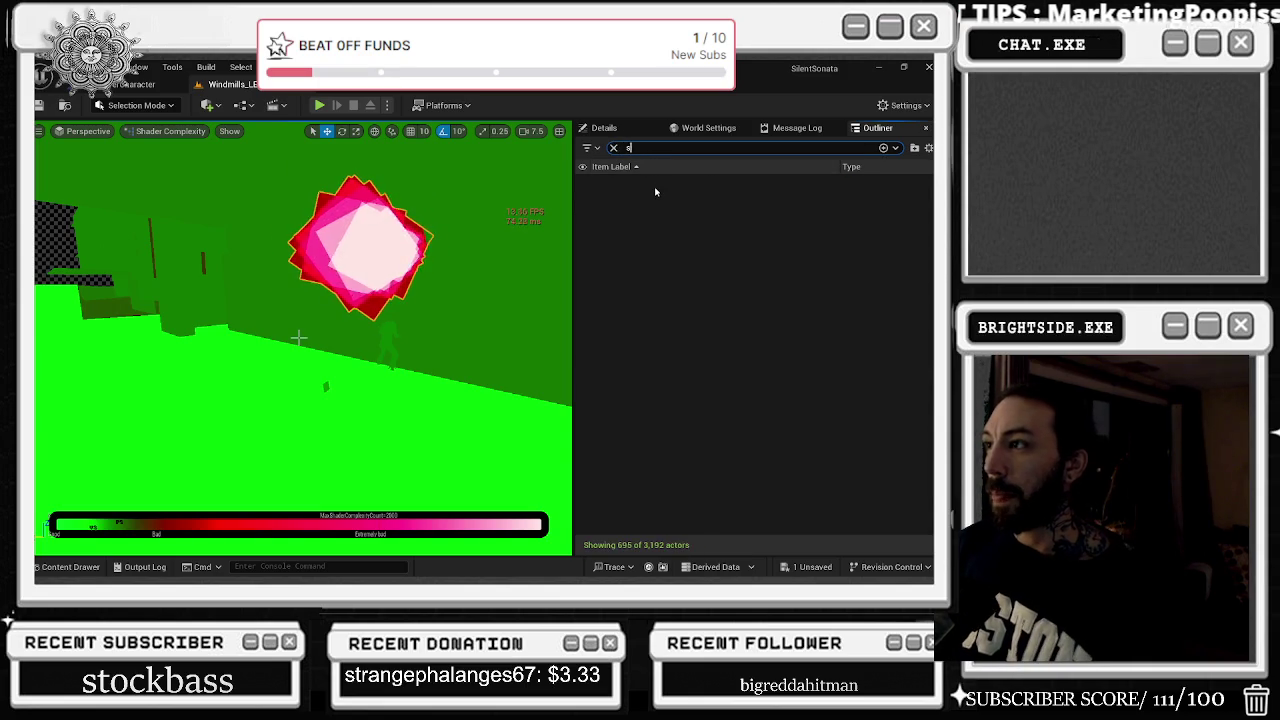
type("tea")
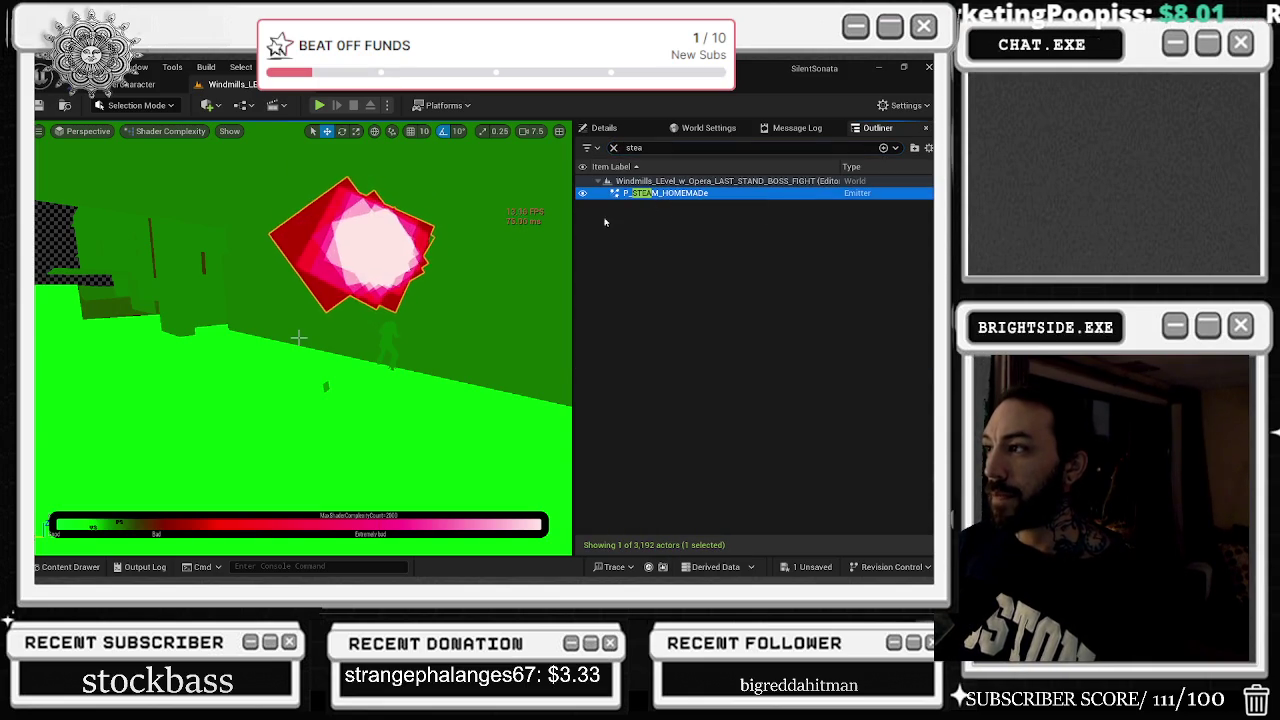
key("BackSpace")
key("BackSpace")
key("BackSpace")
type("emitter")
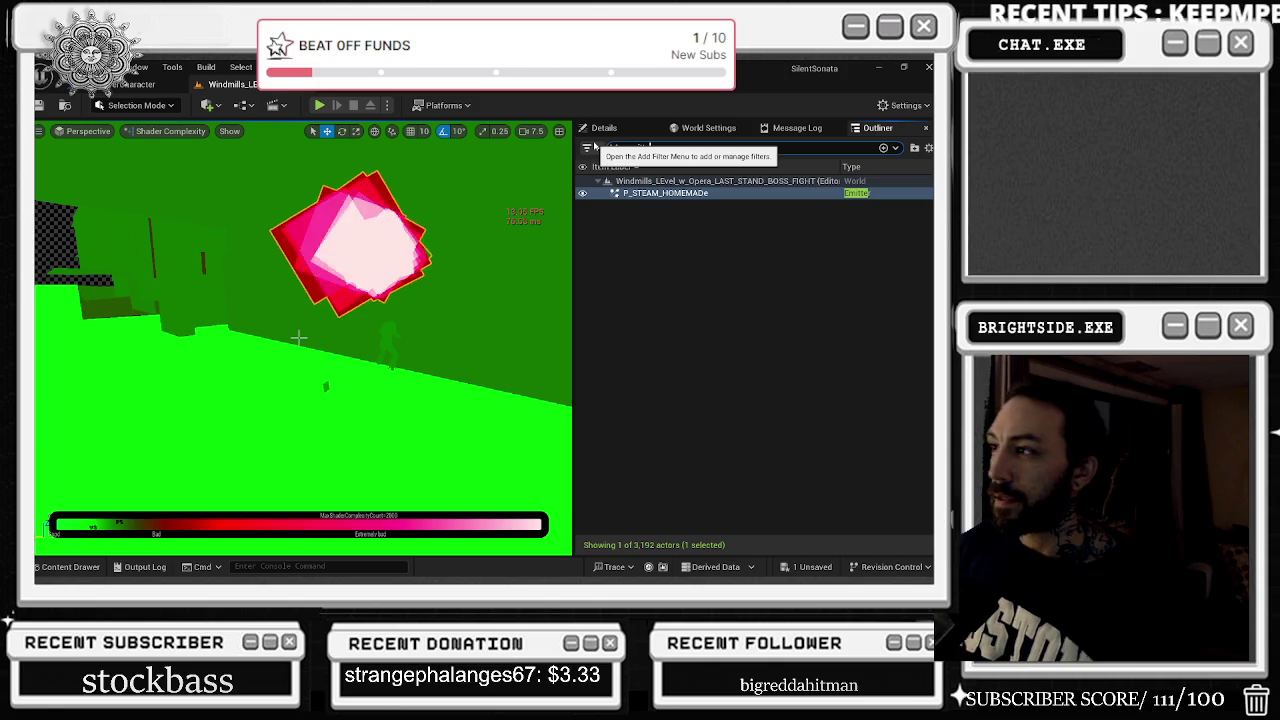
key("BackSpace")
key("BackSpace")
key("BackSpace")
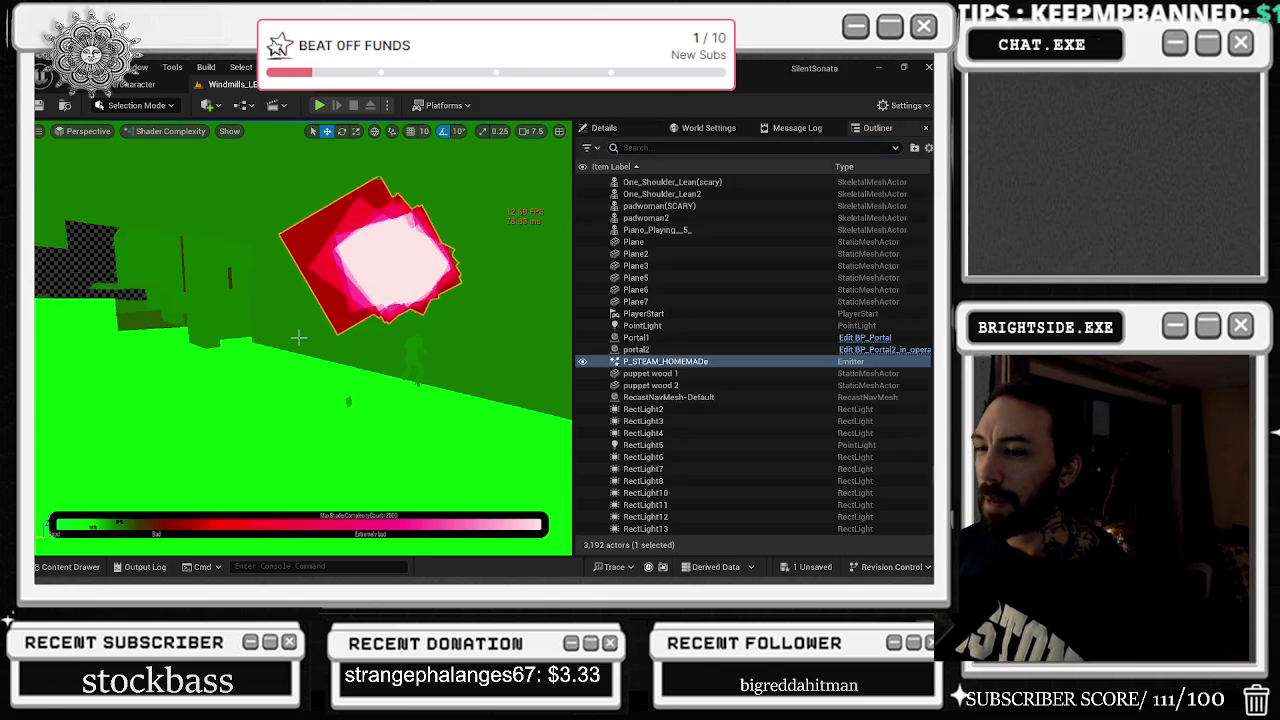
Return the viewport to Lit mode and frame the P_STEAM_HOMEMADe emitter
key("alt+2")
key("alt+4")
key("f")
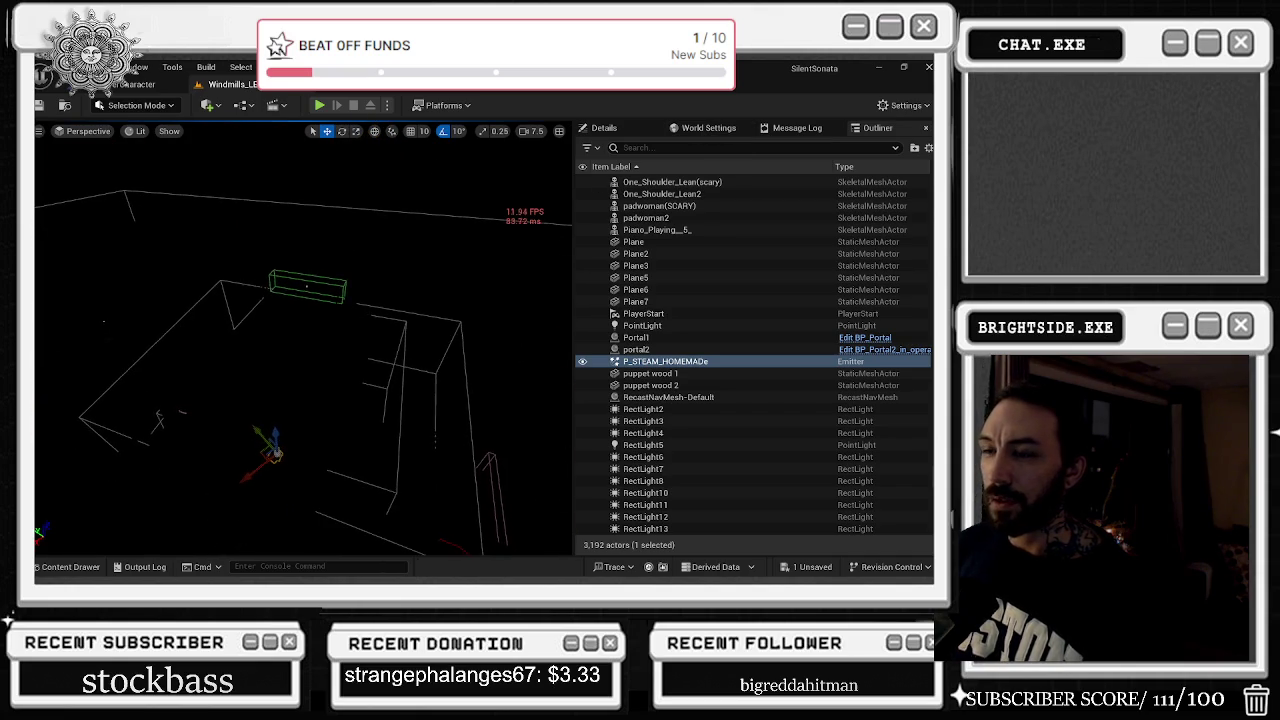
Compare Unlit and Lit views, then fly the camera through the dark barn
key("alt+3")
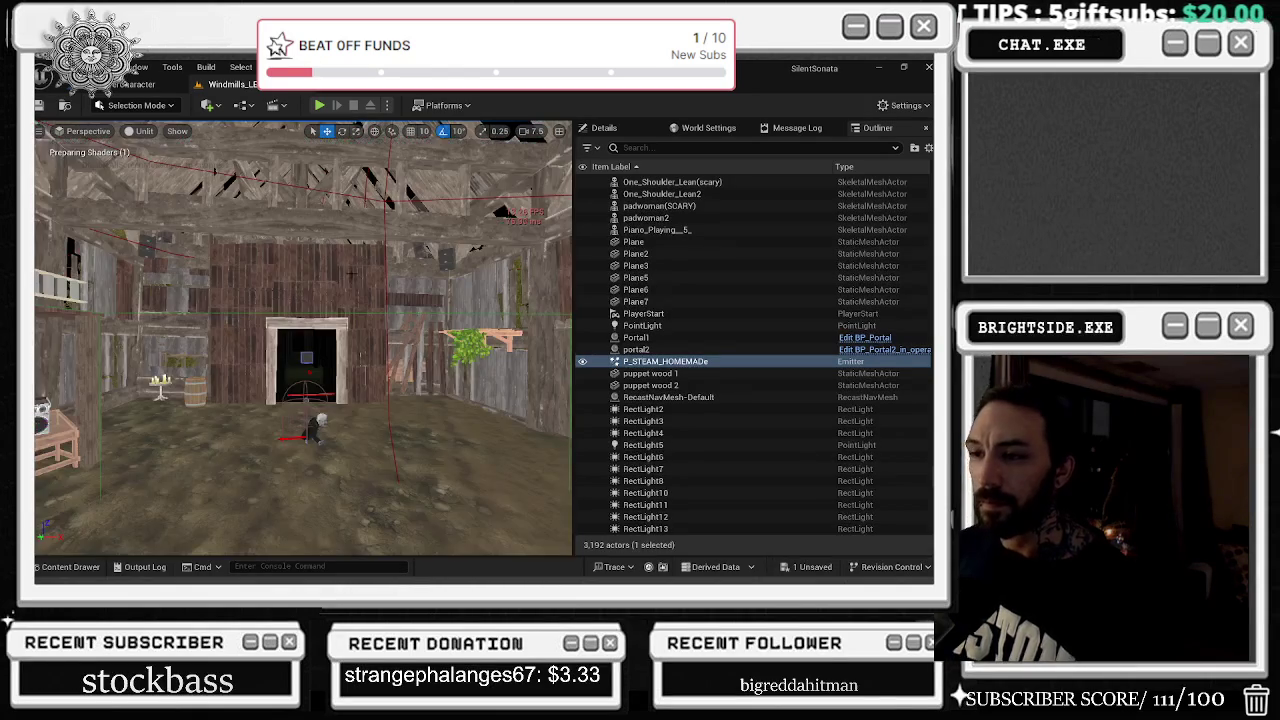
key("alt+4")
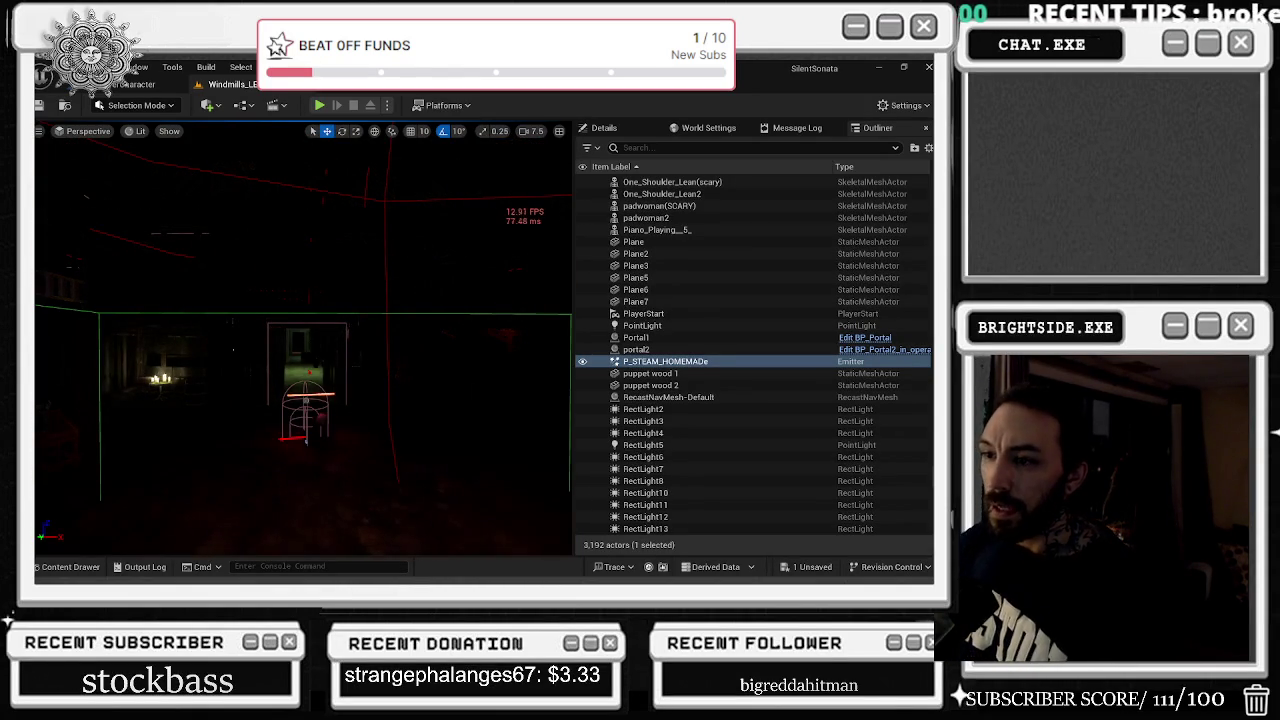
key("d")
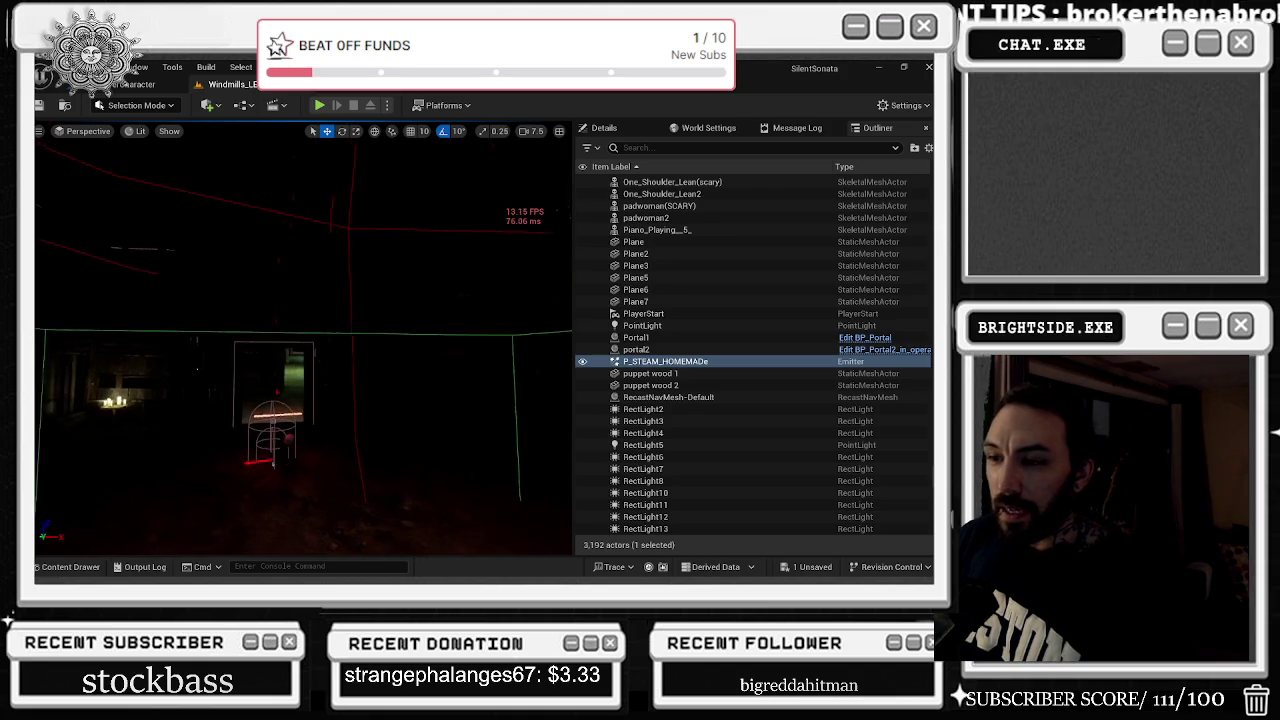
key("q")
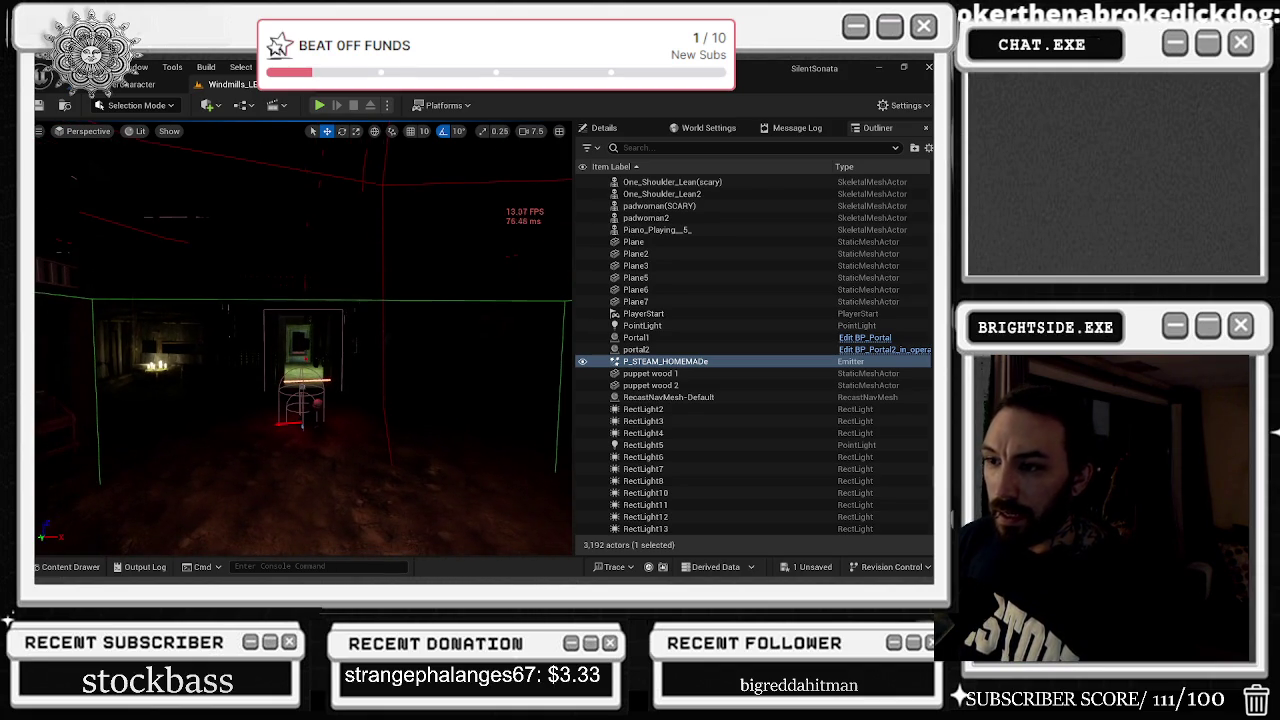
key("d")
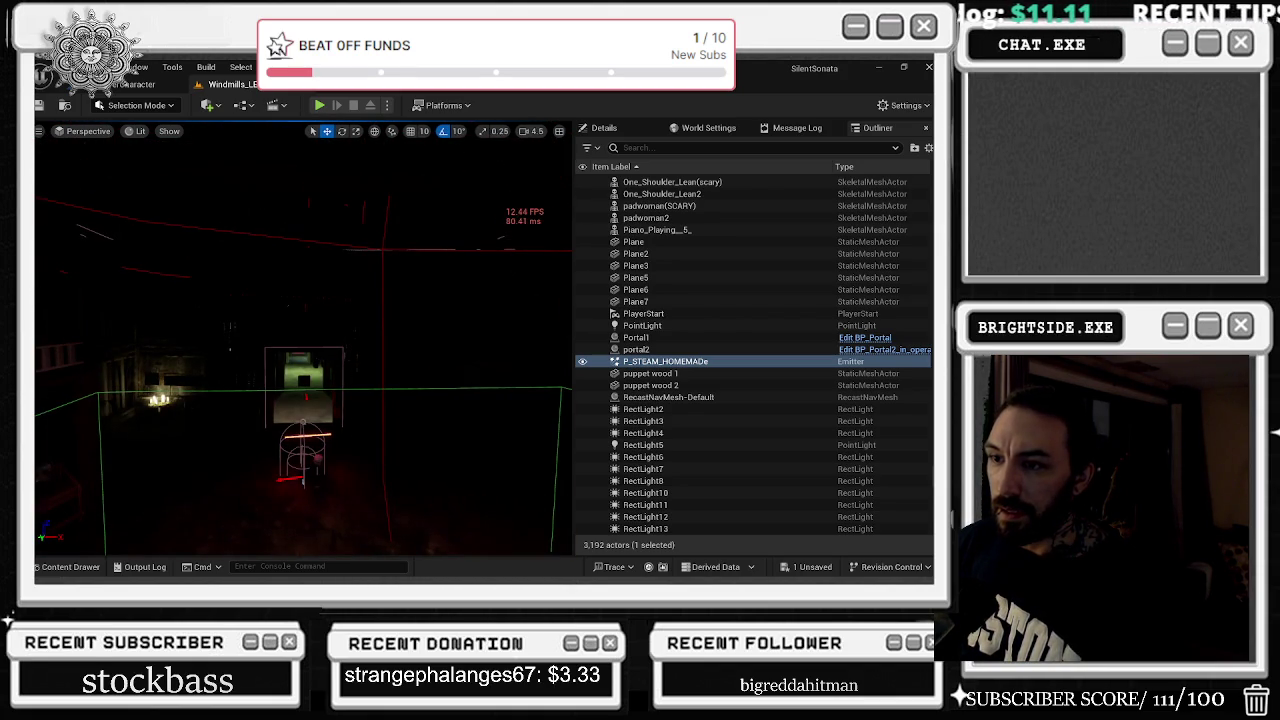
key("q")
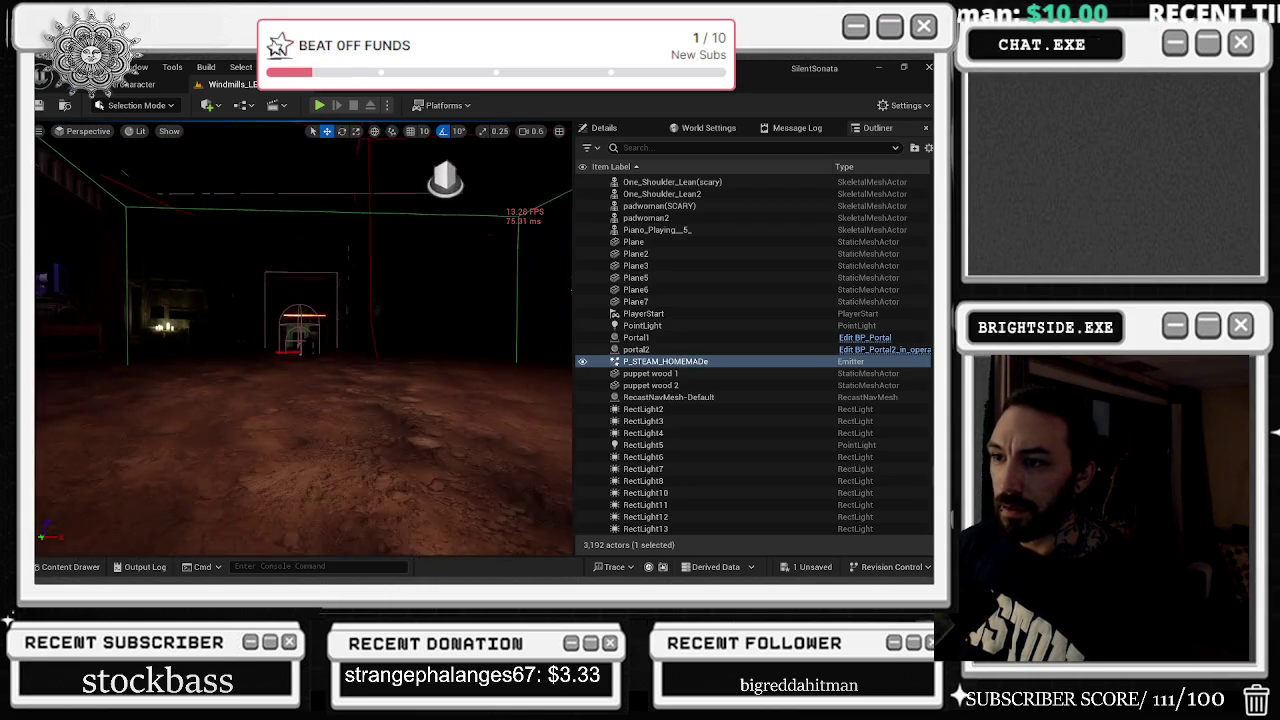
key("a")
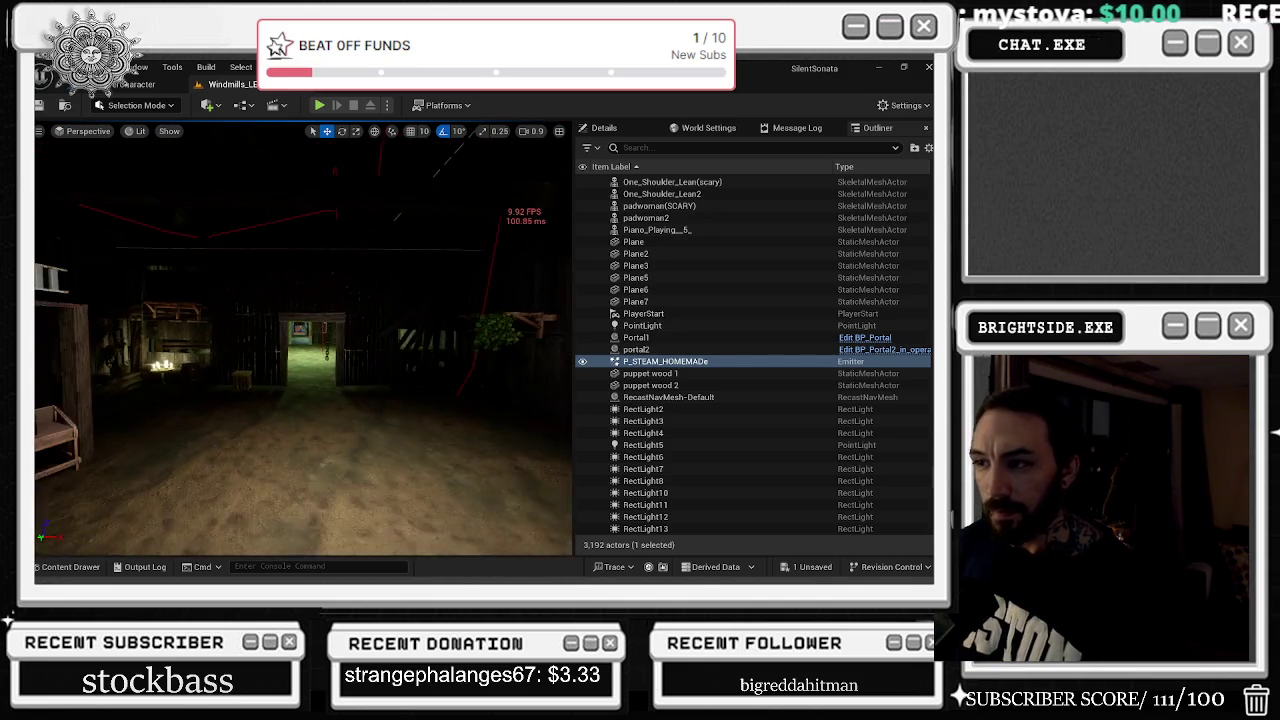
Refocus on the P_STEAM_HOMEMADe emitter and select RectLight2 for inspection
scroll(303, 340, "down", 2)
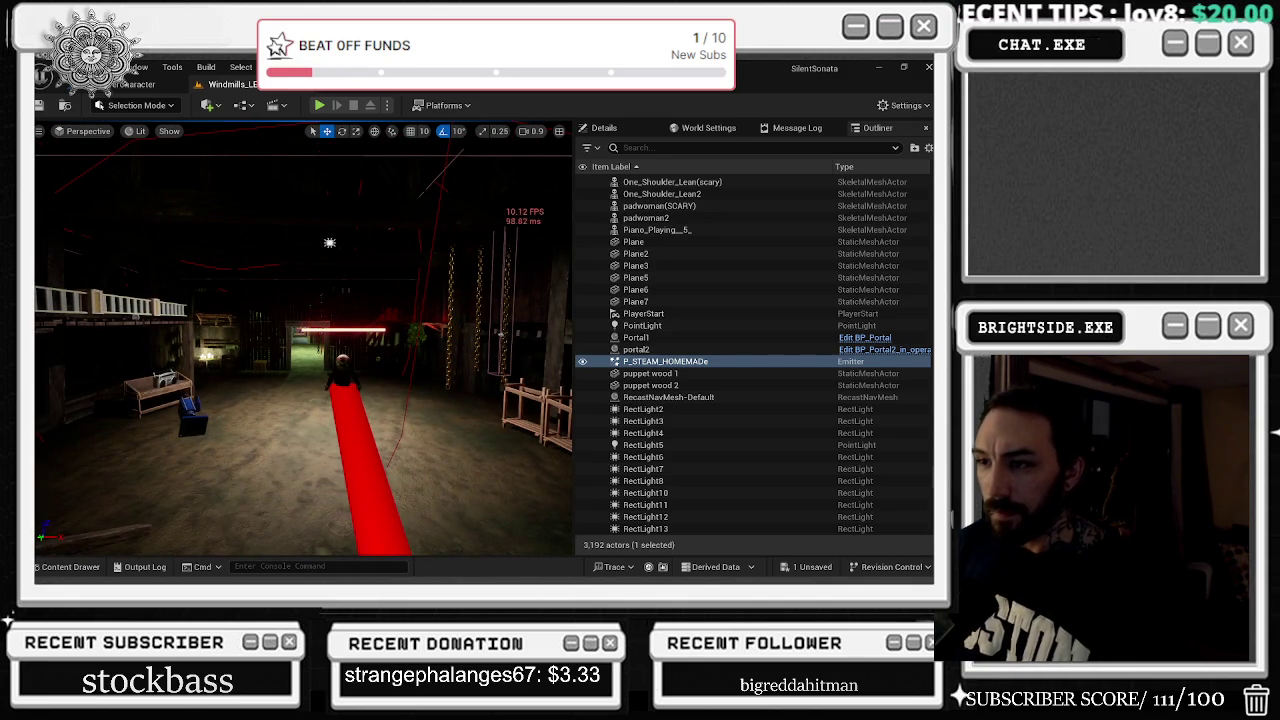
mouse_move(303, 340)
left_mouse_down()
mouse_move(340, 356)
mouse_move(310, 342)
mouse_move(325, 346)
left_mouse_up()
scroll(303, 340, "down", 10)
scroll(303, 340, "up", 10)
key("f")
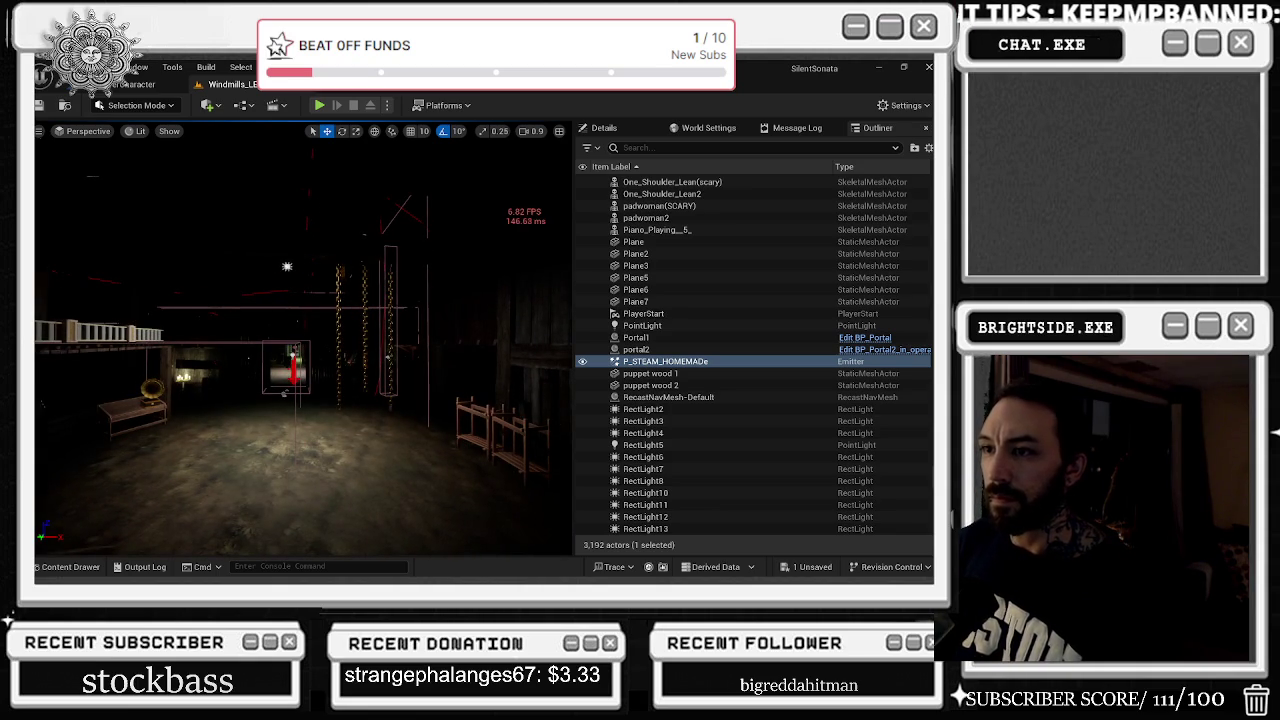
left_click(287, 266)
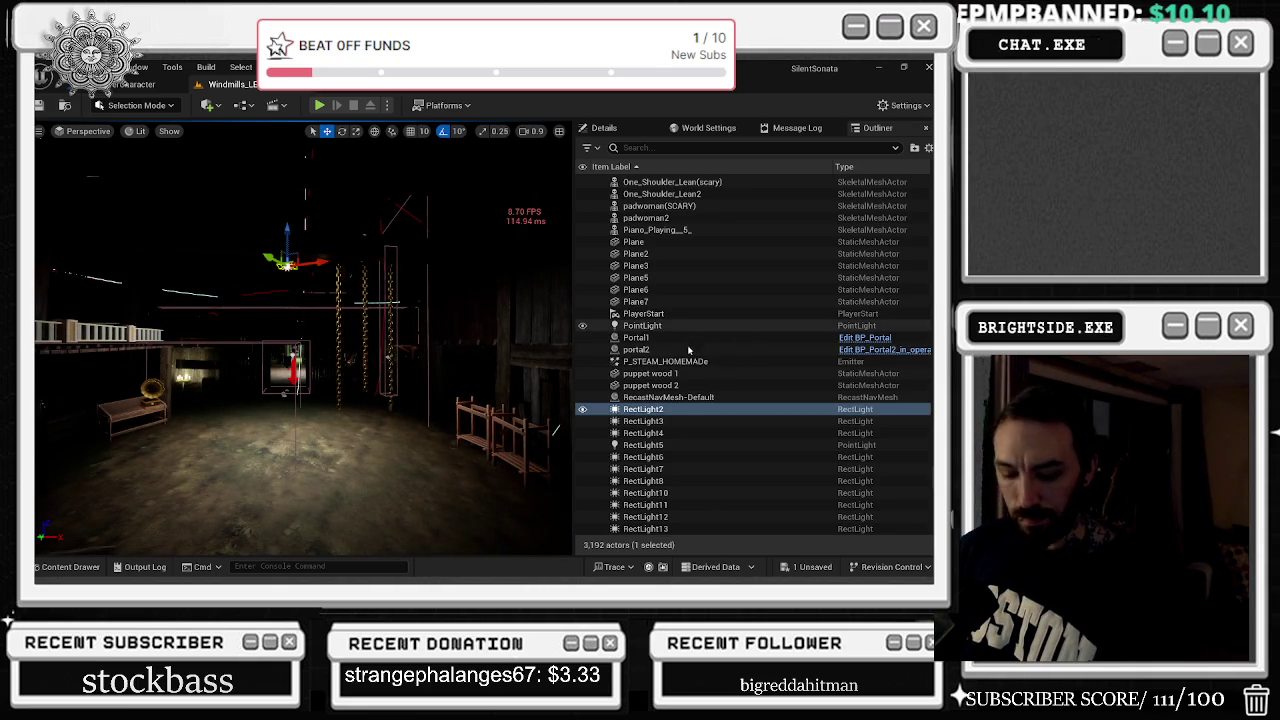
left_click(168, 131)
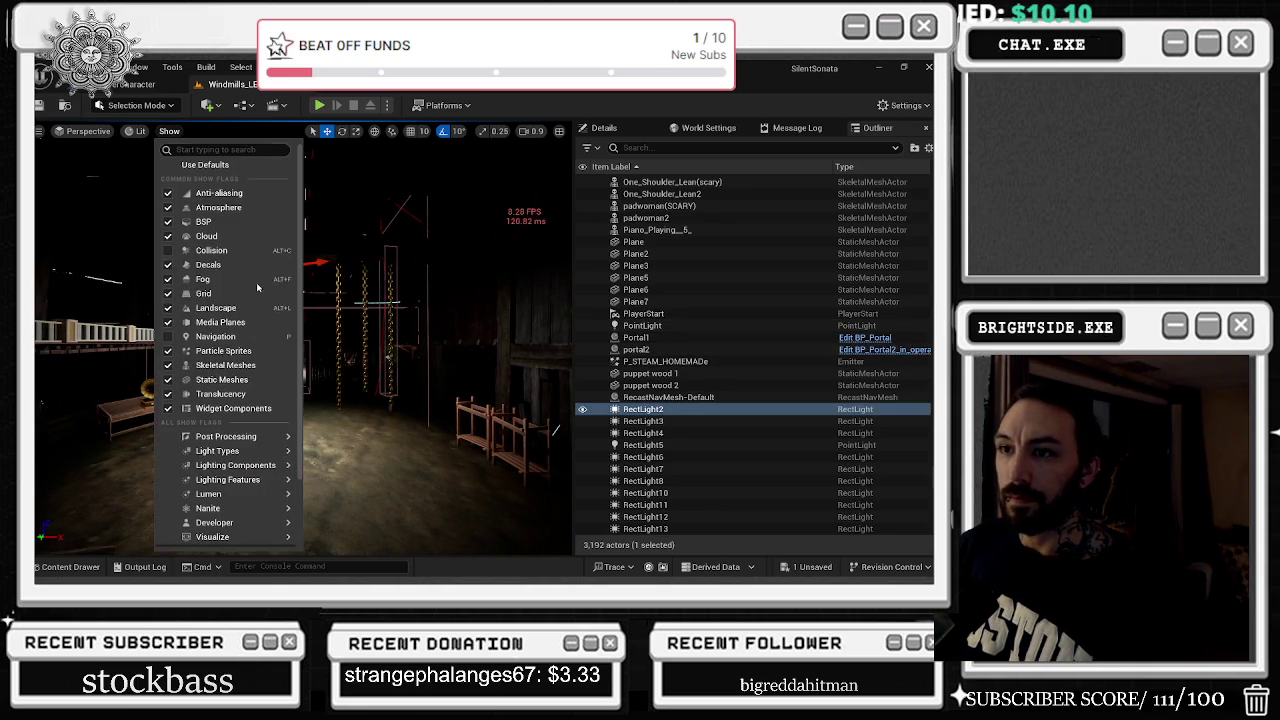
Switch the viewport to the Stationary Light Overlap view mode
left_click(140, 131)
left_click(140, 131)
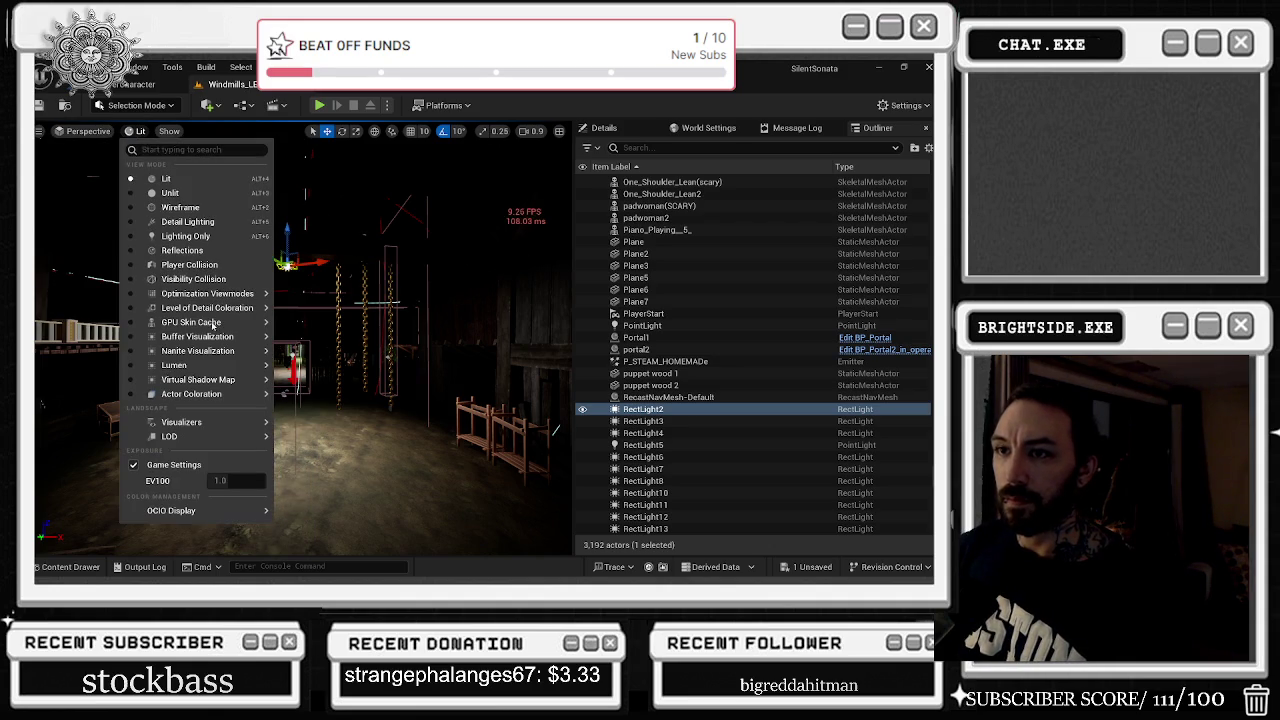
mouse_move(250, 294)
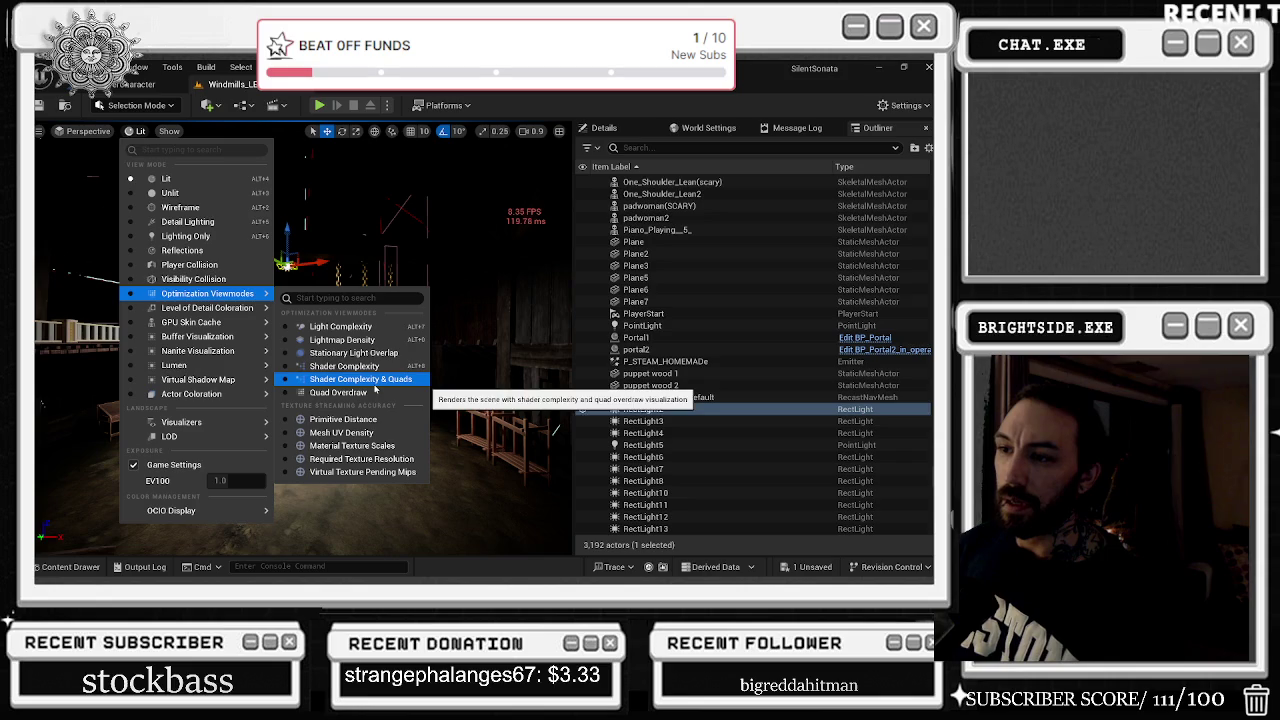
left_click(399, 354)
Frame RectLight2 and zoom out to see its light overlap, then start playing
scroll(303, 340, "up", 5)
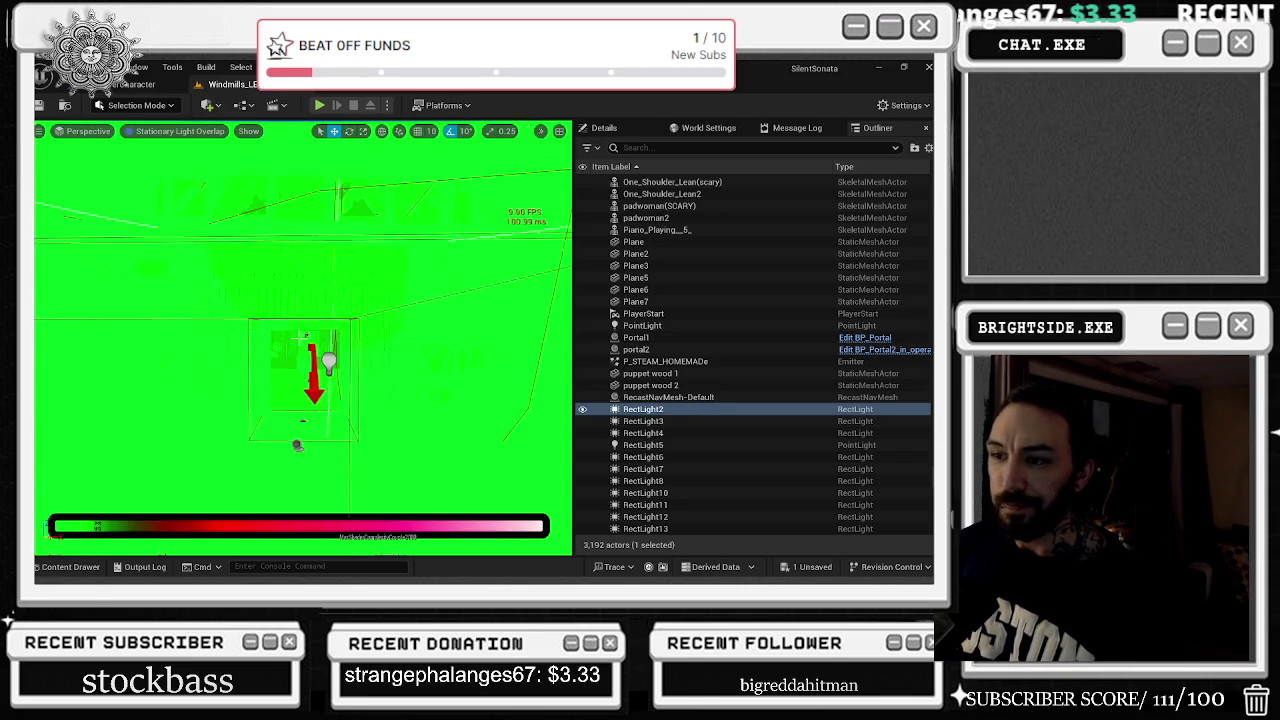
scroll(304, 337, "up", 5)
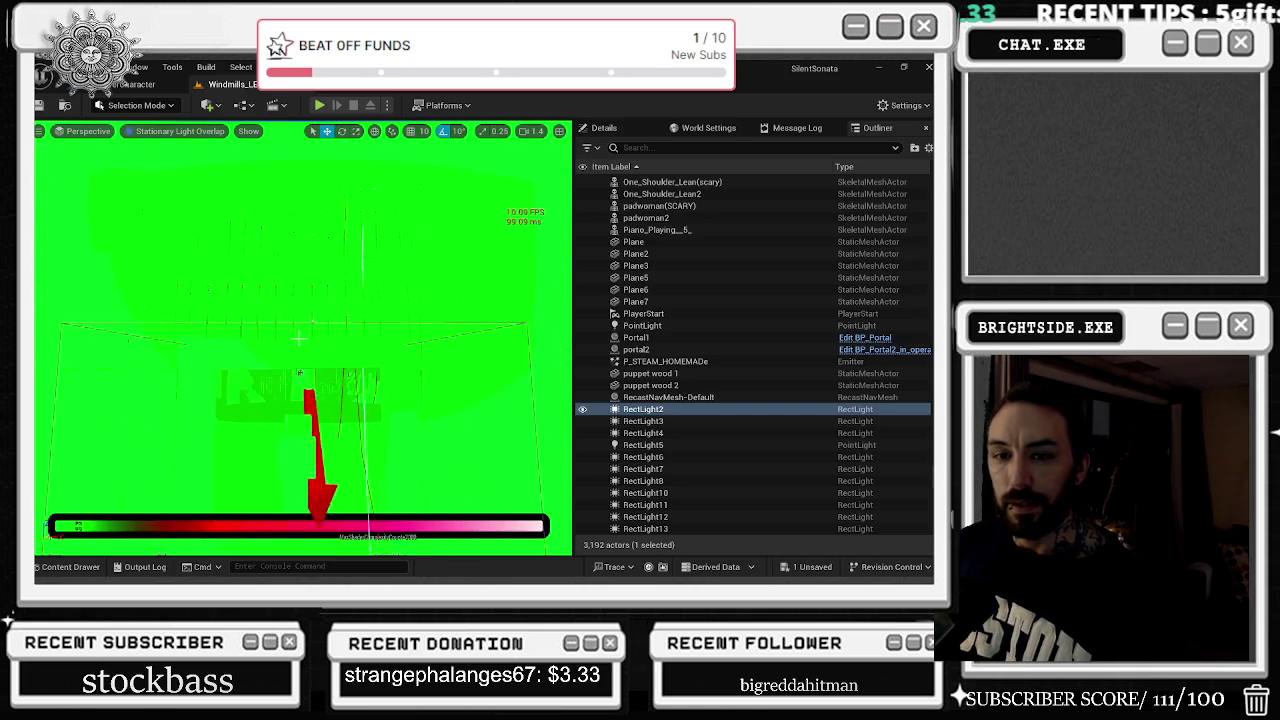
scroll(300, 340, "up", 5)
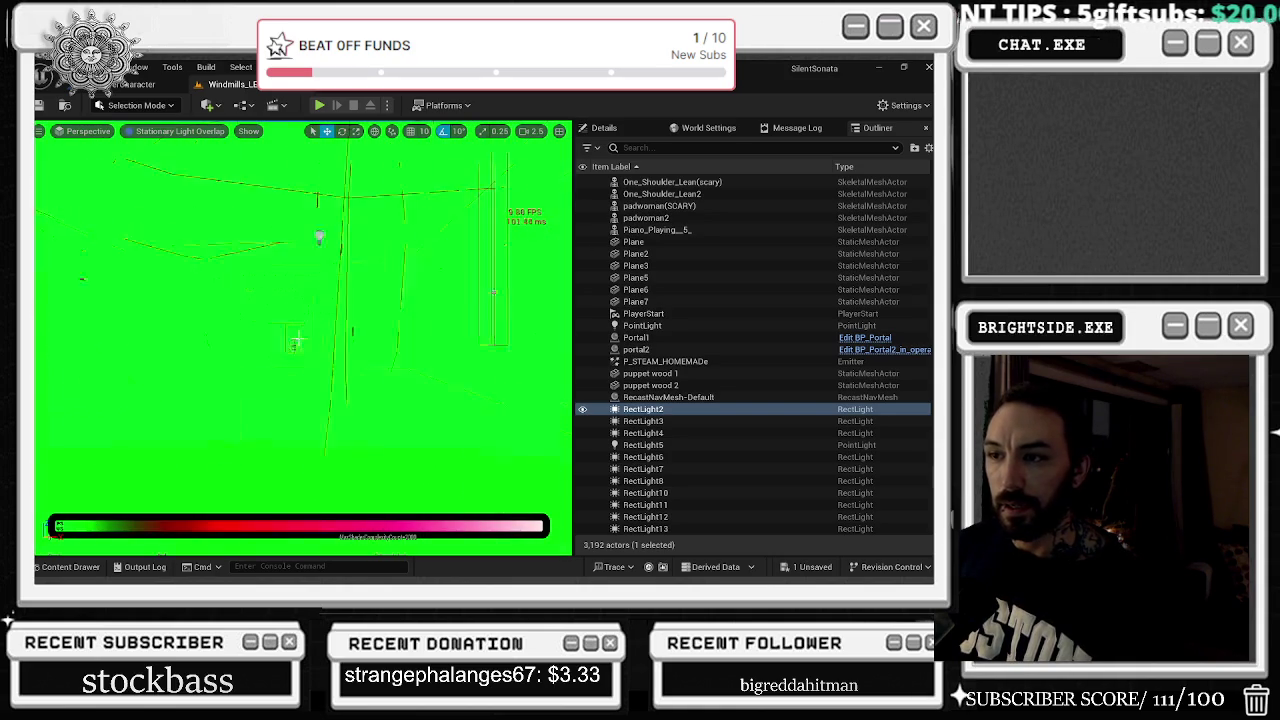
scroll(303, 340, "down", 3)
scroll(300, 340, "down", 5)
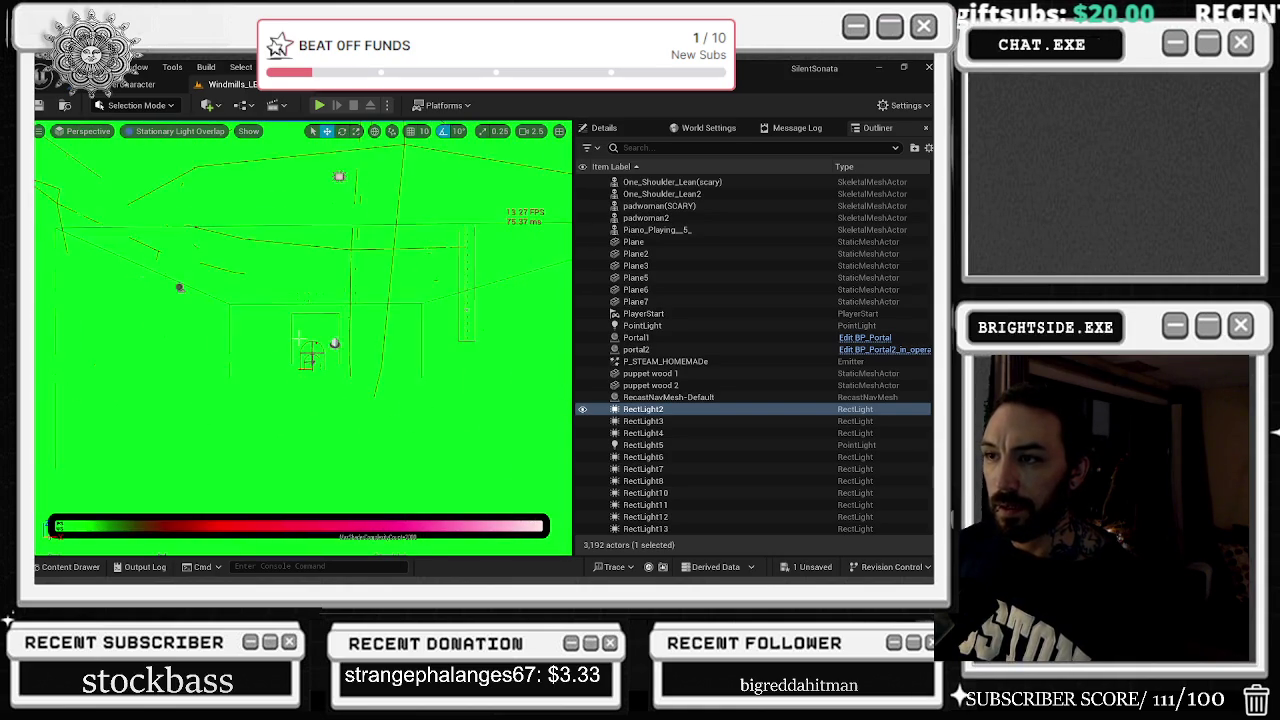
key("f")
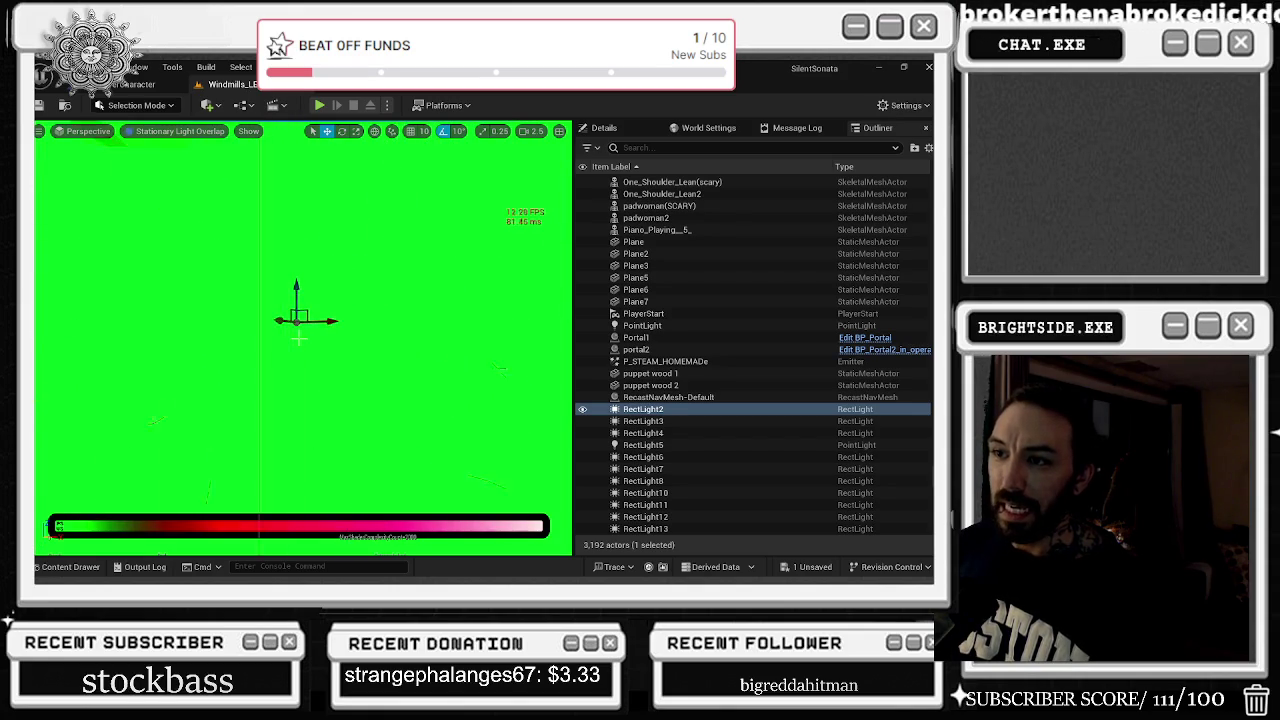
scroll(300, 320, "down", 5)
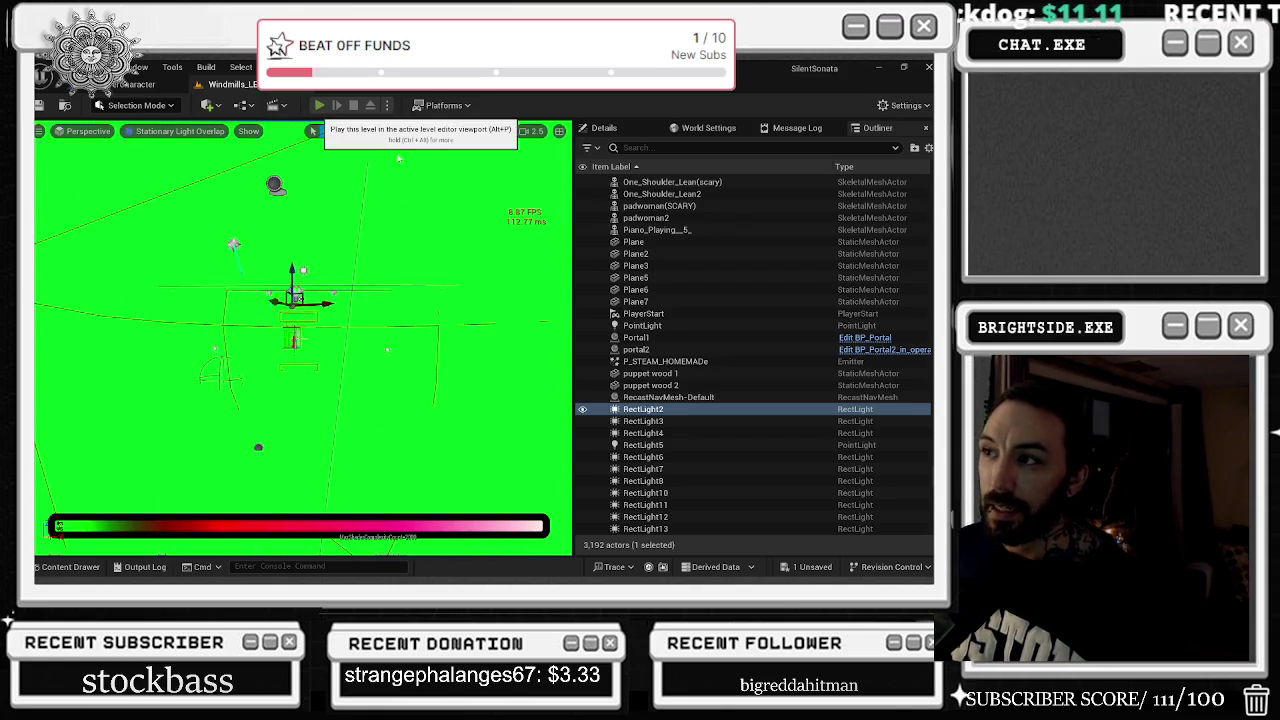
left_click(319, 105)
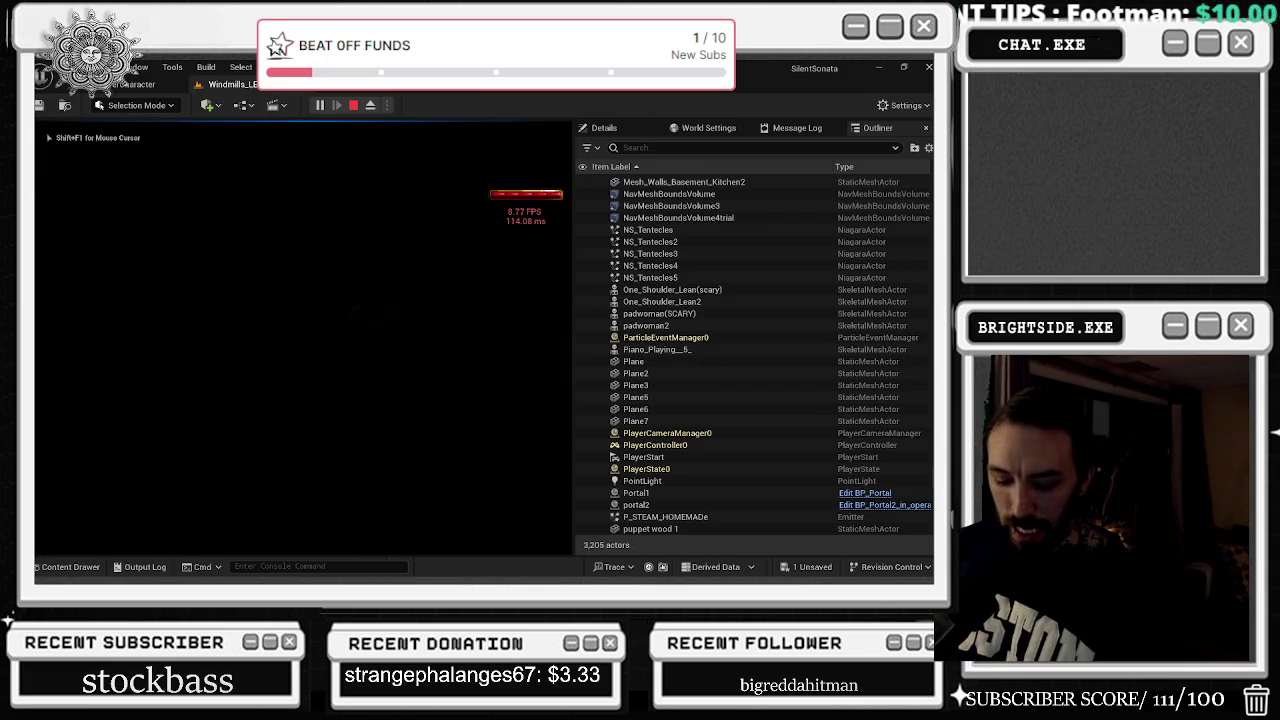
In the game's Options, apply Recommended Settings and change Max Fps from 60 to 240, then stop playing
key("Escape")
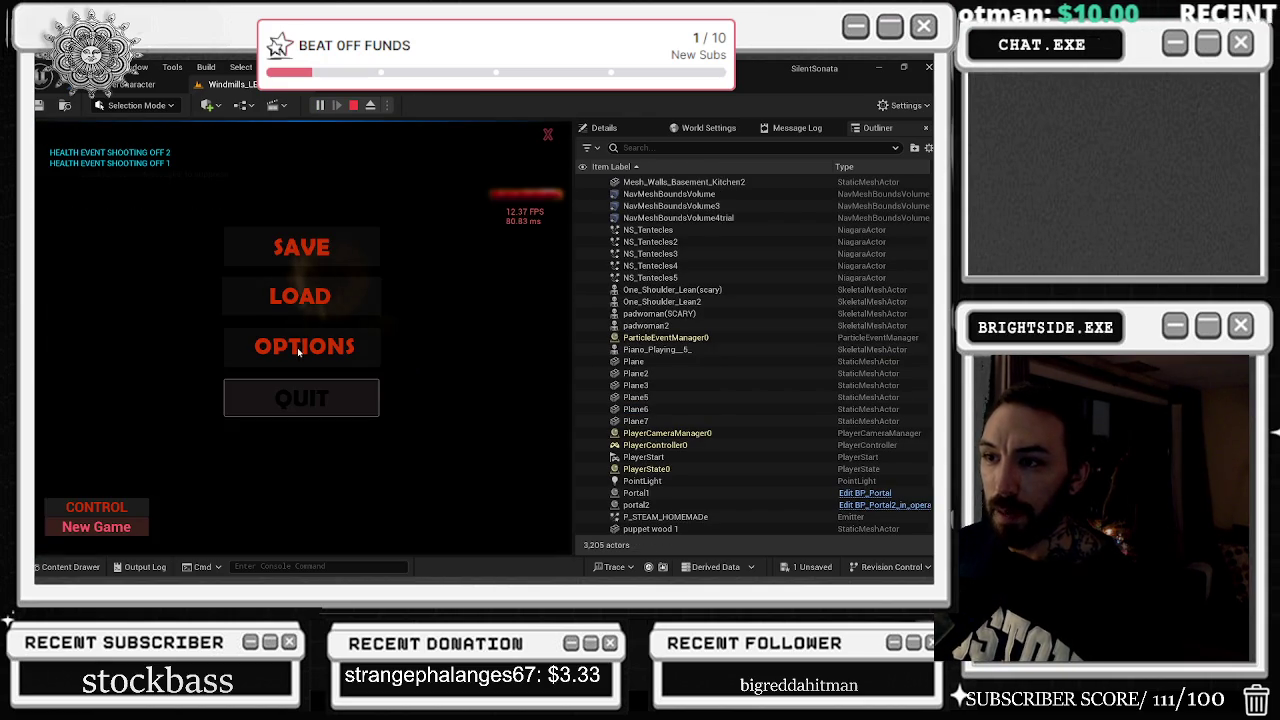
left_click(298, 349)
left_click(186, 179)
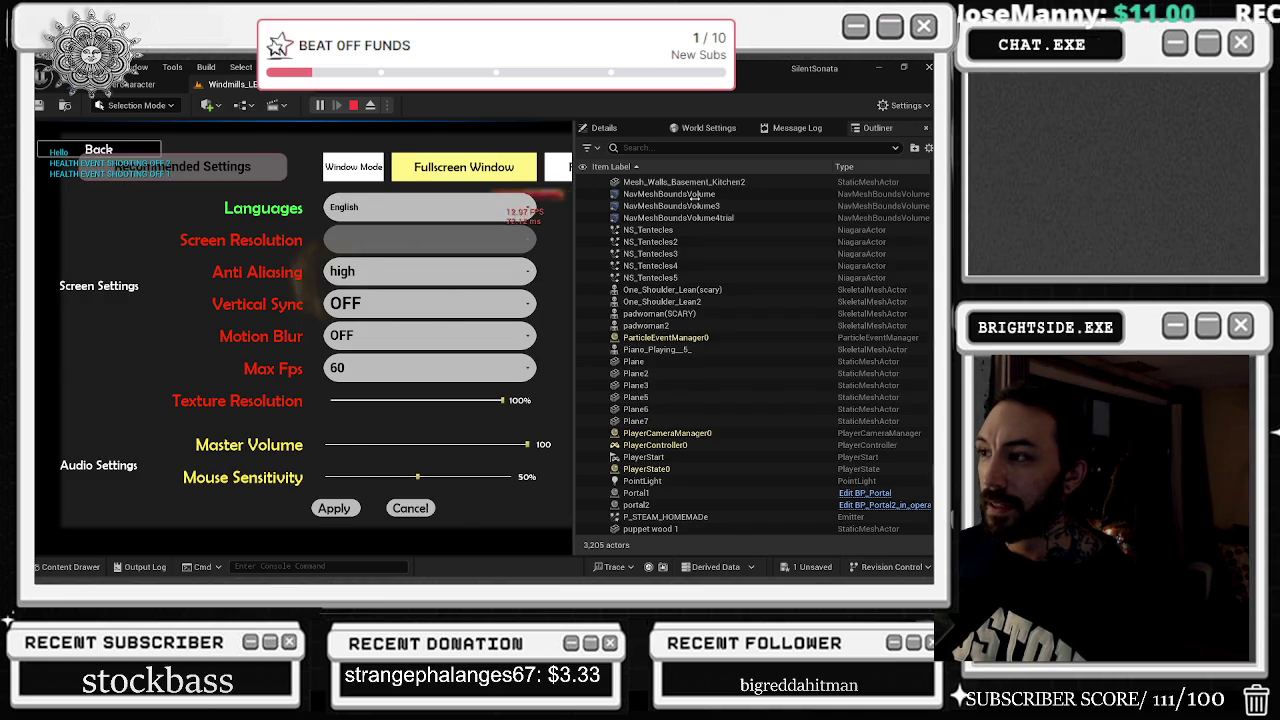
left_click_drag(618, 194, 780, 199)
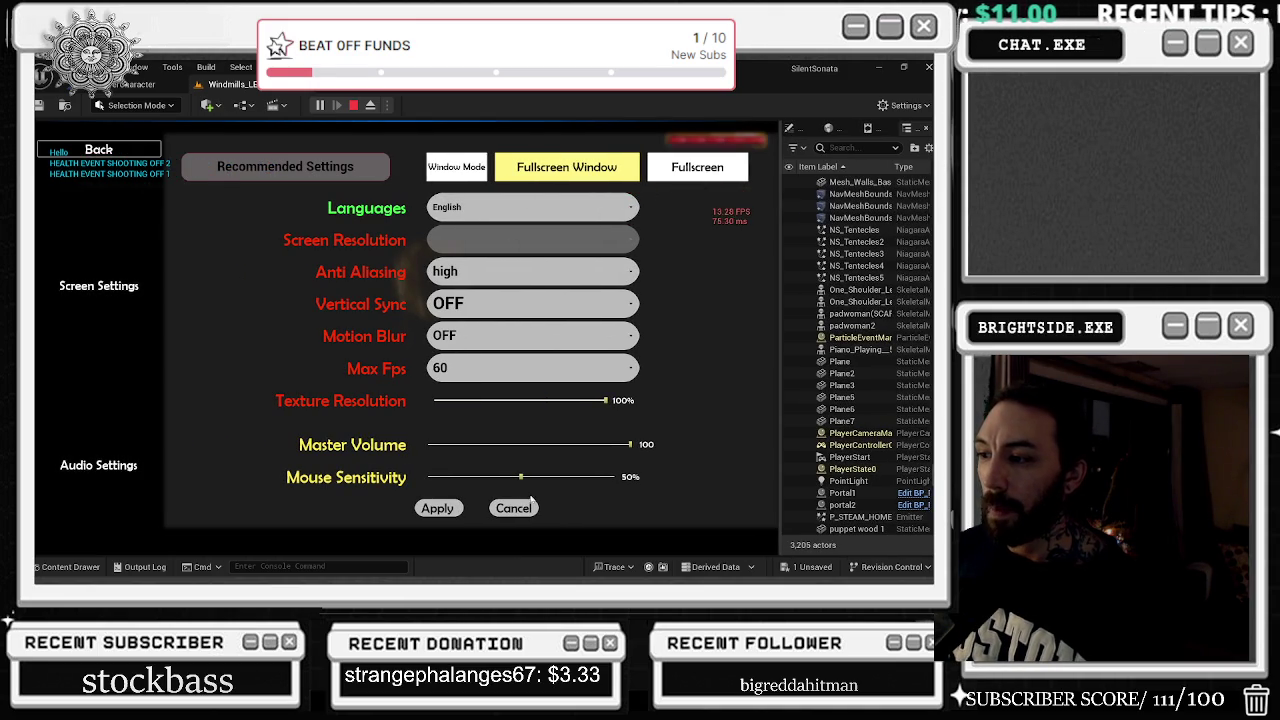
left_click(478, 368)
left_click(443, 435)
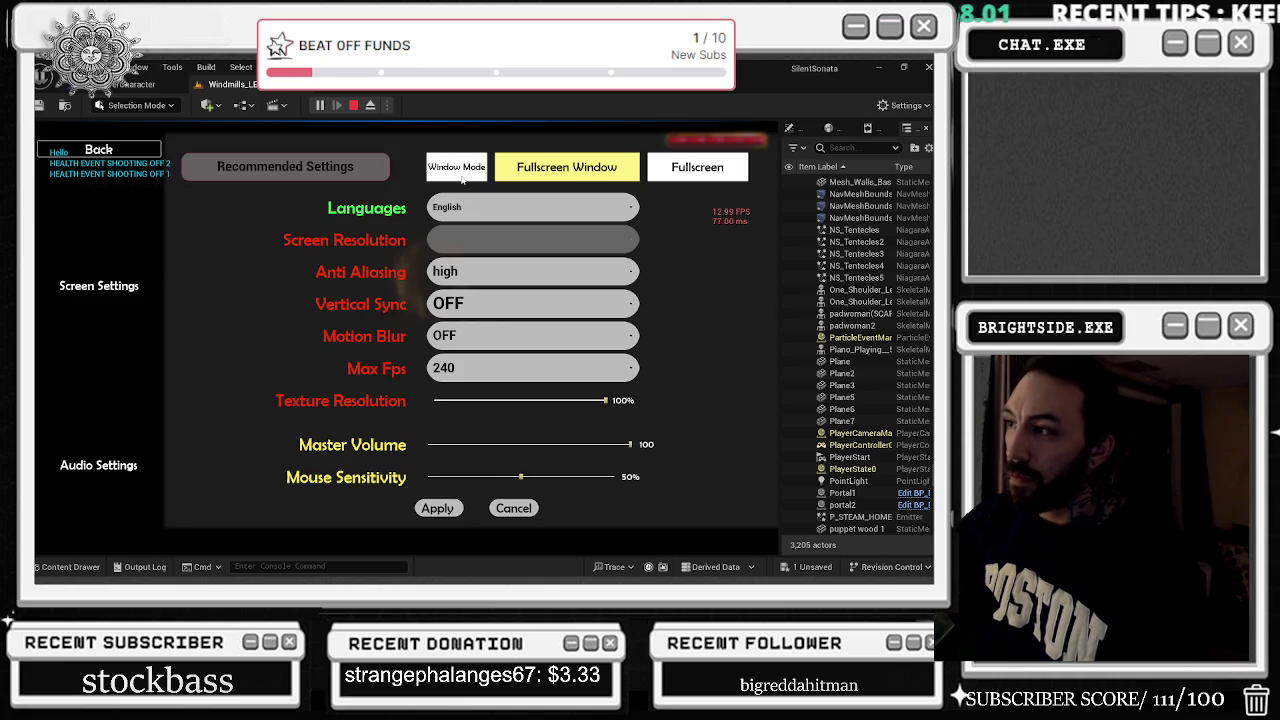
key("Escape")
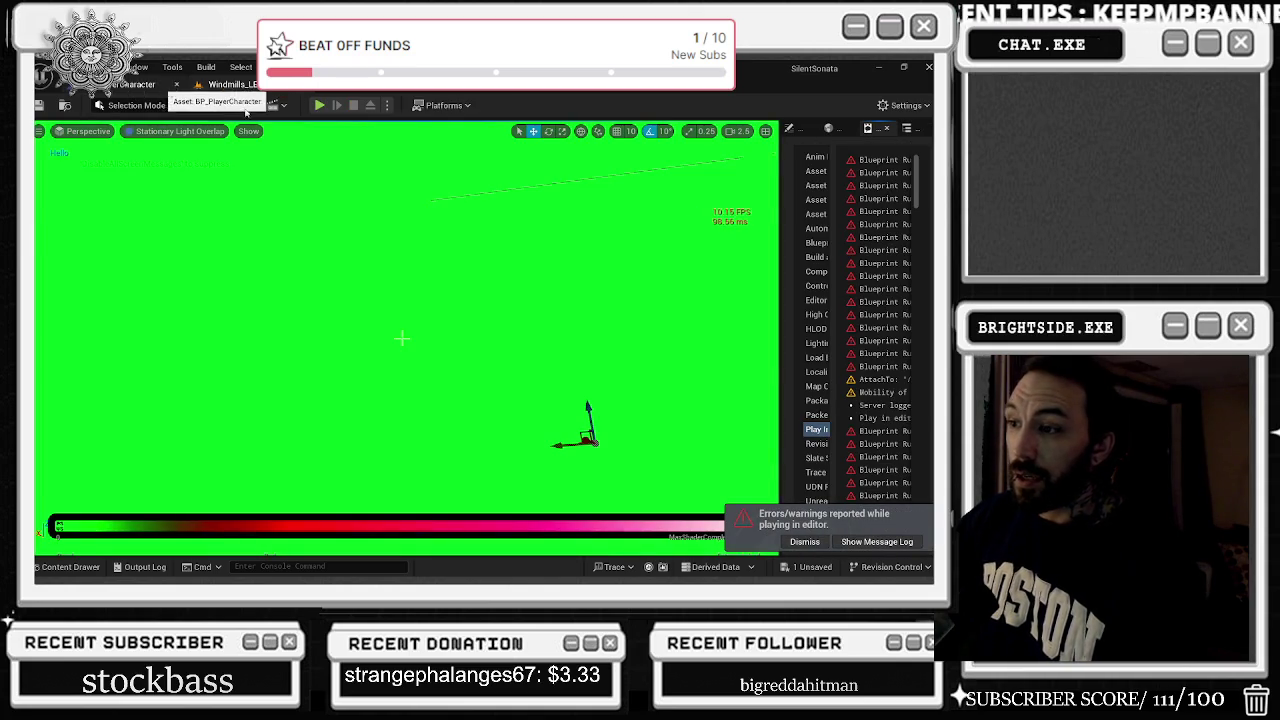
Switch the viewport back to Lit, widen the side panel, and ready the Outliner search
key("alt+4")
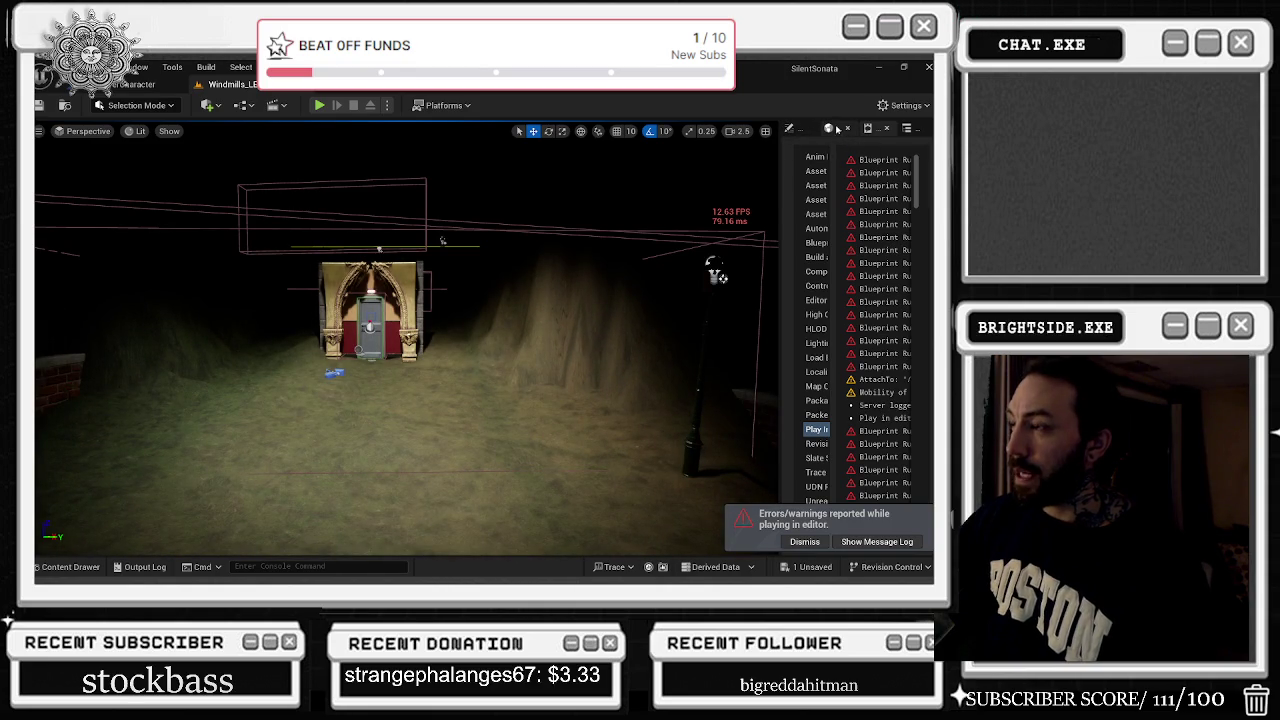
left_click(836, 129)
left_click_drag(780, 184, 598, 184)
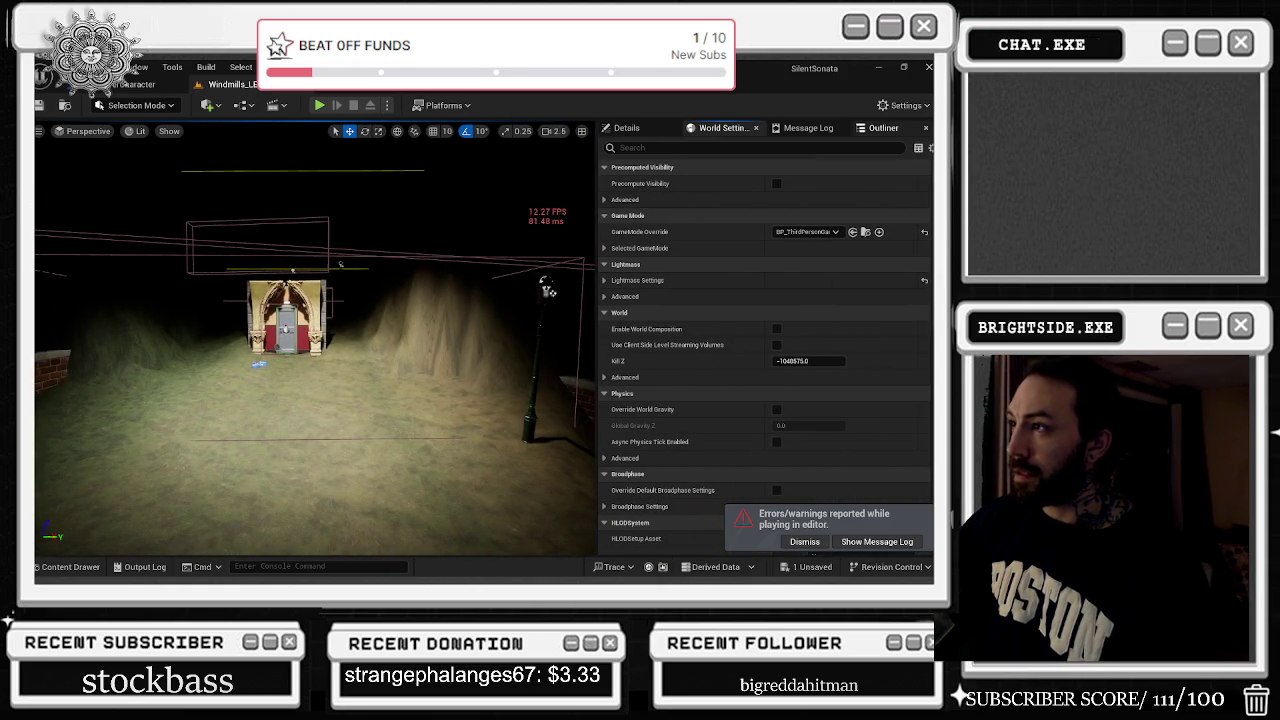
left_click(883, 128)
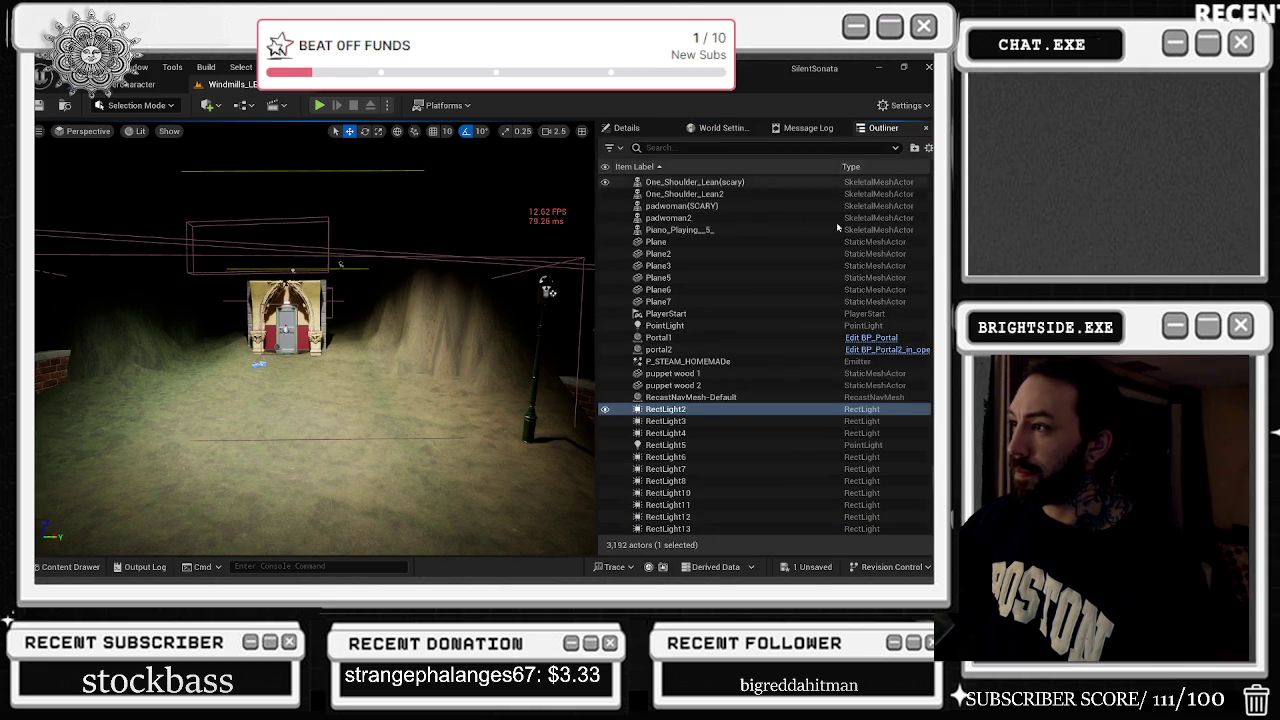
left_click(714, 149)
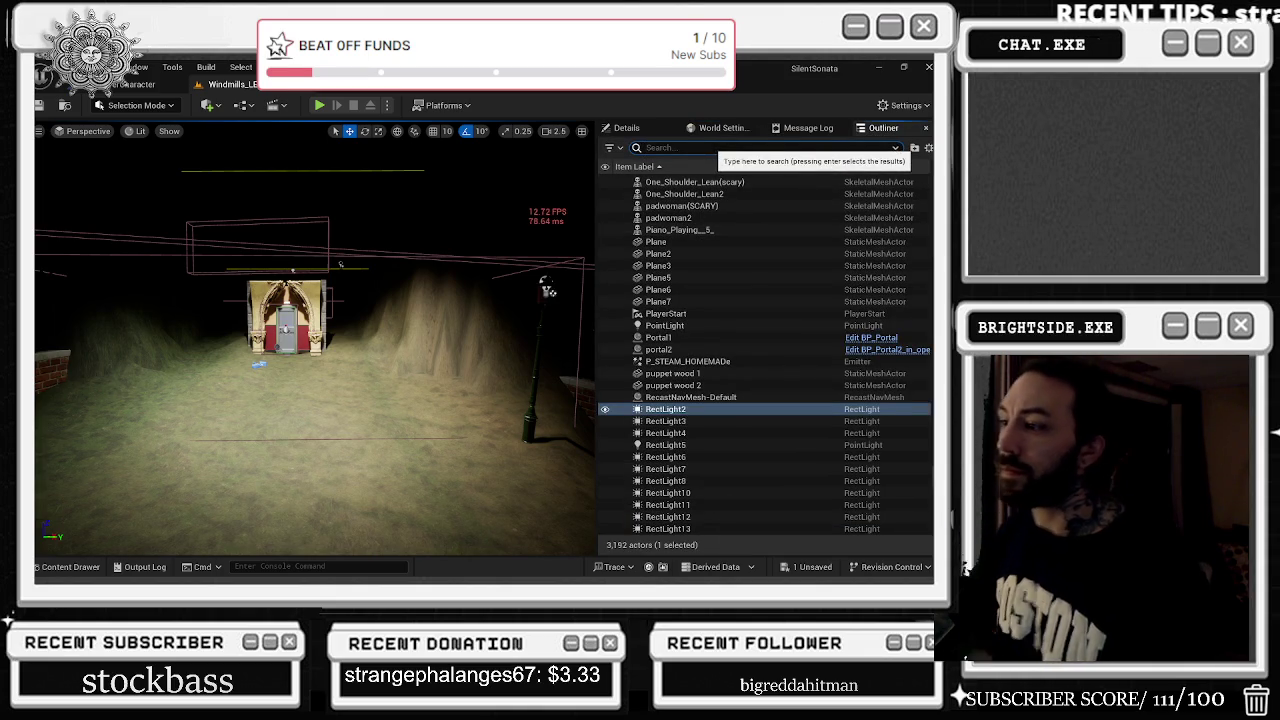
Filter the Outliner by 'light', select RectLight8–12, and fly the view to RectLight10
type("light")
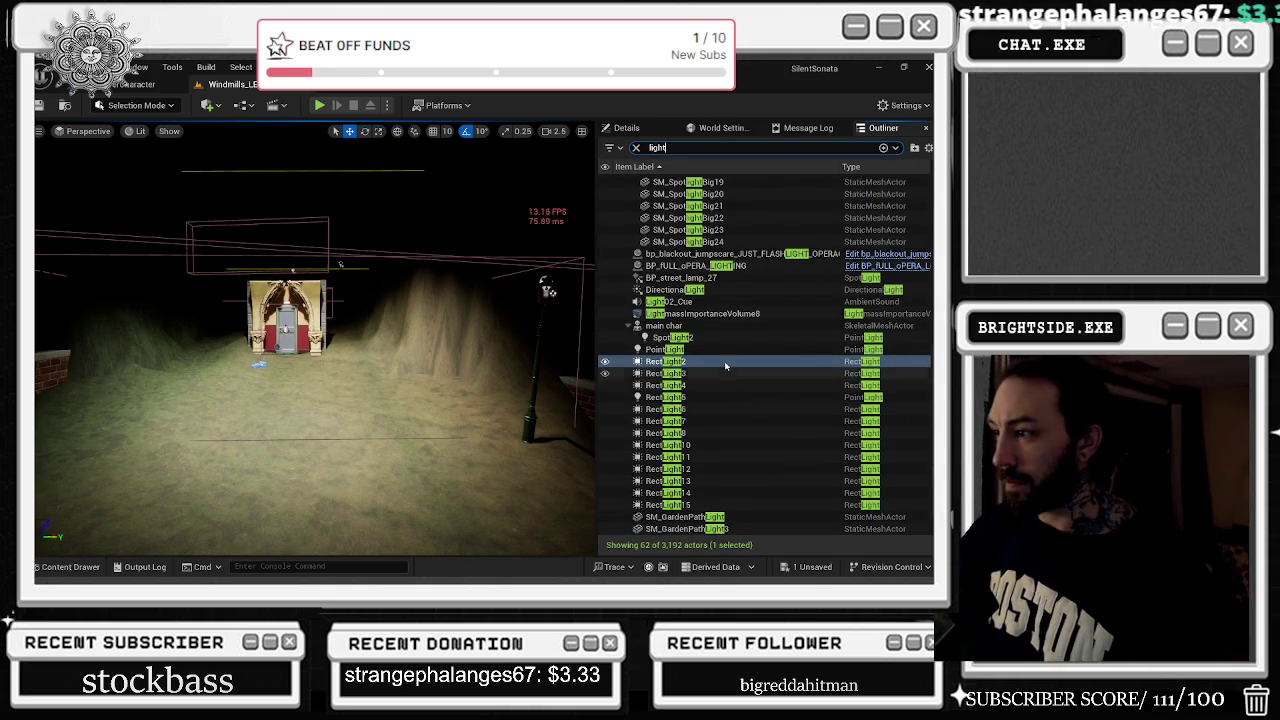
scroll(725, 372, "down", 1)
left_click(692, 314)
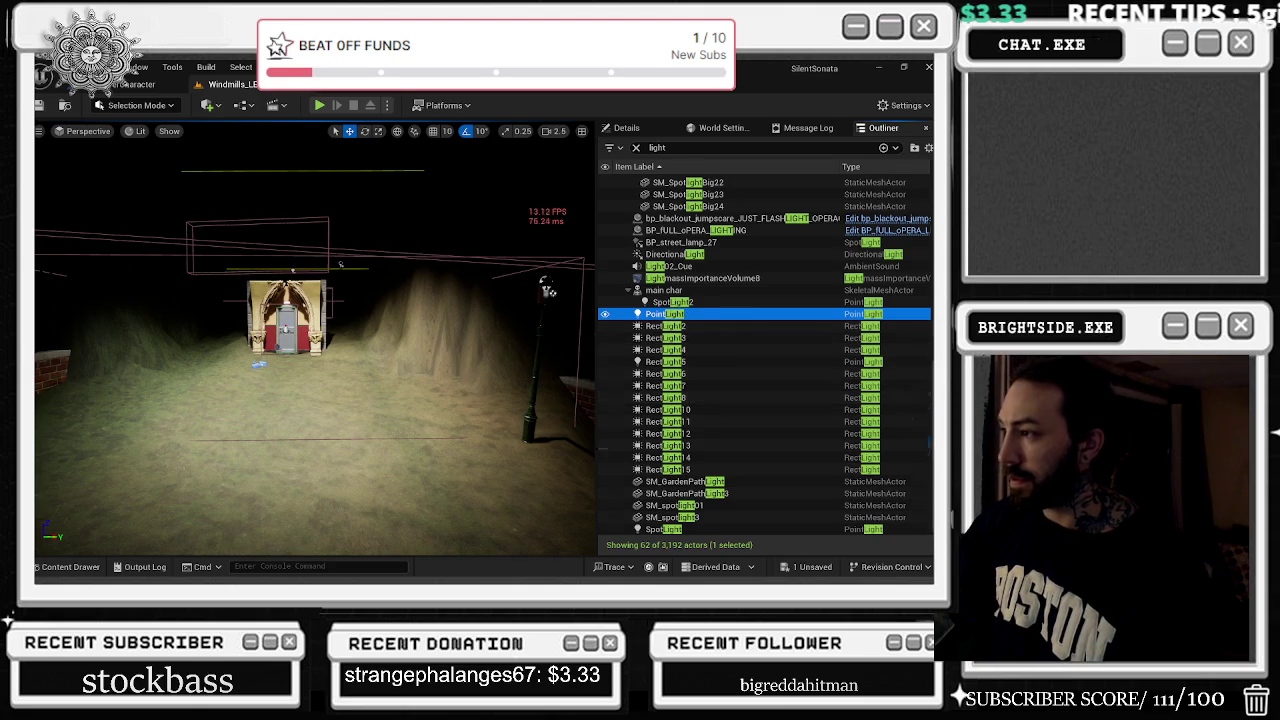
scroll(765, 355, "up", 10)
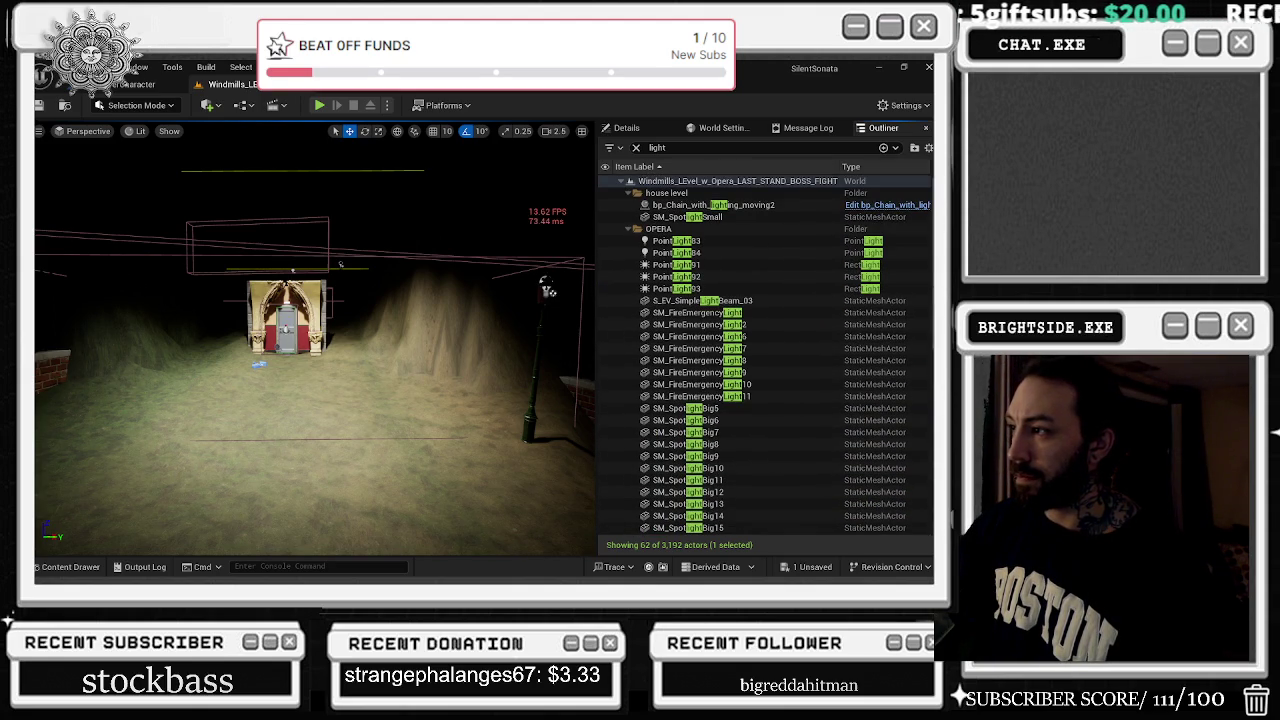
scroll(765, 355, "down", 10)
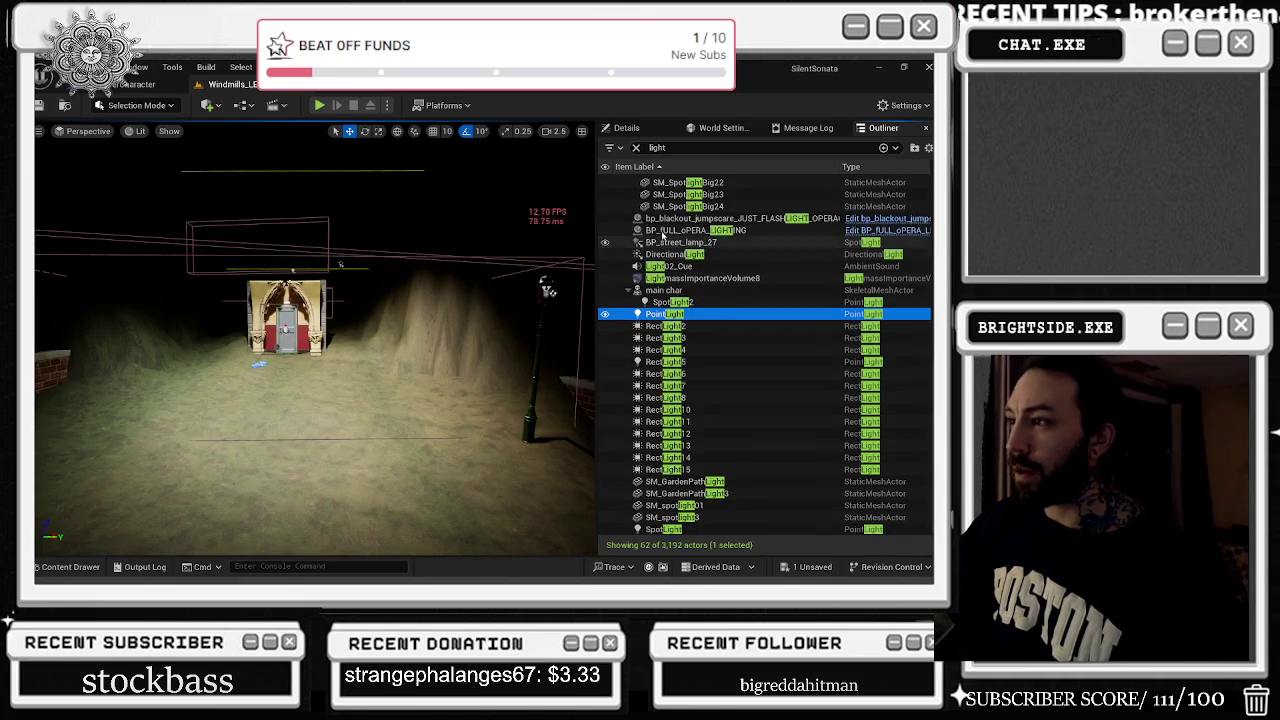
left_click(662, 231)
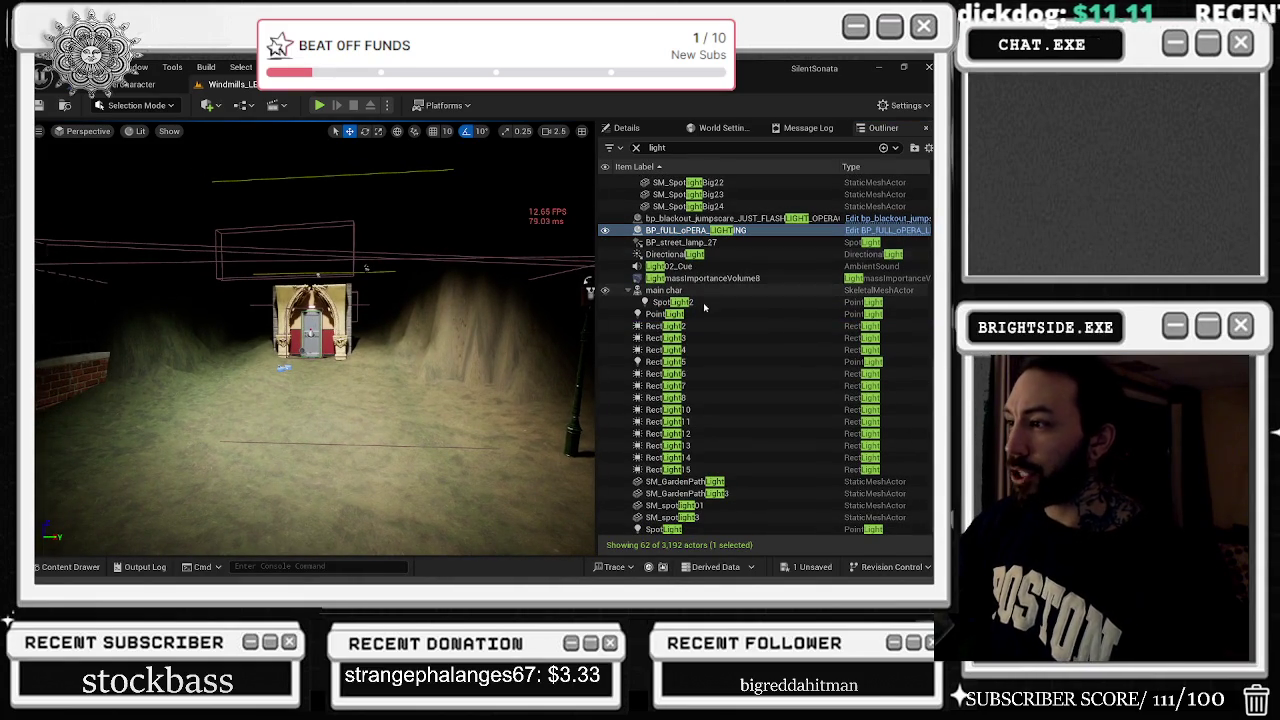
left_click(676, 339)
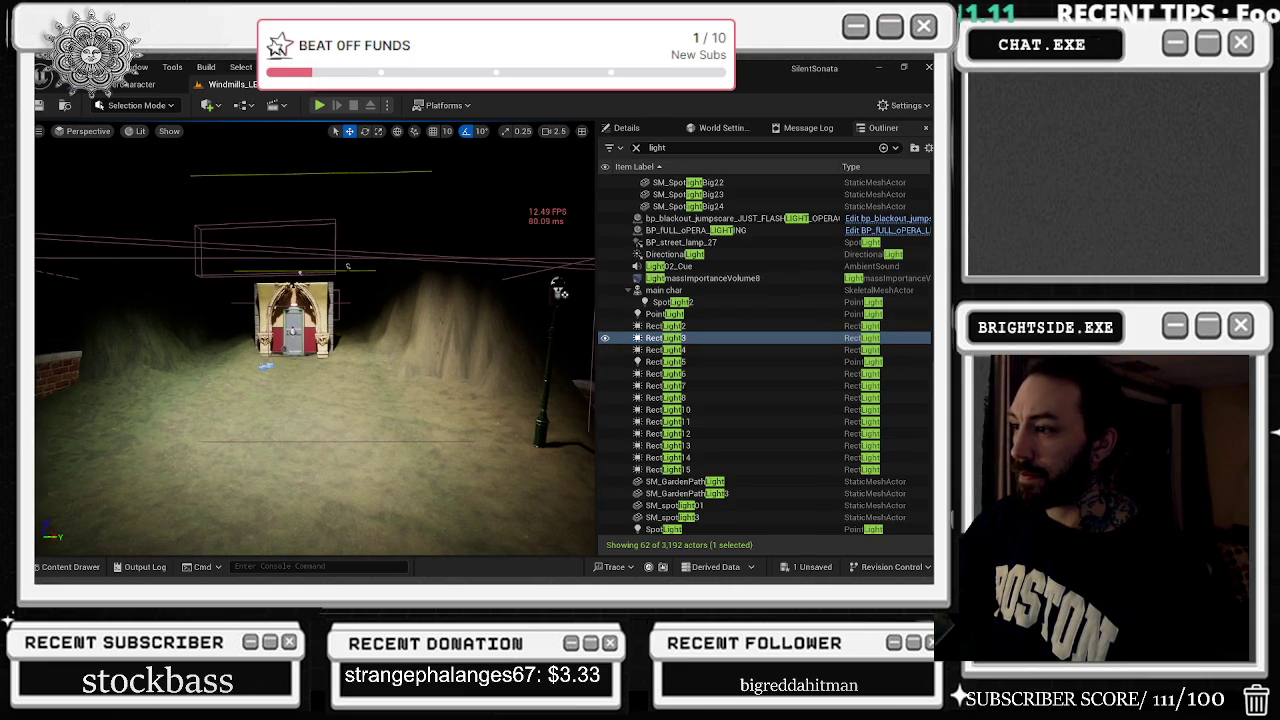
left_click(670, 433)
left_click(682, 399, "shift")
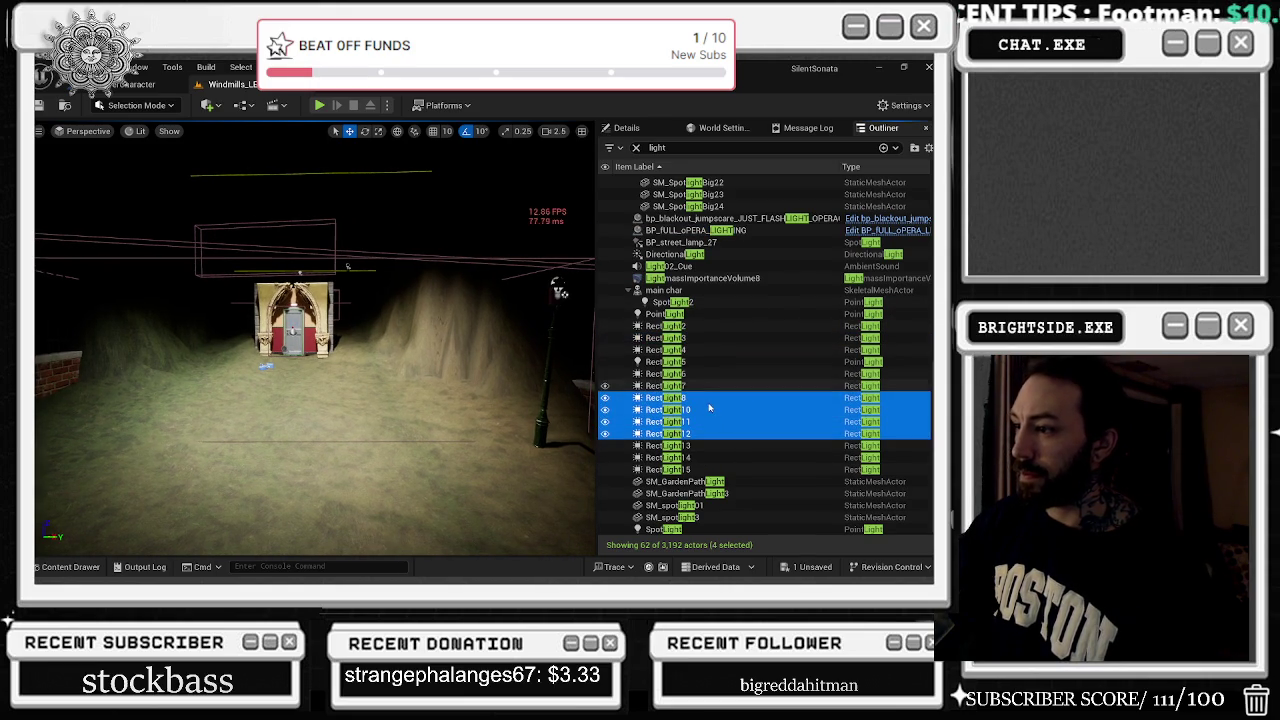
double_click(708, 409)
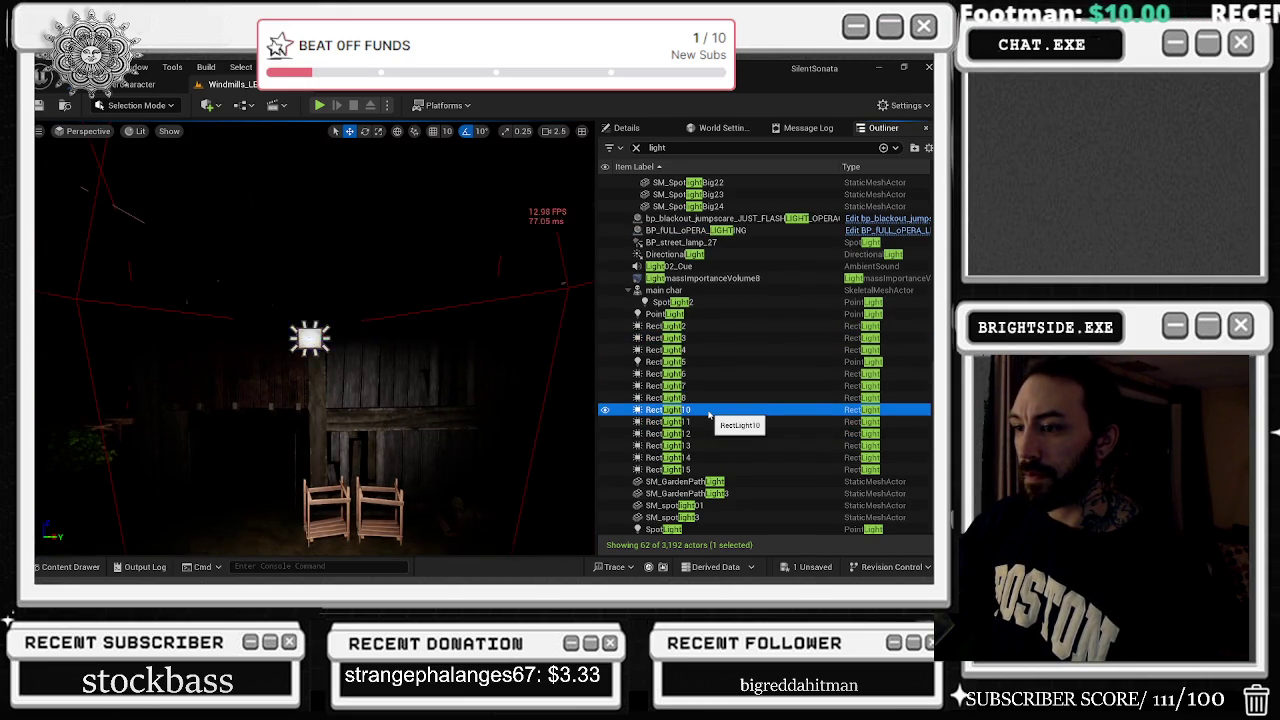
mouse_move(300, 350)
left_mouse_down()
mouse_move(500, 332)
mouse_move(286, 356)
left_mouse_up()
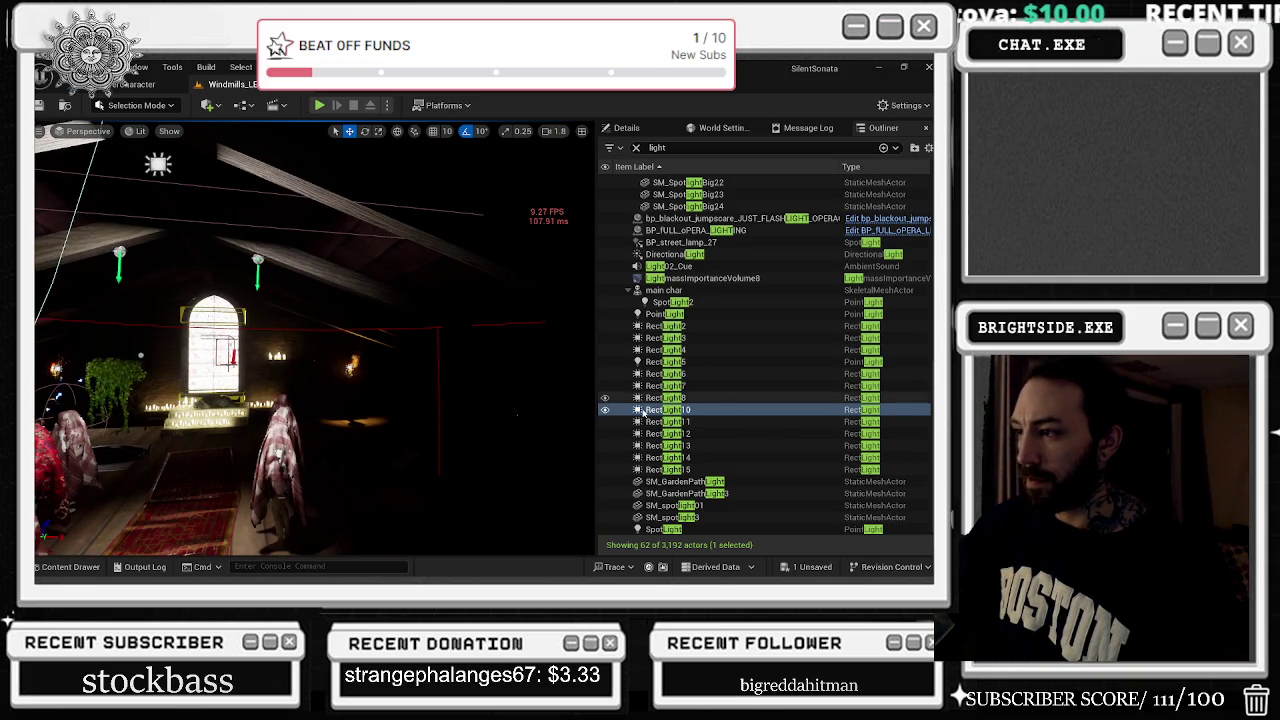
Select the RectLight6–15 range and search its Details for 'as'
left_click(670, 469)
left_click(668, 374, "shift")
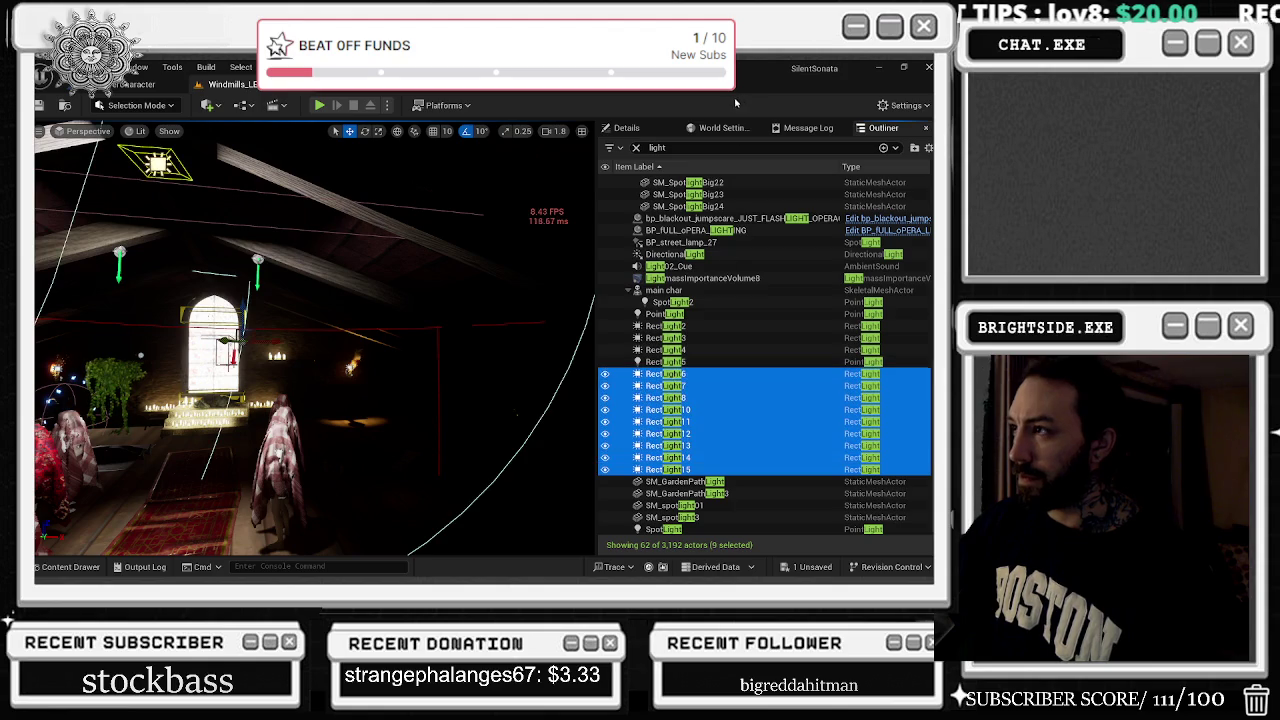
left_click(642, 131)
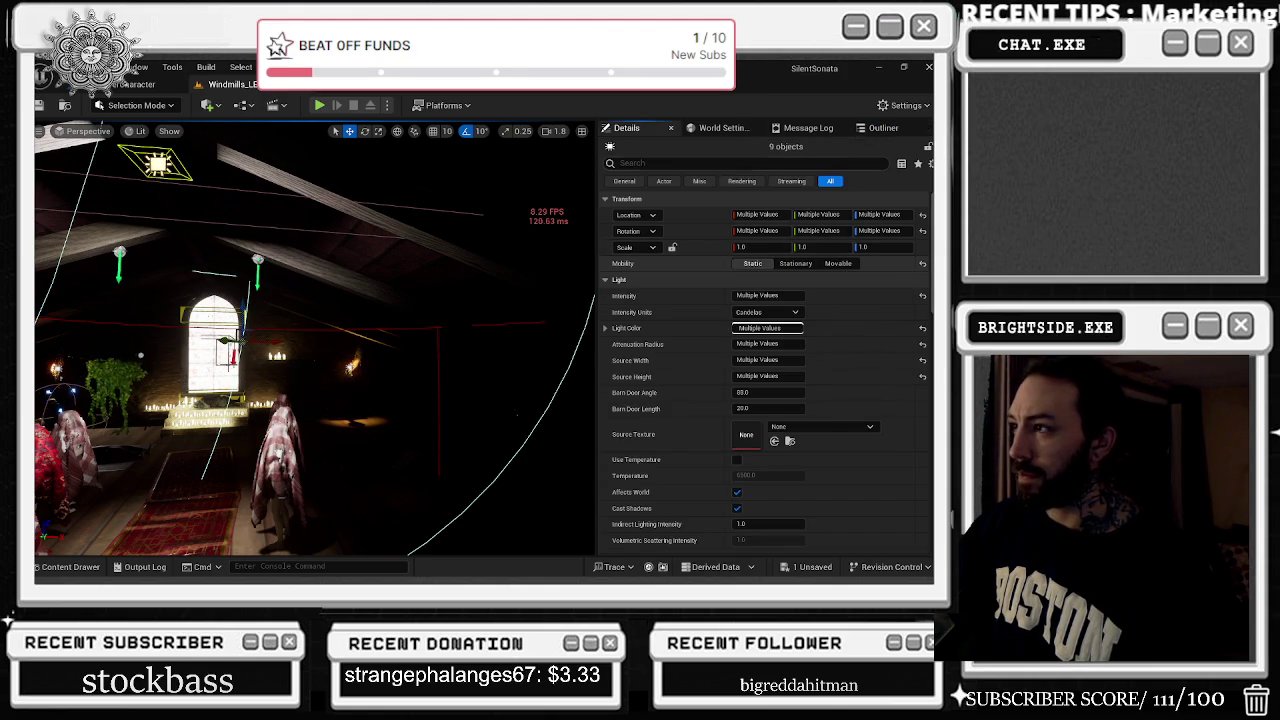
type("cast")
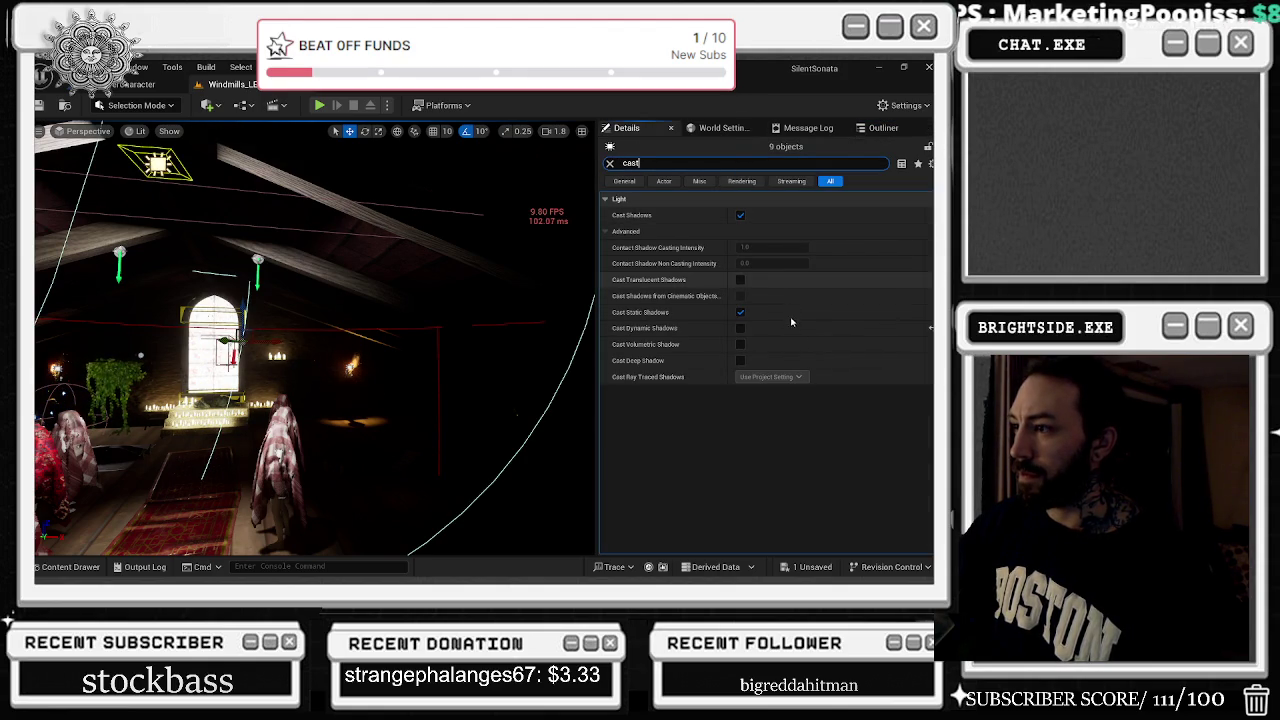
left_click(884, 129)
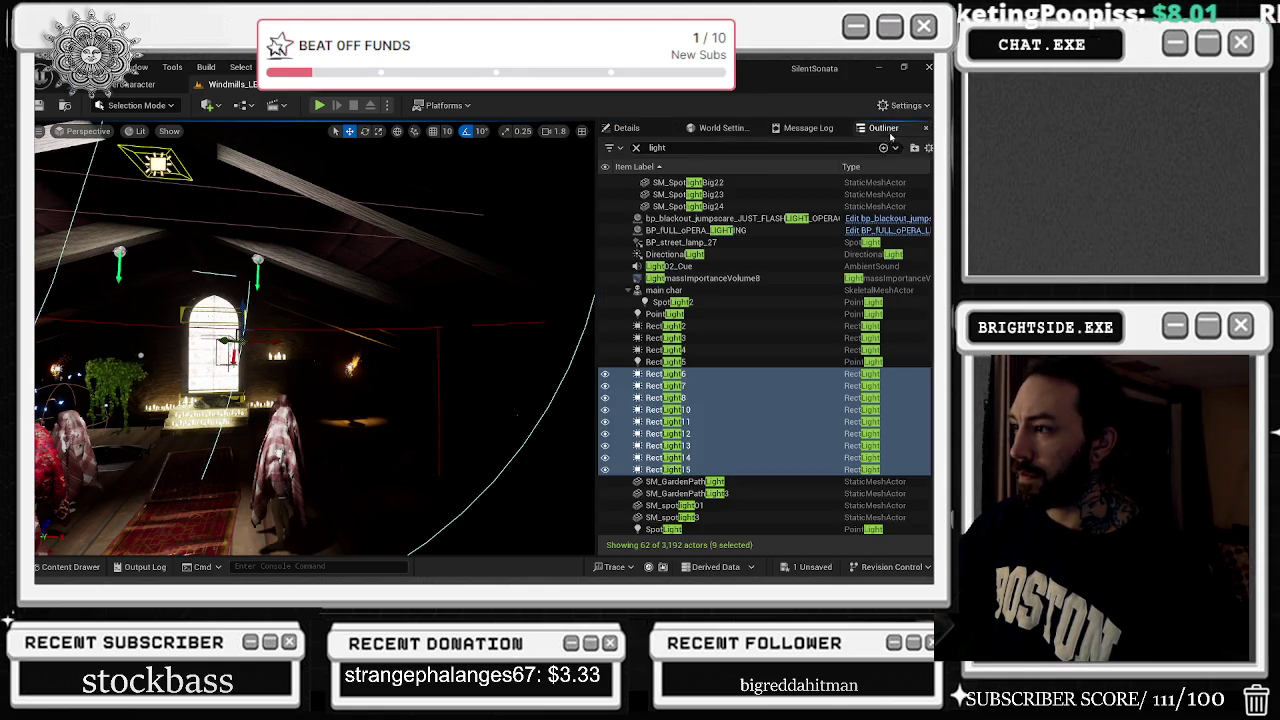
Select RectLight2–5, view their Details with the property filter cleared, and return to the Outliner
left_click(706, 362)
left_click(706, 326, "shift")
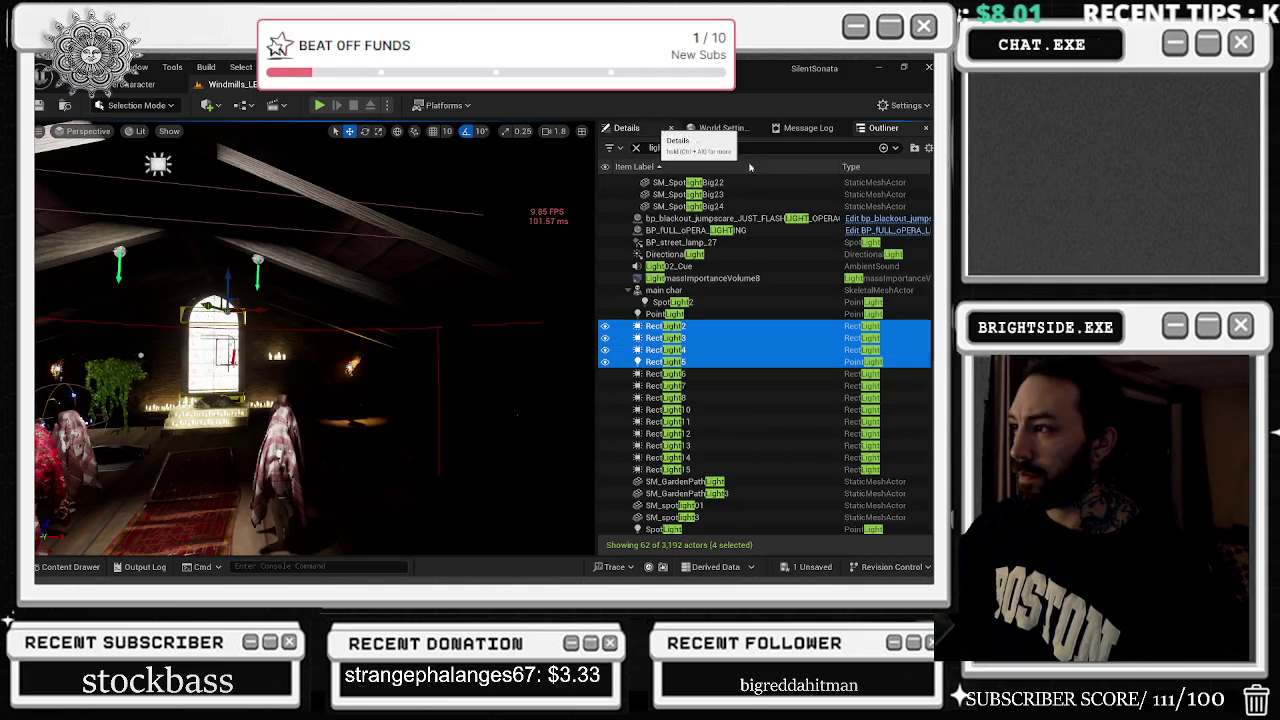
left_click(630, 128)
left_click(712, 128)
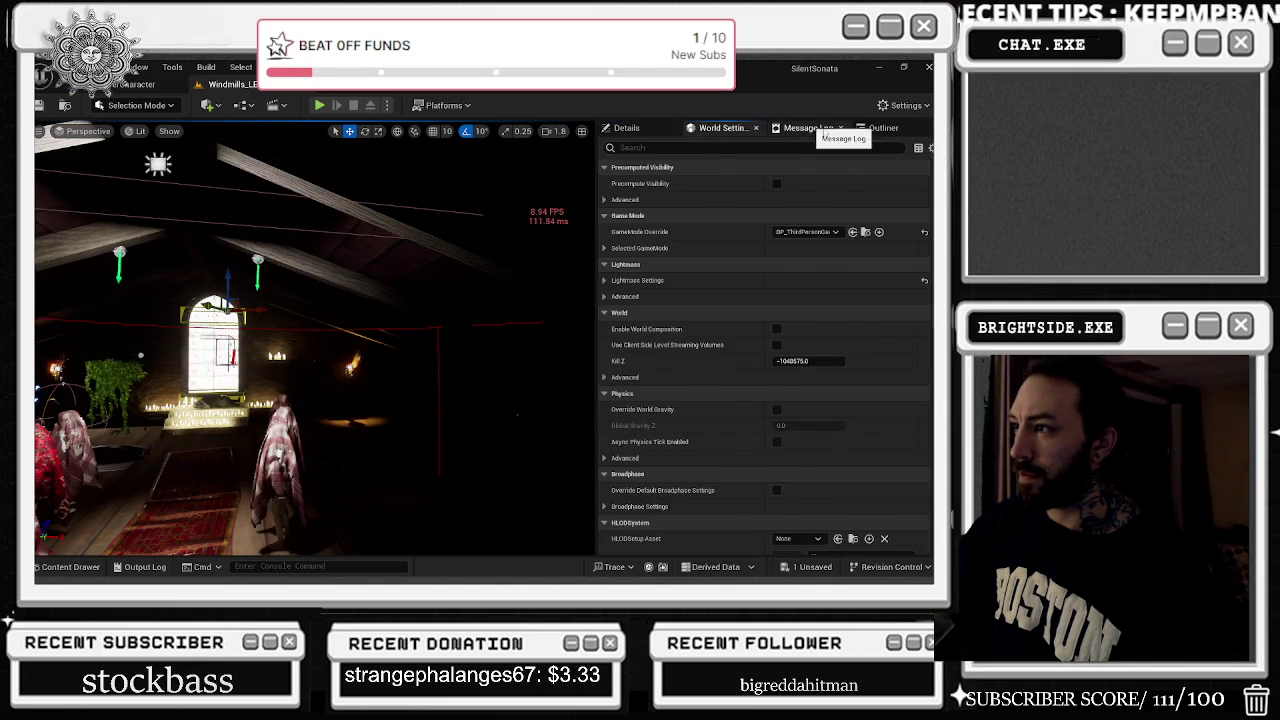
left_click(808, 128)
left_click(733, 128)
left_click(627, 128)
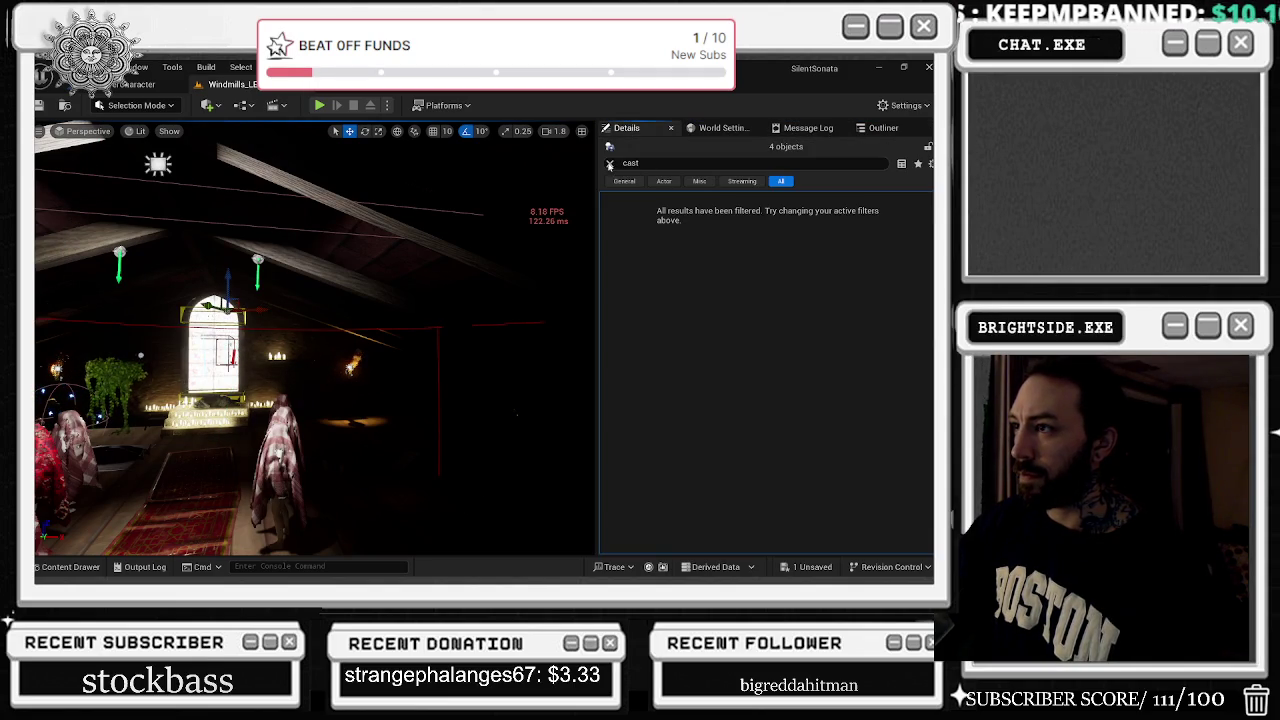
left_click(781, 181)
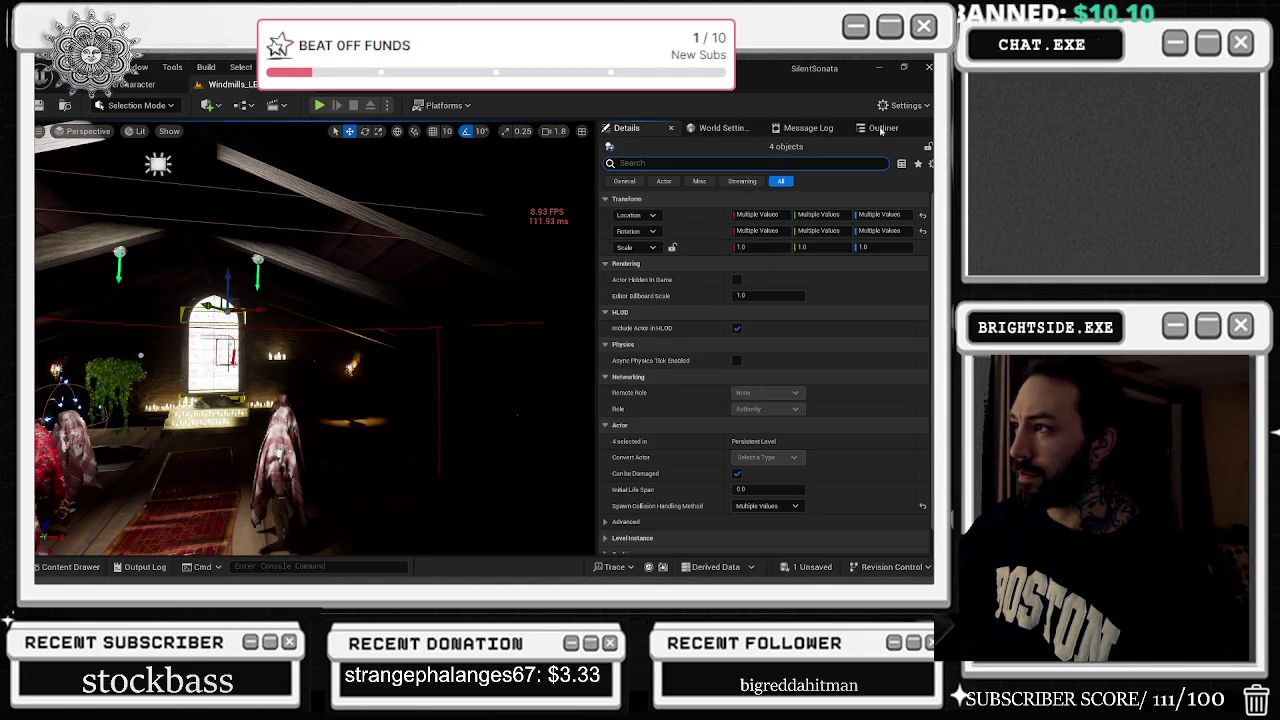
left_click(866, 128)
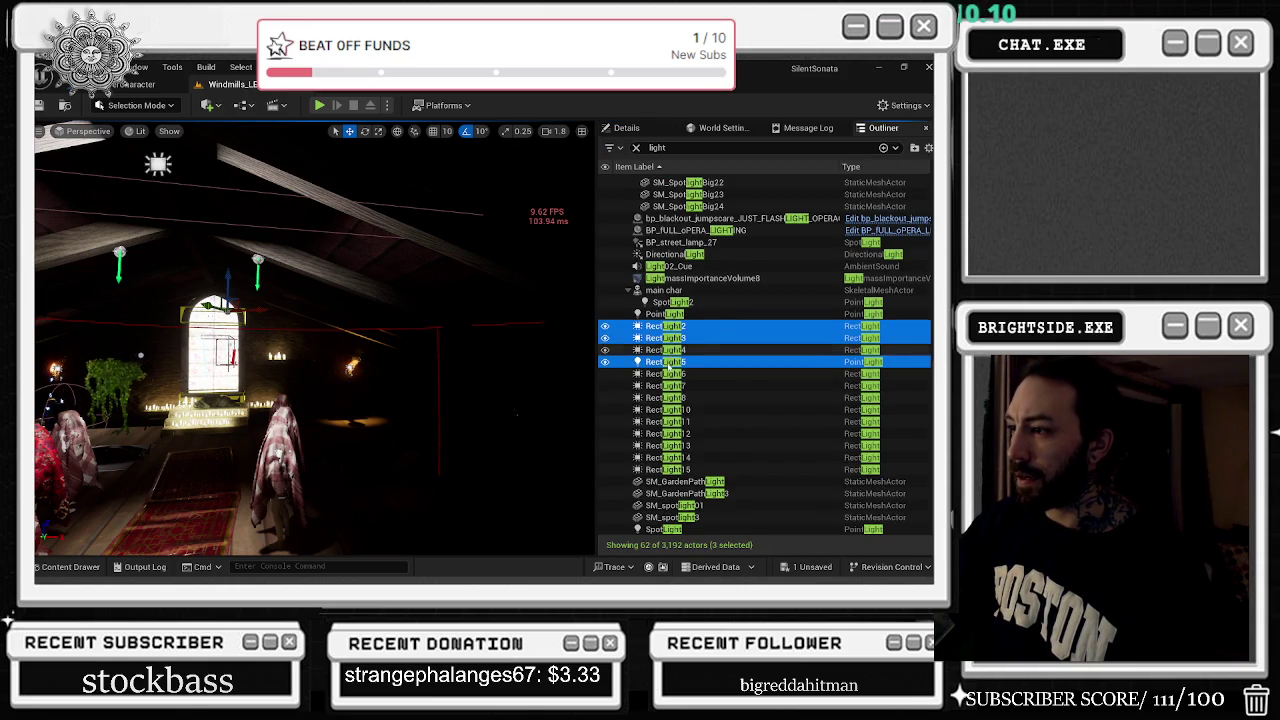
Select RectLight2–4 and check their Cast Shadows setting via a 'cast' Details search
left_click(666, 350)
left_click(678, 328, "shift")
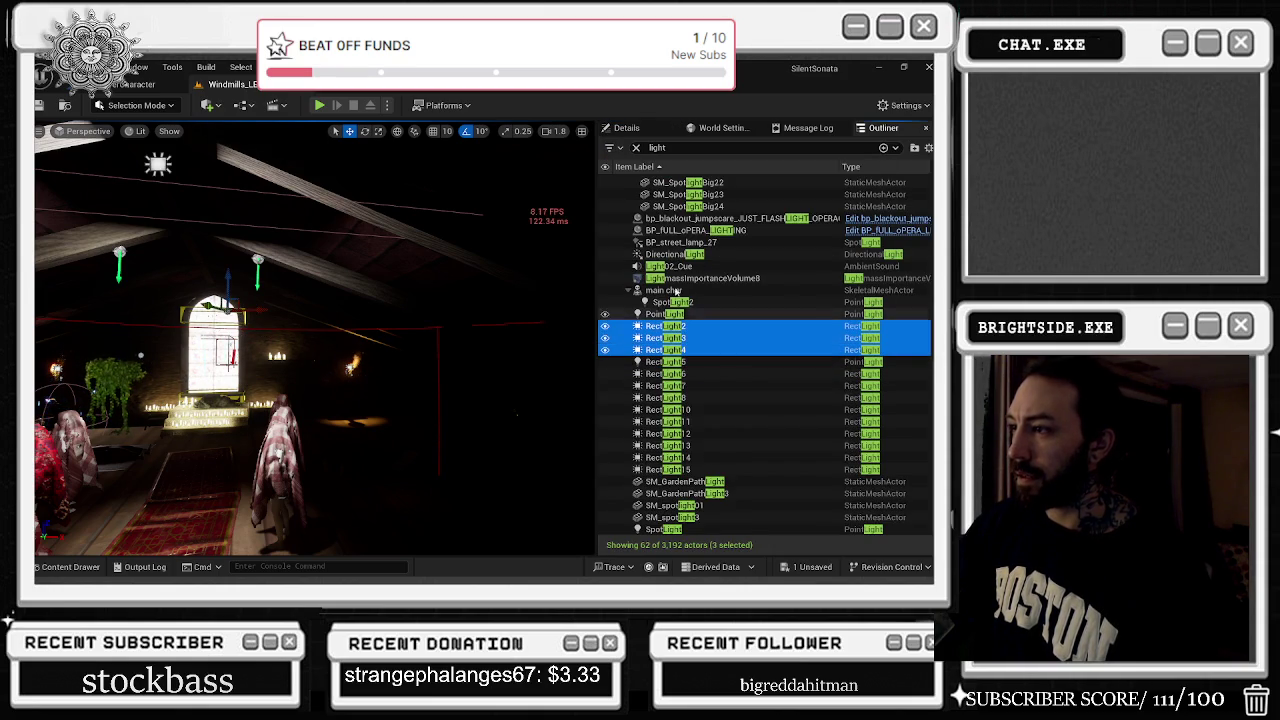
left_click(627, 128)
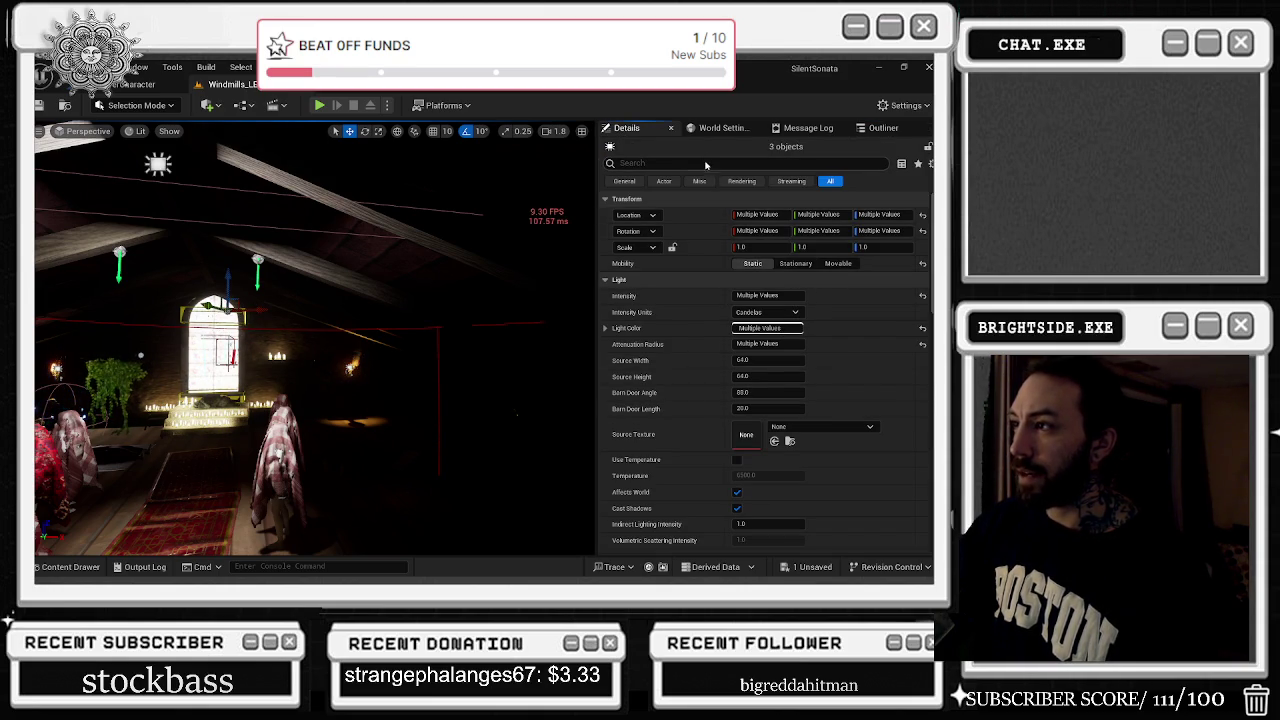
type("cast")
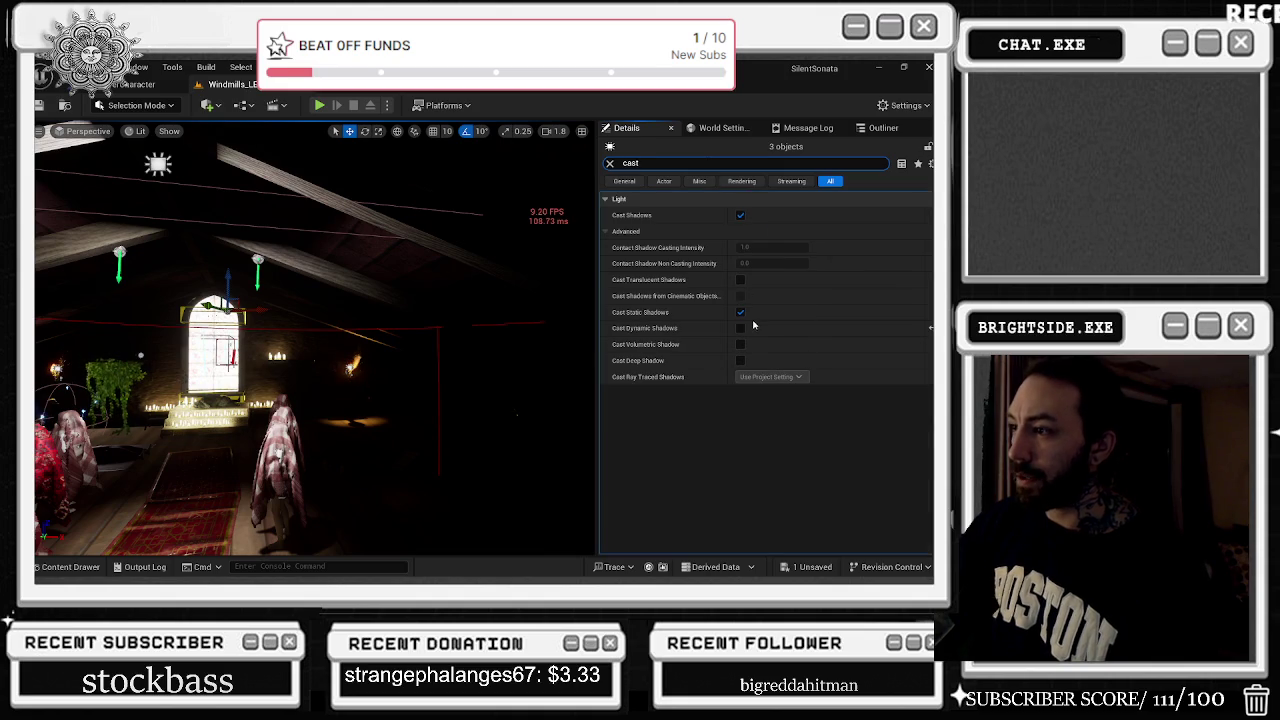
left_click(883, 128)
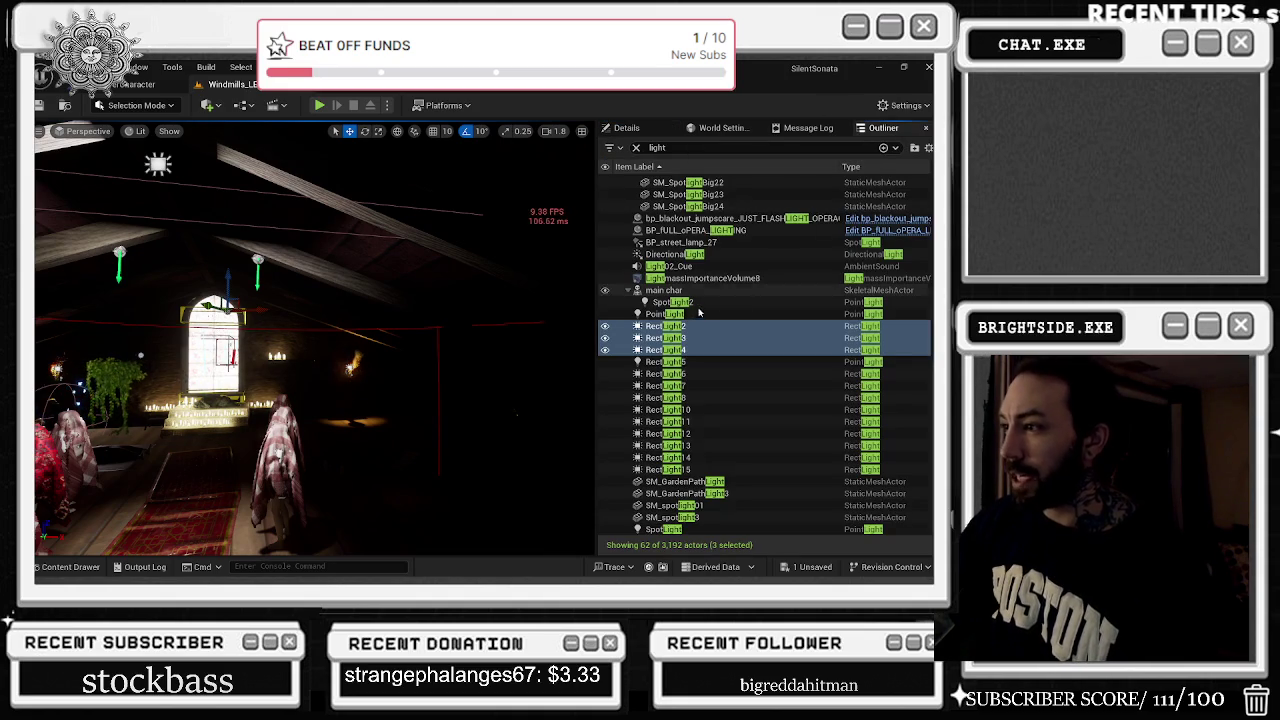
scroll(697, 313, "up", 5)
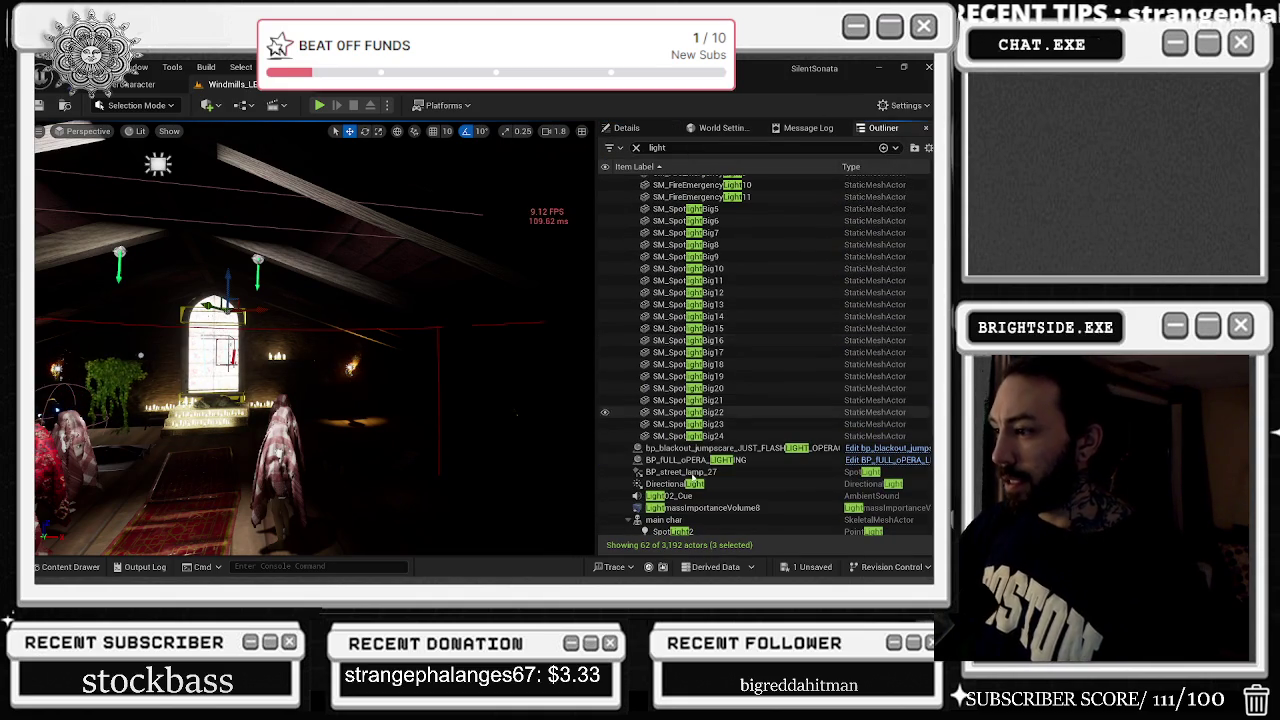
Frame BP_street_lamp_27 in the viewport and review its shadow settings in Details
left_click(700, 471)
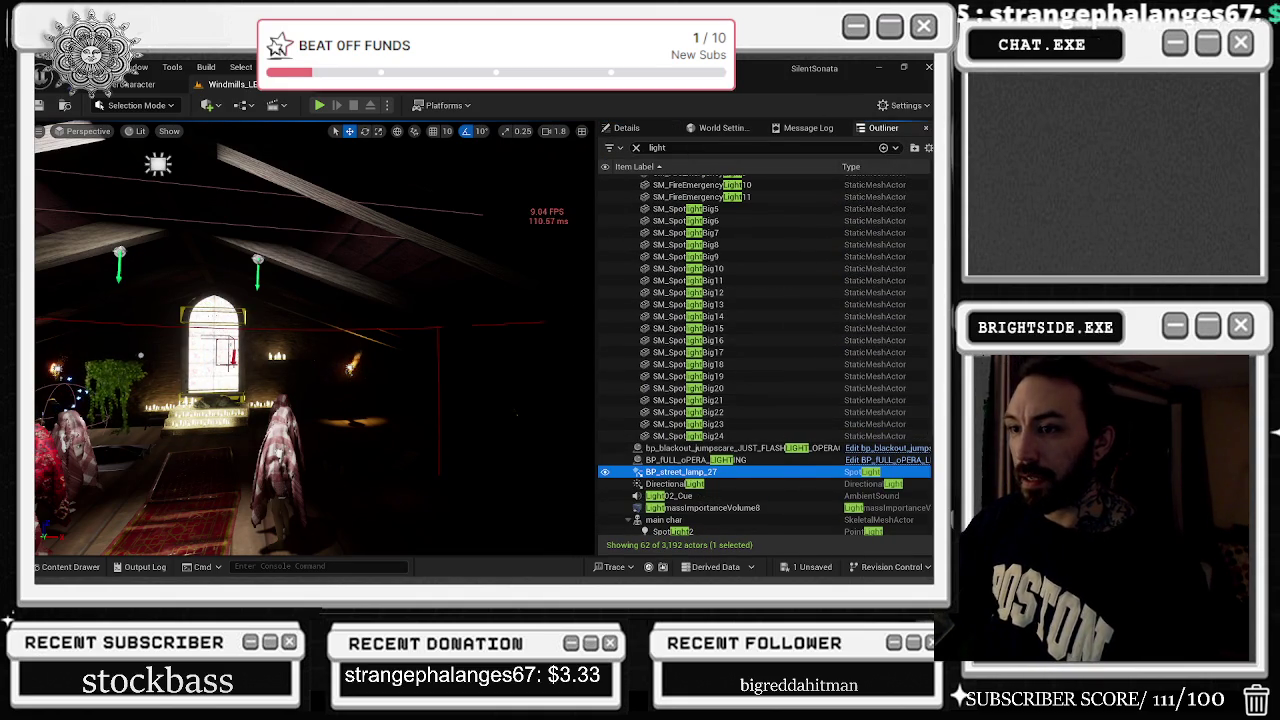
key("f")
mouse_move(591, 292)
left_mouse_down()
mouse_move(610, 348)
mouse_move(585, 300)
mouse_move(560, 330)
left_mouse_up()
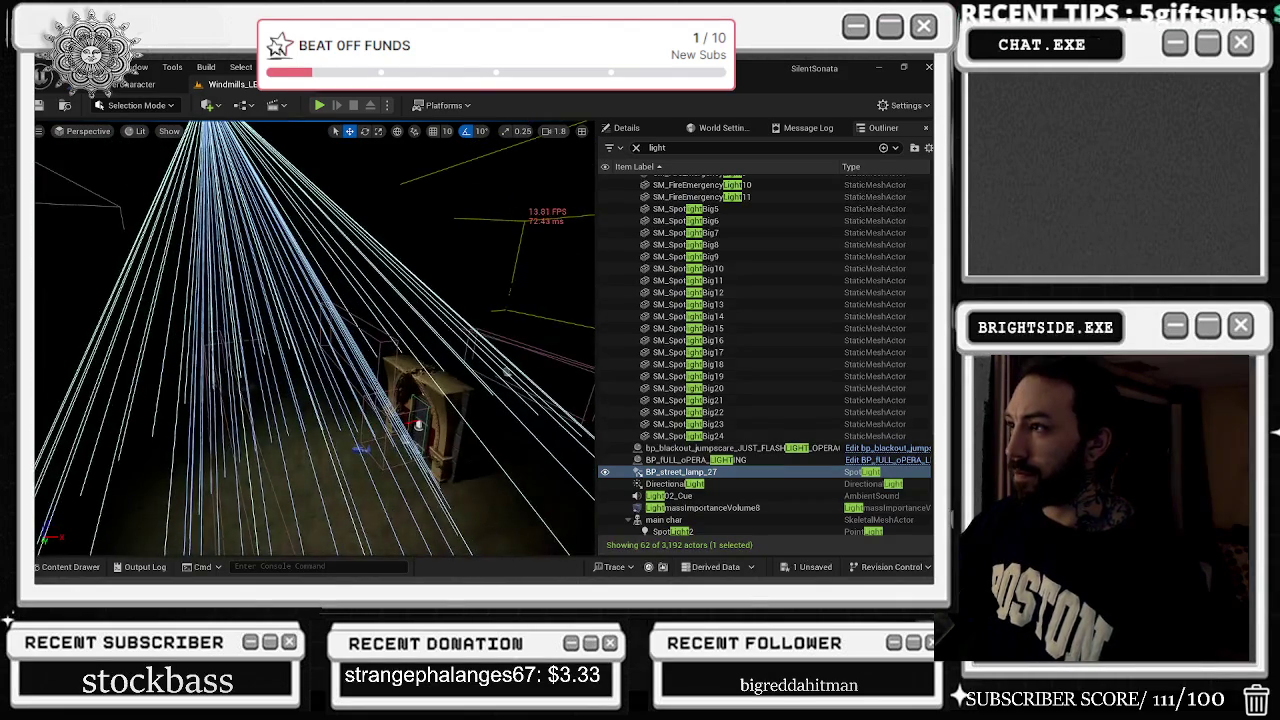
left_click(626, 128)
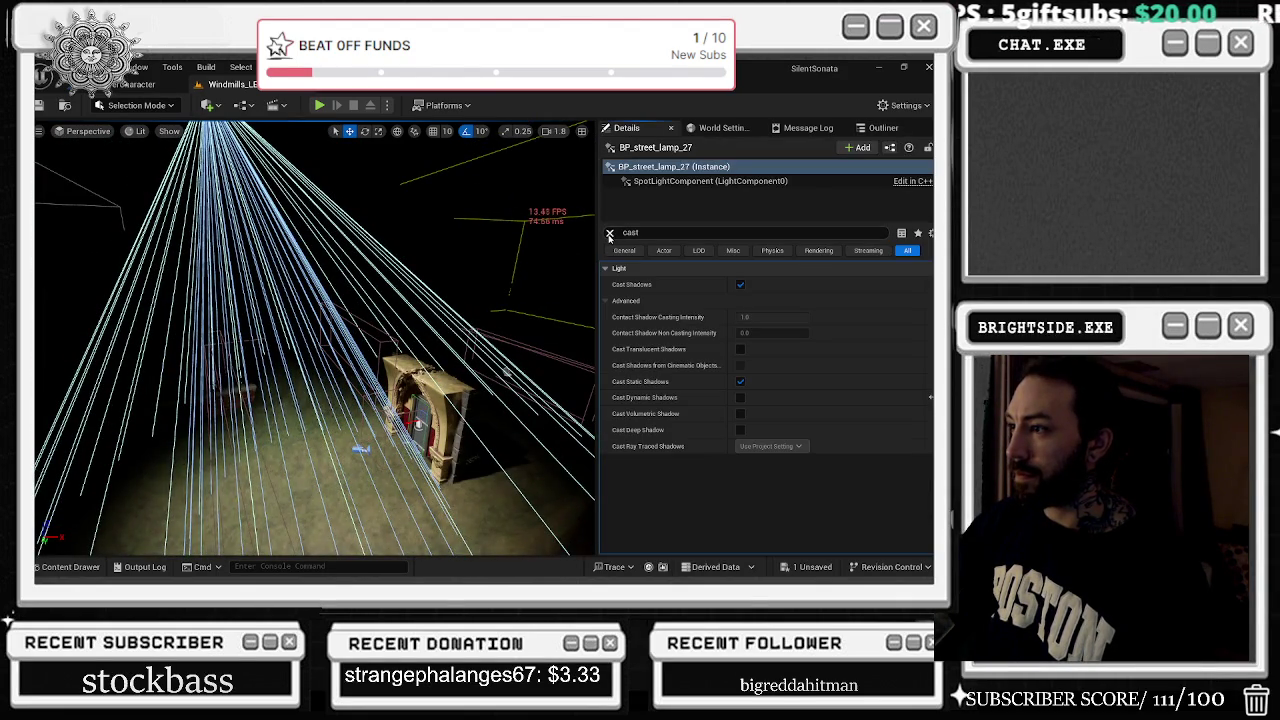
left_click(609, 233)
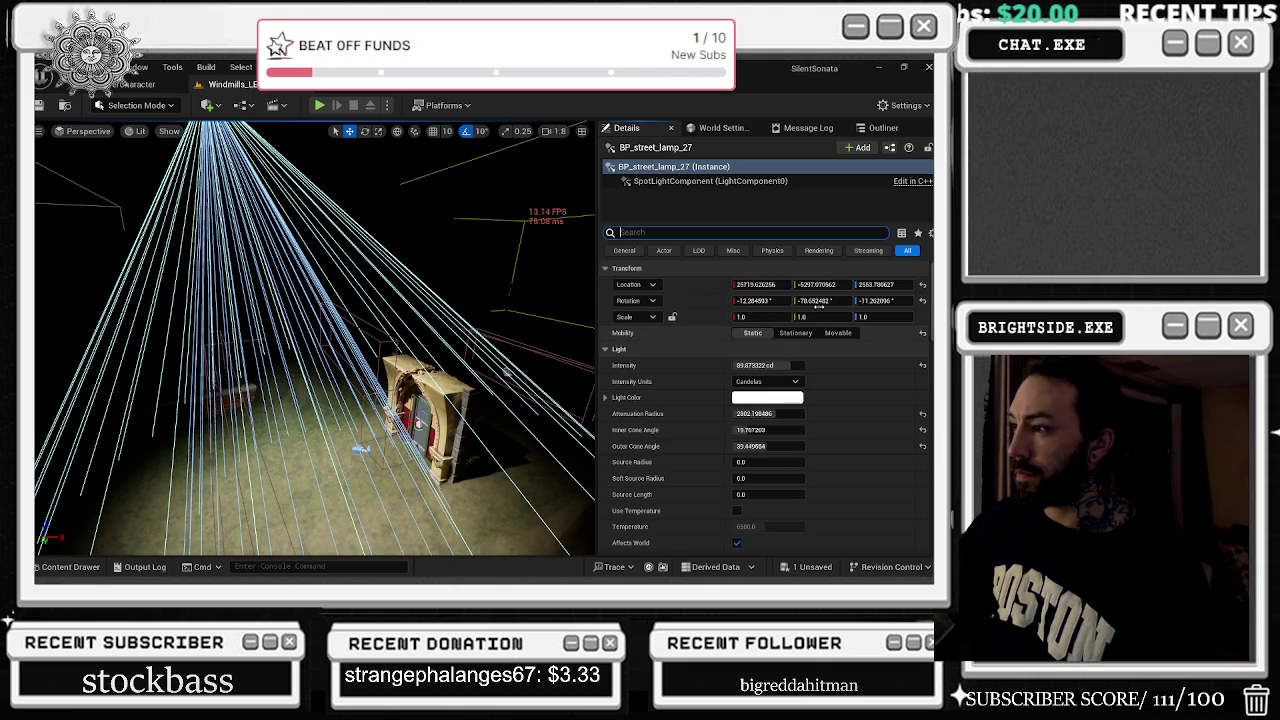
left_click(883, 128)
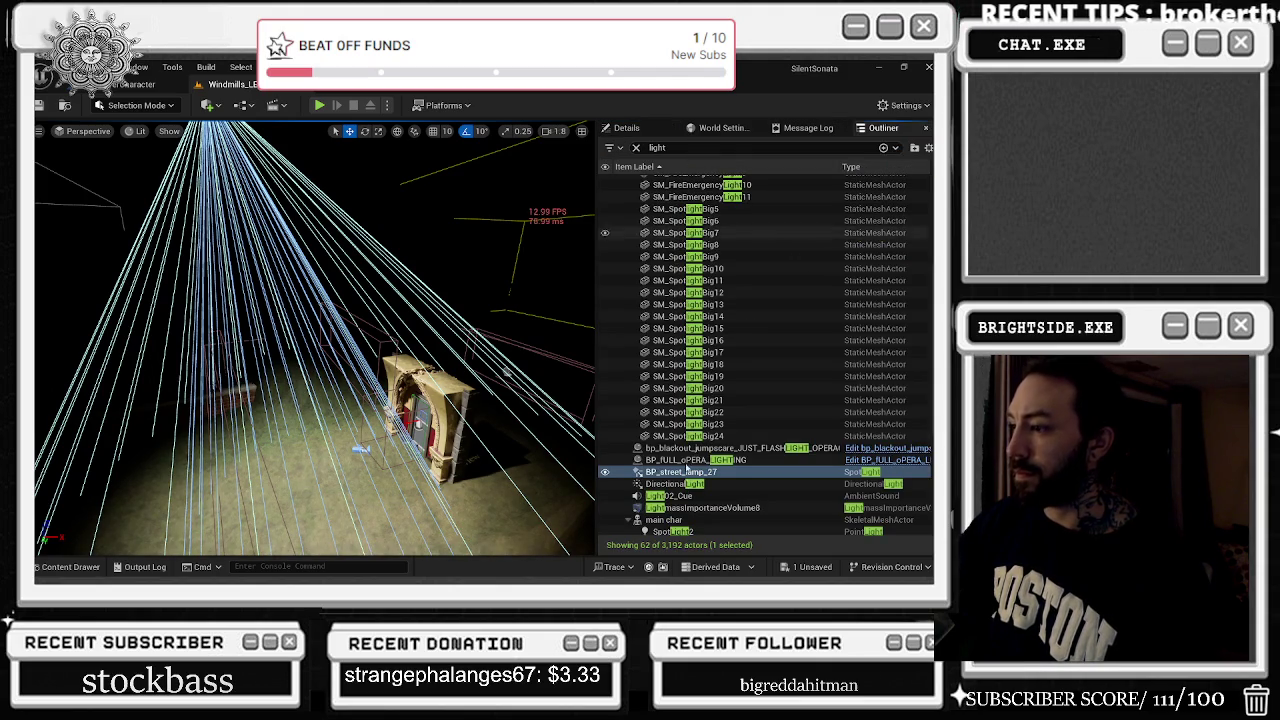
Turn off Cast Shadows on the DirectionalLight and return to the filtered light list
left_click(705, 484)
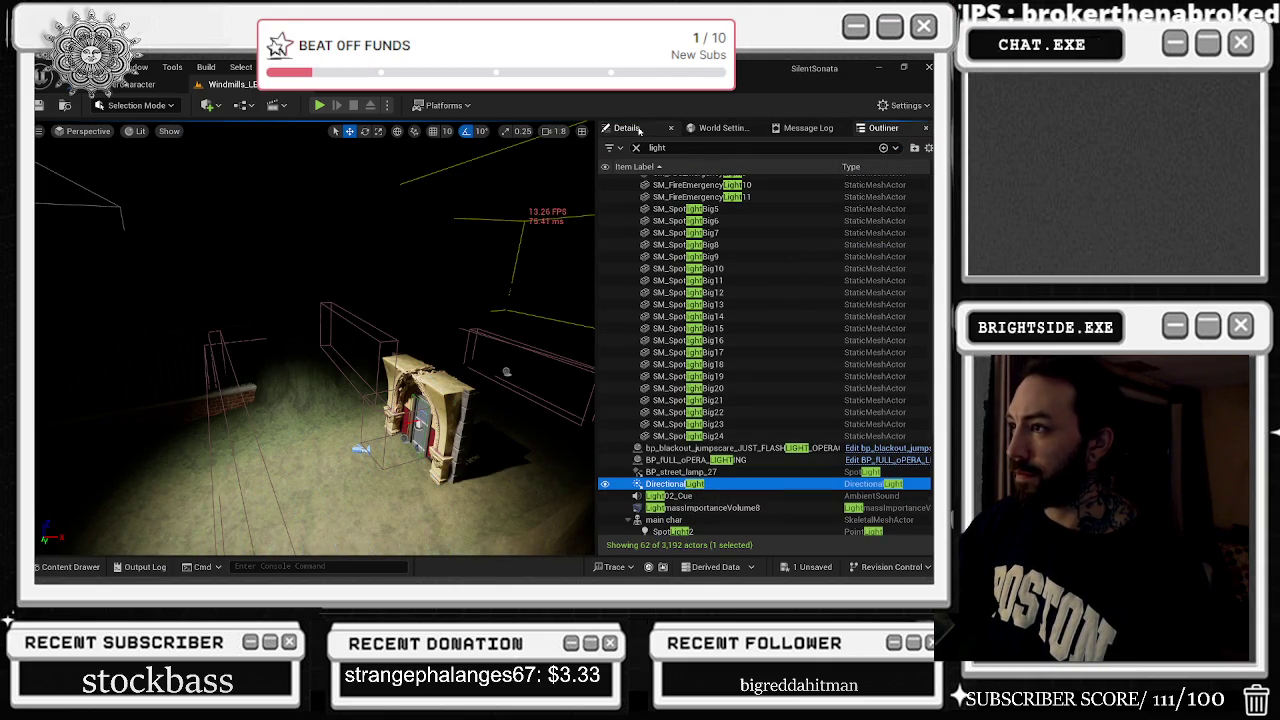
left_click(636, 130)
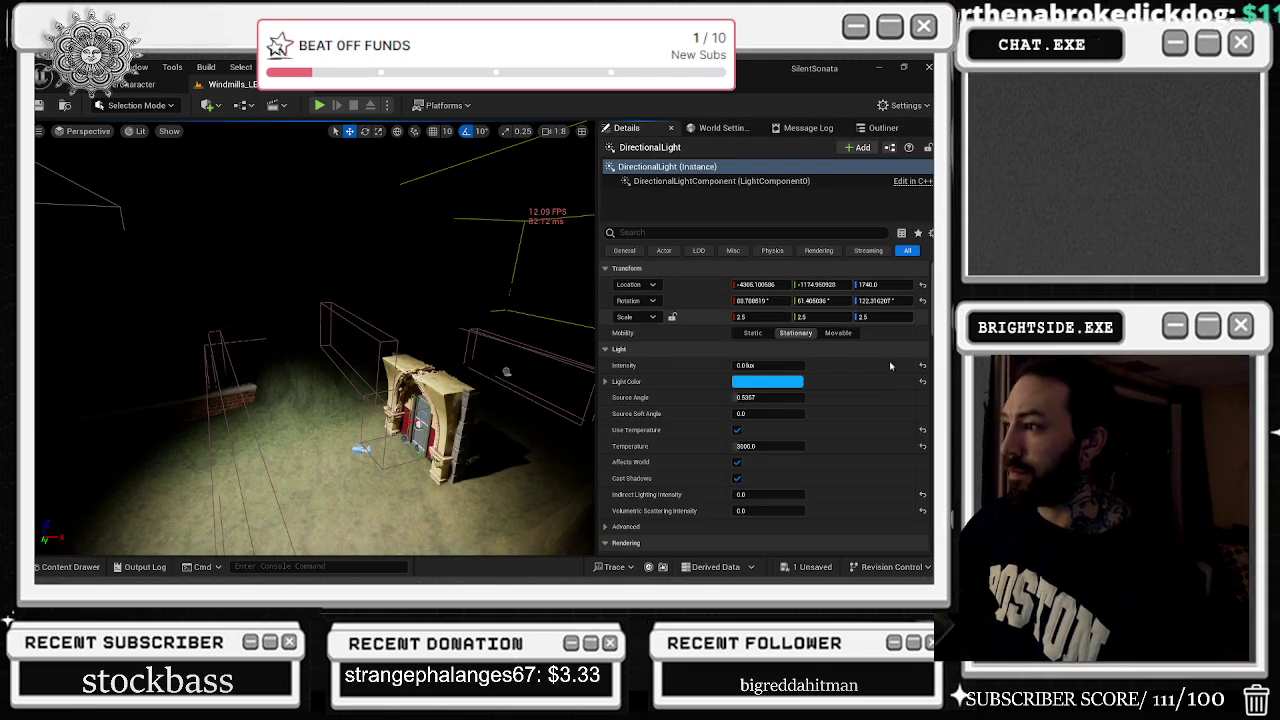
scroll(888, 376, "down", 2)
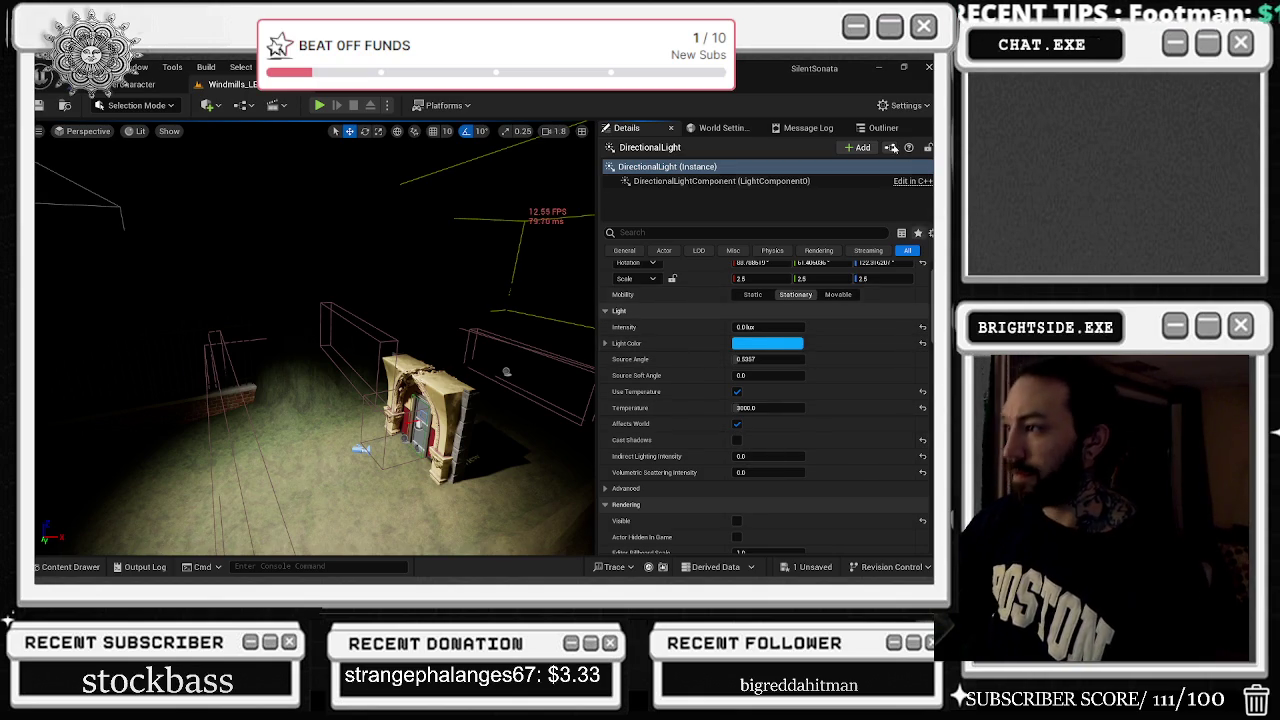
left_click(883, 127)
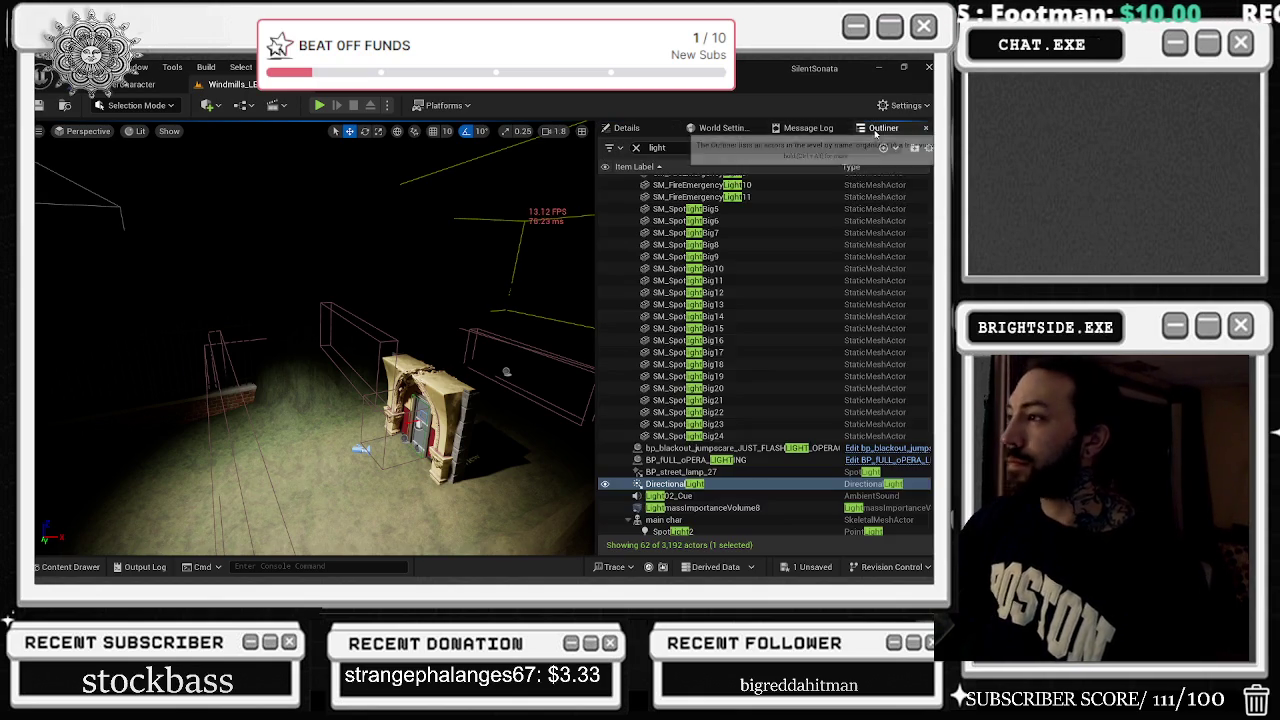
Multi-select PointLight83 and PointLight84 in the Outliner and uncheck Cast Shadows for both
scroll(735, 500, "down", 2)
left_click(730, 497)
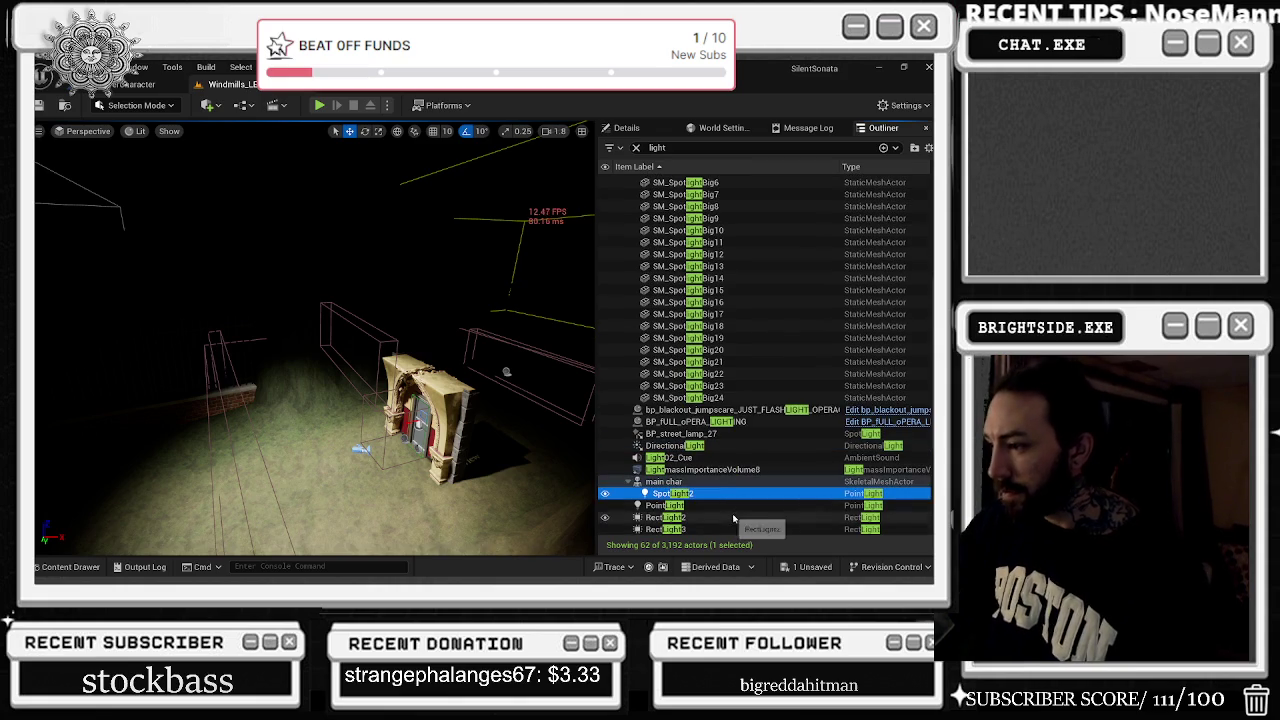
scroll(772, 462, "up", 7)
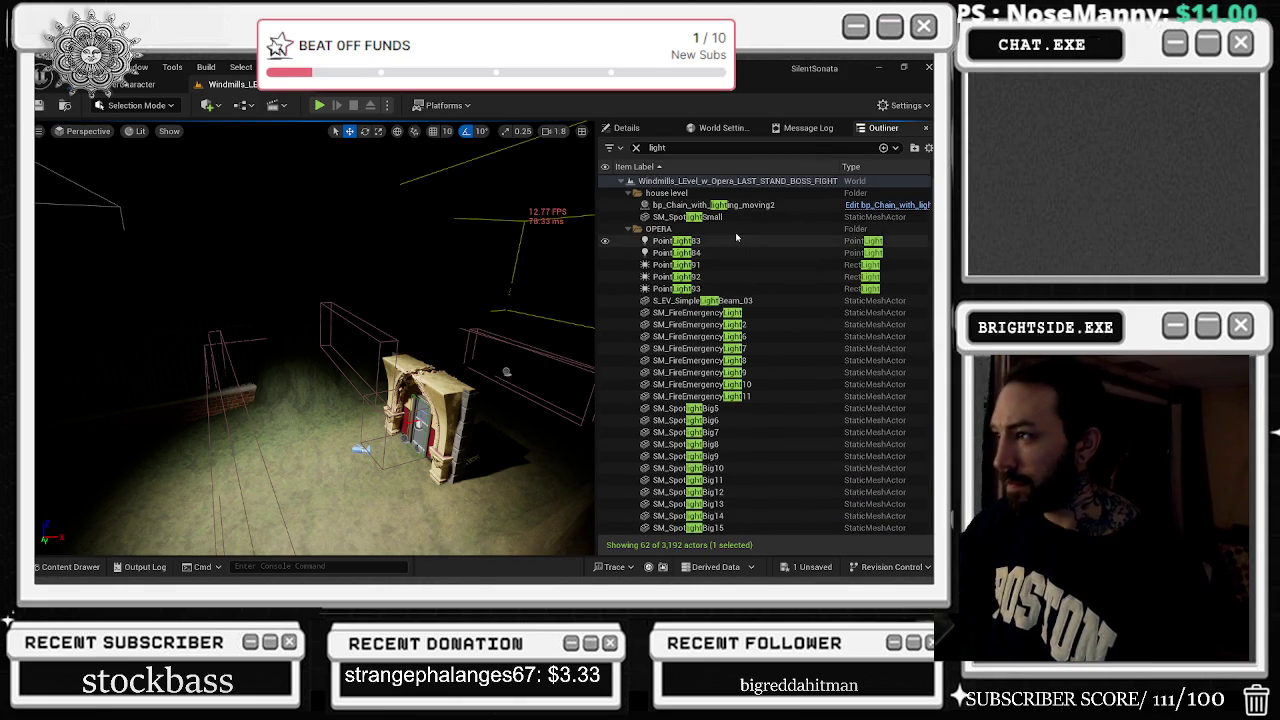
left_click(676, 241)
left_click(676, 253, "shift")
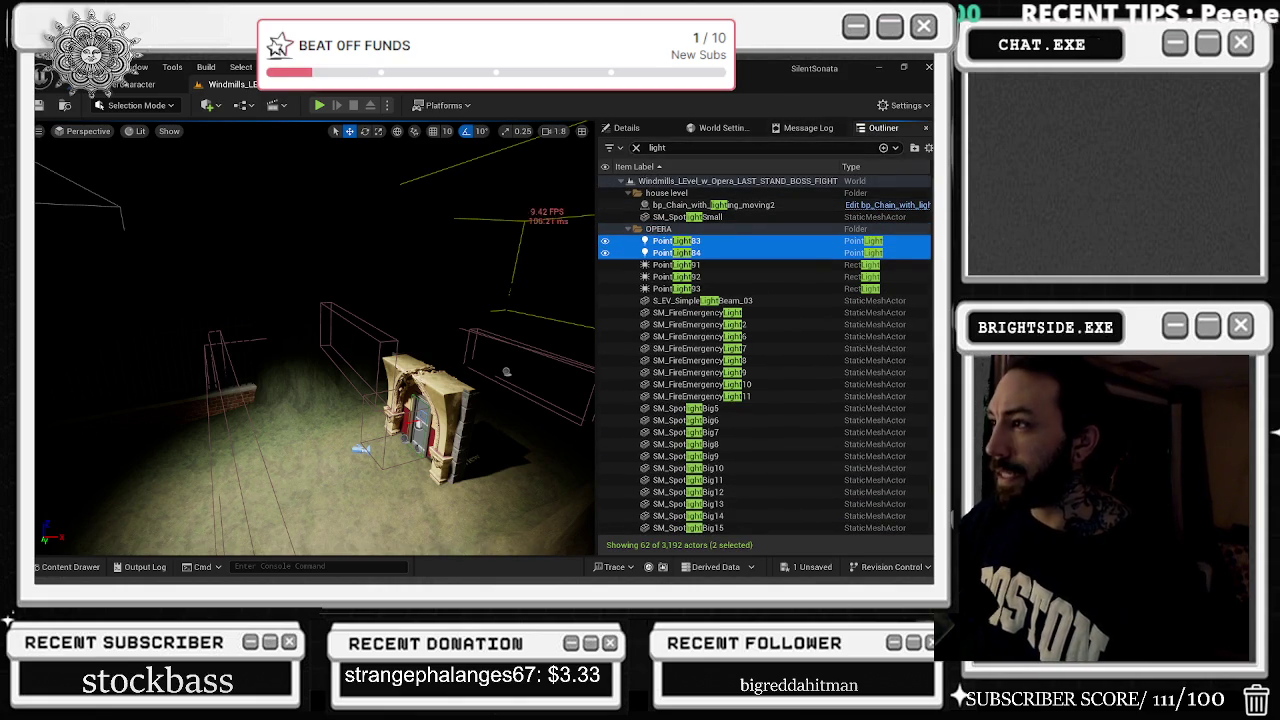
left_click(634, 128)
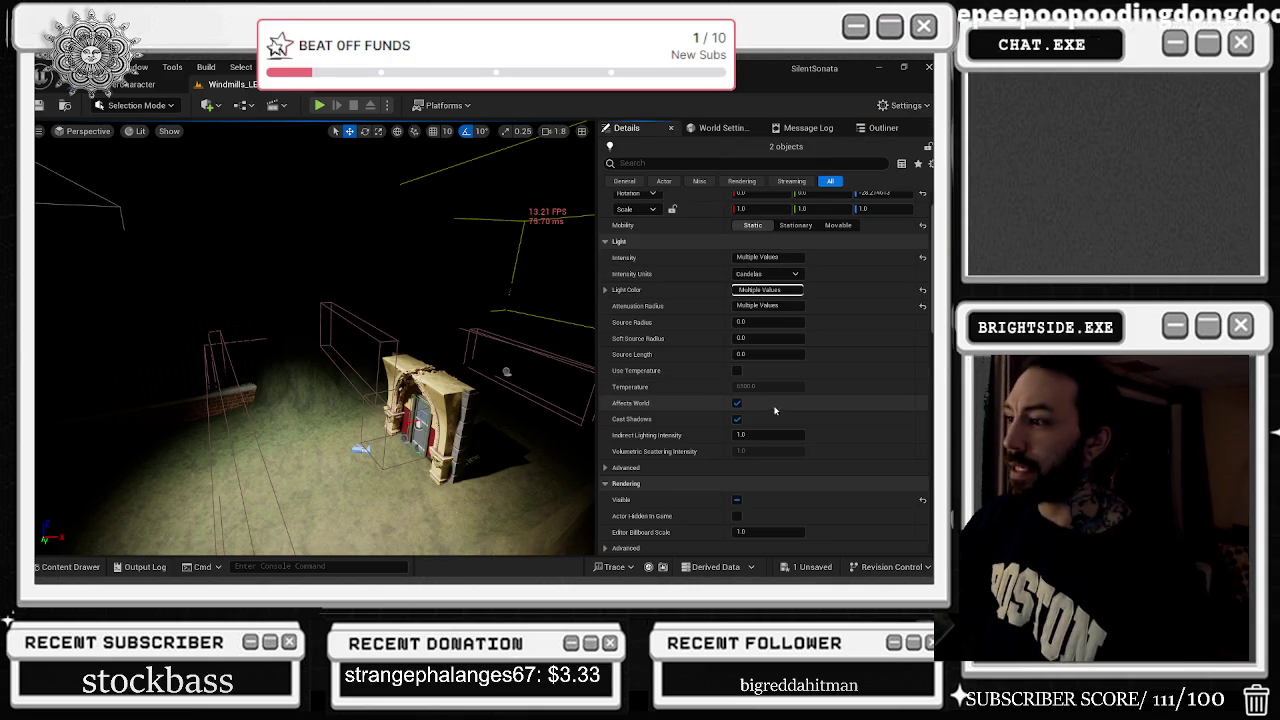
left_click_drag(739, 424, 766, 420)
left_click(755, 420)
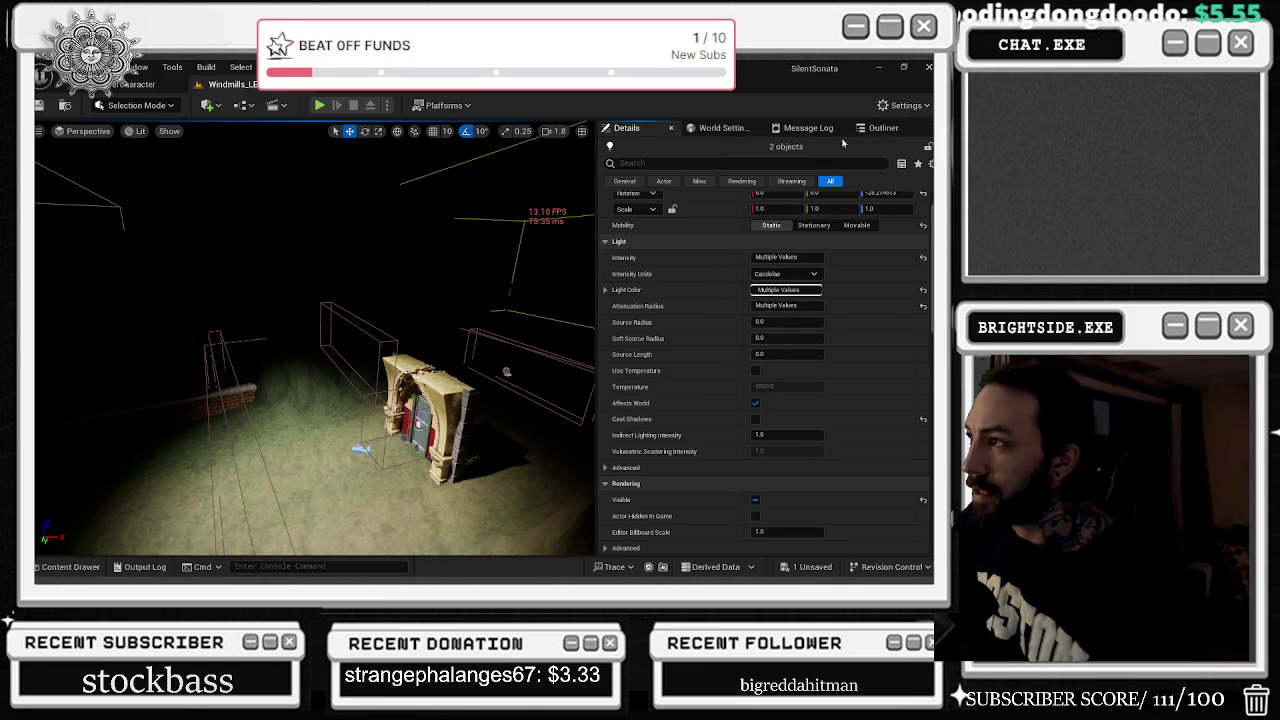